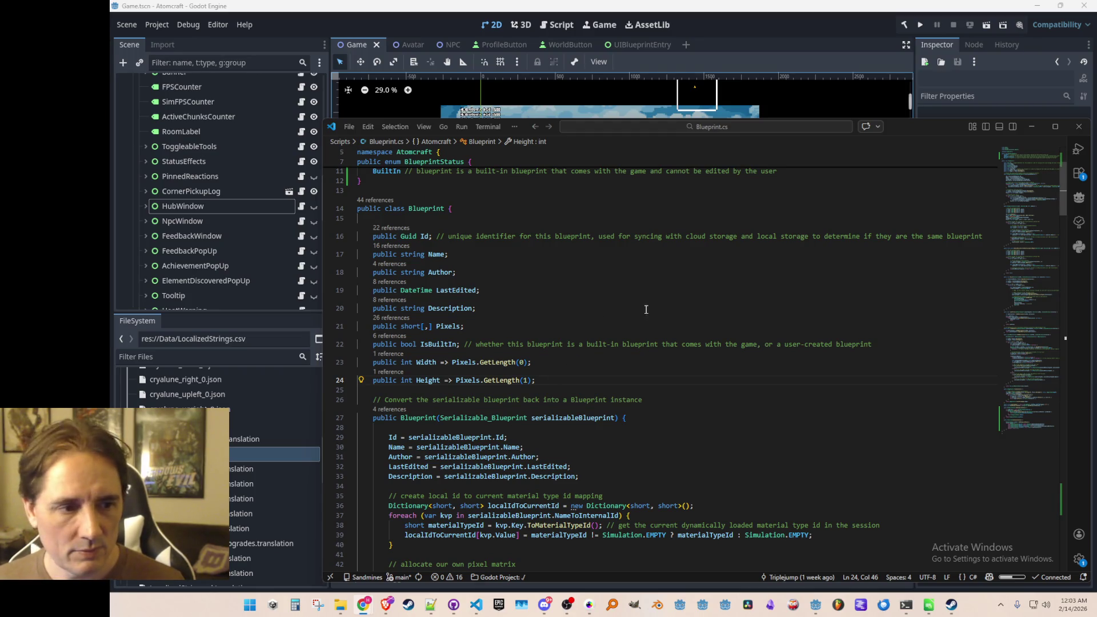
# Add '[NonSerialized] public bool IsUpdated;' below the Height property in Blueprint.cs
pyautogui.scroll(-1, 652, 343)
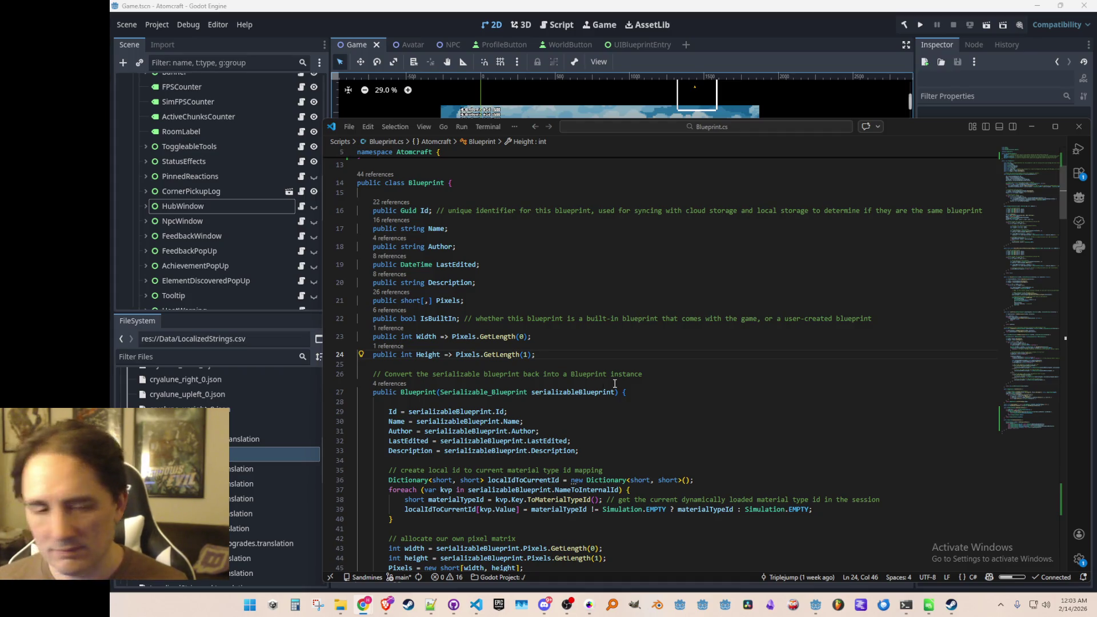
pyautogui.press('Return')
pyautogui.press('Return')
pyautogui.write('public bool')
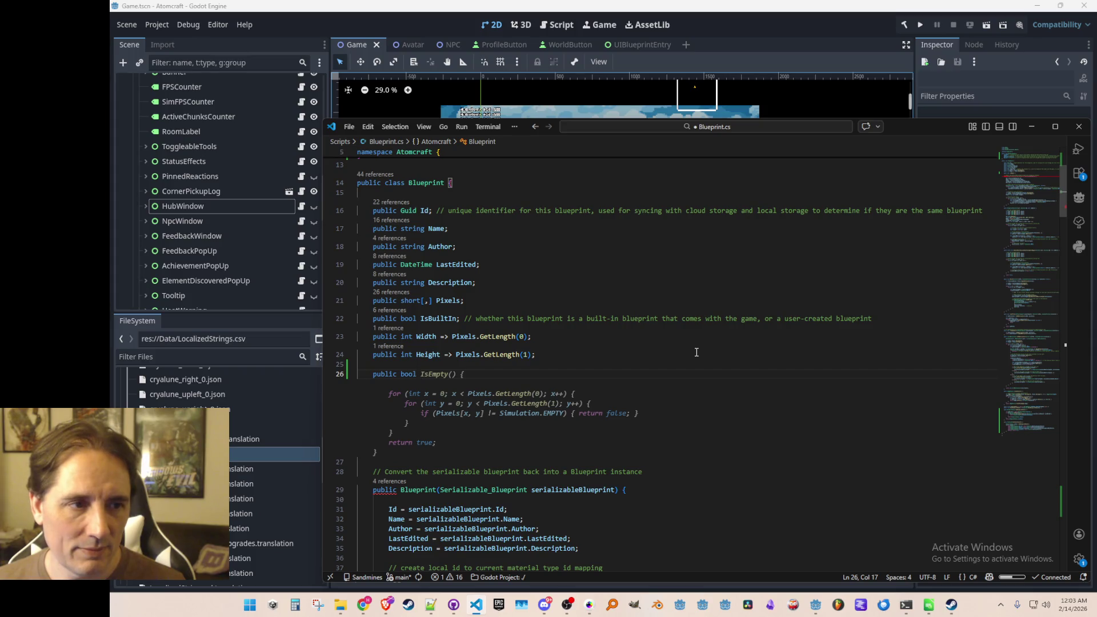
pyautogui.write('Is')
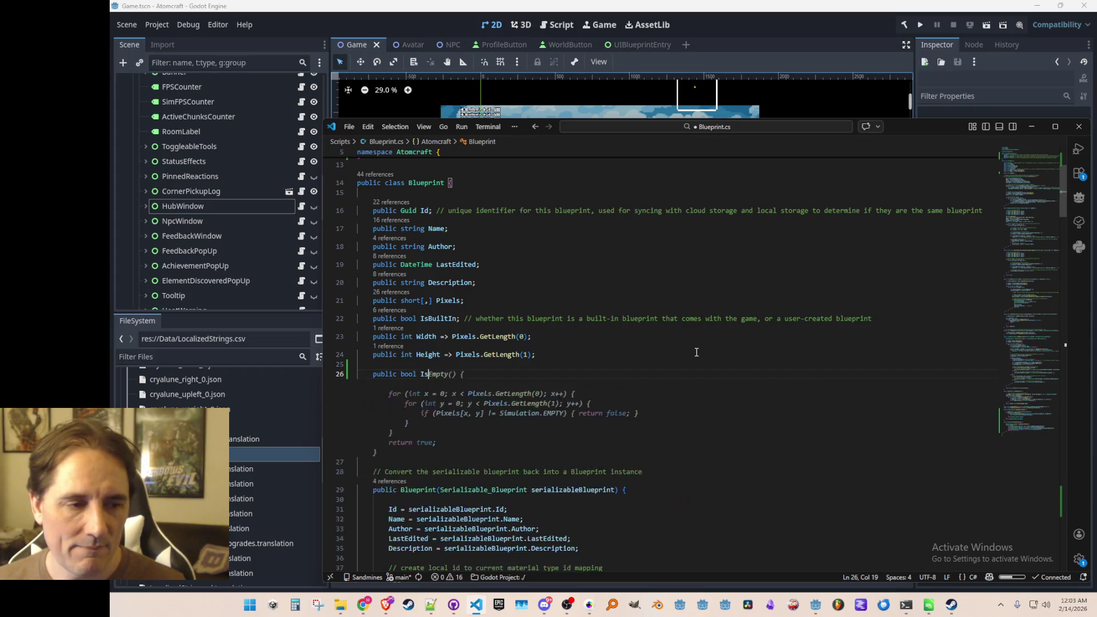
pyautogui.write('Updated;')
pyautogui.hotkey('ctrl', 'shift', 'Return')
pyautogui.write('[')
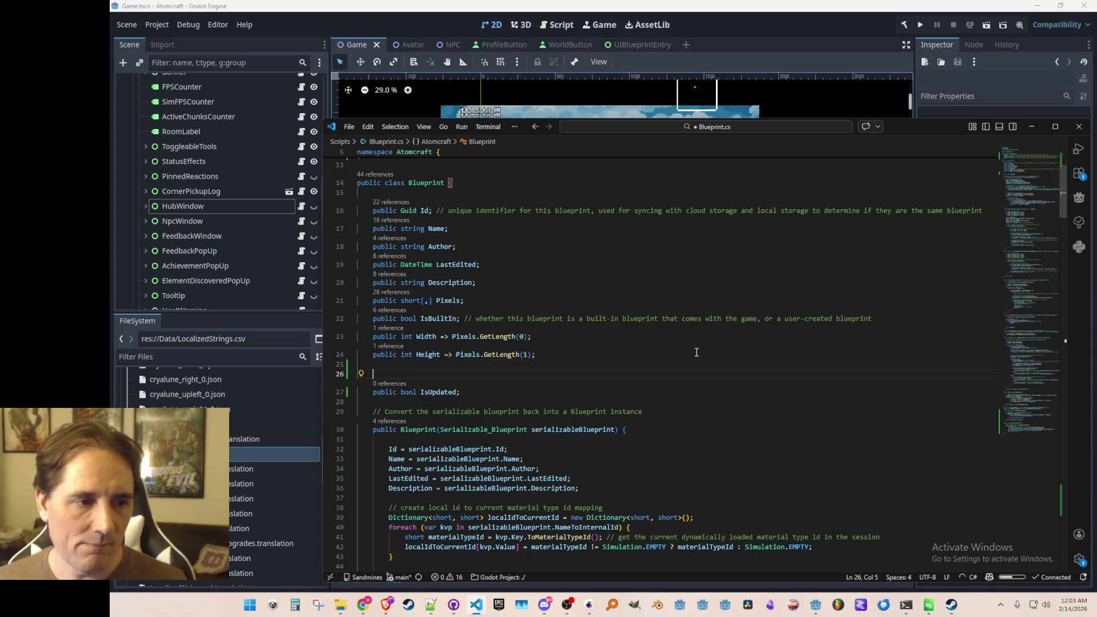
pyautogui.write('Non')
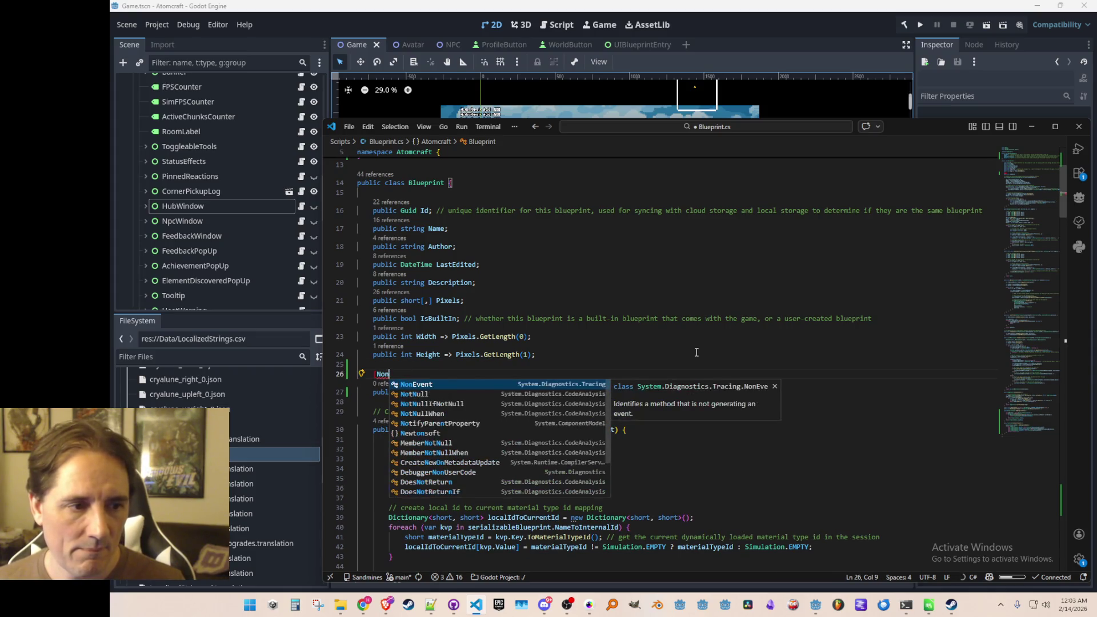
pyautogui.write('Ser')
pyautogui.press('Tab')
pyautogui.write(']')
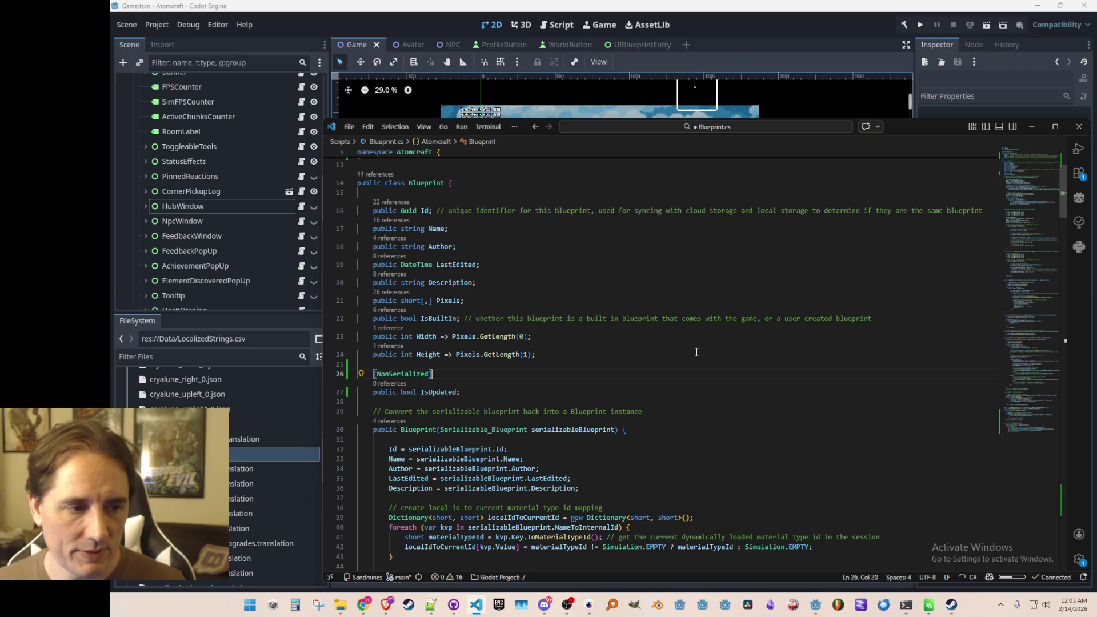
pyautogui.press('Down')
pyautogui.press('Down')
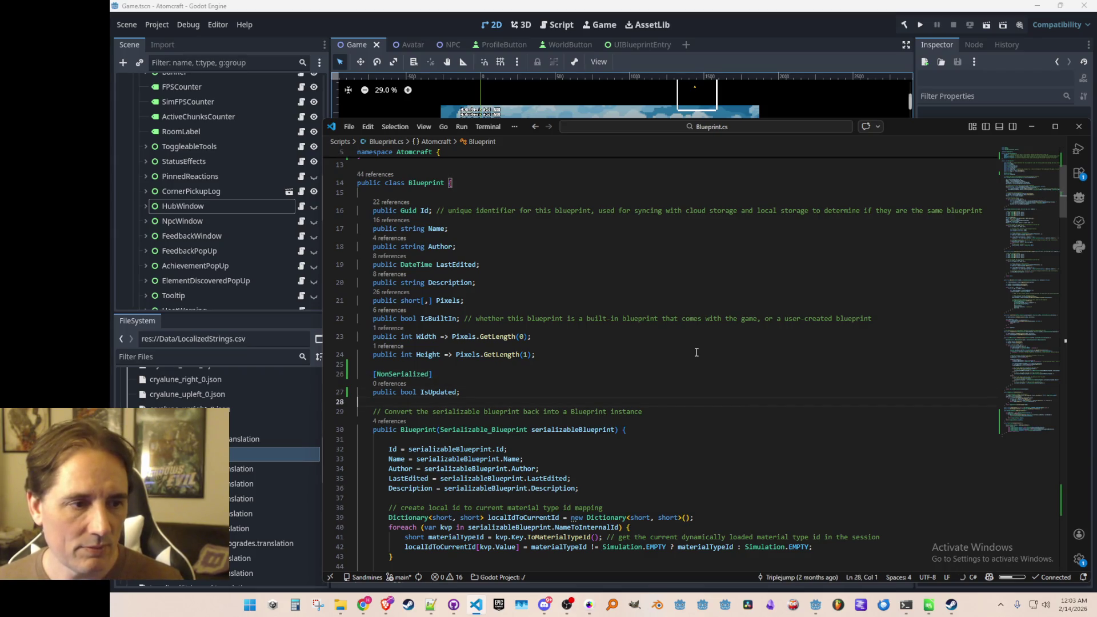
# Navigate through Blueprint's usages to the text-change handlers in EditBlueprintPanel.cs
pyautogui.hotkey('alt', 'Left')
pyautogui.hotkey('alt', 'Left')
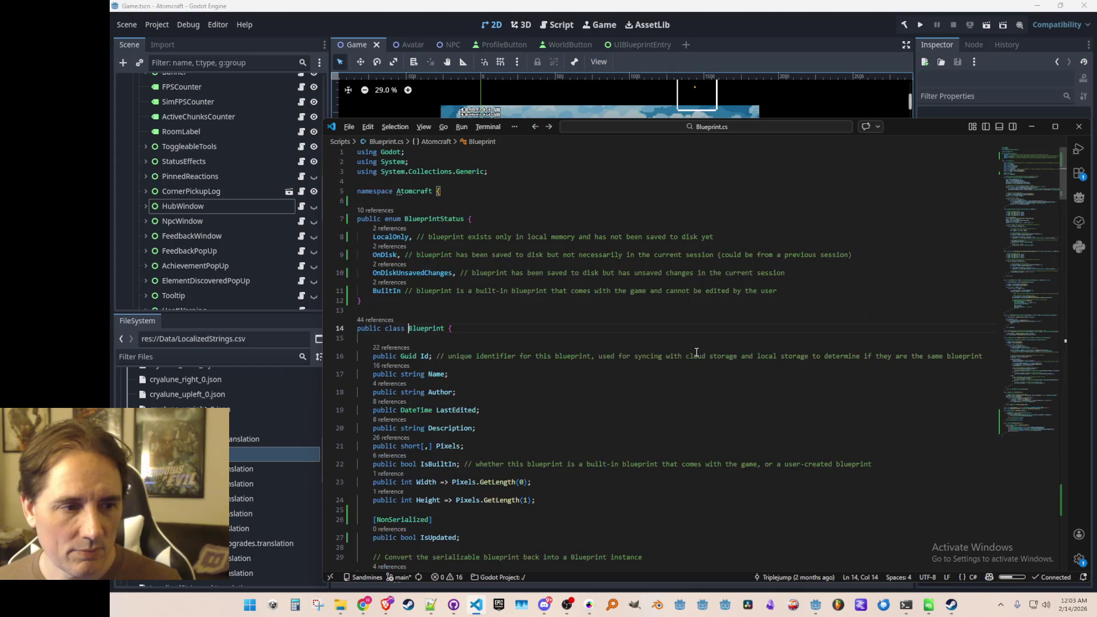
pyautogui.hotkey('alt', 'Left')
pyautogui.hotkey('alt', 'Left')
pyautogui.hotkey('alt', 'Left')
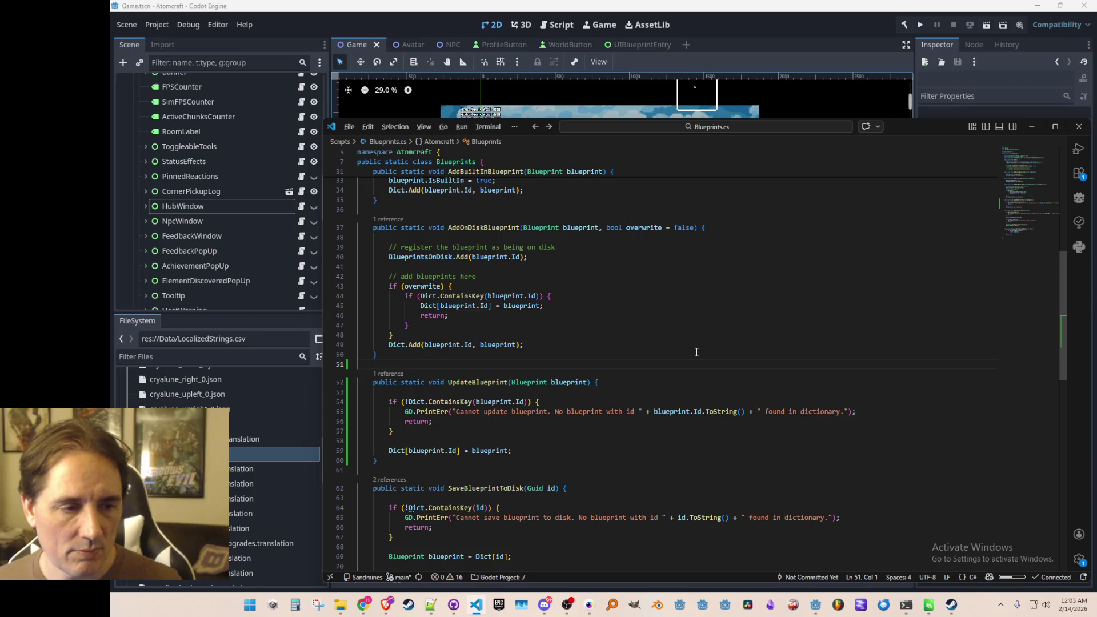
pyautogui.hotkey('alt', 'Left')
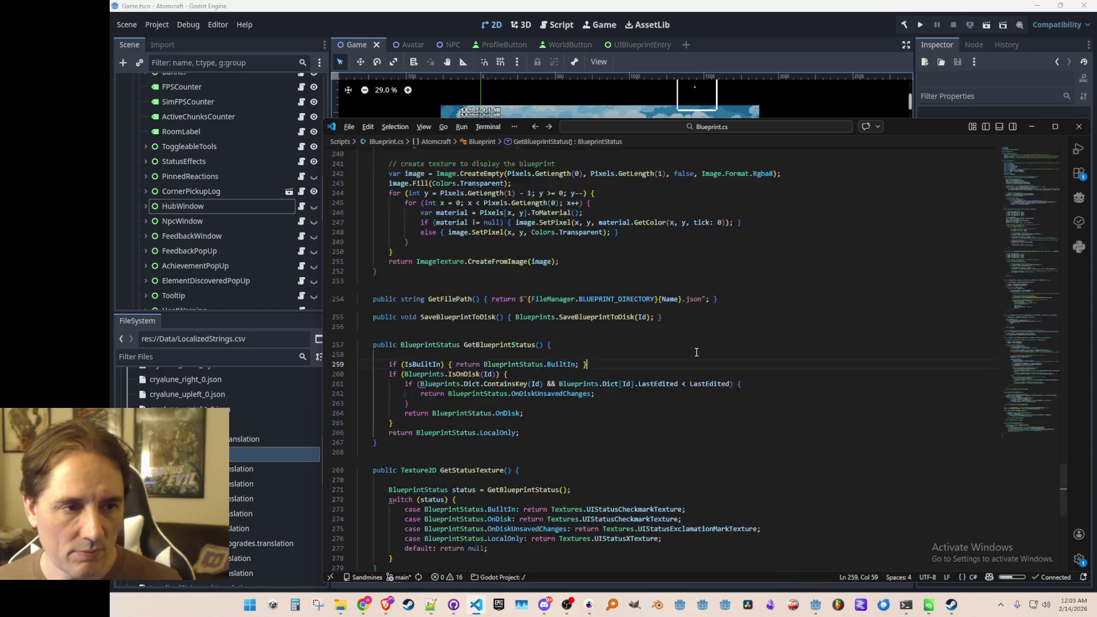
pyautogui.hotkey('alt', 'Right')
pyautogui.hotkey('alt', 'Left')
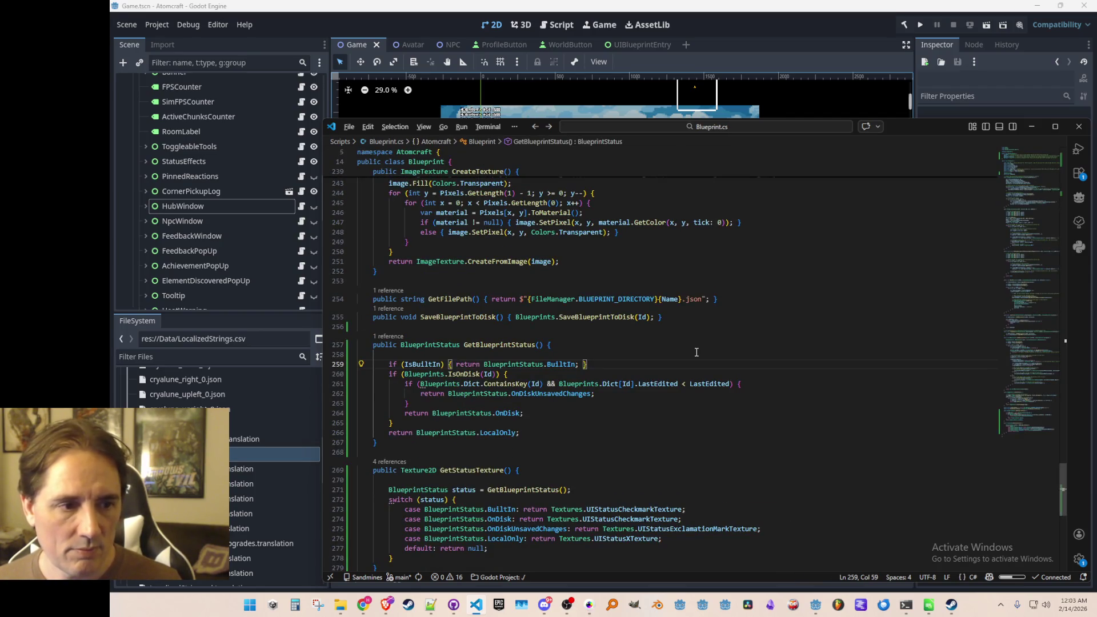
pyautogui.press('Down')
pyautogui.press('Down')
pyautogui.press('Down')
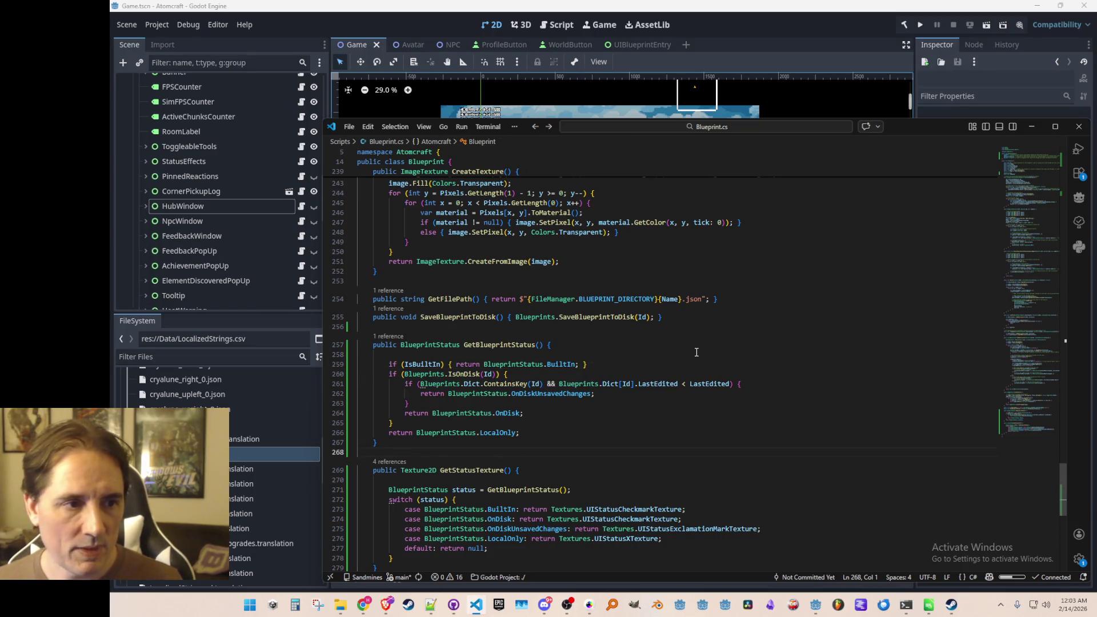
pyautogui.hotkey('alt', 'Left')
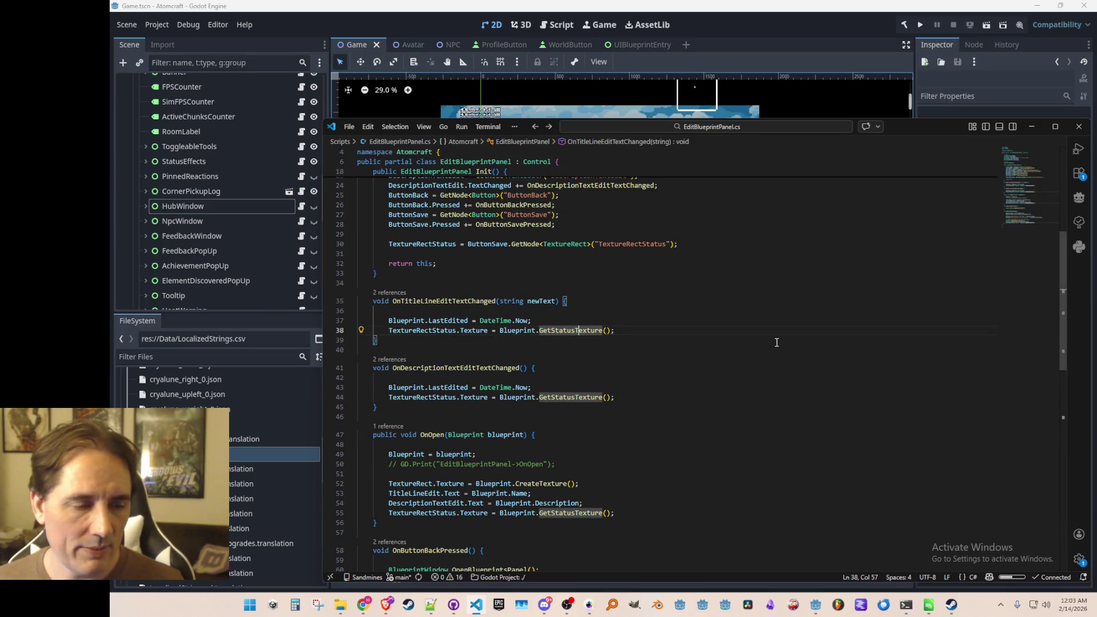
# Add 'Blueprint.IsUpdated = true;' to the title and description text-changed handlers
pyautogui.press('Up')
pyautogui.press('Return')
pyautogui.write('Blueprint.iu')
pyautogui.press('Tab')
pyautogui.press('Tab')
pyautogui.press('Down')
pyautogui.press('Down')
pyautogui.press('Down')
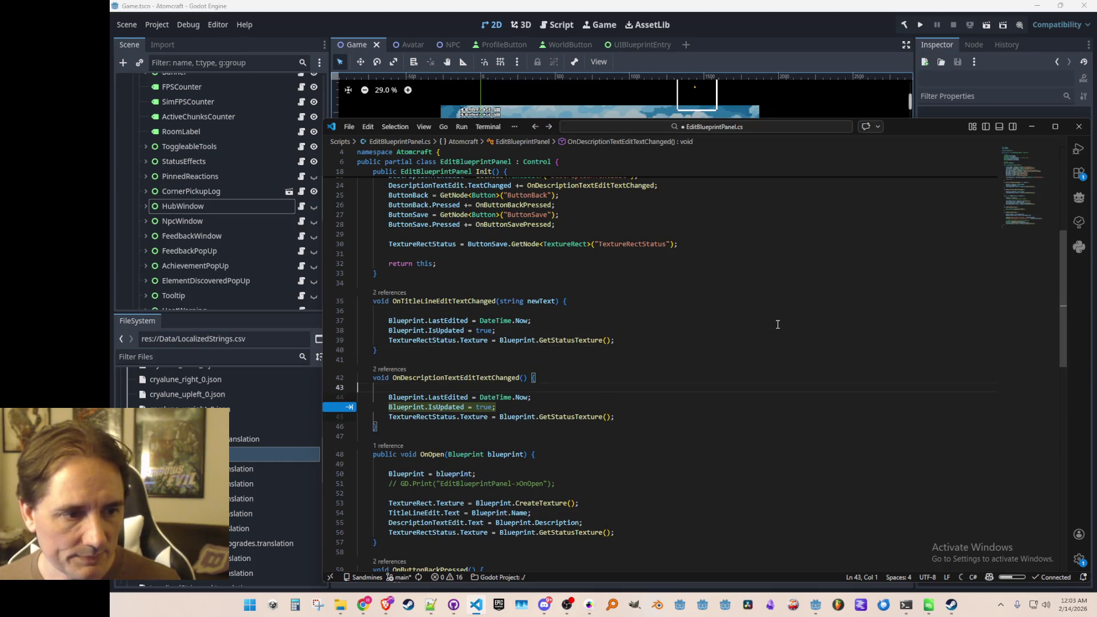
pyautogui.press('Tab')
pyautogui.press('Tab')
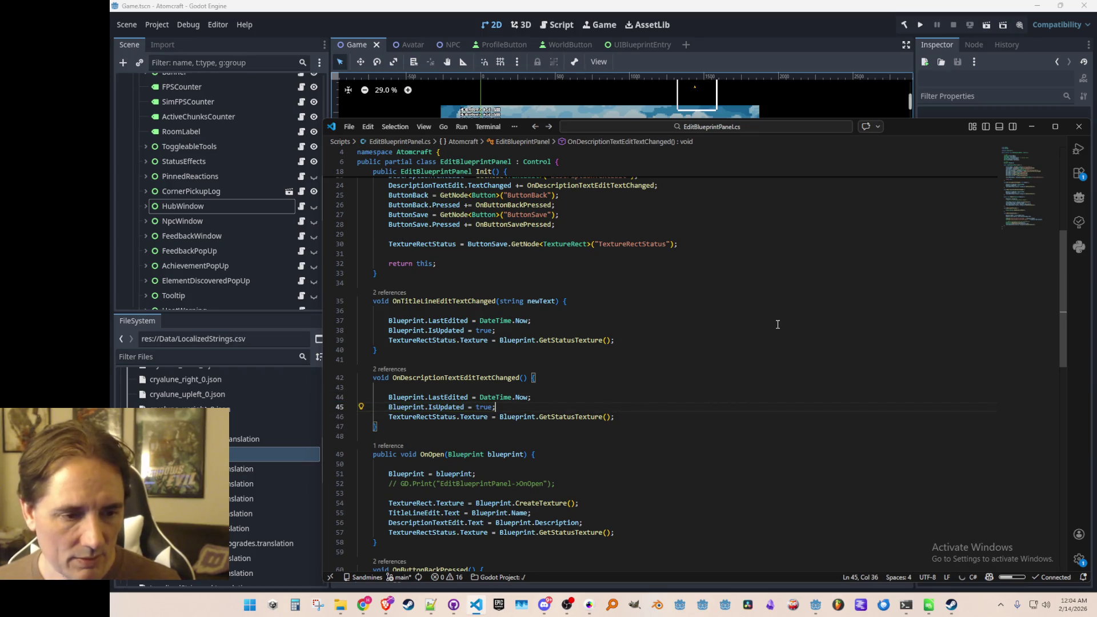
pyautogui.scroll(-1, 683, 314)
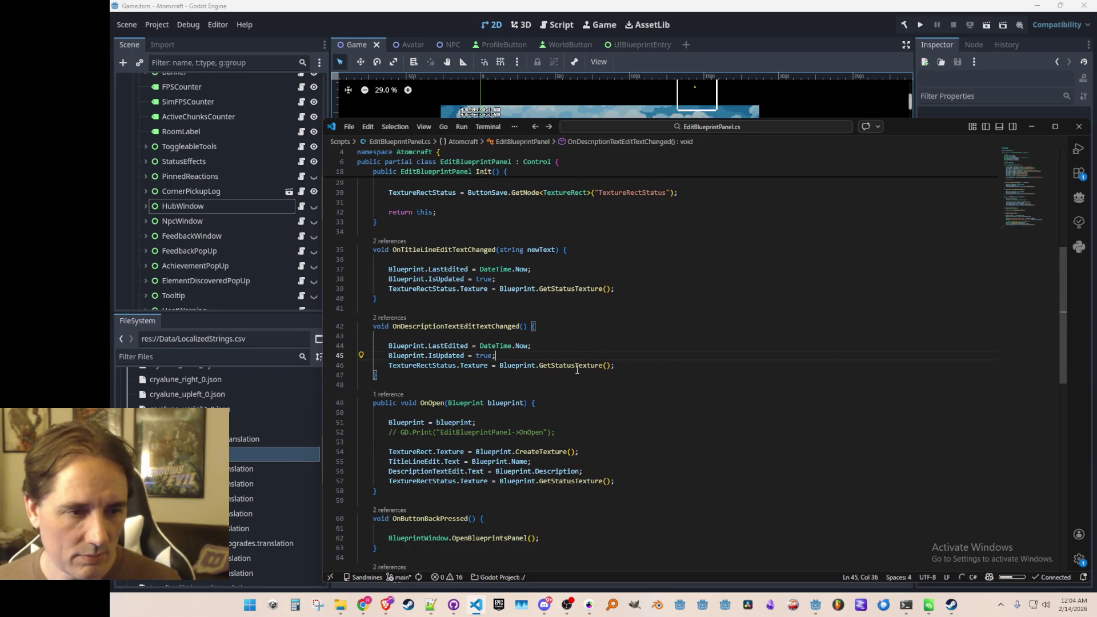
pyautogui.press('Tab')
pyautogui.press('Tab')
pyautogui.press('Tab')
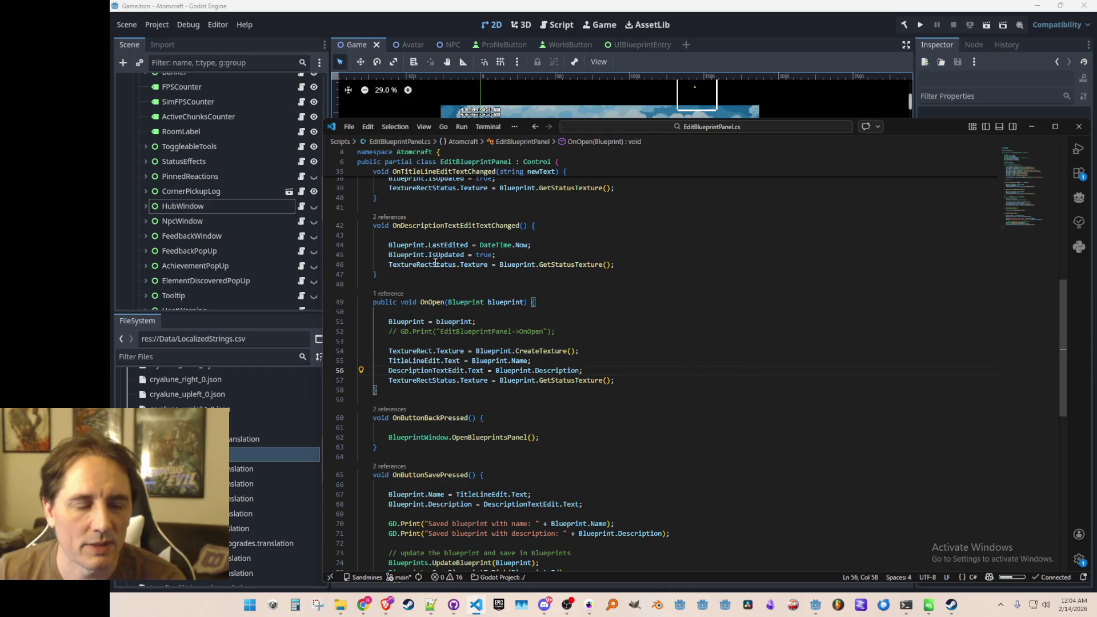
# Bring up the code actions for GetStatusTexture on line 45
pyautogui.moveTo(594, 256)
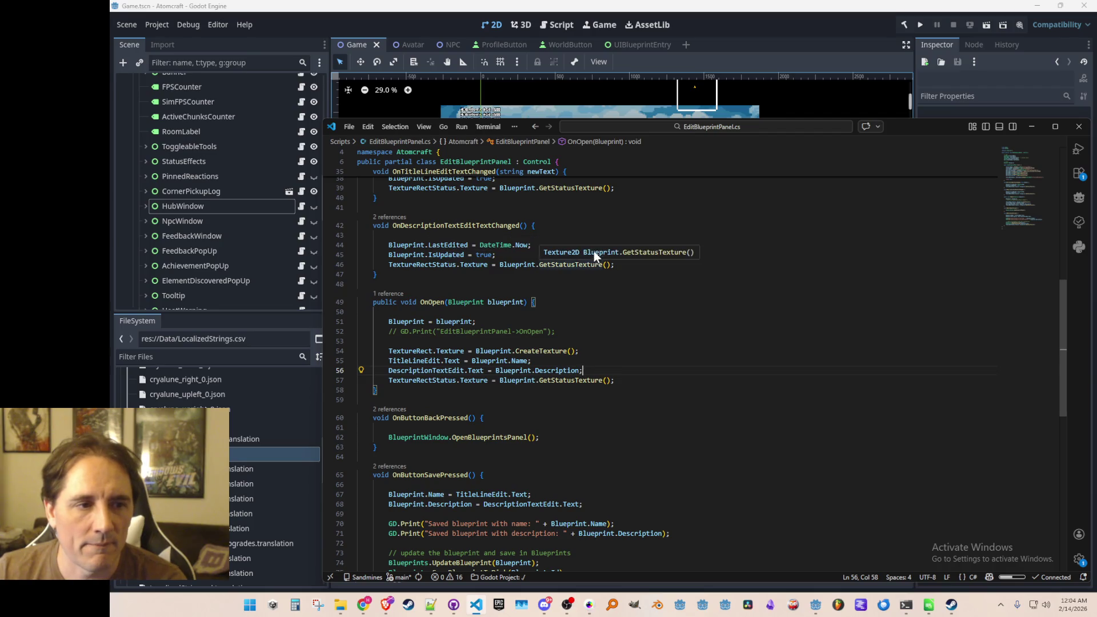
pyautogui.scroll(2, 704, 297)
pyautogui.click(705, 303)
pyautogui.hotkey('shift', 'Home')
pyautogui.press('Left')
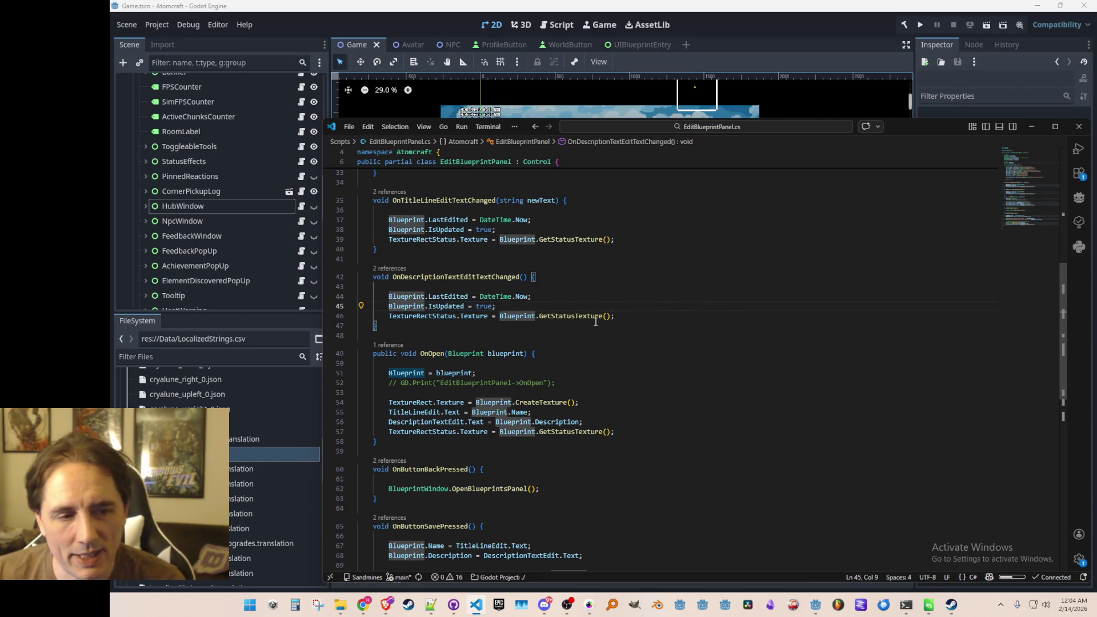
pyautogui.rightClick(592, 316)
# In GetBlueprintStatus, append '|| IsUpdated' to the unsaved-changes condition on line 261
pyautogui.click(665, 223)
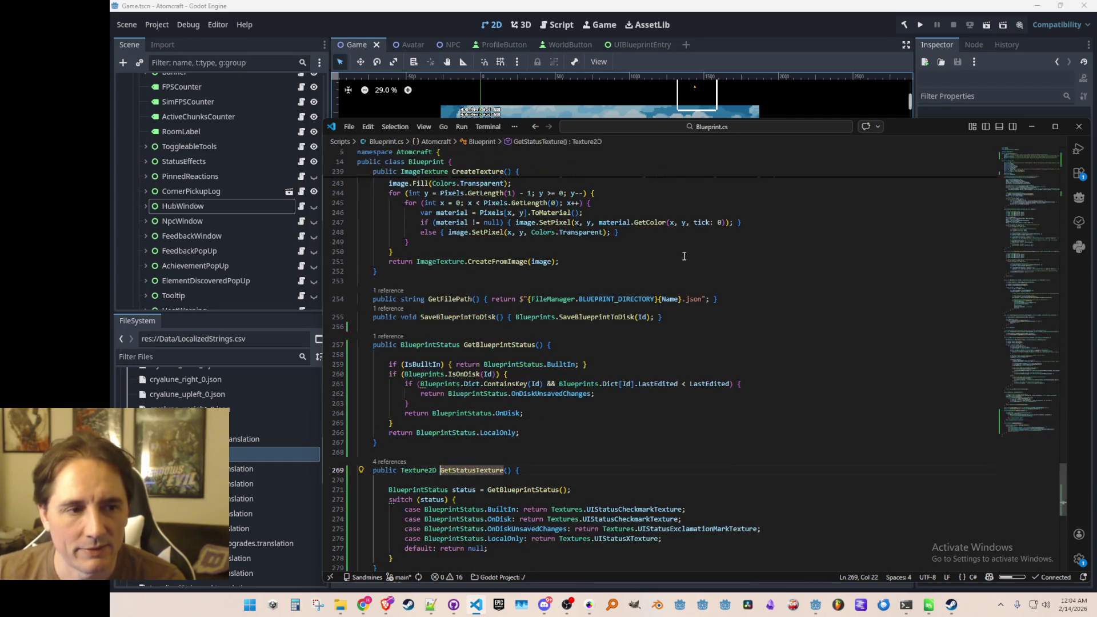
pyautogui.scroll(-3, 684, 256)
pyautogui.click(583, 306)
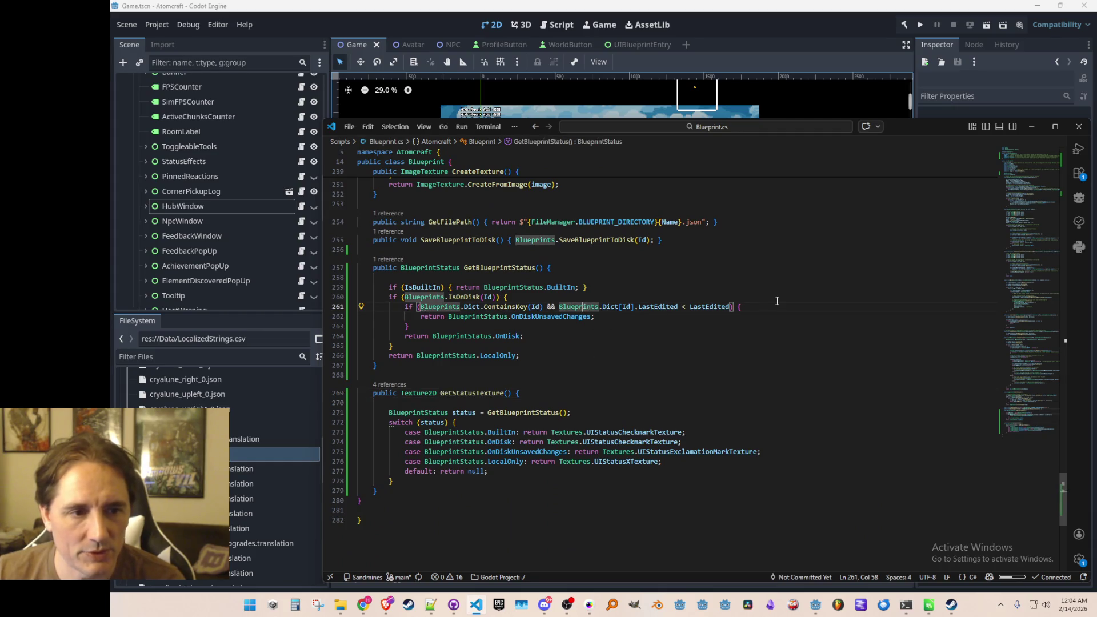
pyautogui.press('End')
pyautogui.press('Left')
pyautogui.press('Left')
pyautogui.press('Left')
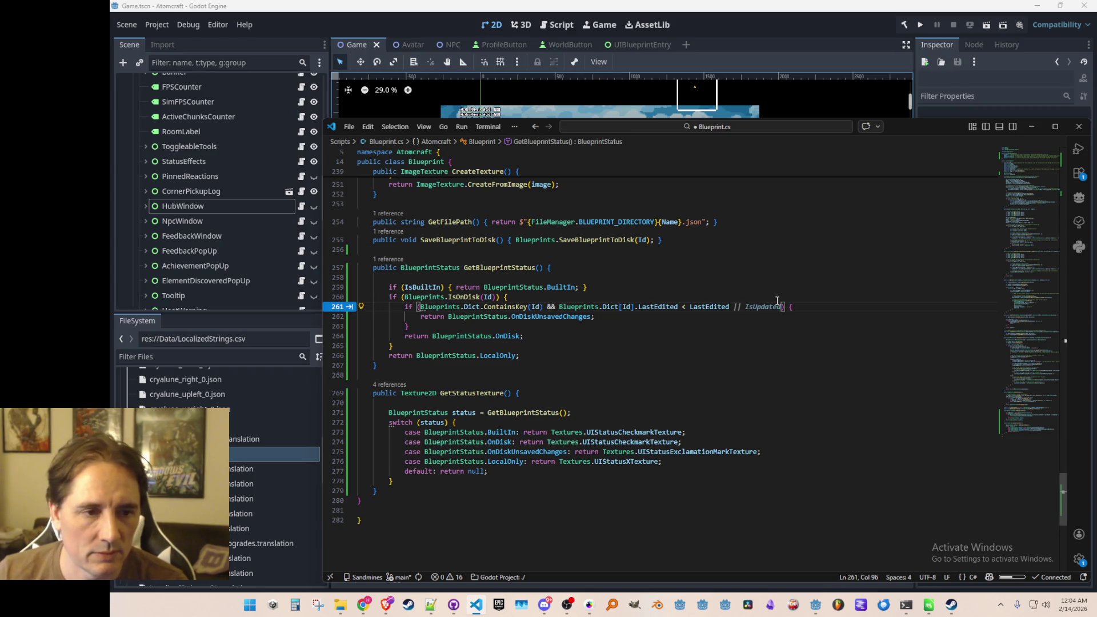
pyautogui.hotkey('ctrl', 'Left')
pyautogui.hotkey('ctrl', 'Left')
pyautogui.hotkey('ctrl', 'Left')
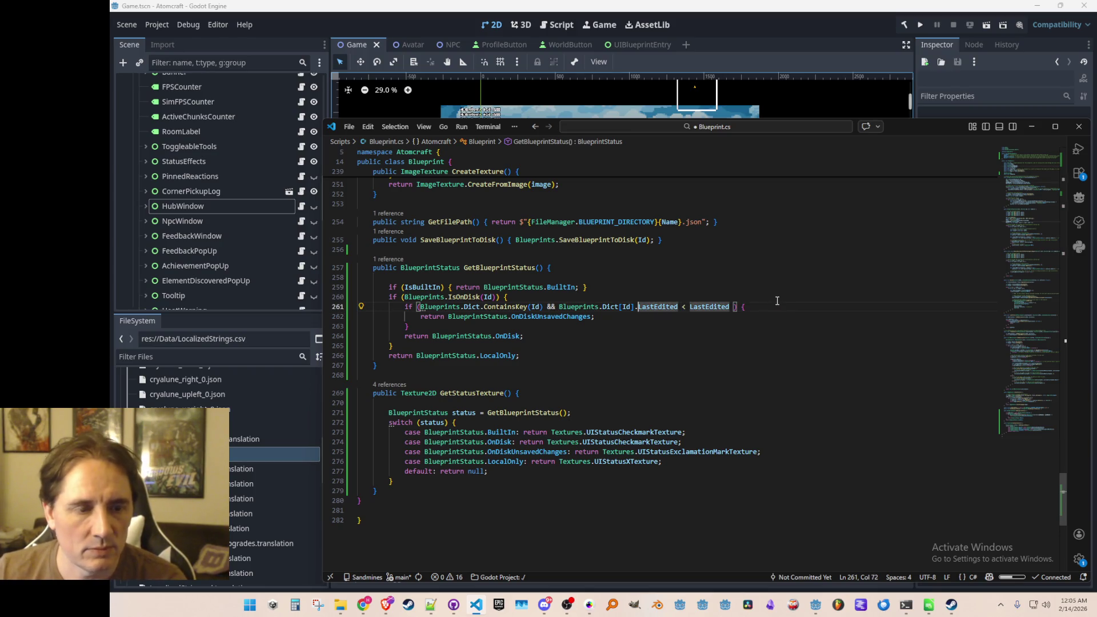
pyautogui.hotkey('ctrl', 'Left')
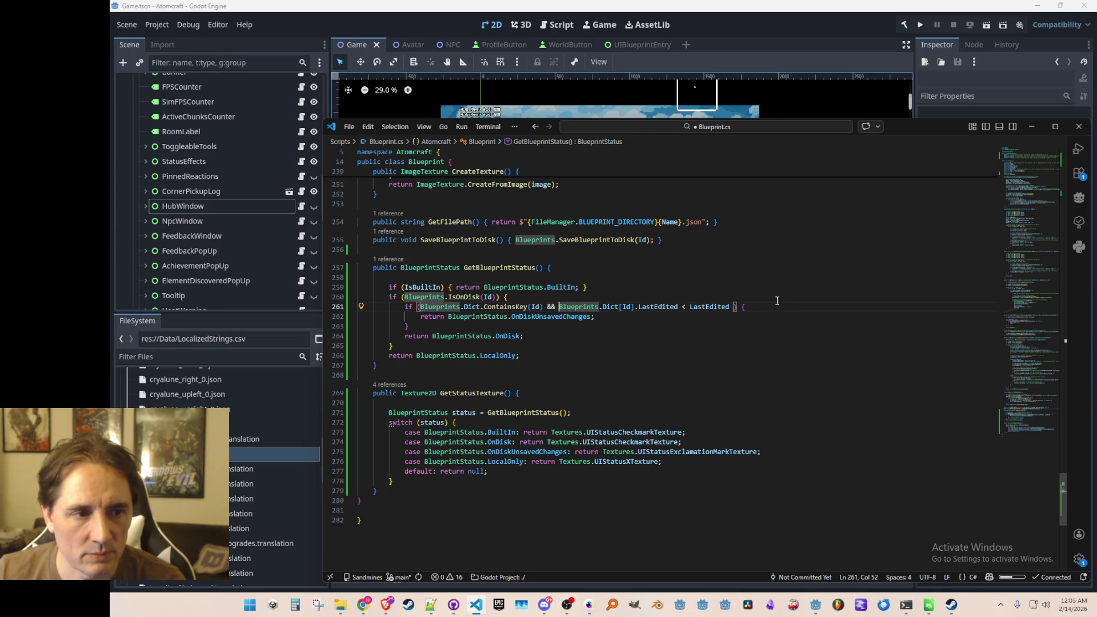
pyautogui.press('End')
pyautogui.press('Left')
pyautogui.press('Left')
pyautogui.press('Left')
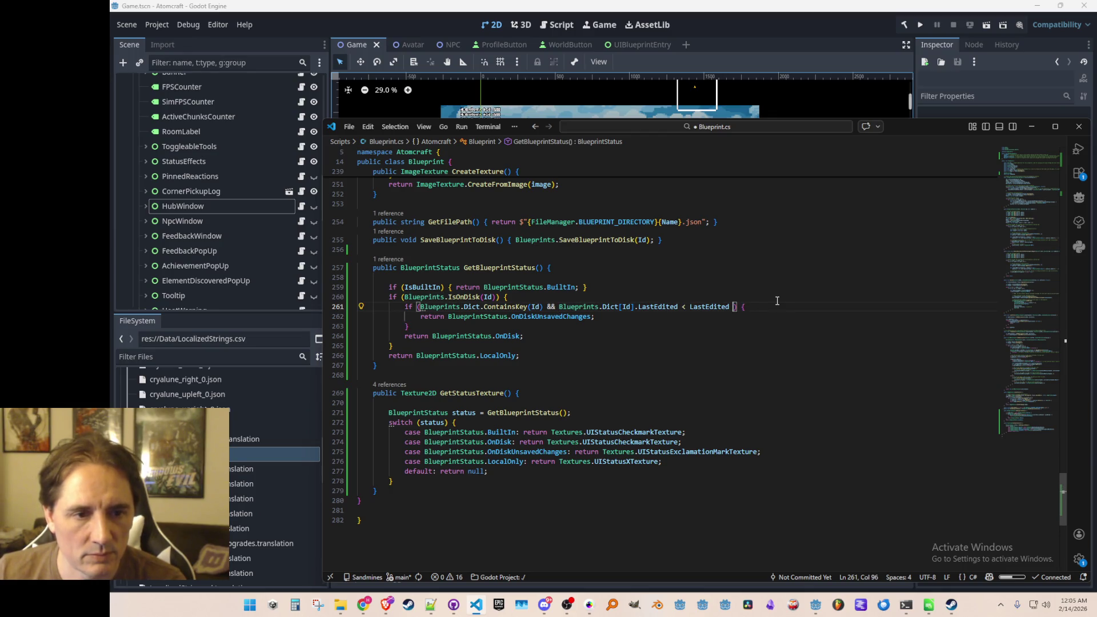
pyautogui.press('BackSpace')
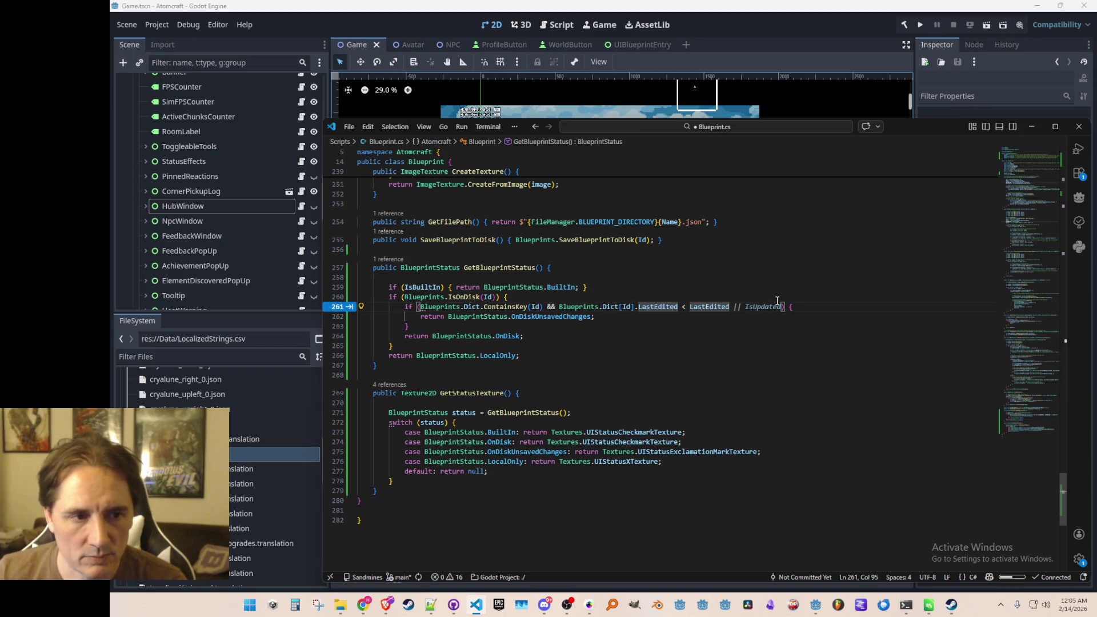
pyautogui.press('Left')
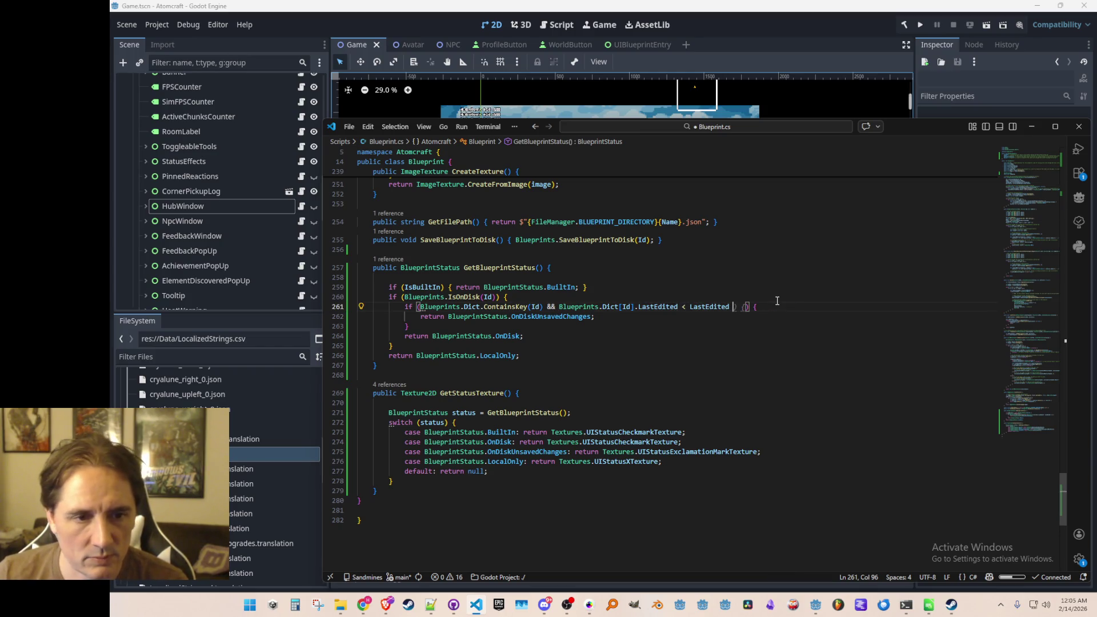
pyautogui.write('||')
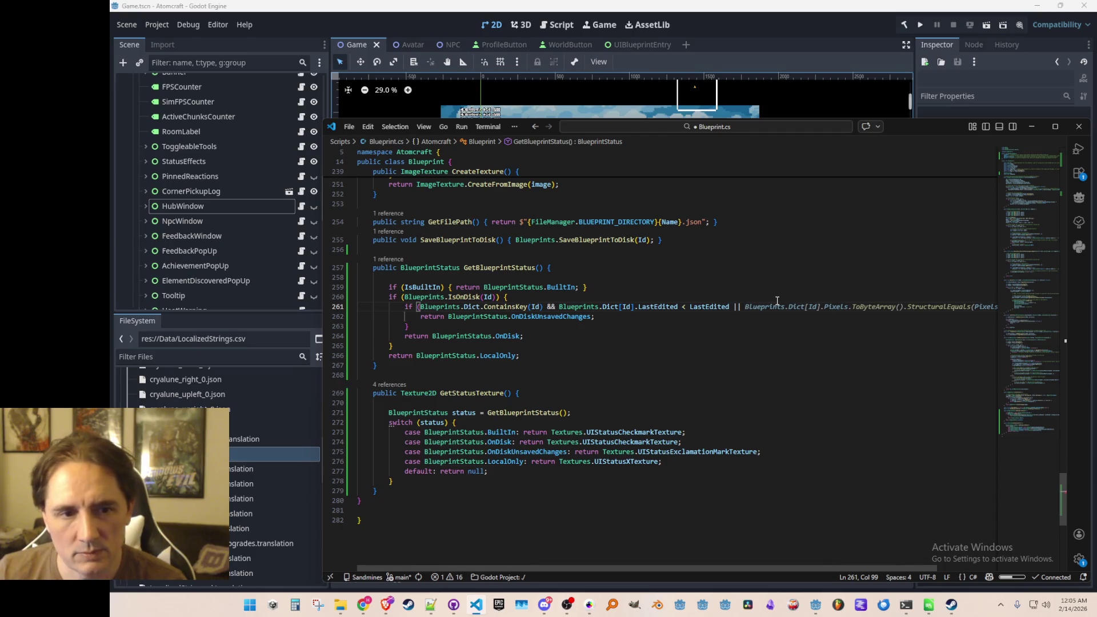
pyautogui.press('Left')
pyautogui.press('Right')
pyautogui.press('Right')
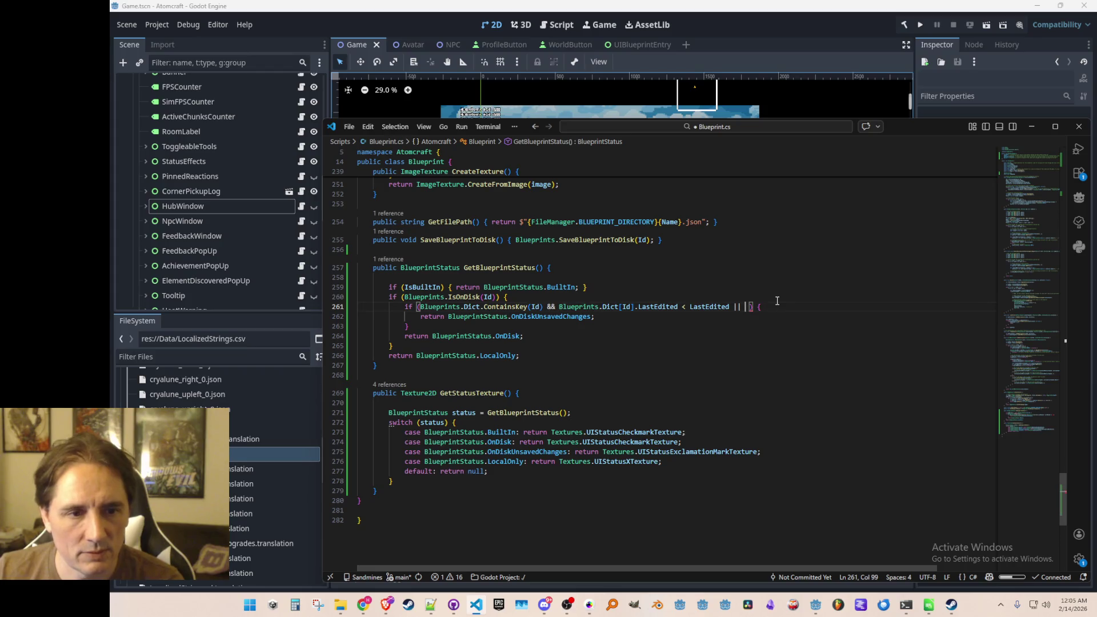
pyautogui.write('IsUpdated')
# Wrap the Blueprints lookup and IsUpdated condition in parentheses and save Blueprint.cs
pyautogui.press('End')
pyautogui.press('Home')
pyautogui.press('Right')
pyautogui.press('Right')
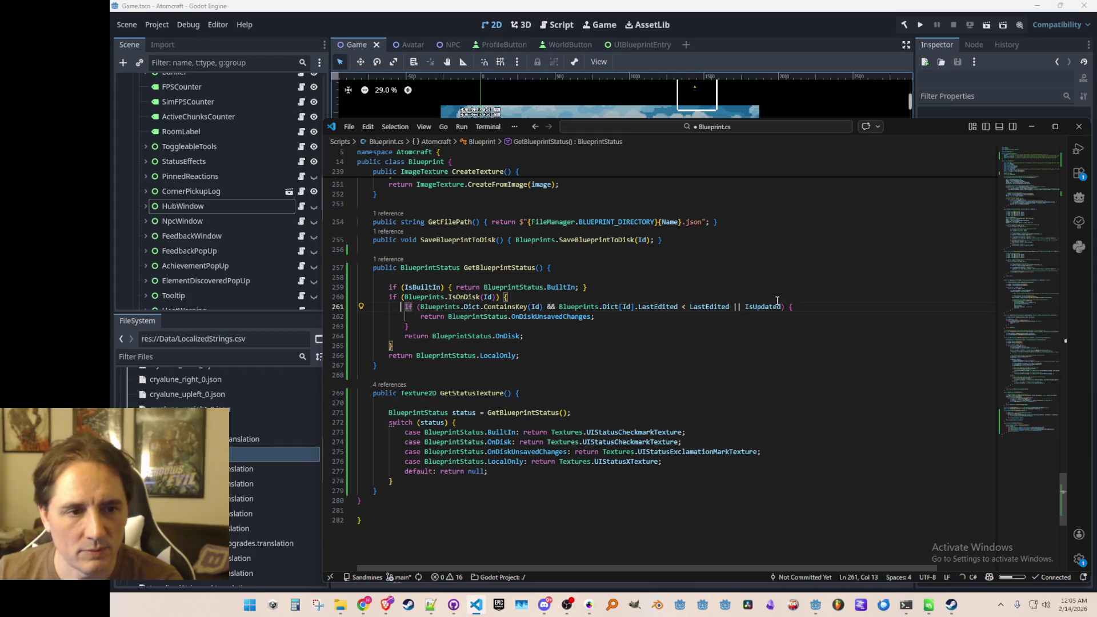
pyautogui.hotkey('ctrl', 'Right')
pyautogui.hotkey('ctrl', 'Right')
pyautogui.hotkey('ctrl', 'Right')
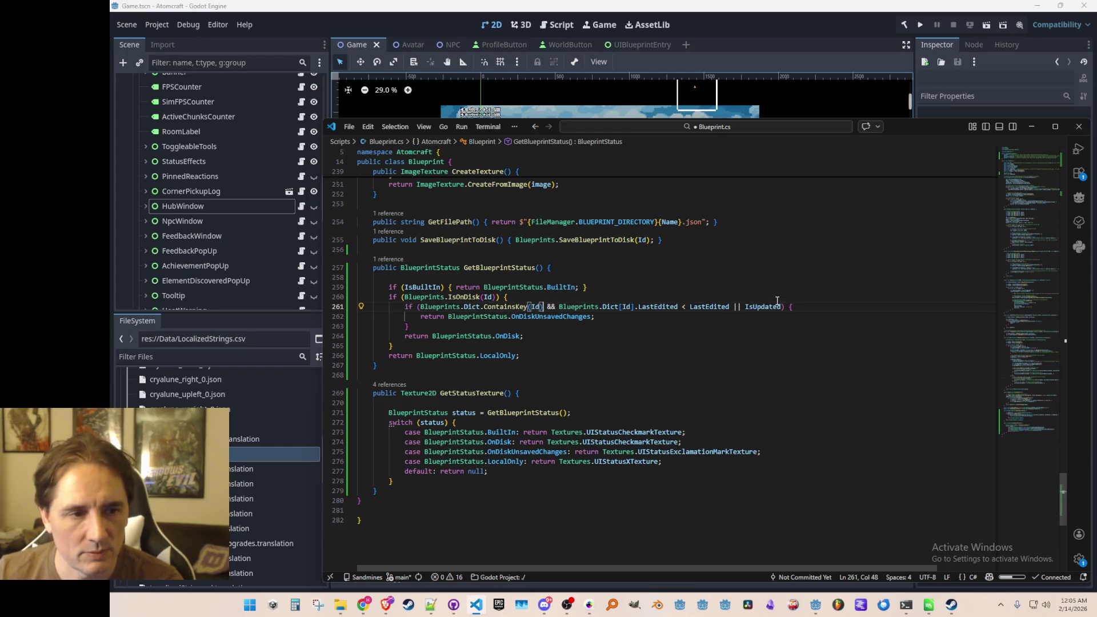
pyautogui.write('(')
pyautogui.press('End')
pyautogui.press('Left')
pyautogui.press('Left')
pyautogui.press('Left')
pyautogui.write(')')
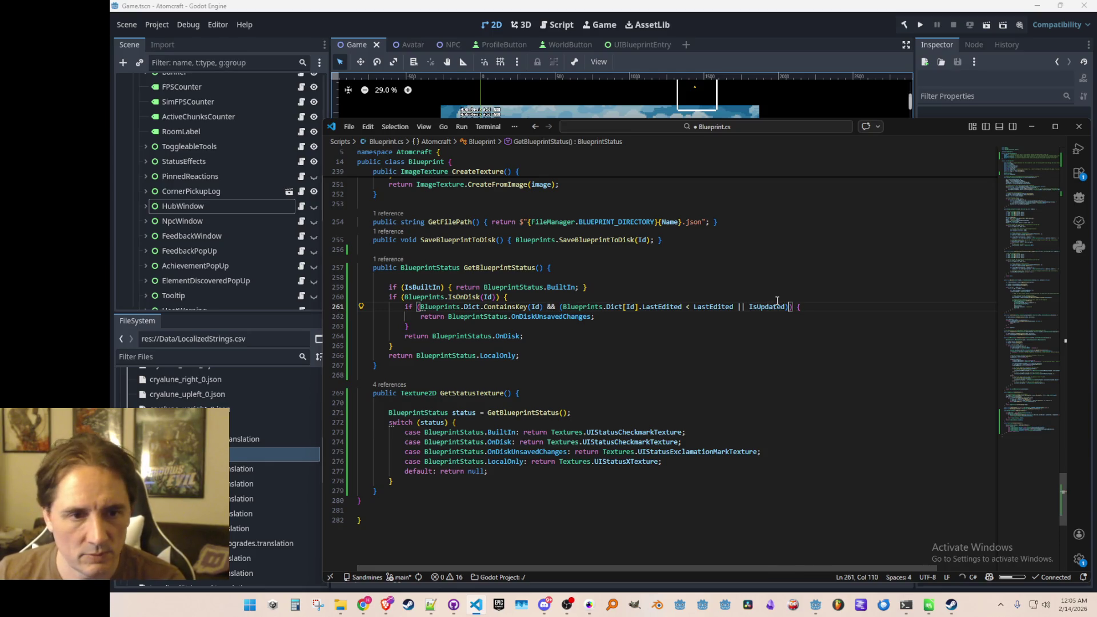
pyautogui.hotkey('ctrl', 's')
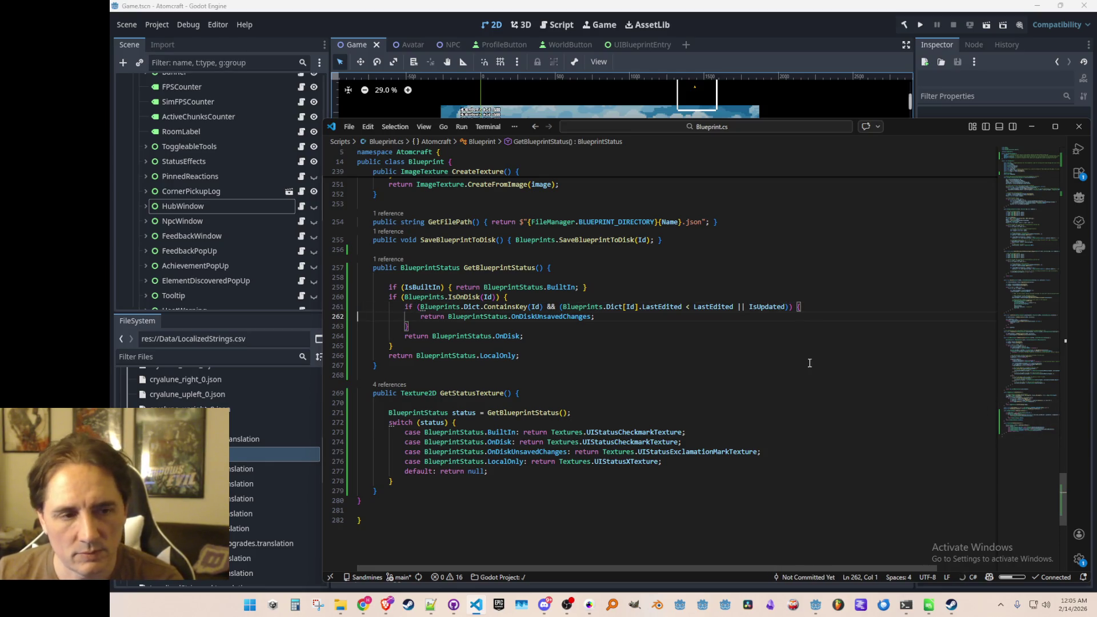
# Split SaveBlueprintToDisk's one-line body onto separate lines and save Blueprint.cs
pyautogui.click(753, 348)
pyautogui.scroll(3, 752, 348)
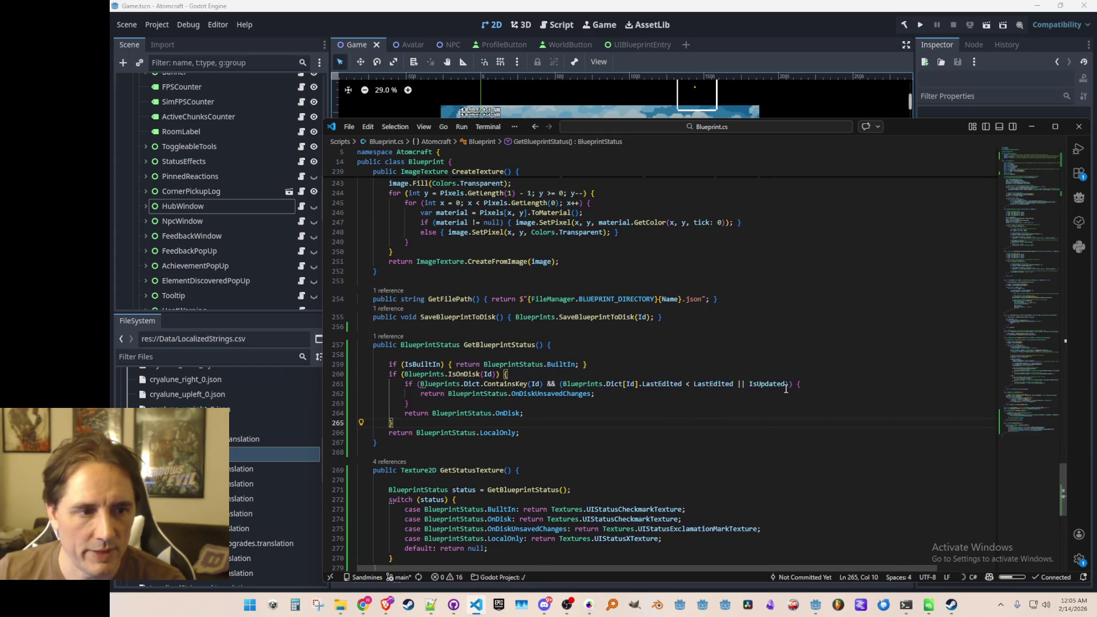
pyautogui.click(527, 317)
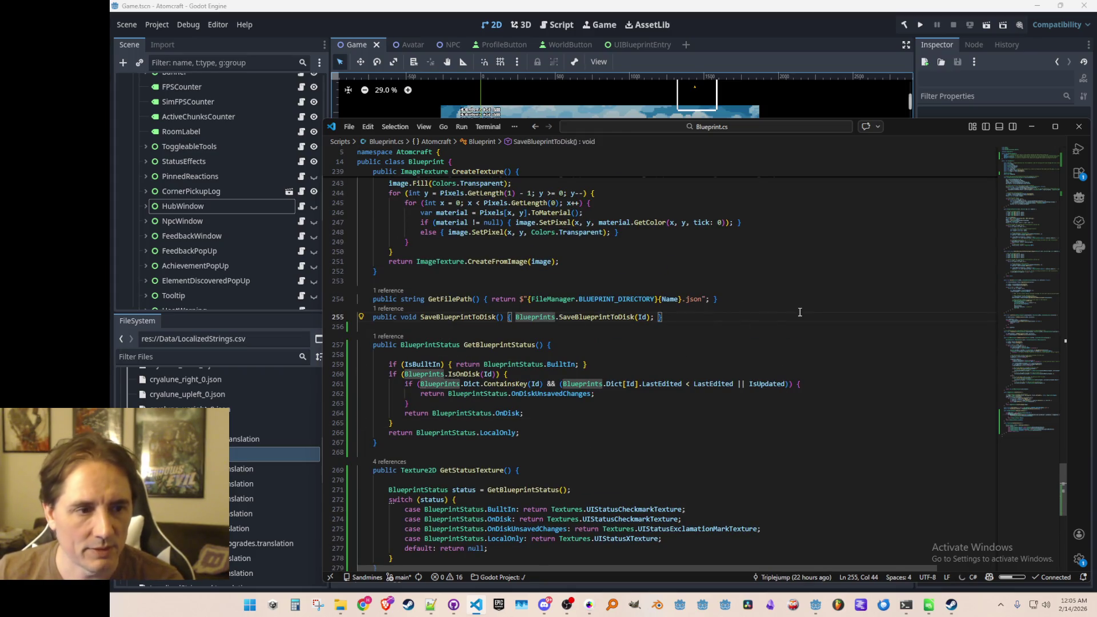
pyautogui.press('Return')
pyautogui.press('Tab')
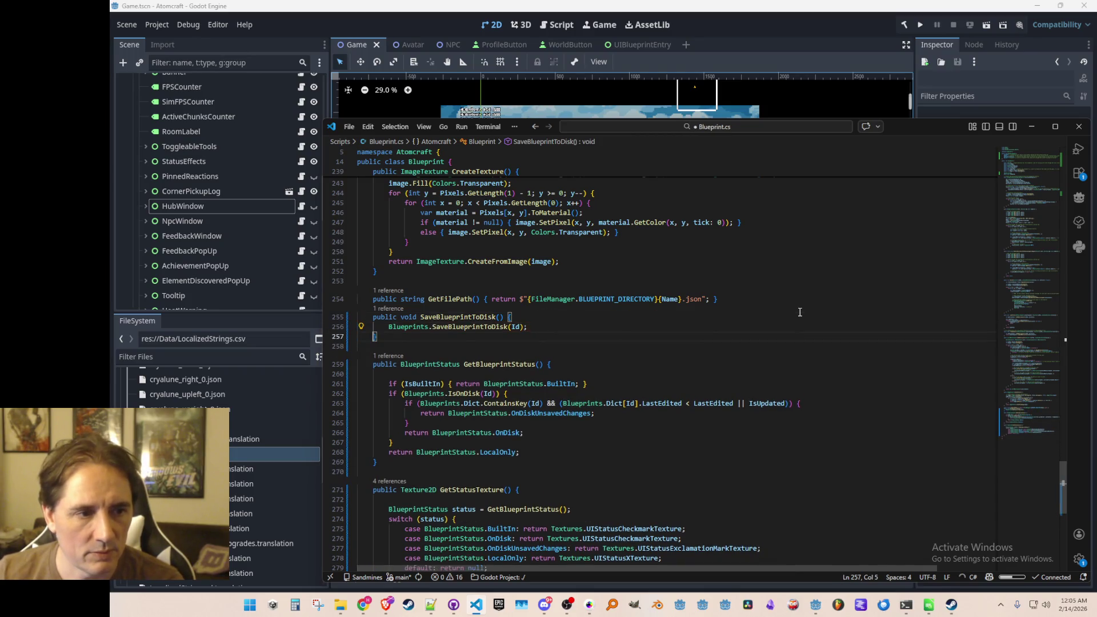
pyautogui.hotkey('ctrl', 's')
pyautogui.click(388, 308)
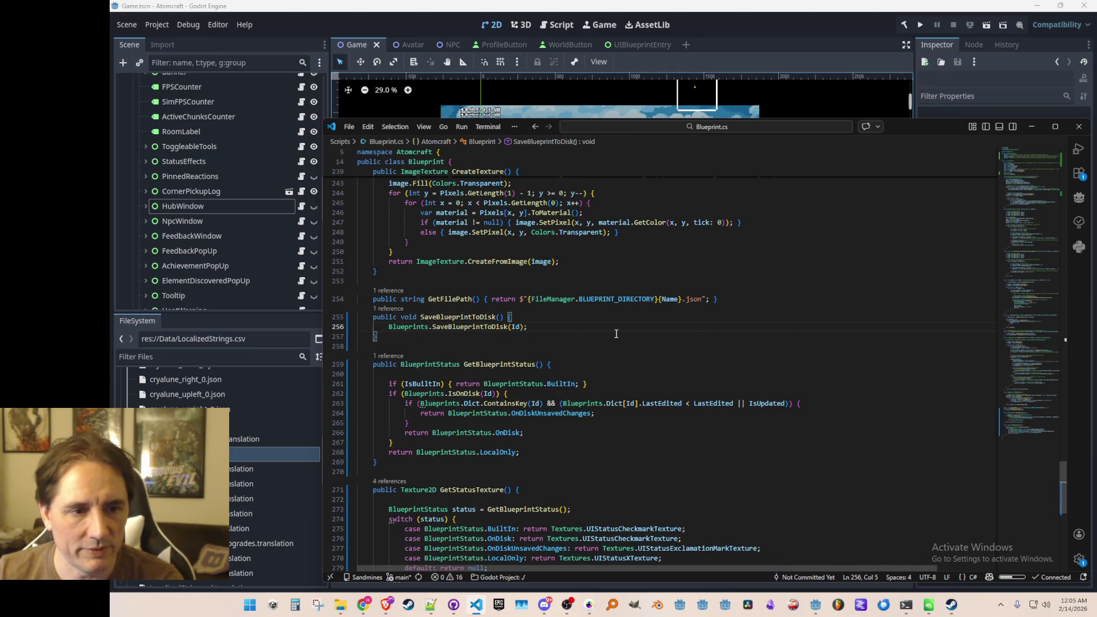
# Peek the SaveBlueprintToDisk call in UIBlueprintEntry.cs, then go to its static definition in Blueprints.cs
pyautogui.click(670, 368)
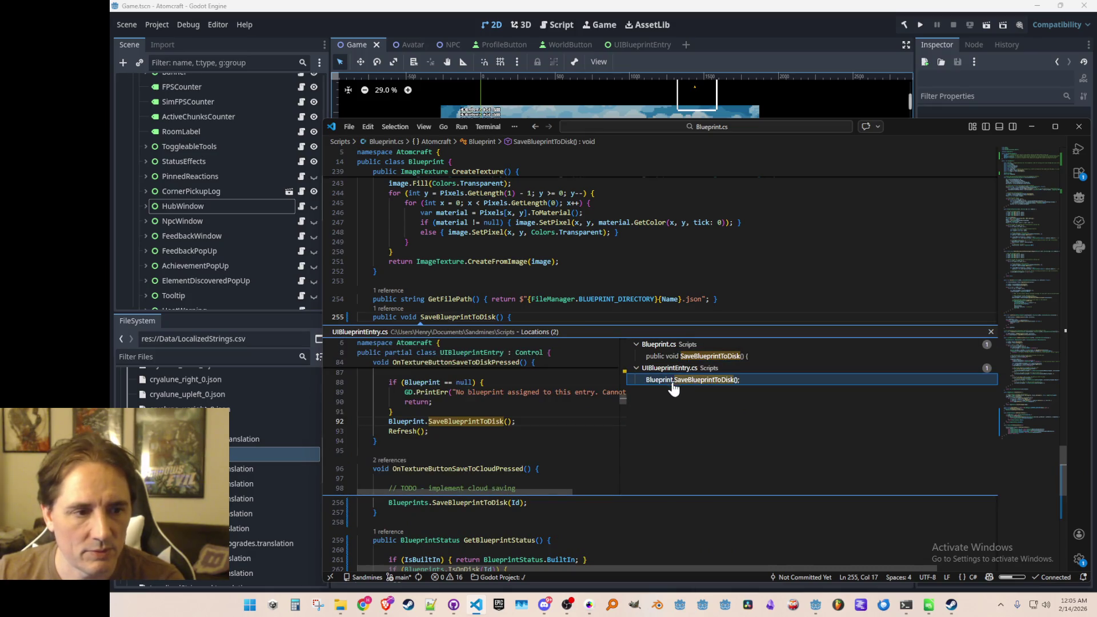
pyautogui.scroll(-3, 576, 406)
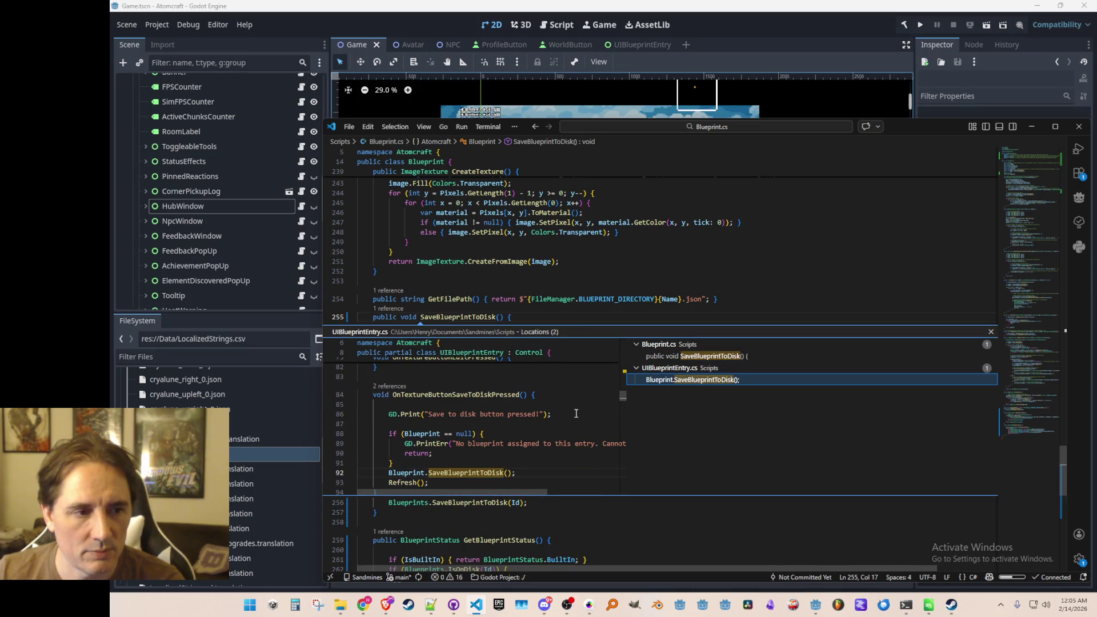
pyautogui.press('Escape')
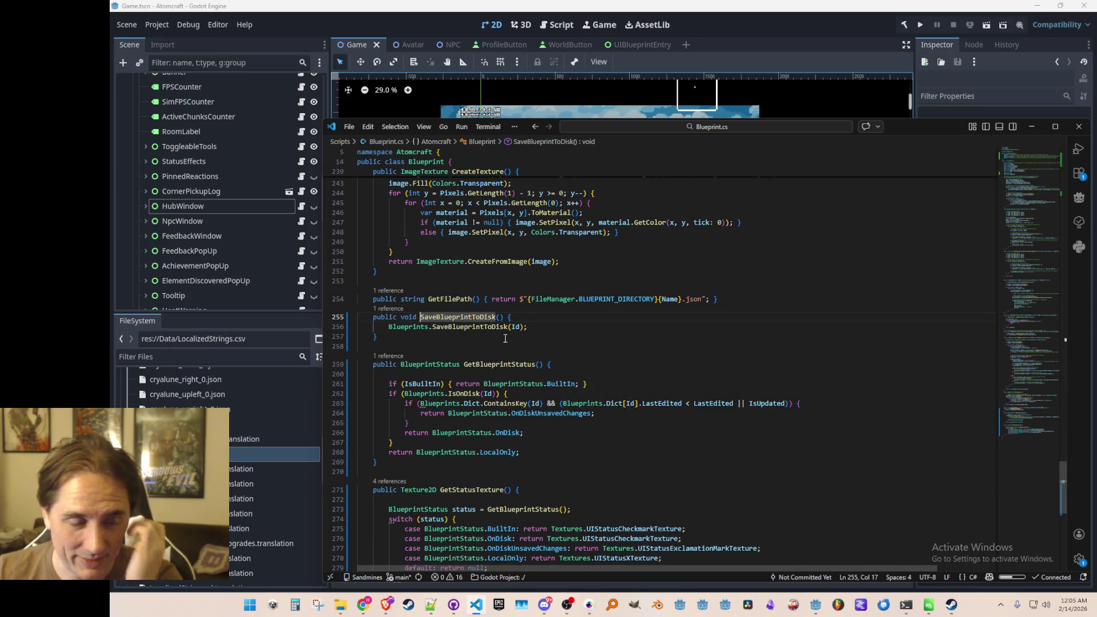
pyautogui.rightClick(497, 328)
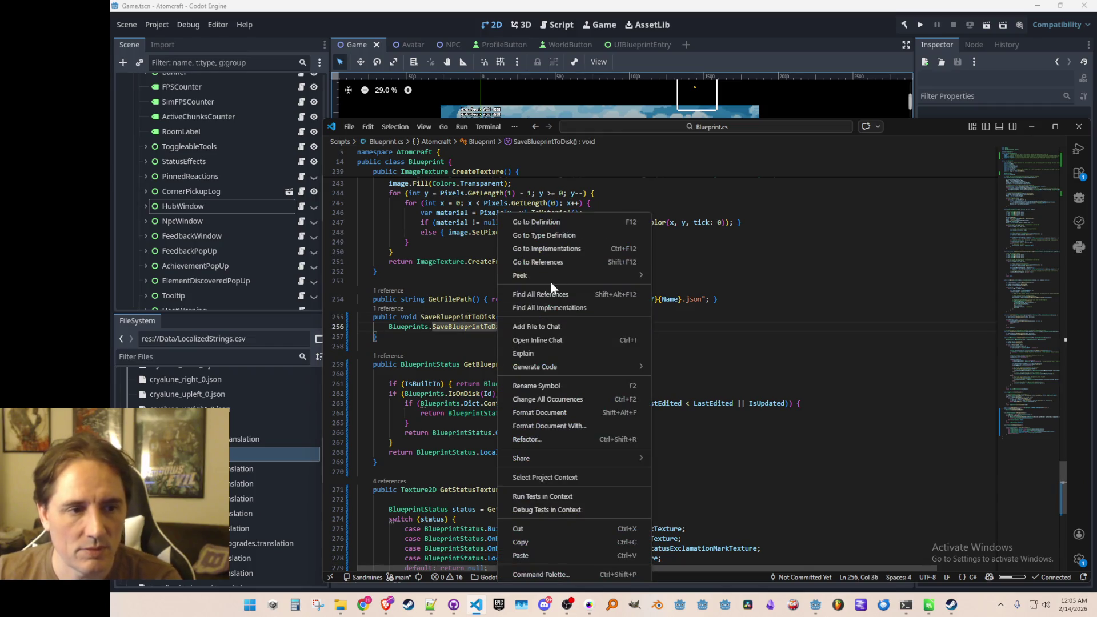
pyautogui.click(563, 222)
pyautogui.scroll(-5, 400, 355)
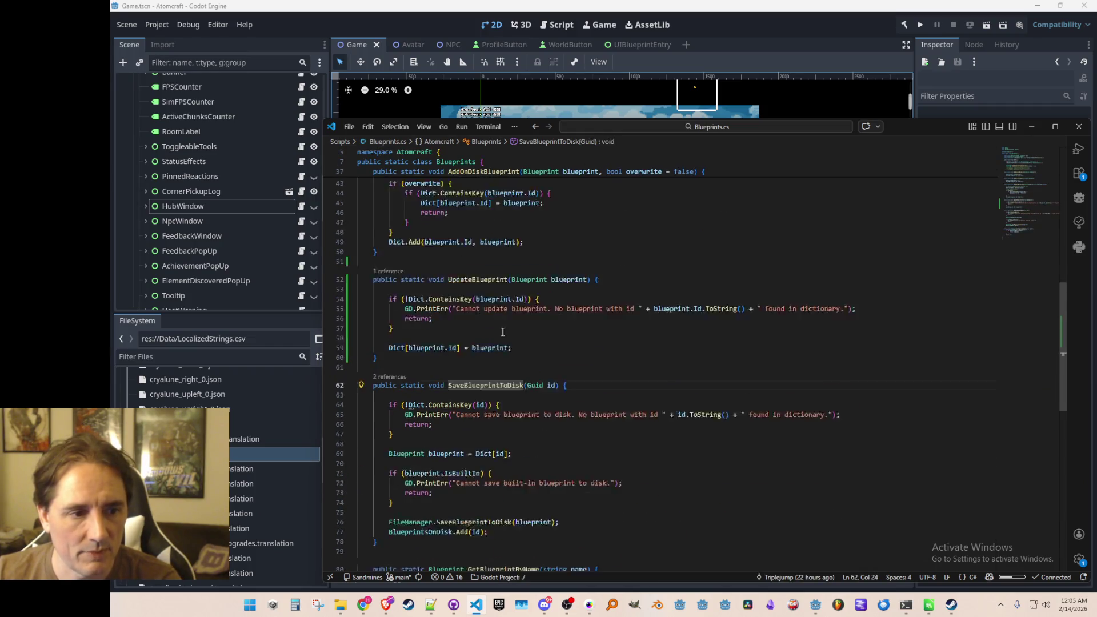
# Review the static SaveBlueprintToDisk callers in EditBlueprintPanel.cs and start a new line above it
pyautogui.click(399, 351)
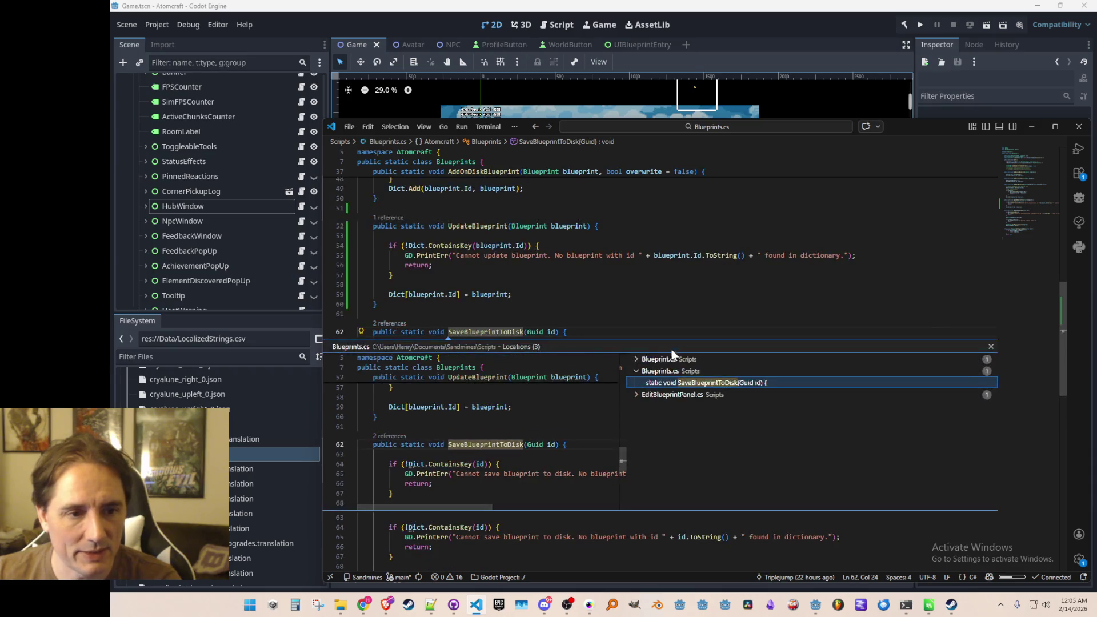
pyautogui.click(705, 371)
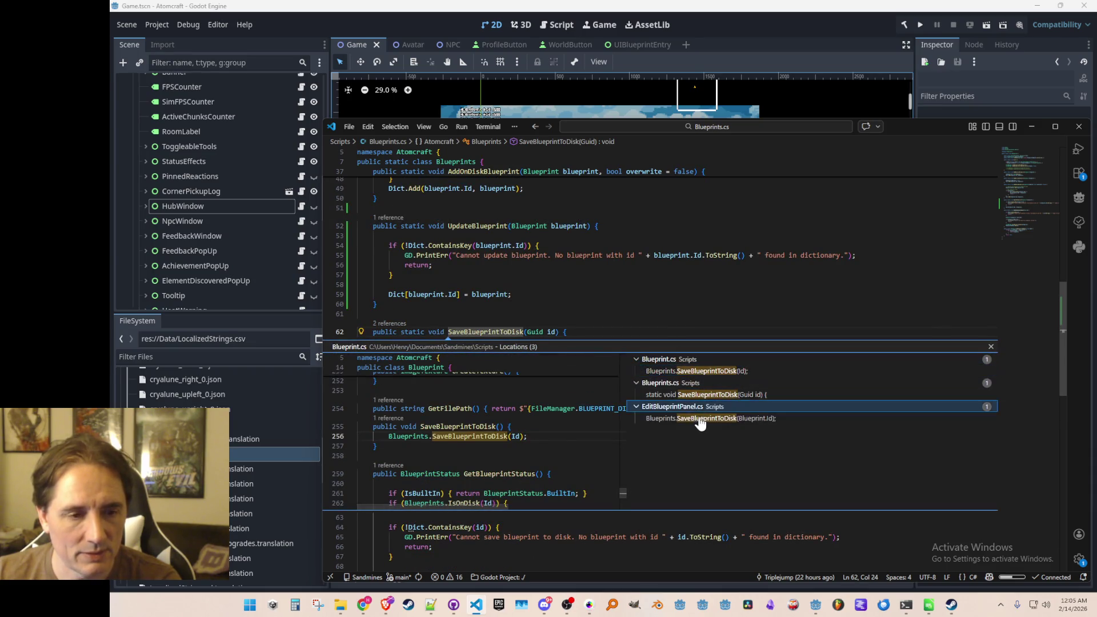
pyautogui.click(680, 407)
pyautogui.click(706, 419)
pyautogui.doubleClick(712, 394)
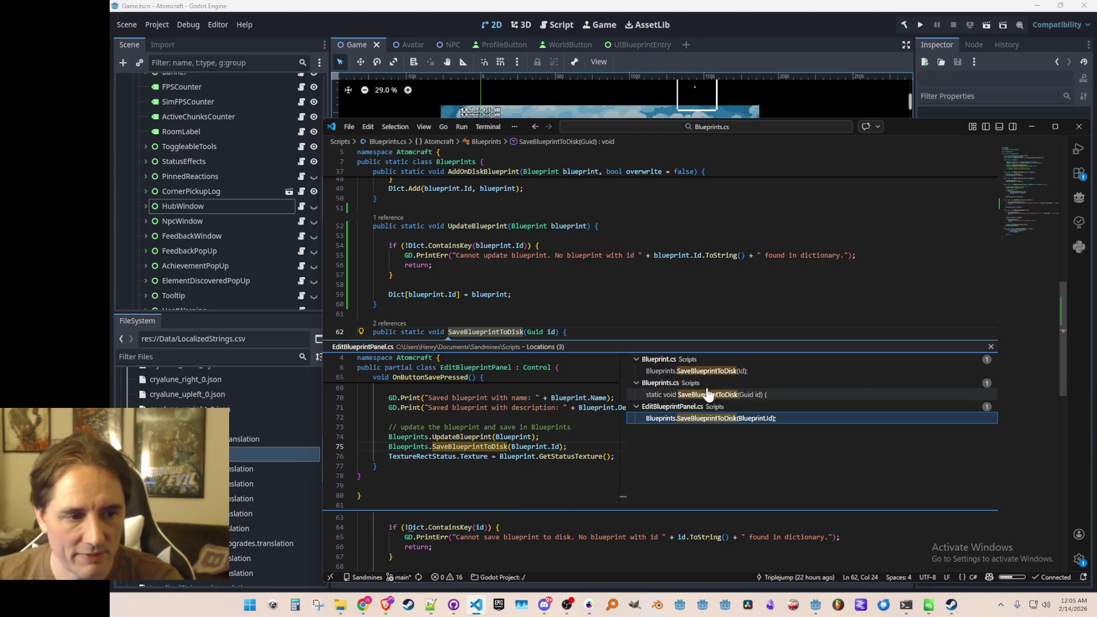
pyautogui.click(751, 314)
pyautogui.press('Return')
# Write the comment '// every save path for a blueprint should' above SaveBlueprintToDisk and save
pyautogui.write('// every save path for')
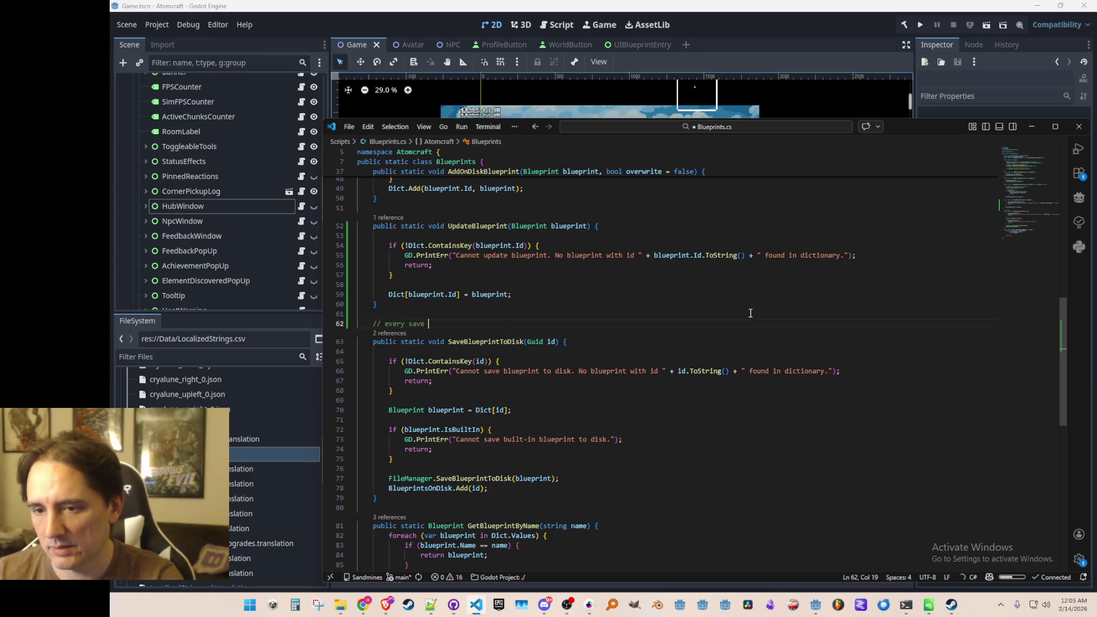
pyautogui.write(' a blueprint should')
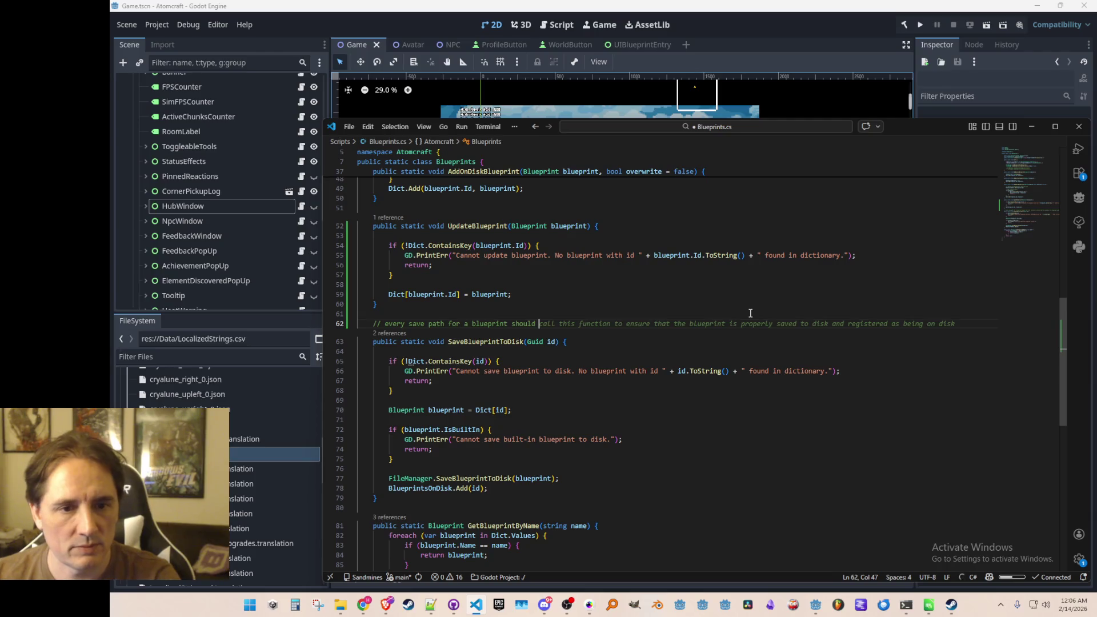
pyautogui.hotkey('ctrl', 's')
pyautogui.scroll(-2, 749, 349)
# Add 'blueprint.IsUpdated = false;' after the blueprint lookup in SaveBlueprintToDisk
pyautogui.click(766, 352)
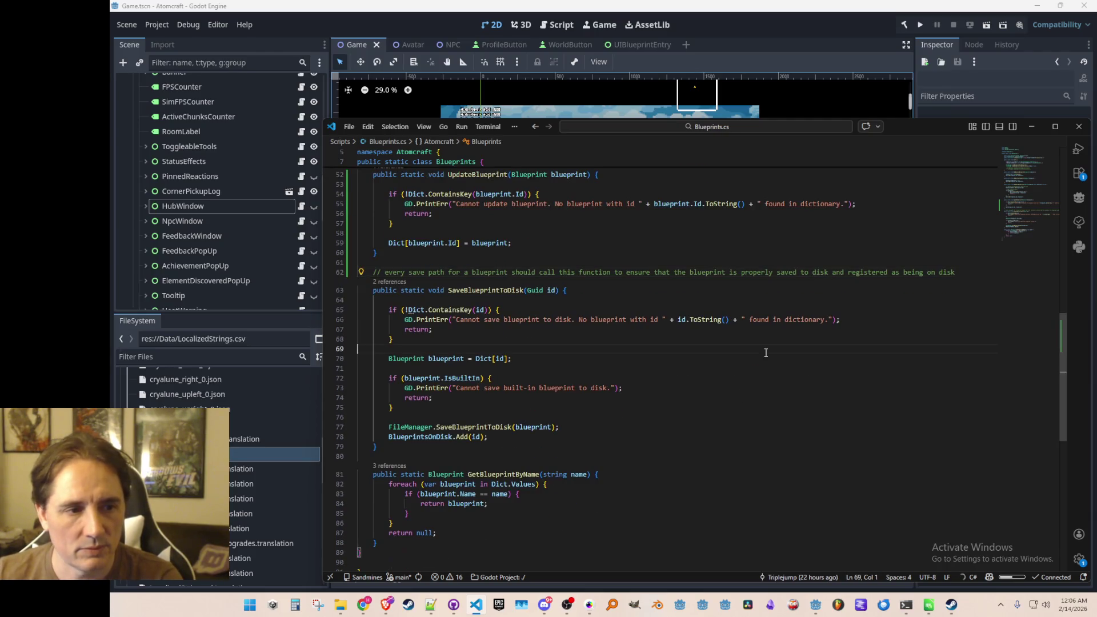
pyautogui.press('End')
pyautogui.press('Return')
pyautogui.write('blueprint.')
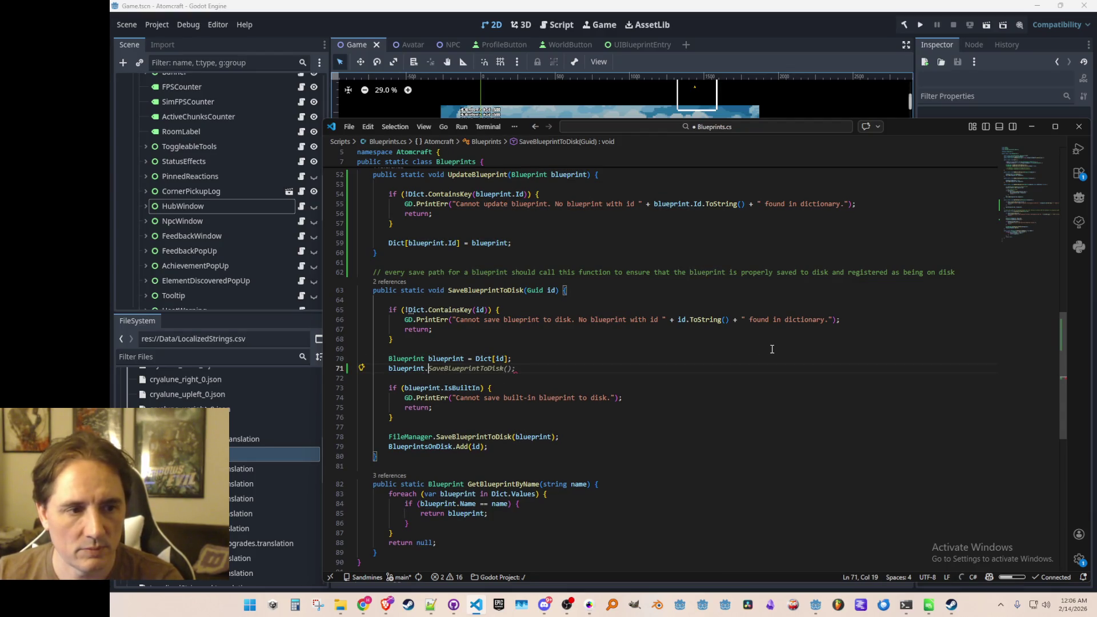
pyautogui.write('Is')
pyautogui.press('Tab')
pyautogui.press('Home')
pyautogui.press('Home')
pyautogui.click(873, 26)
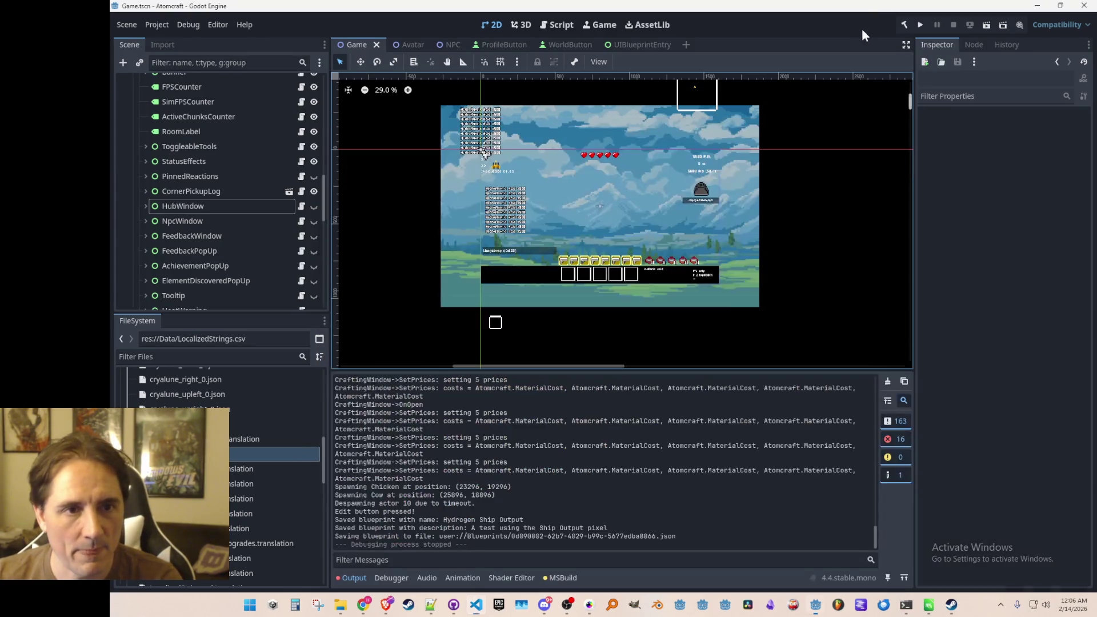
# Save the Godot scene, run the project, and start a single-player game
pyautogui.hotkey('ctrl', 's')
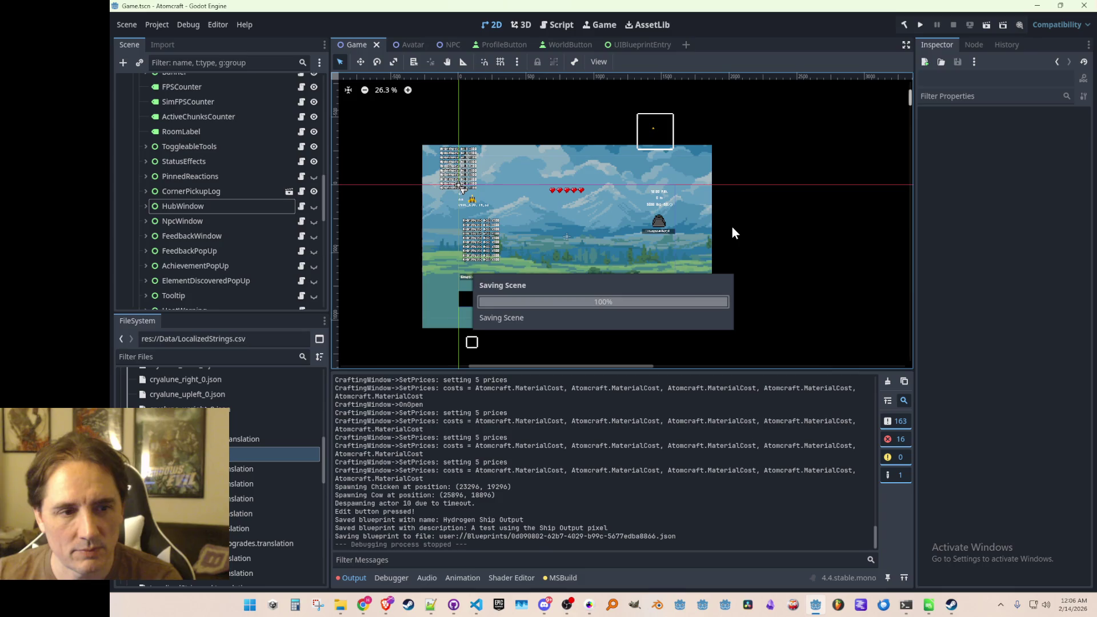
pyautogui.moveTo(733, 224); pyautogui.dragTo(750, 218)
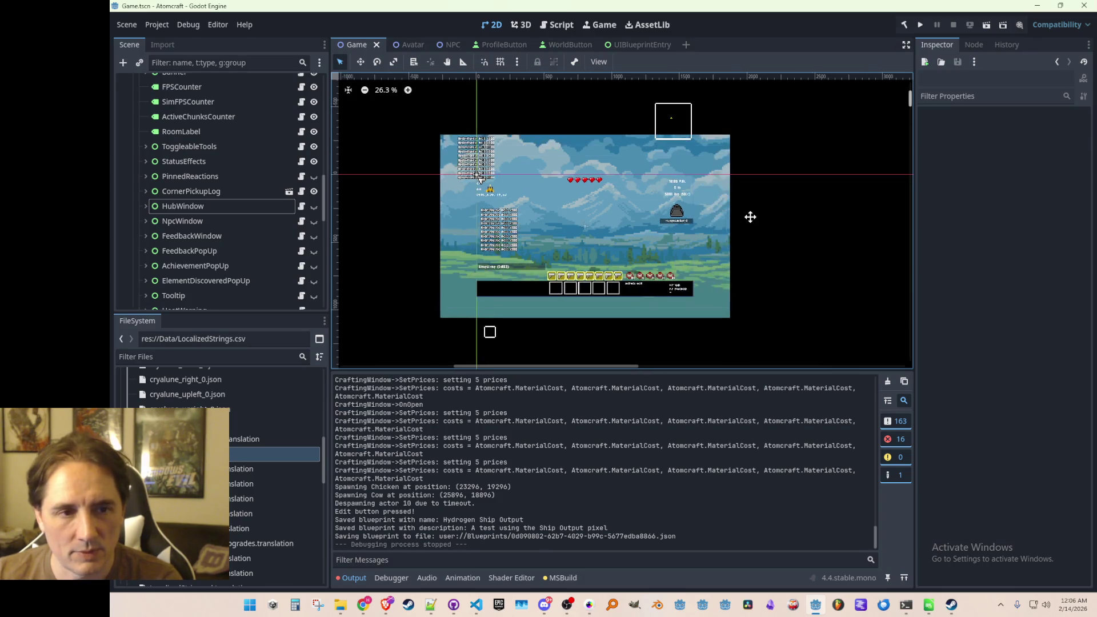
pyautogui.click(920, 25)
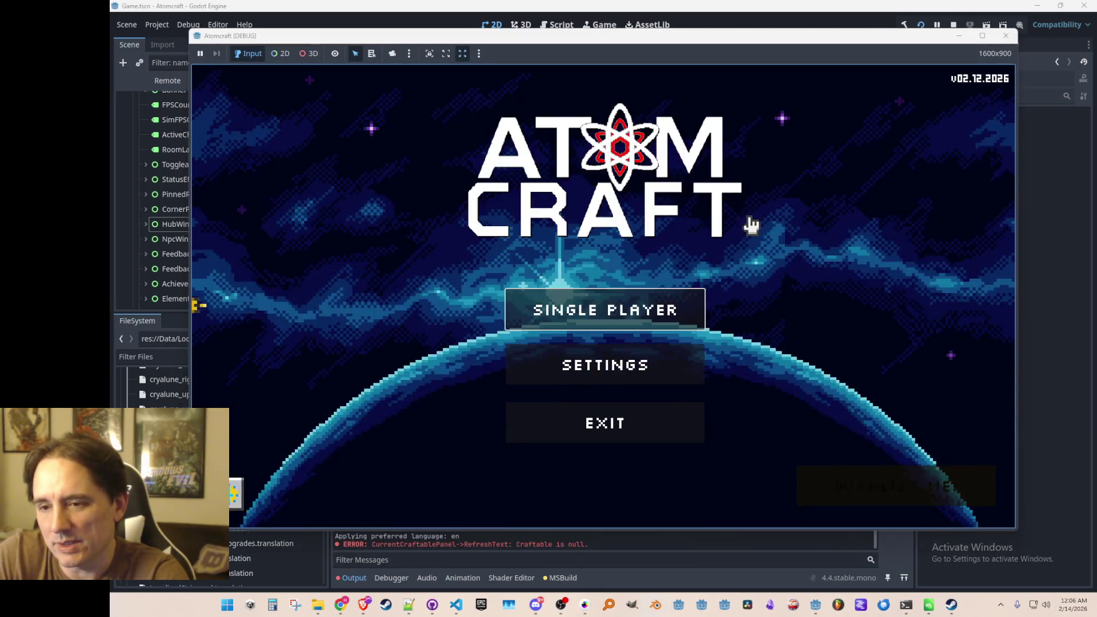
pyautogui.click(677, 323)
# Load the Ludo profile's Enchanted Vista world and show the inventory's blueprint list
pyautogui.scroll(-3, 641, 264)
pyautogui.scroll(-1, 578, 327)
pyautogui.click(578, 320)
pyautogui.click(597, 304)
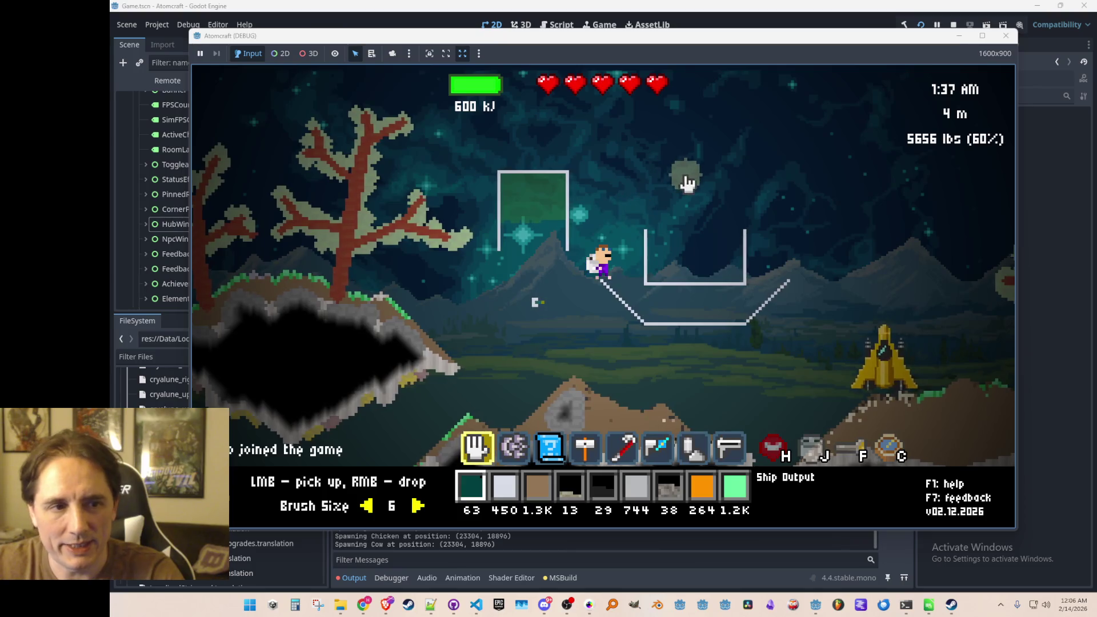
pyautogui.press('i')
pyautogui.click(559, 150)
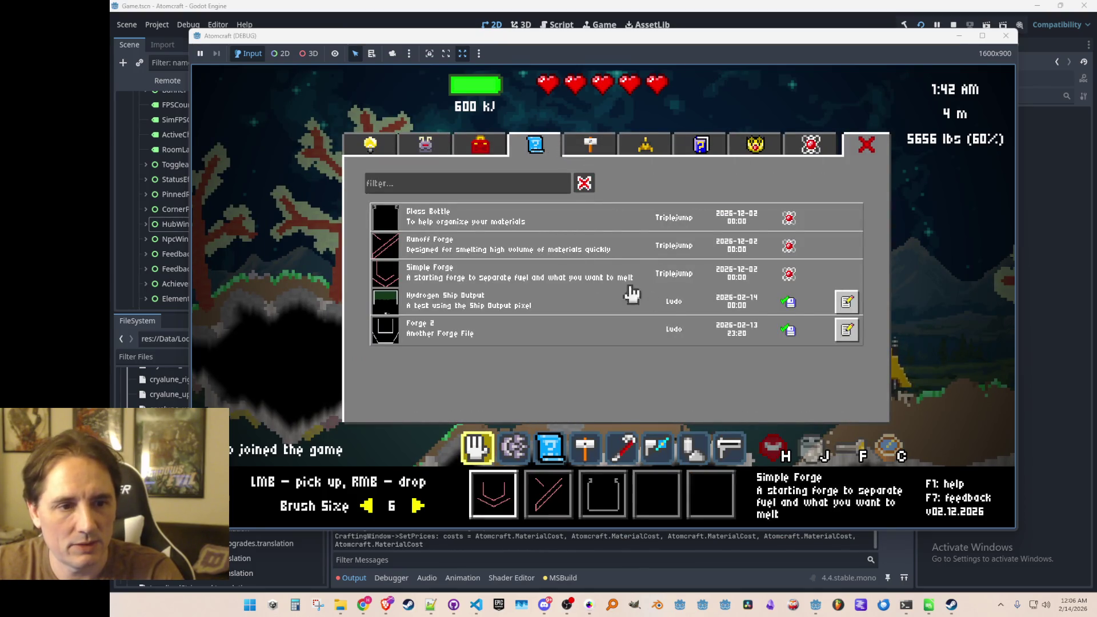
# Edit Hydrogen Ship Output's description, save it to disk, and stop the game
pyautogui.click(854, 304)
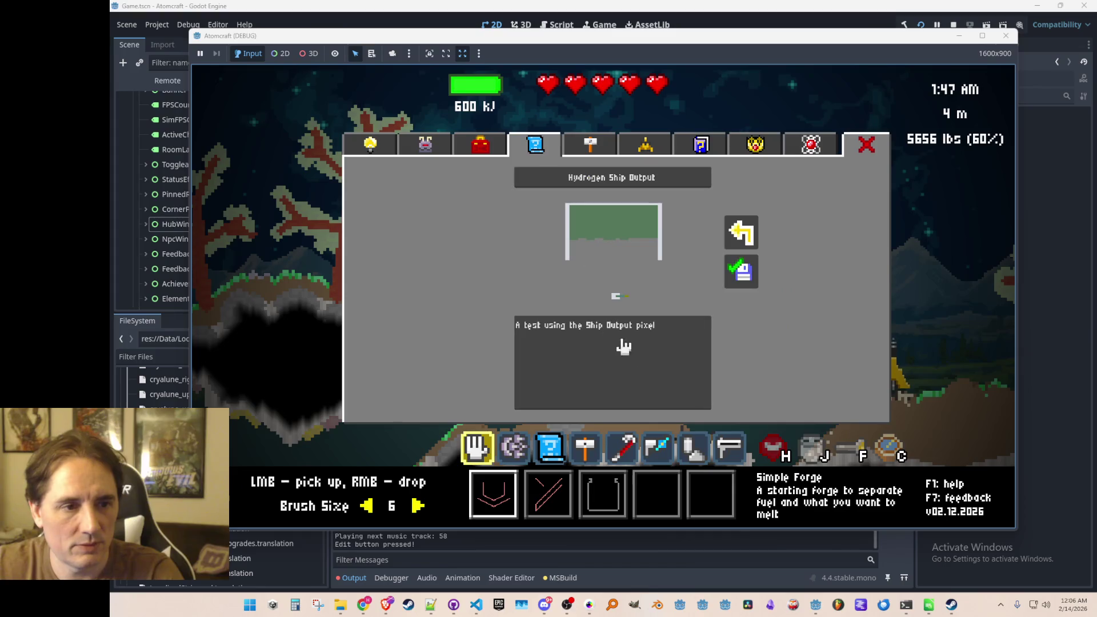
pyautogui.press('BackSpace')
pyautogui.press('BackSpace')
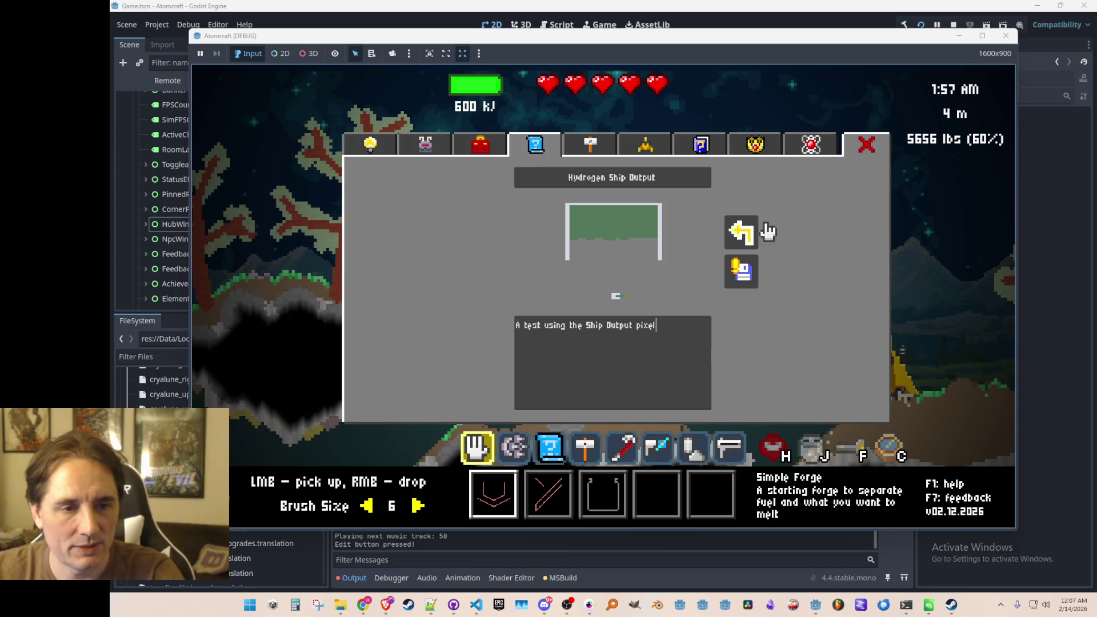
pyautogui.click(745, 232)
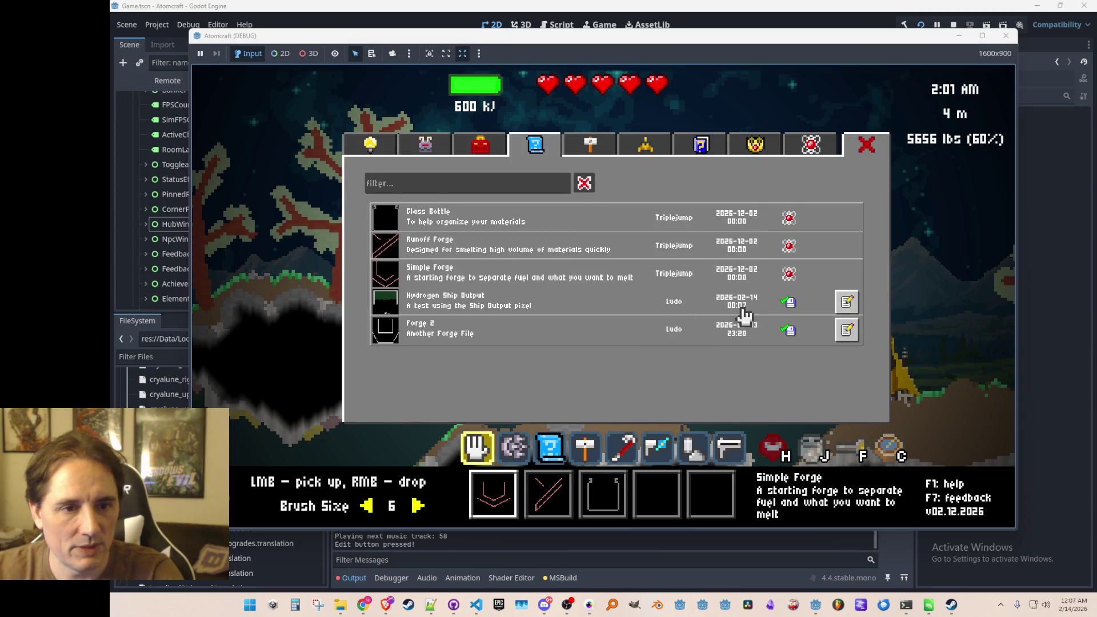
pyautogui.click(848, 305)
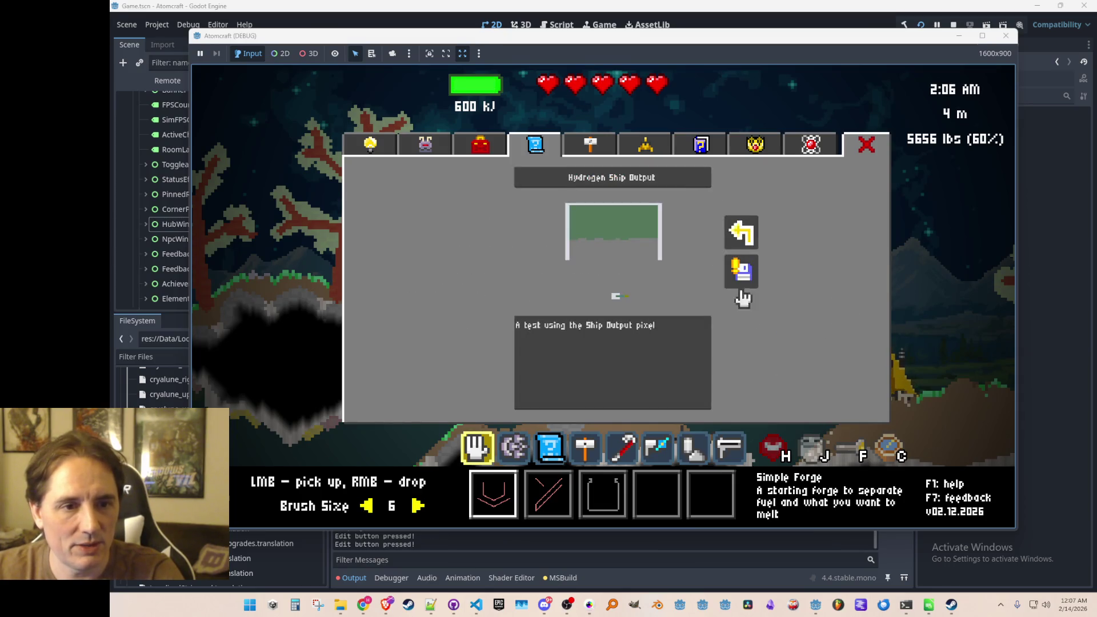
pyautogui.click(743, 273)
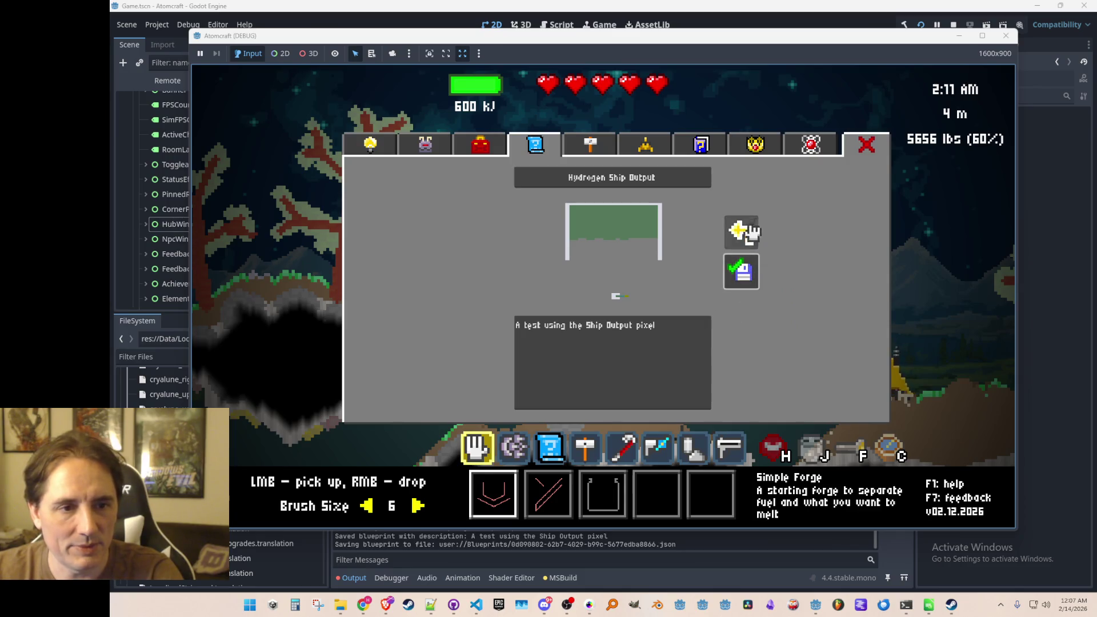
pyautogui.click(745, 232)
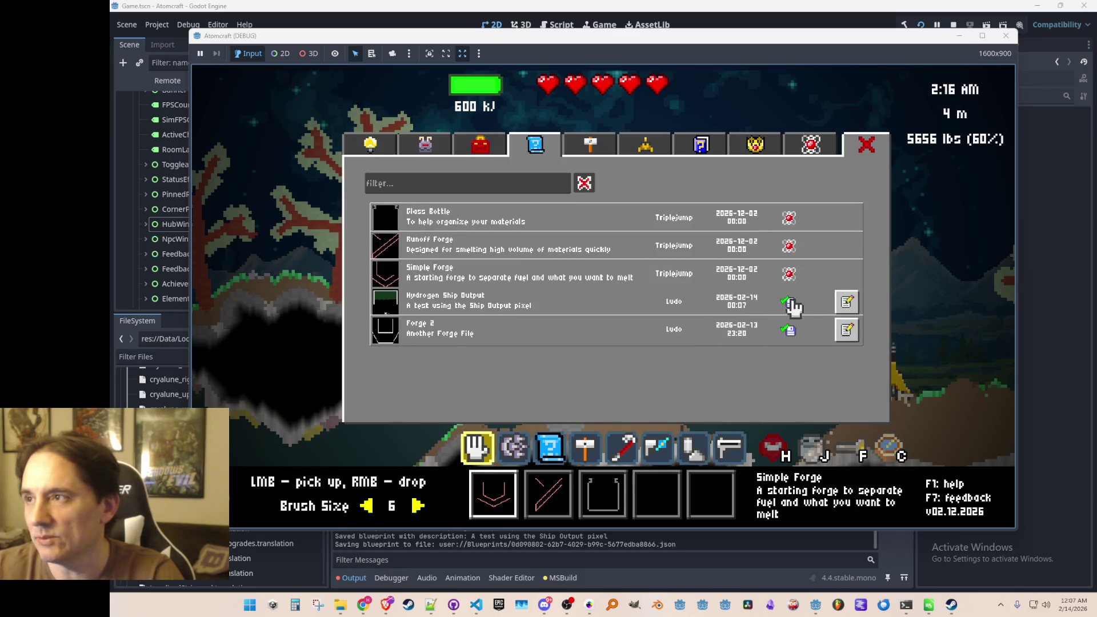
pyautogui.click(954, 25)
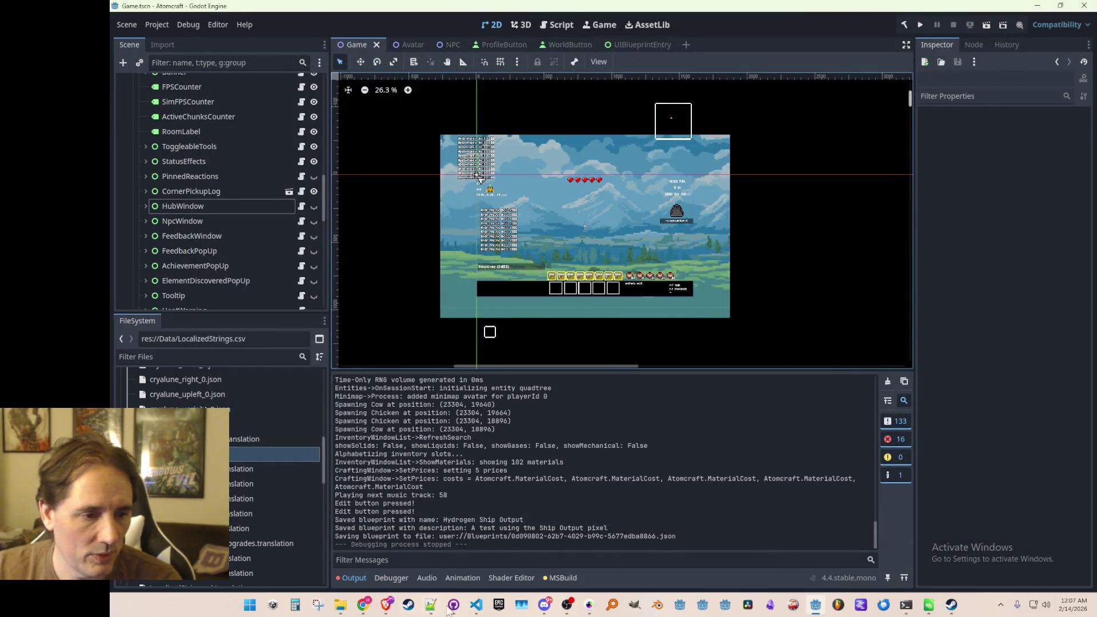
# Open BlueprintsList.cs in VS Code via Quick Open and scroll to SetBlueprints
pyautogui.click(476, 605)
pyautogui.click(597, 350)
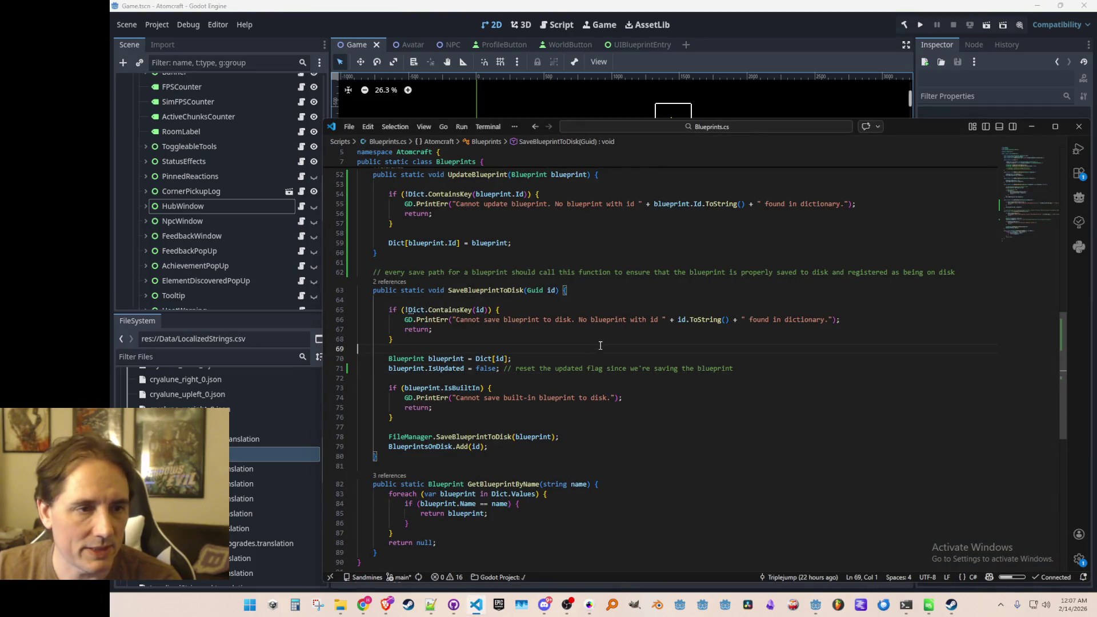
pyautogui.hotkey('ctrl', 'p')
pyautogui.write('Blueprints')
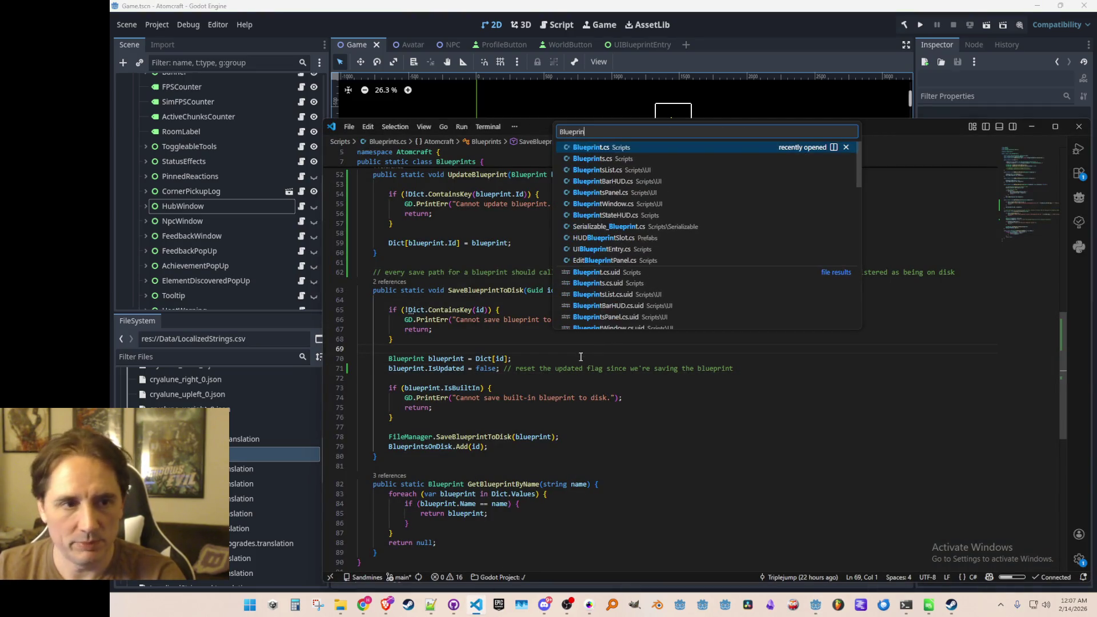
pyautogui.click(618, 166)
pyautogui.scroll(-9, 768, 365)
pyautogui.scroll(-1, 755, 362)
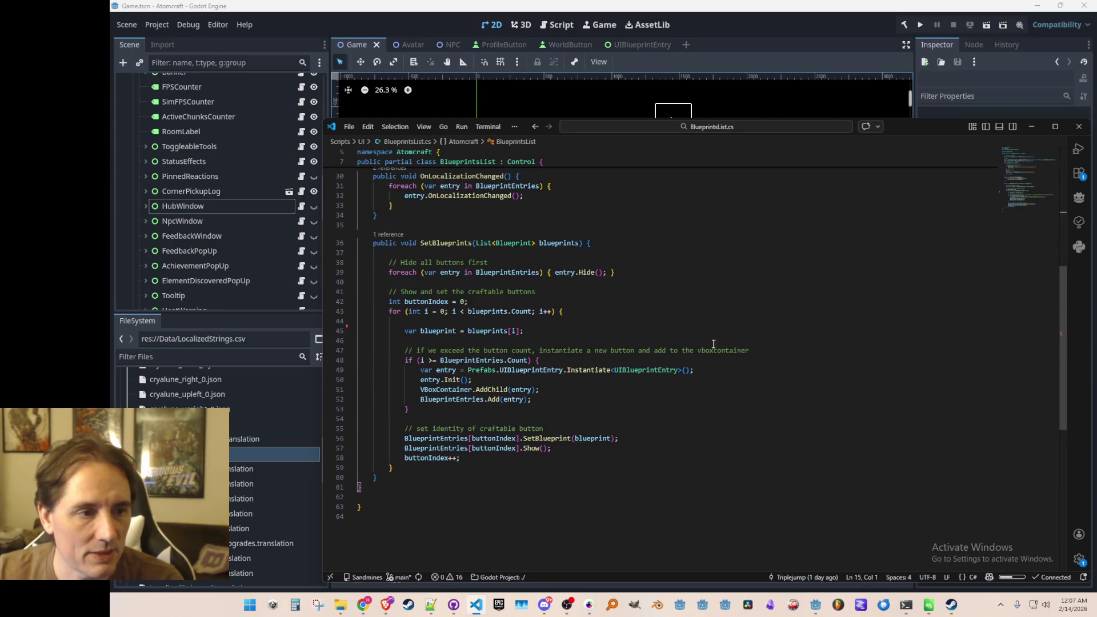
pyautogui.scroll(-1, 533, 361)
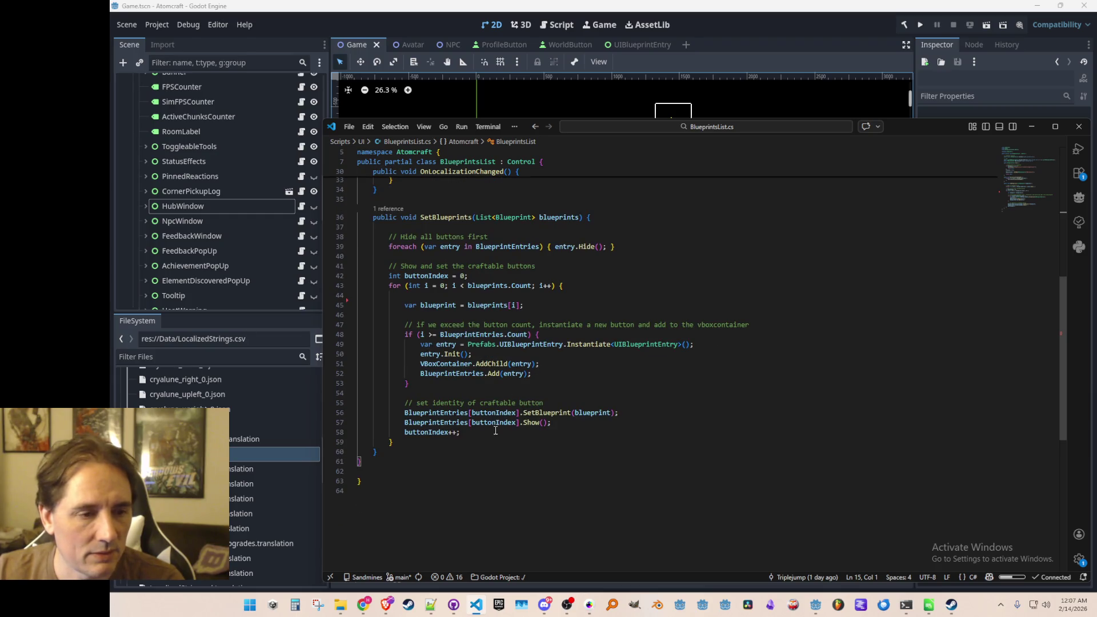
pyautogui.scroll(1, 541, 432)
# Go to SetBlueprint's definition and review the Refresh method in UIBlueprintEntry.cs
pyautogui.rightClick(555, 439)
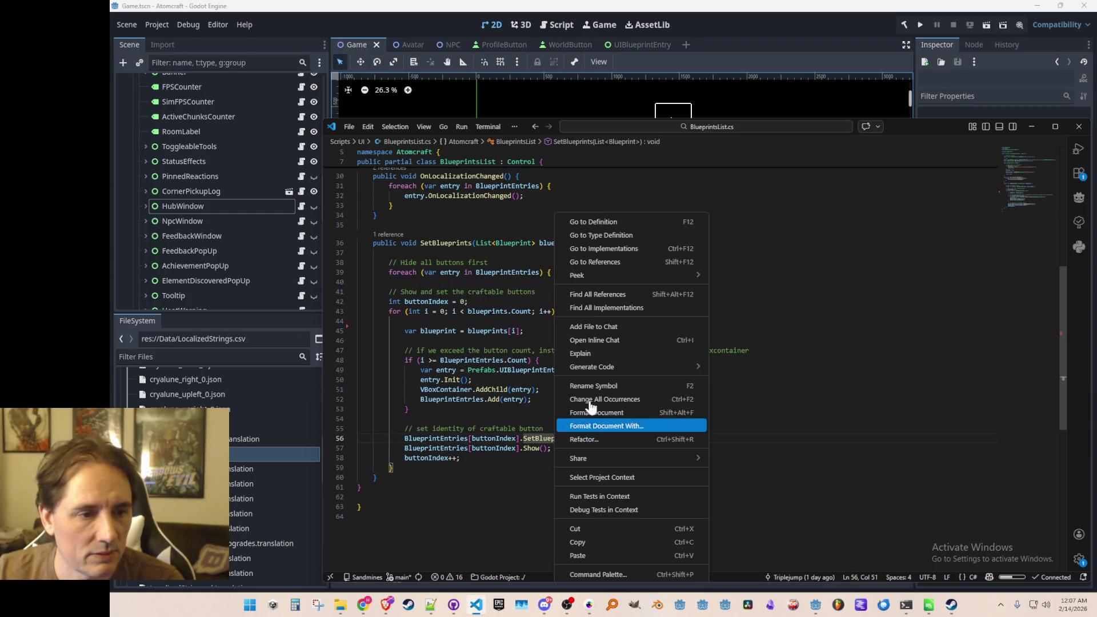
pyautogui.click(617, 222)
pyautogui.scroll(-3, 699, 302)
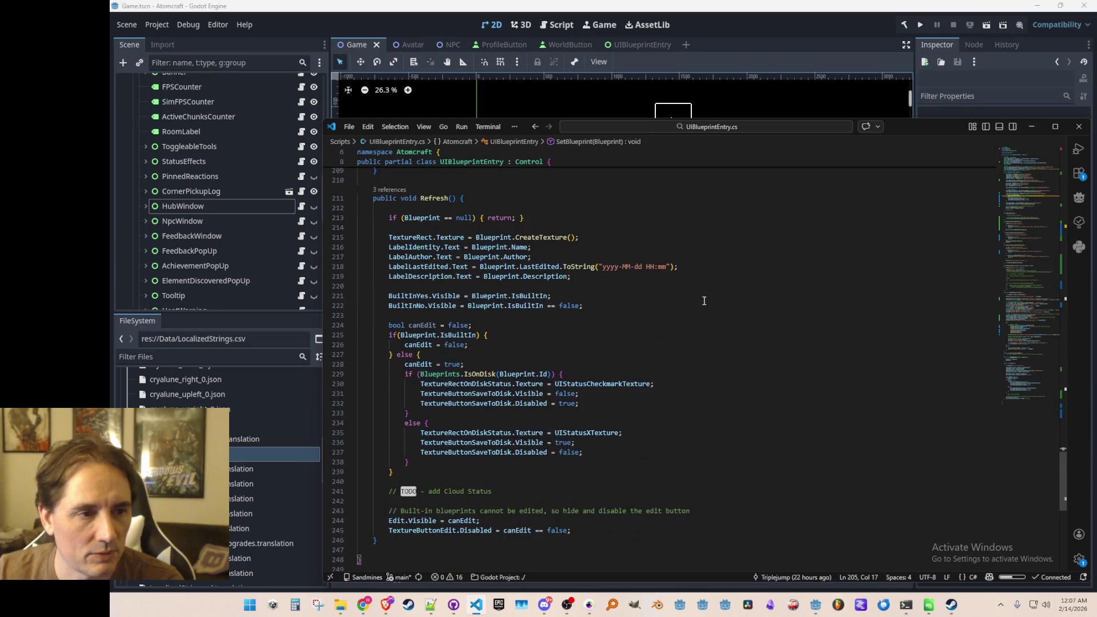
pyautogui.scroll(-3, 699, 302)
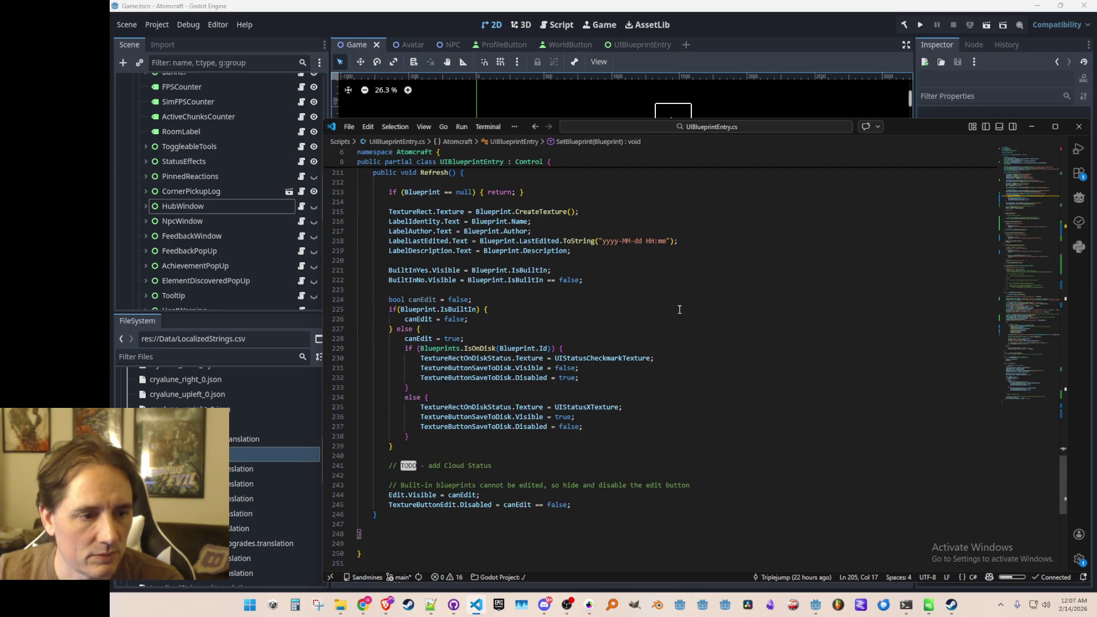
pyautogui.scroll(5, 566, 342)
pyautogui.click(430, 324)
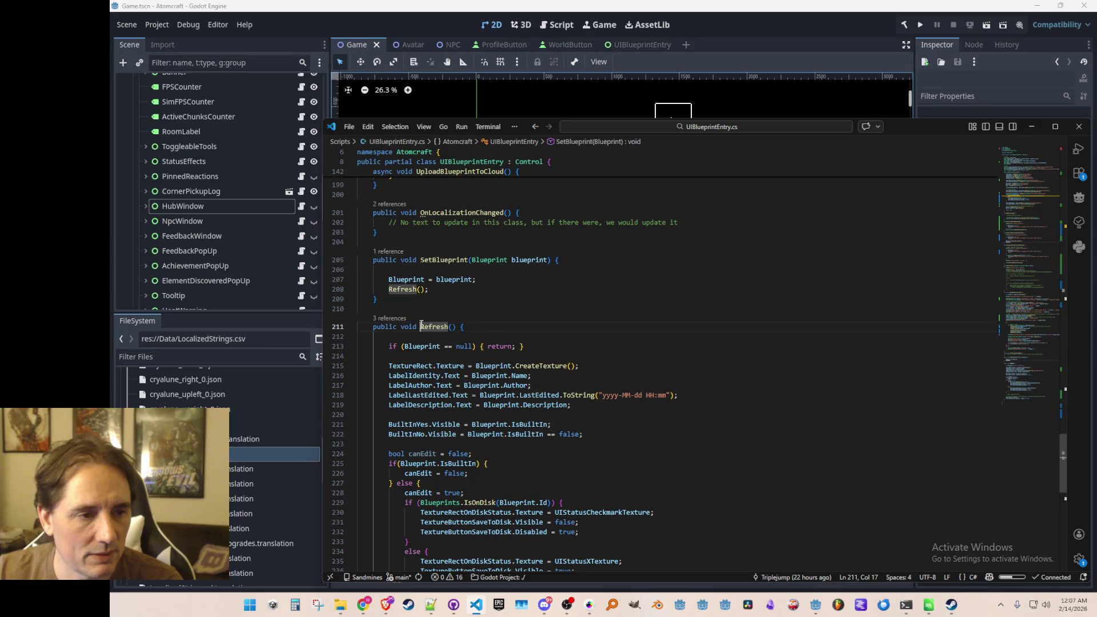
pyautogui.click(489, 323)
pyautogui.scroll(3, 489, 324)
pyautogui.scroll(-7, 685, 330)
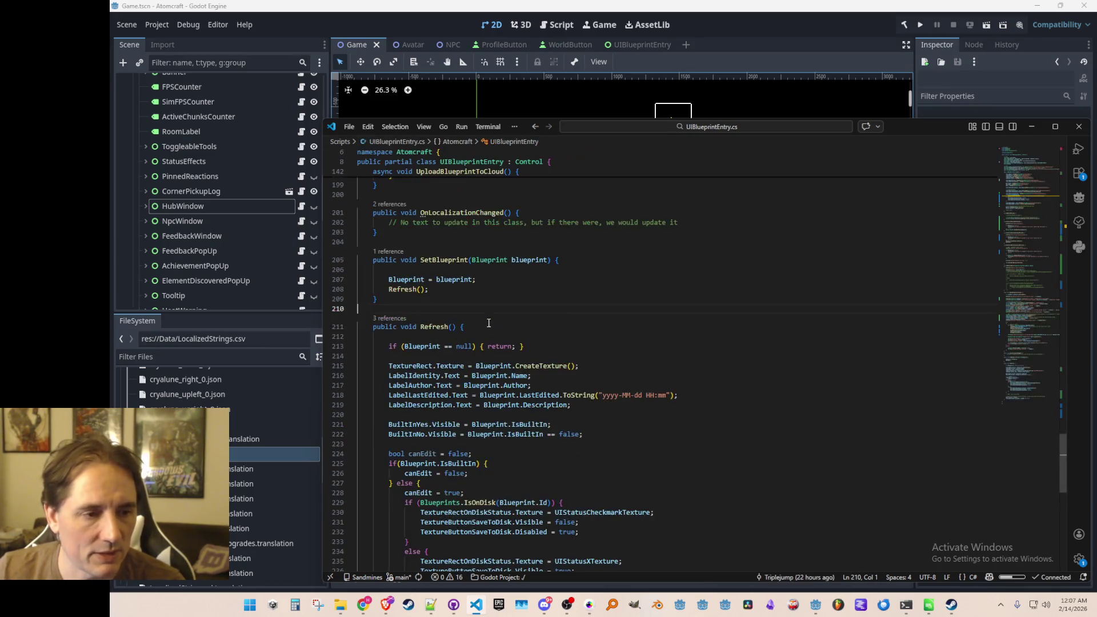
pyautogui.scroll(3, 653, 354)
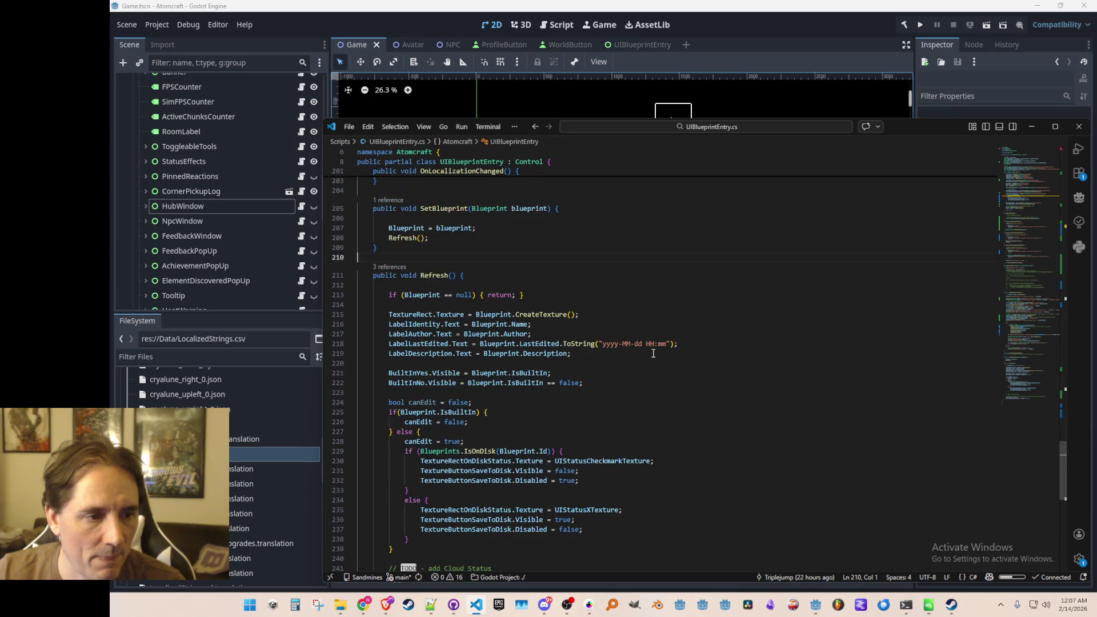
pyautogui.scroll(3, 655, 346)
pyautogui.click(652, 346)
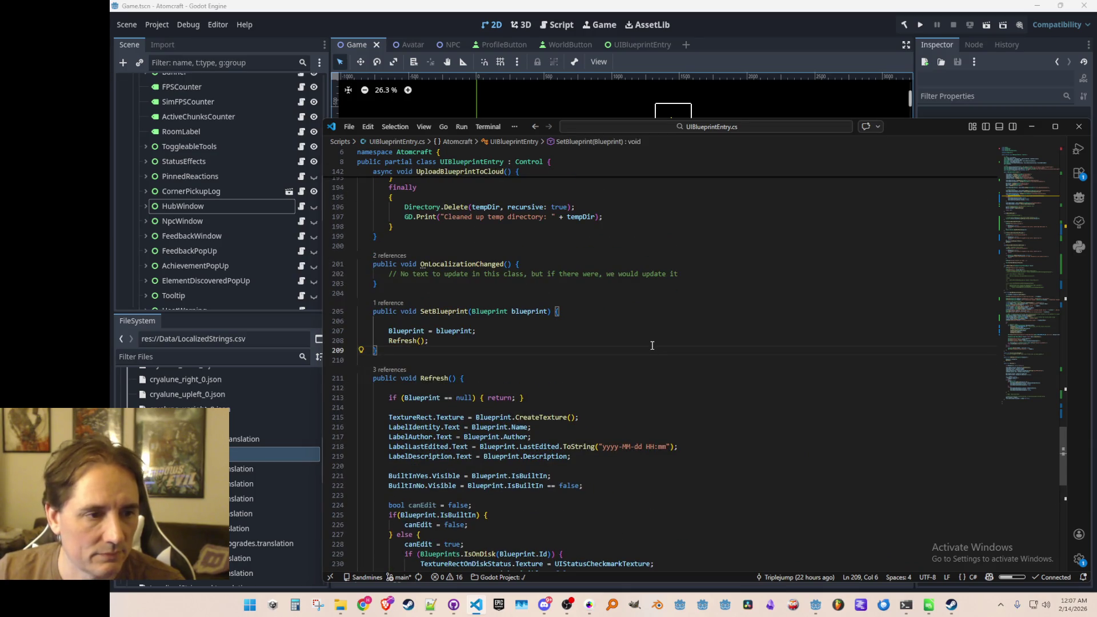
# Return to BlueprintsList.cs and add blank lines after SetBlueprints for a new method
pyautogui.hotkey('alt', 'Left')
pyautogui.scroll(8, 652, 345)
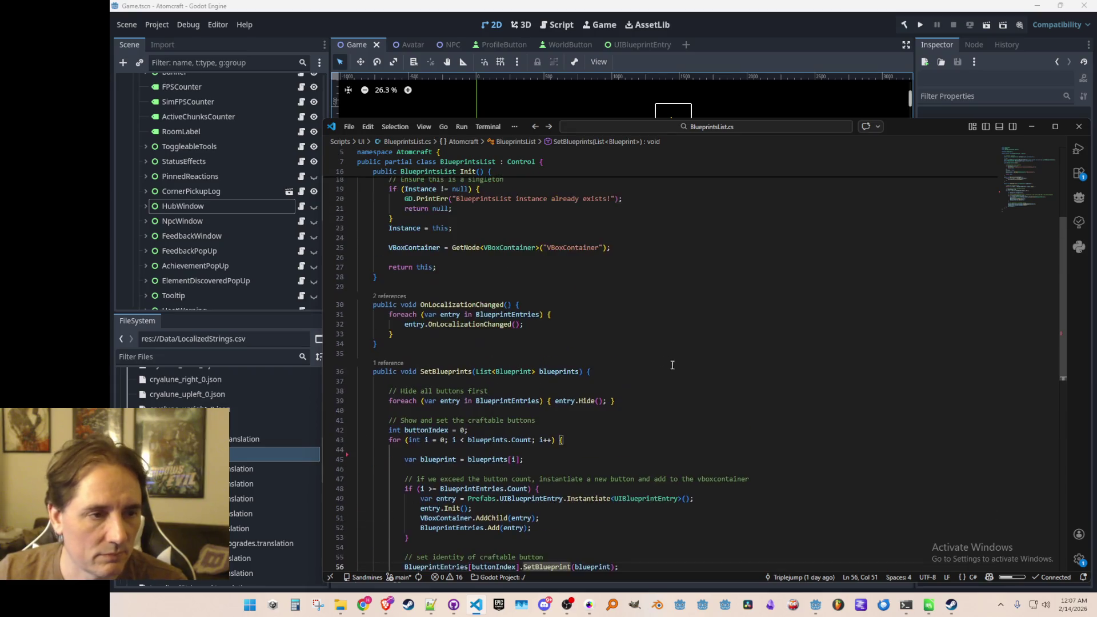
pyautogui.scroll(-9, 721, 415)
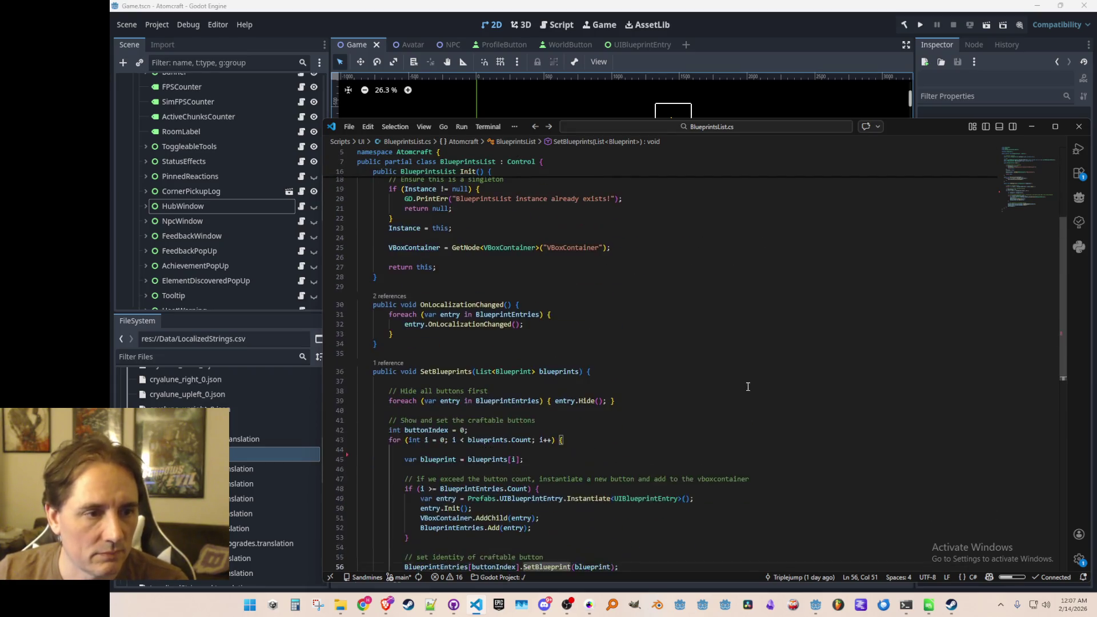
pyautogui.click(675, 445)
pyautogui.press('Return')
pyautogui.press('Return')
# Add a public void Refresh() method below SetBlueprints and delete its generated body
pyautogui.write('public void Refresh() {')
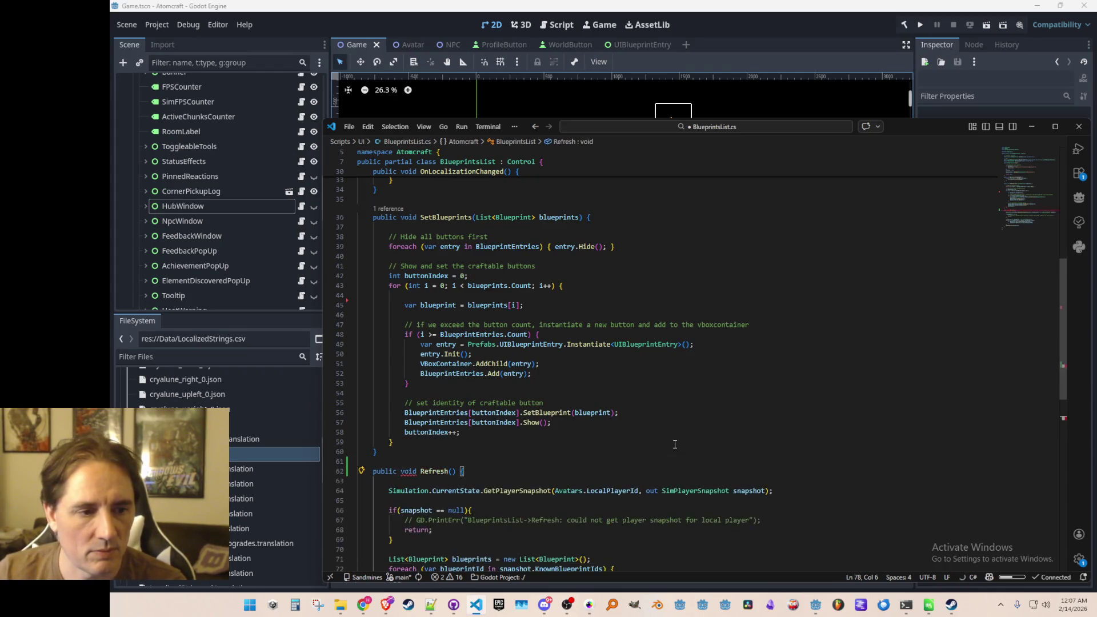
pyautogui.press('Tab')
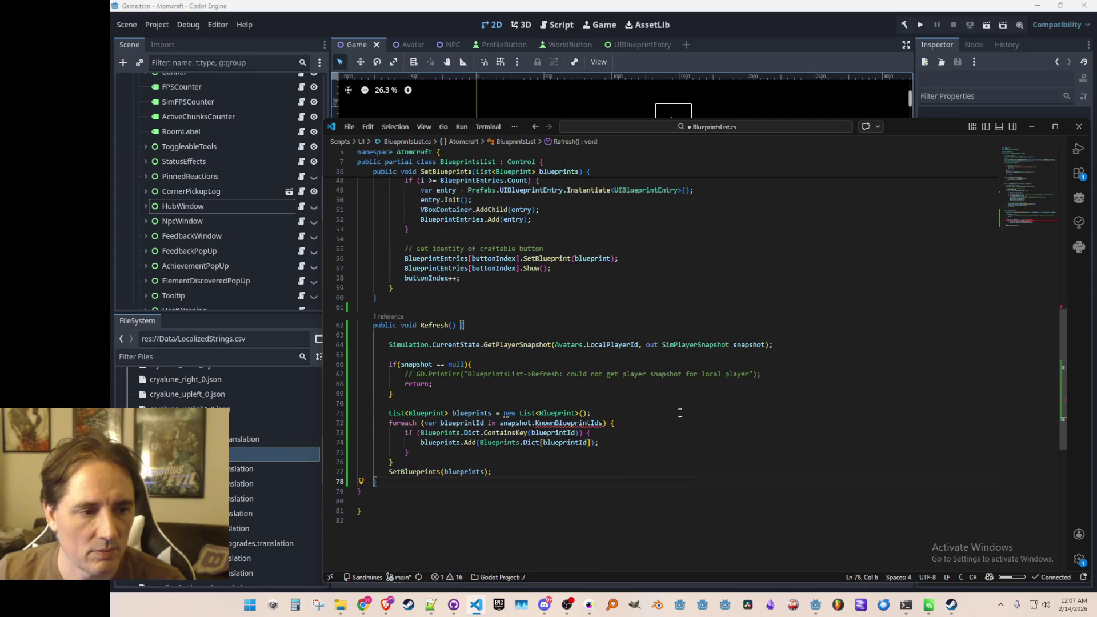
pyautogui.scroll(1, 768, 400)
pyautogui.click(851, 369)
pyautogui.press('Home')
pyautogui.press('Home')
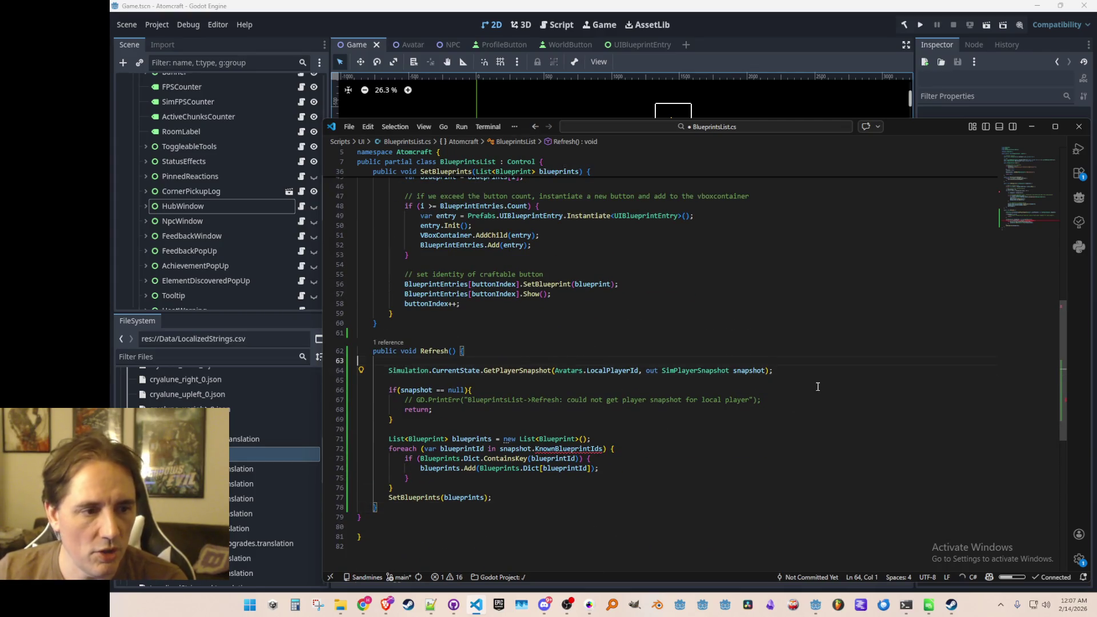
pyautogui.hotkey('shift', 'Down')
pyautogui.hotkey('shift', 'Down')
pyautogui.hotkey('shift', 'Down')
pyautogui.hotkey('shift', 'Down')
pyautogui.press('Delete')
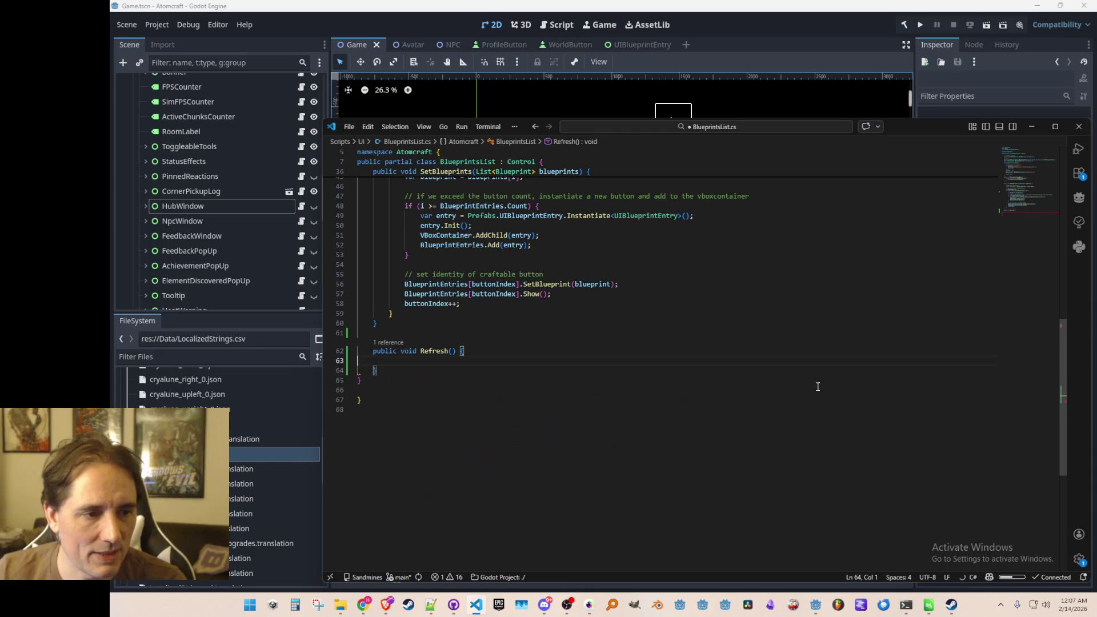
# Scroll through the BlueprintsList class to review it, ending with the caret inside the empty Refresh method
pyautogui.scroll(4, 754, 337)
pyautogui.scroll(-1, 755, 338)
pyautogui.press('Up')
pyautogui.press('Up')
pyautogui.press('Up')
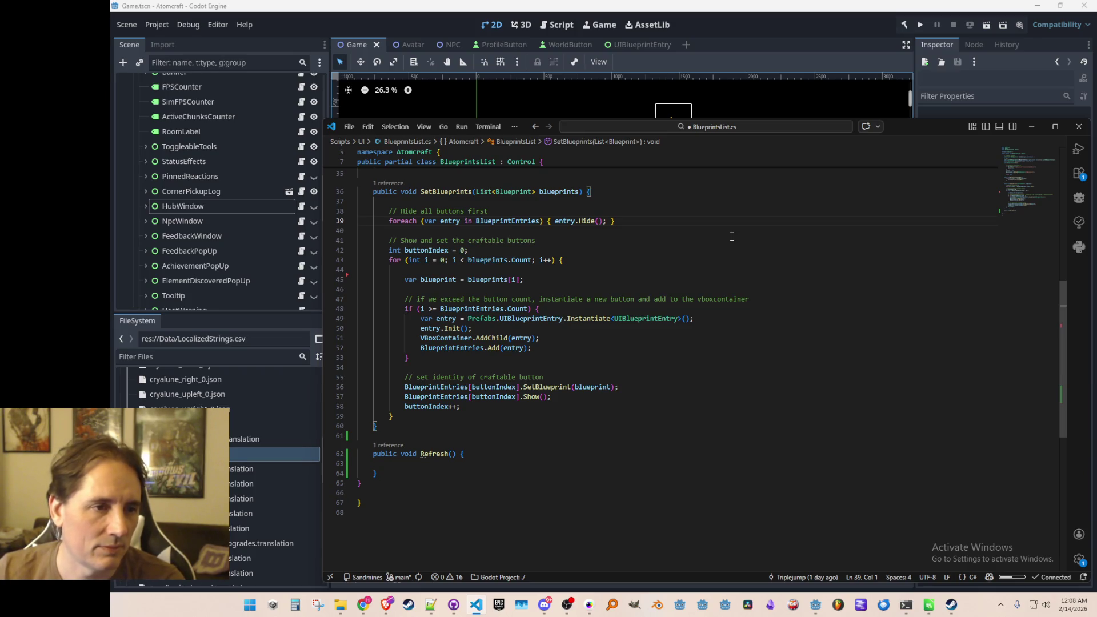
pyautogui.scroll(10, 732, 236)
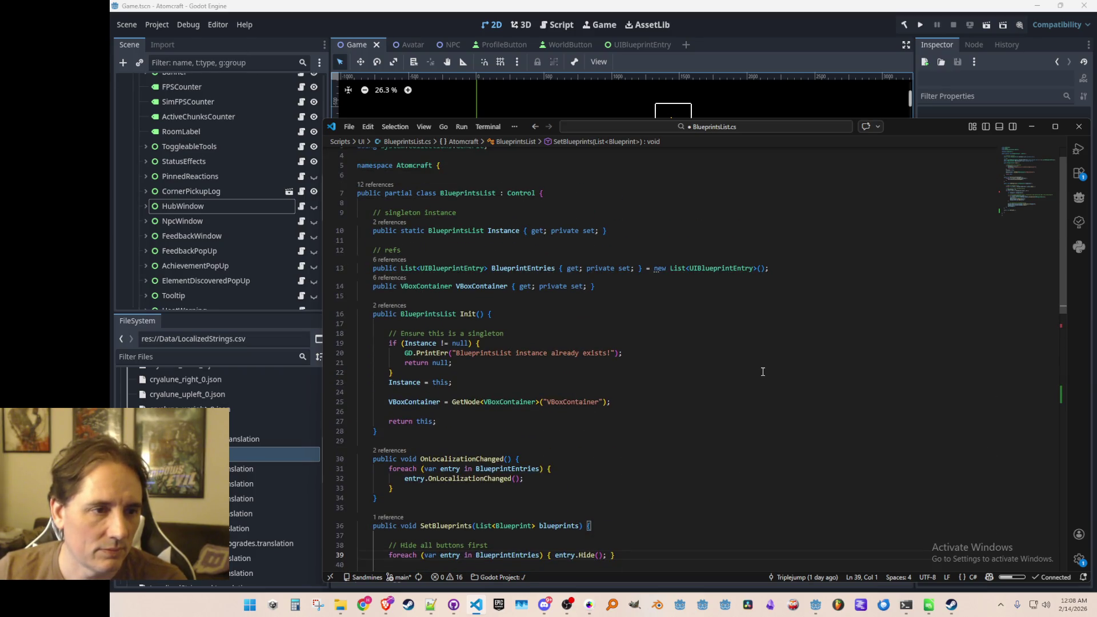
pyautogui.scroll(-2, 754, 363)
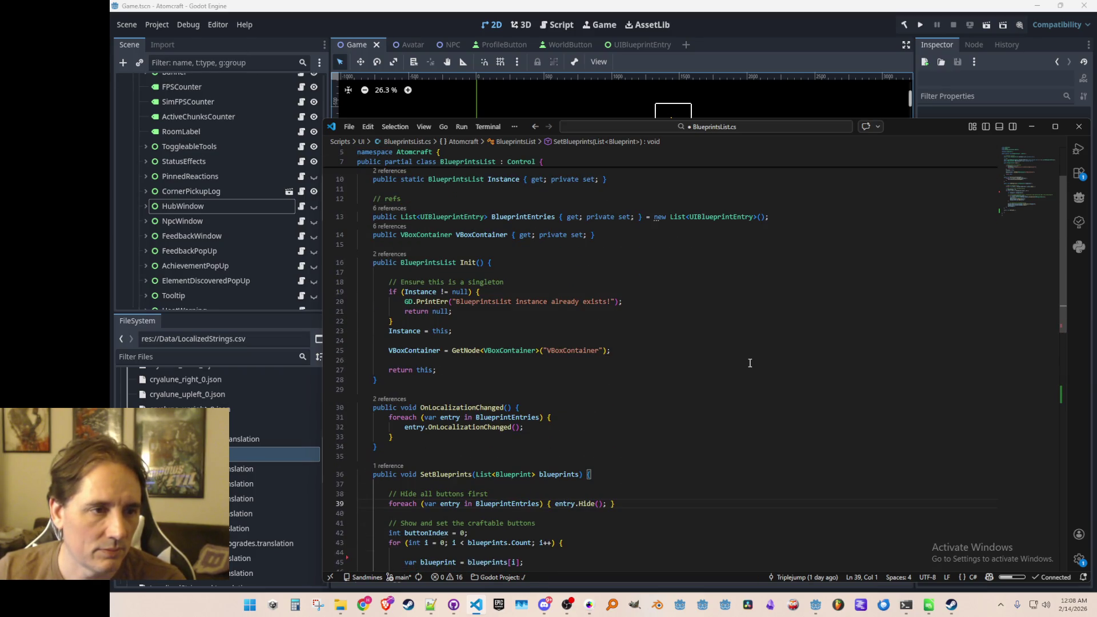
pyautogui.scroll(-5, 749, 363)
pyautogui.scroll(-5, 747, 362)
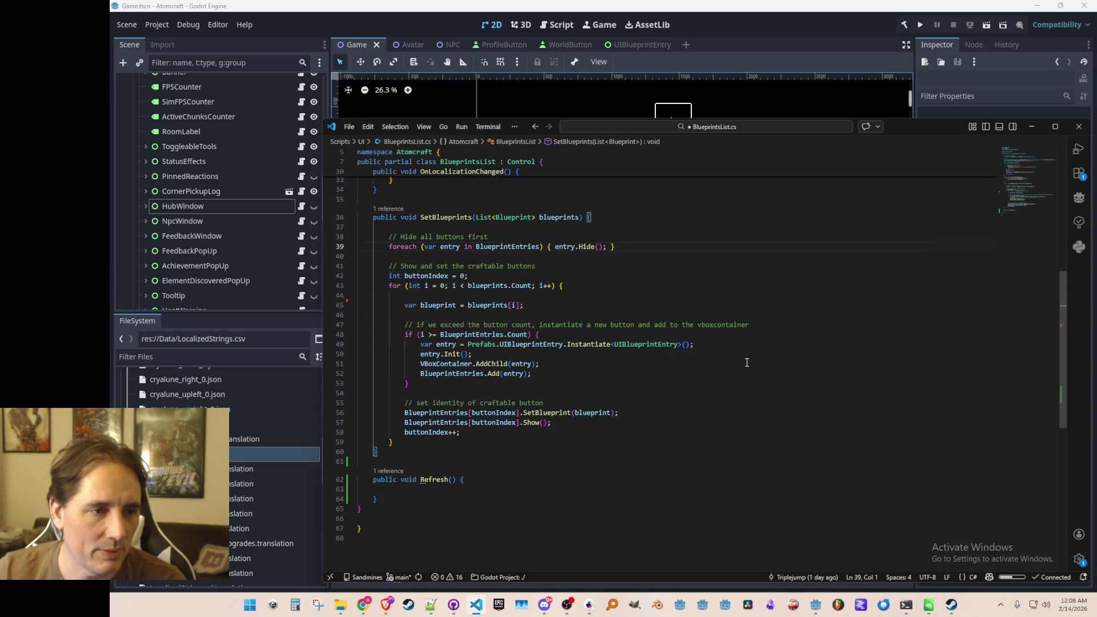
pyautogui.scroll(1, 746, 364)
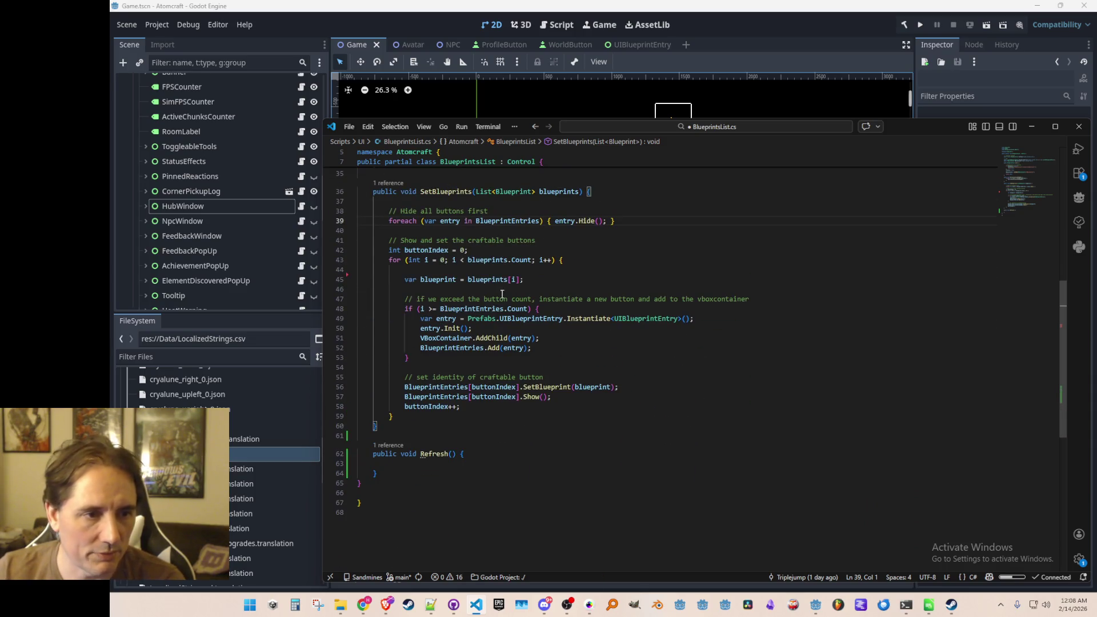
pyautogui.scroll(10, 668, 314)
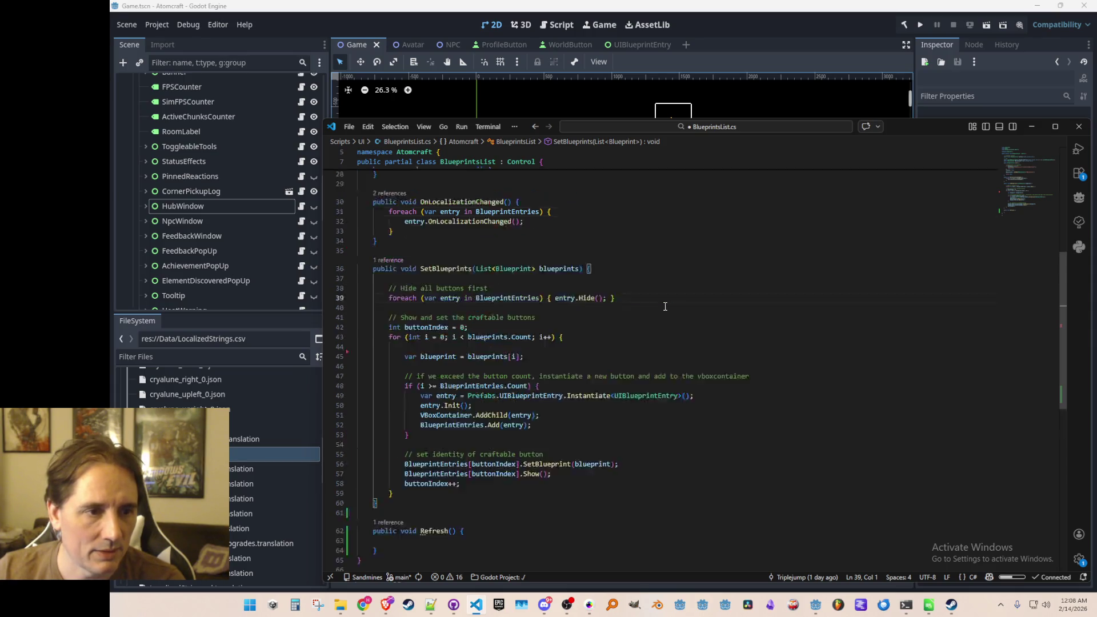
pyautogui.click(690, 353)
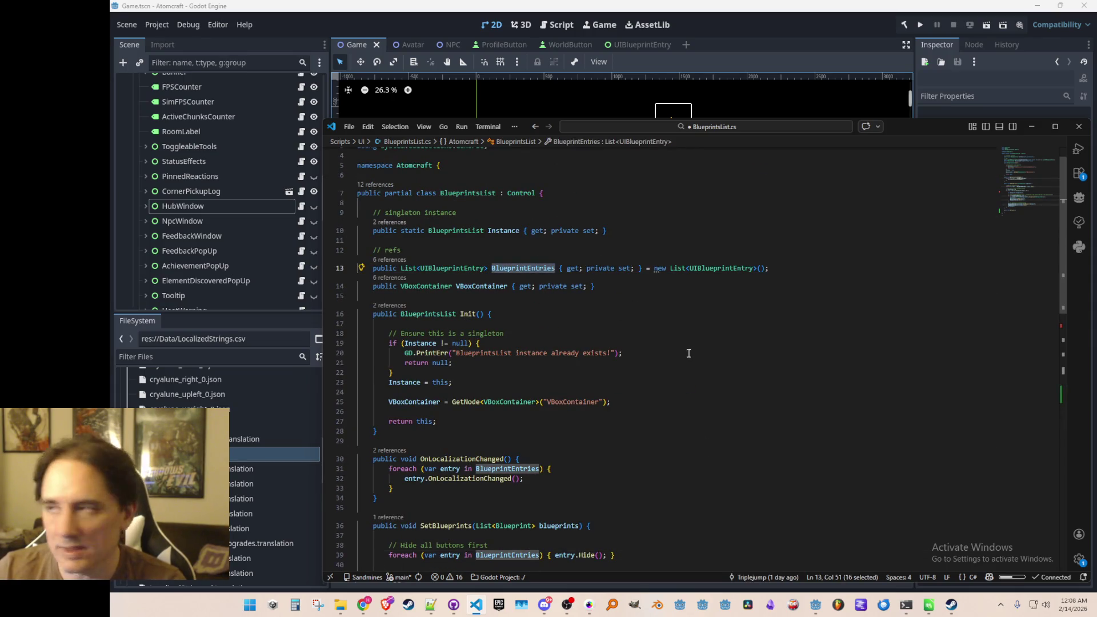
pyautogui.scroll(-10, 717, 350)
pyautogui.scroll(-1, 717, 350)
pyautogui.click(693, 411)
# Add a foreach over BlueprintEntries calling entry.Refresh(), save, and peek its definition with F12
pyautogui.press('Return')
pyautogui.write('foreach')
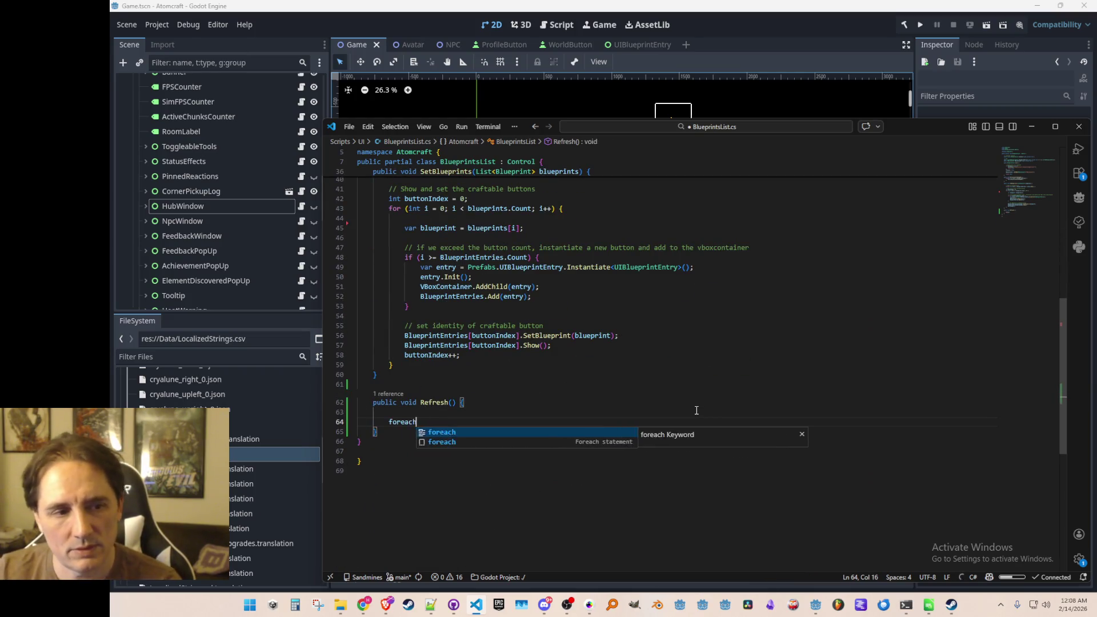
pyautogui.press('Tab')
pyautogui.press('Up')
pyautogui.press('Up')
pyautogui.press('Up')
pyautogui.press('Home')
pyautogui.hotkey('ctrl', 's')
pyautogui.press('Down')
pyautogui.press('Down')
pyautogui.press('Down')
pyautogui.press('End')
pyautogui.press('Left')
pyautogui.press('Left')
pyautogui.press('Left')
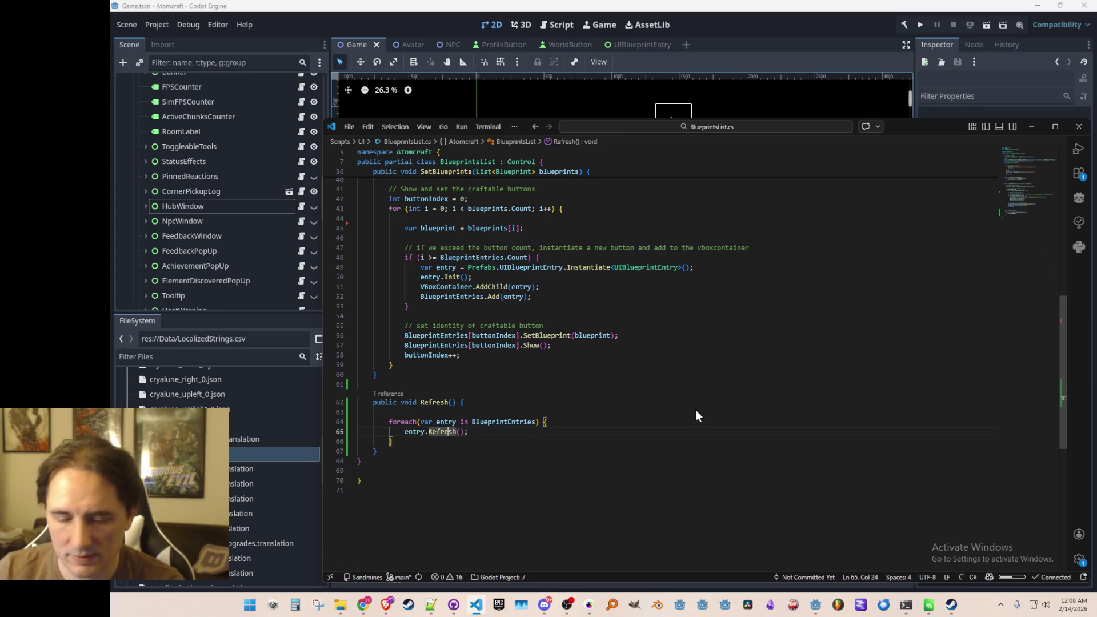
pyautogui.press('F12')
# Inspect the canEdit logic in UIBlueprintEntry's Refresh, then return to BlueprintsList's Refresh
pyautogui.click(742, 330)
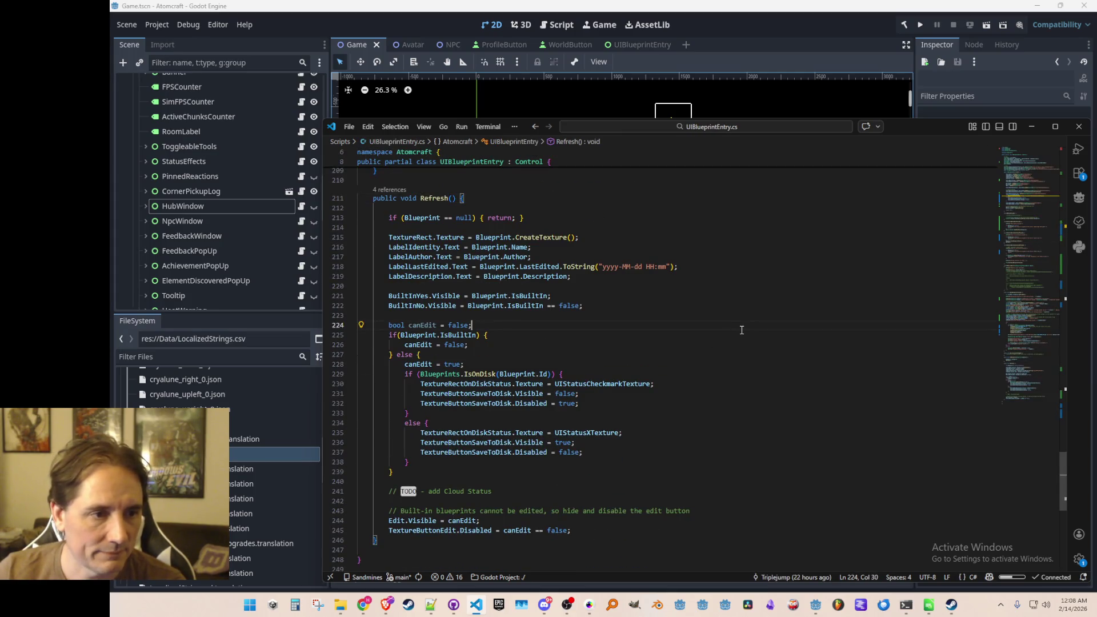
pyautogui.click(726, 317)
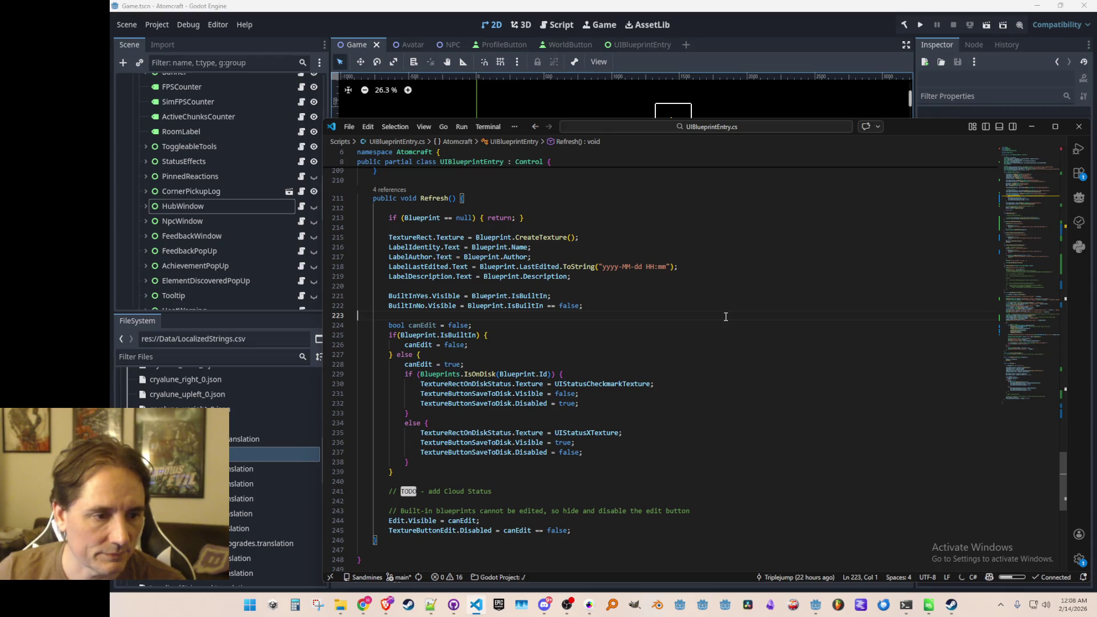
pyautogui.scroll(4, 726, 317)
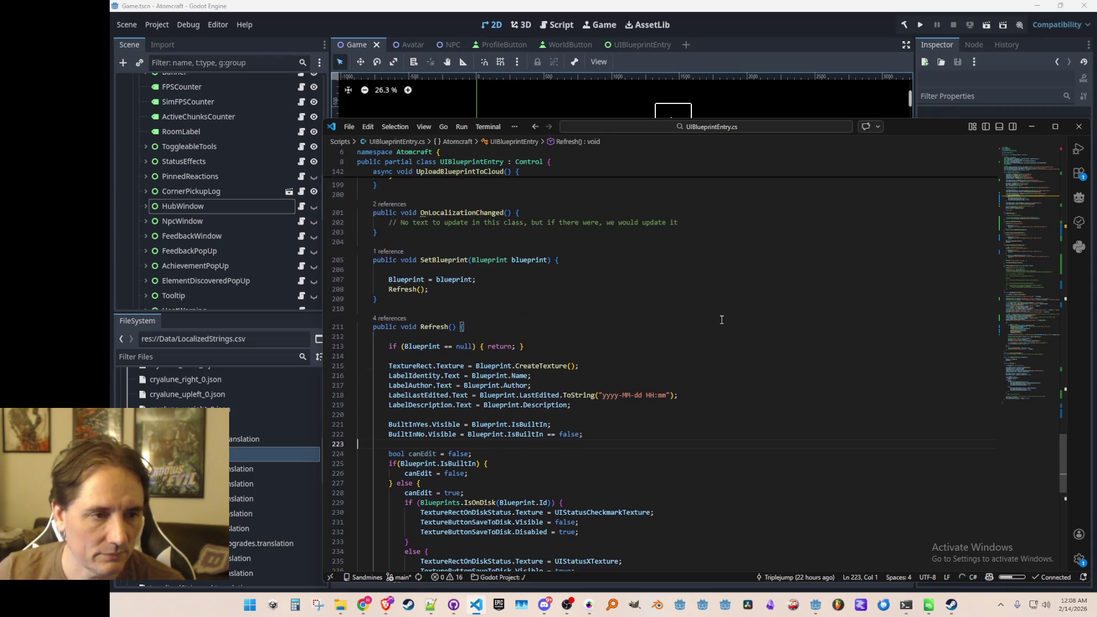
pyautogui.hotkey('alt', 'Left')
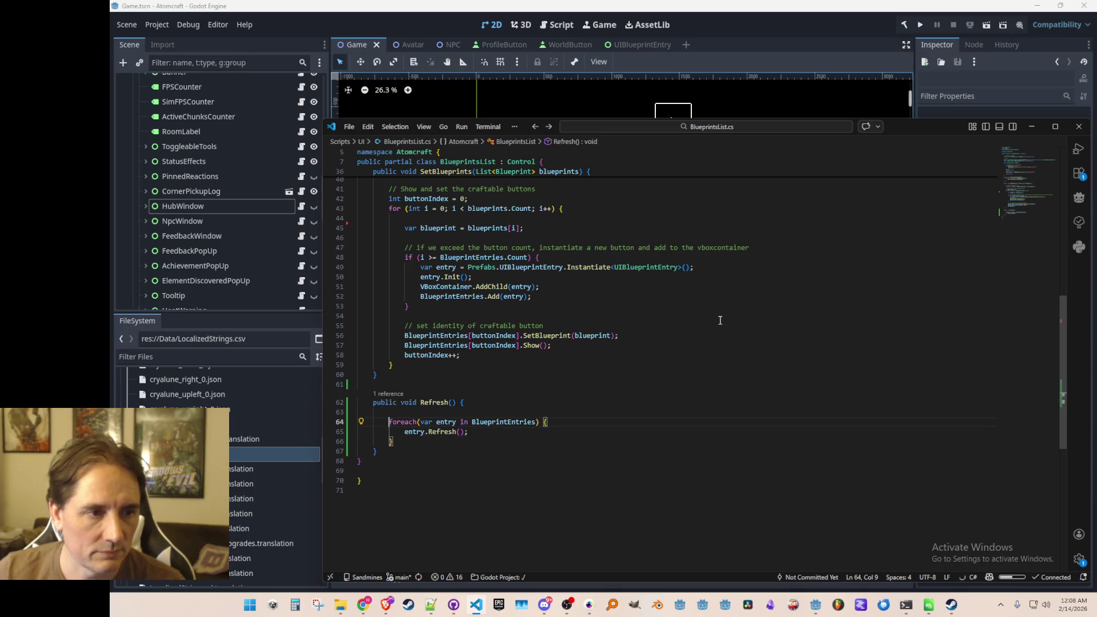
pyautogui.scroll(4, 720, 320)
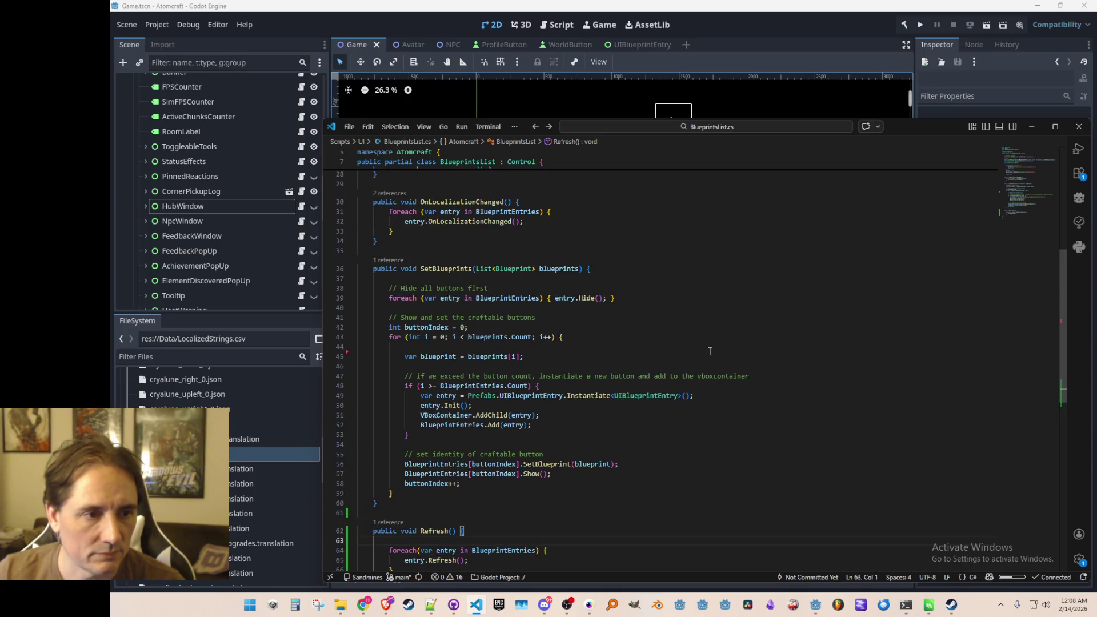
pyautogui.scroll(-3, 710, 351)
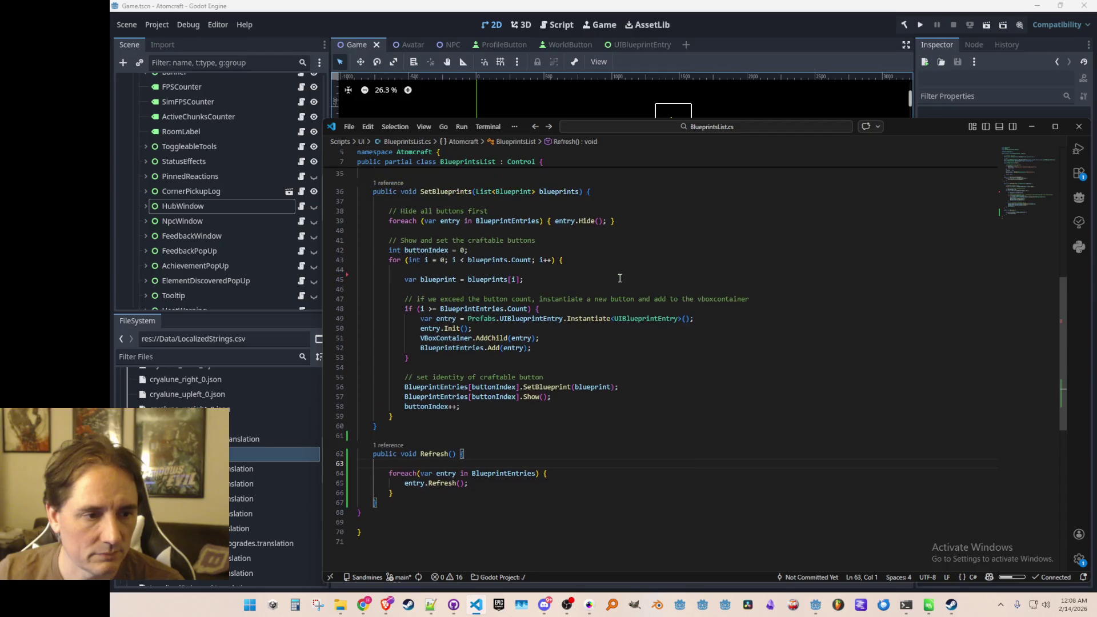
# Wrap the entry.Refresh() call in an if (entry.Visible) block
pyautogui.click(436, 483)
pyautogui.press('Home')
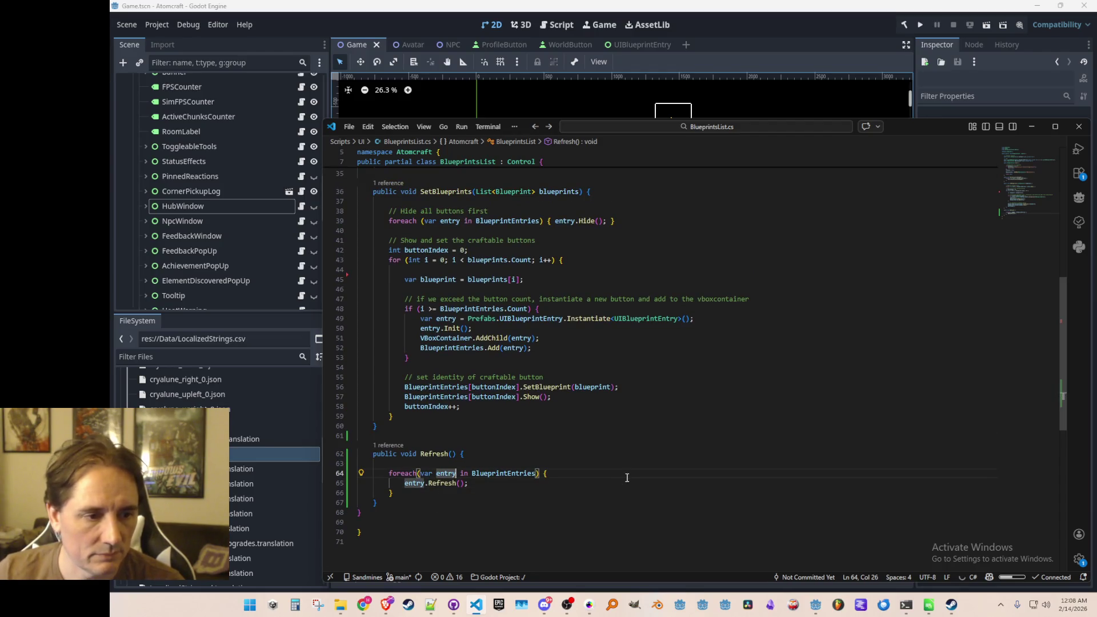
pyautogui.press('Return')
pyautogui.press('Up')
pyautogui.write('if')
pyautogui.press('Tab')
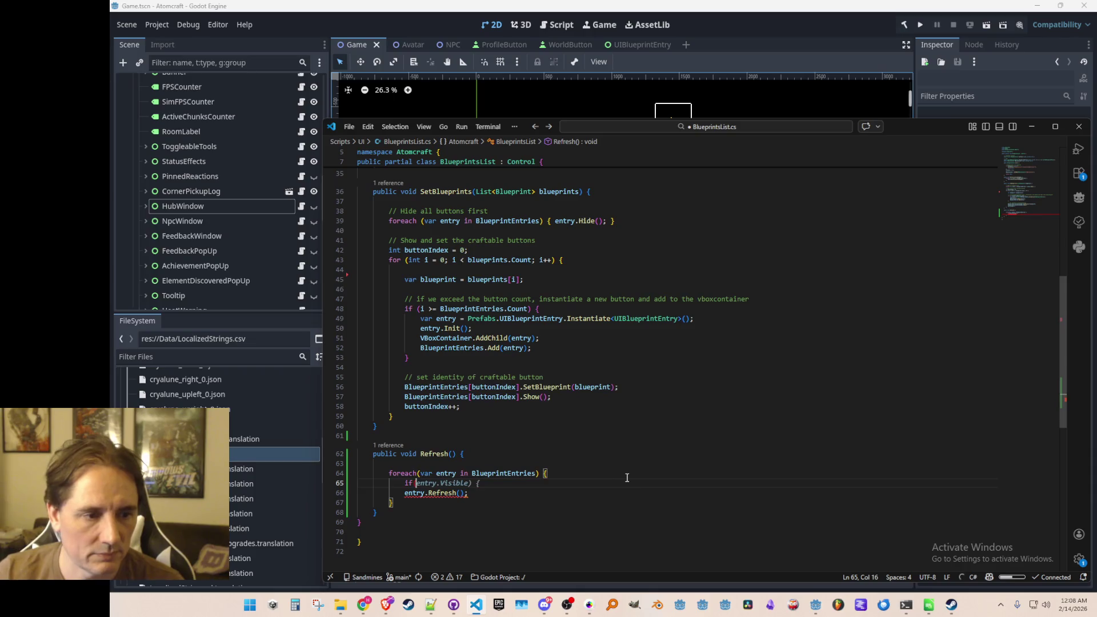
pyautogui.press('End')
pyautogui.write('}')
pyautogui.hotkey('ctrl', 'Left')
pyautogui.hotkey('ctrl', 'Left')
pyautogui.hotkey('ctrl', 'Left')
pyautogui.press('Return')
pyautogui.press('End')
pyautogui.press('BackSpace')
pyautogui.press('BackSpace')
pyautogui.press('Return')
pyautogui.write('}')
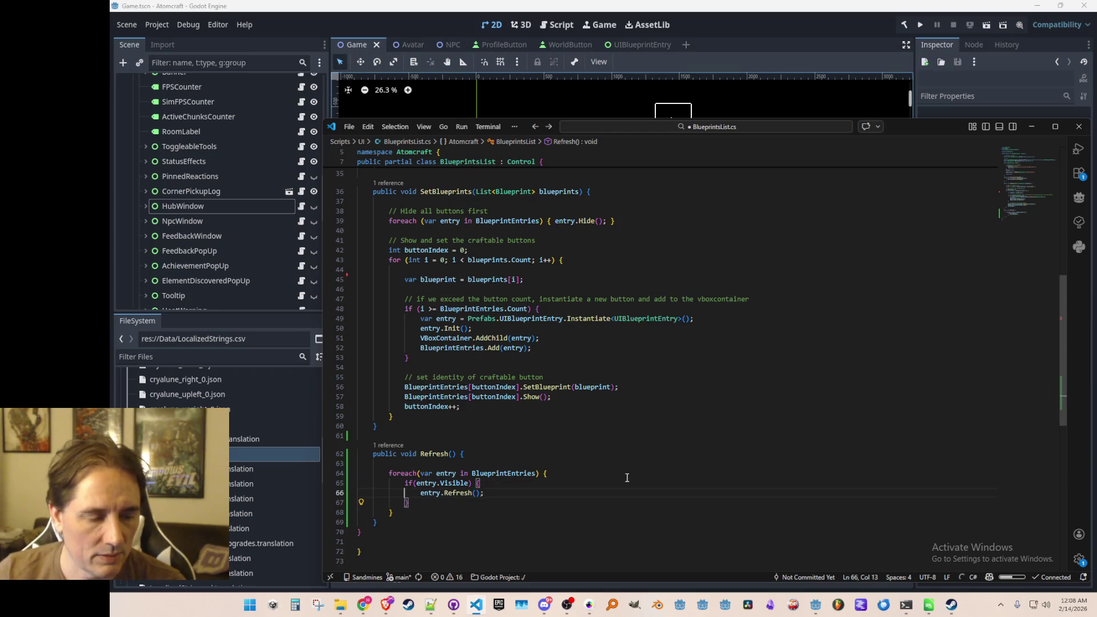
pyautogui.press('Up')
pyautogui.press('Up')
pyautogui.press('Up')
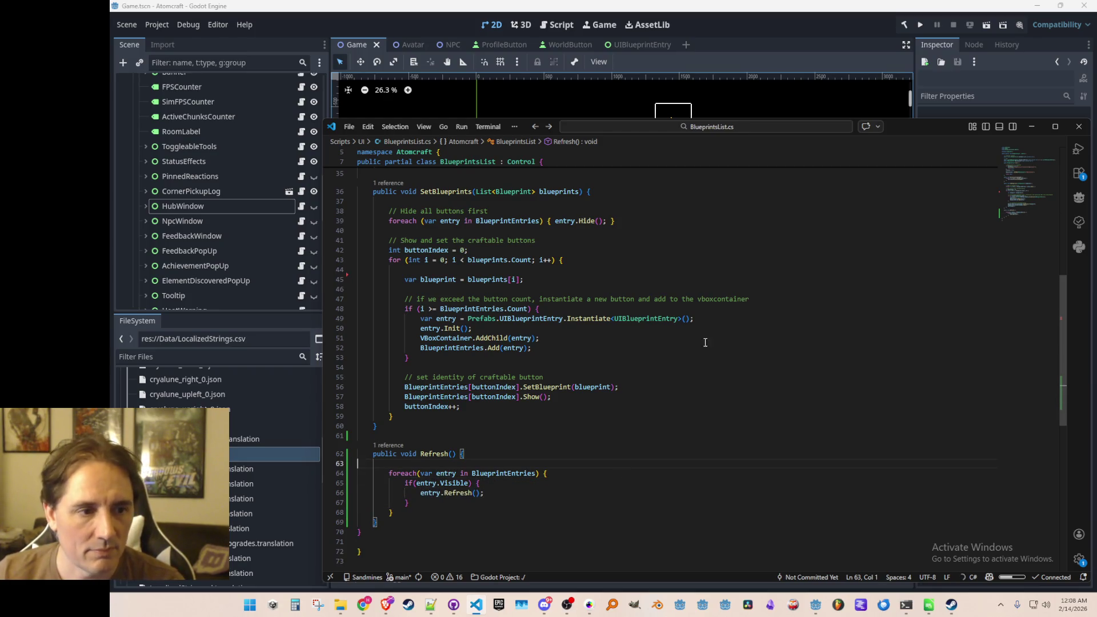
# Move up to the end of OnLocalizationChanged in BlueprintsList.cs
pyautogui.scroll(5, 763, 418)
pyautogui.click(723, 317)
pyautogui.scroll(6, 725, 314)
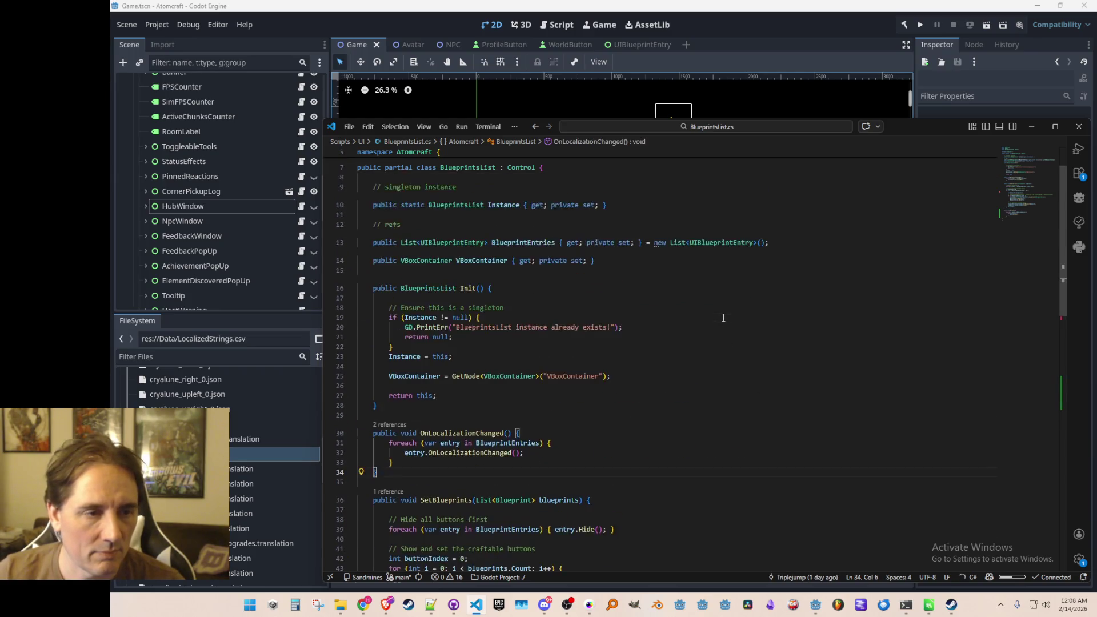
# Follow the SetBlueprints references into BlueprintsPanel.cs and look over its OnOpen and Process calls
pyautogui.scroll(-5, 743, 309)
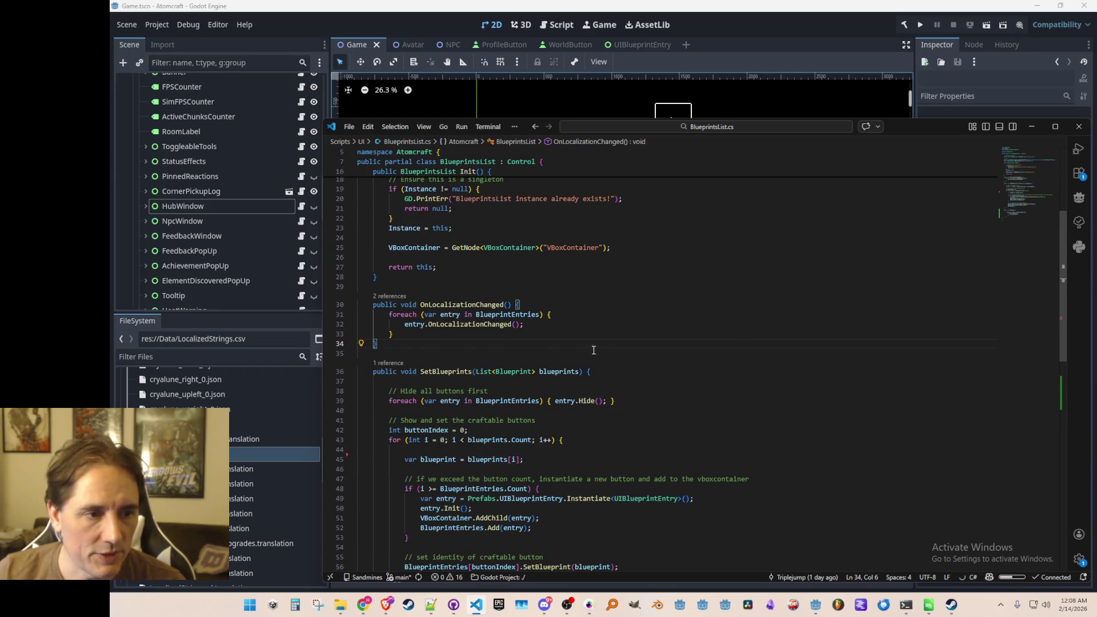
pyautogui.click(398, 366)
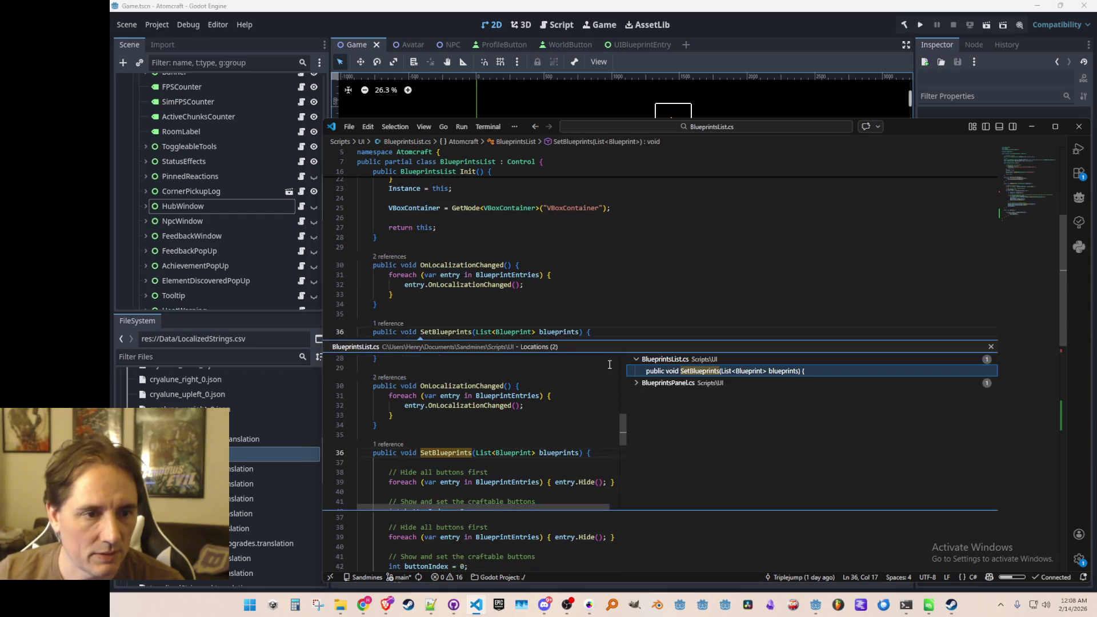
pyautogui.click(670, 401)
pyautogui.doubleClick(670, 400)
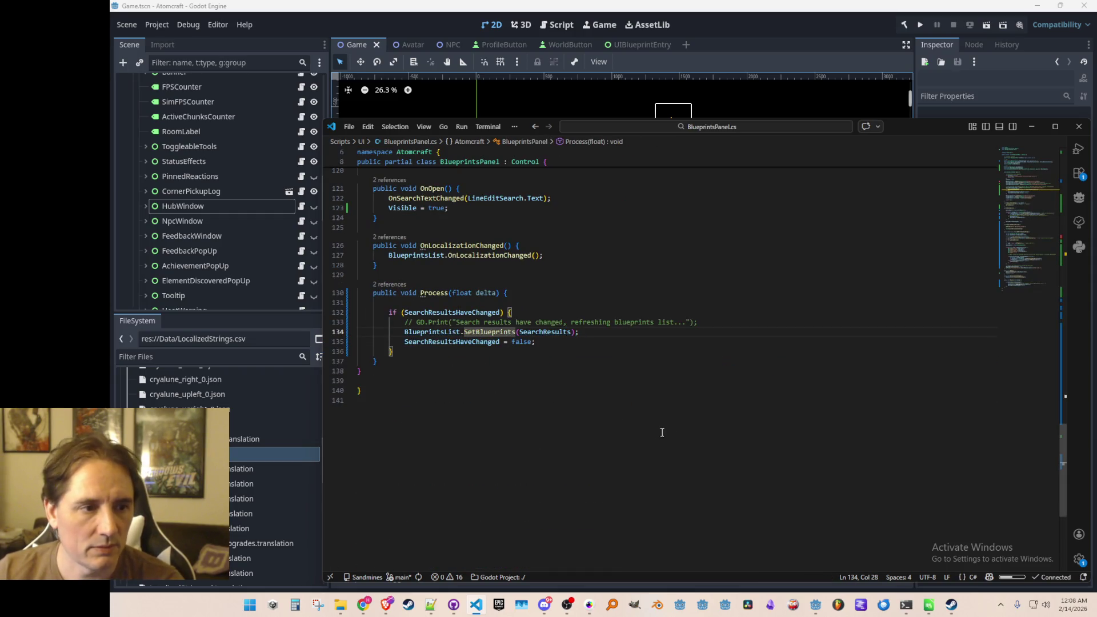
pyautogui.scroll(3, 686, 394)
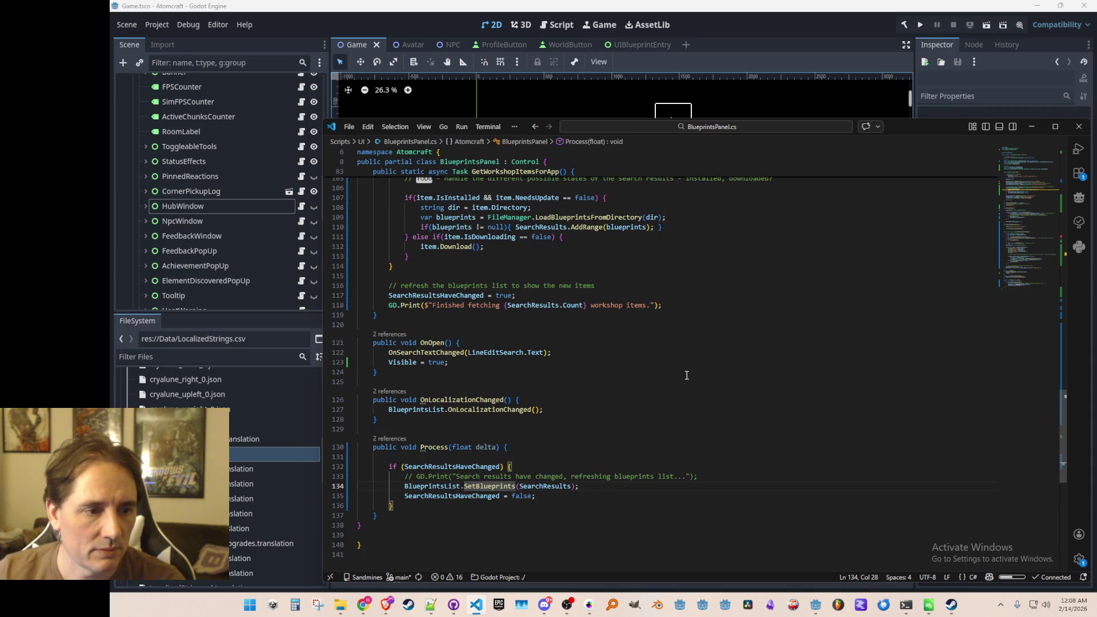
pyautogui.click(705, 361)
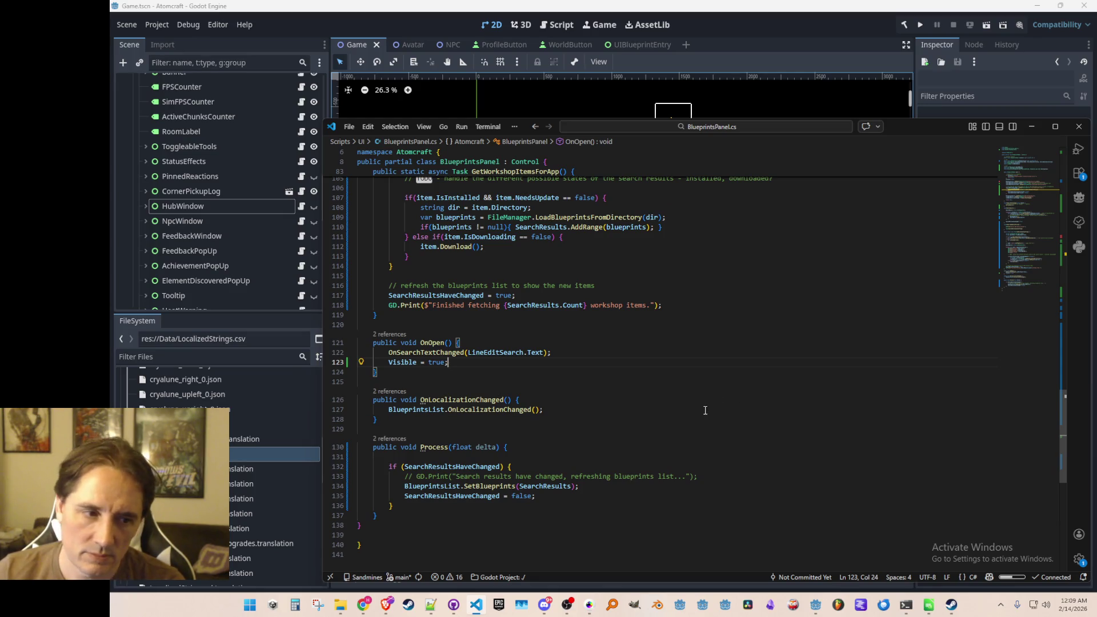
pyautogui.scroll(-1, 704, 413)
pyautogui.scroll(1, 576, 468)
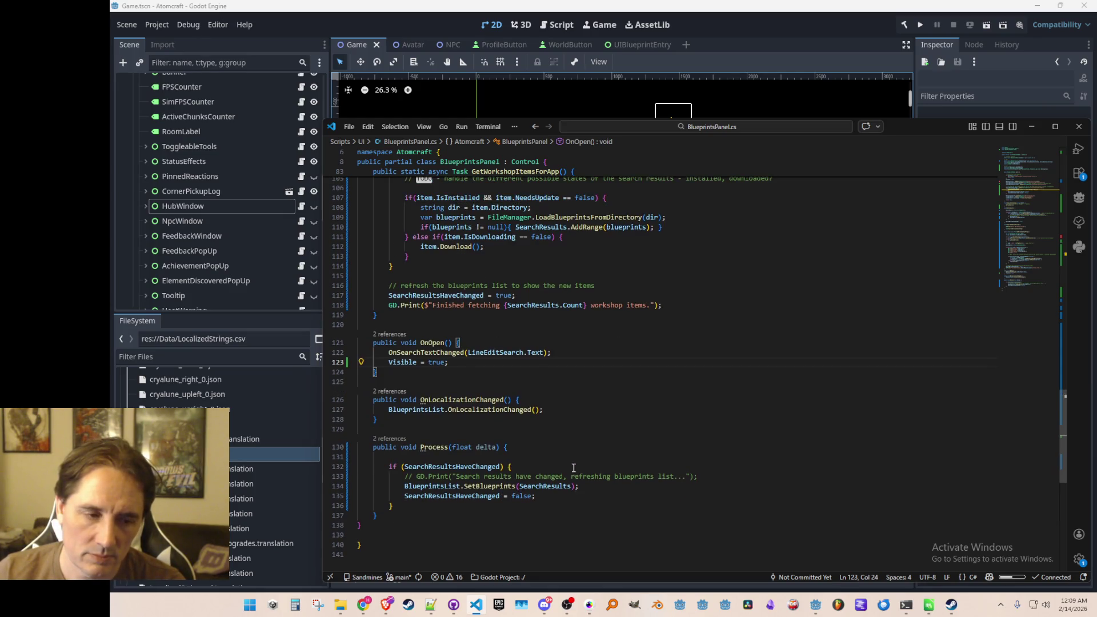
pyautogui.click(502, 486)
pyautogui.rightClick(502, 485)
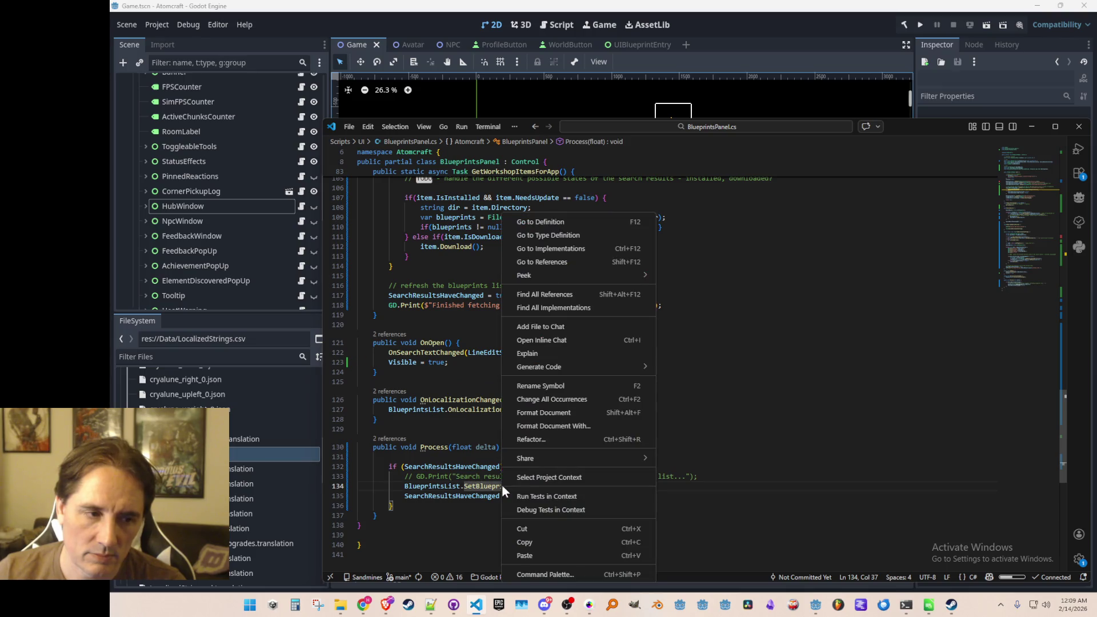
pyautogui.click(466, 382)
pyautogui.click(483, 382)
# Add BlueprintsList.Refresh(); right after the OnSearchTextChanged call in OnOpen
pyautogui.click(637, 353)
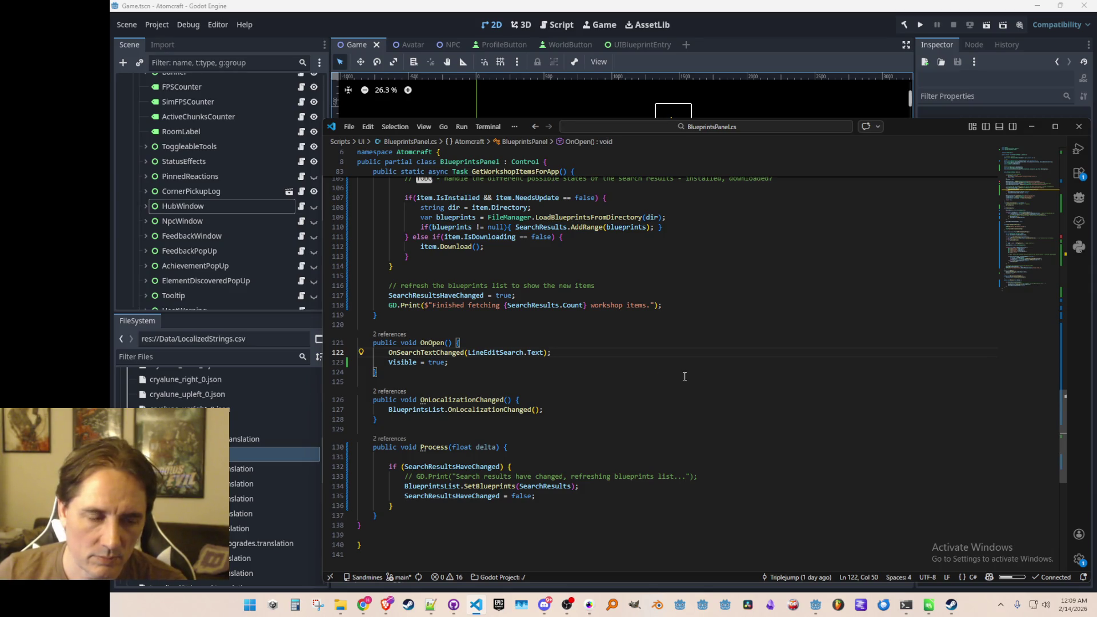
pyautogui.press('Return')
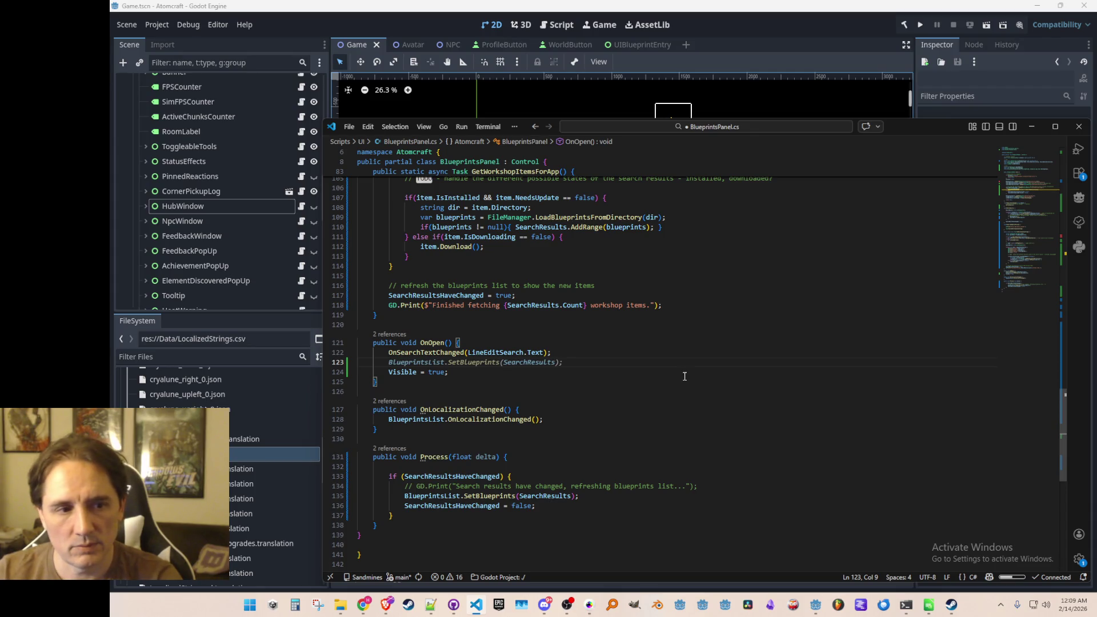
pyautogui.press('Tab')
pyautogui.hotkey('ctrl', 'Left')
pyautogui.hotkey('ctrl', 'Left')
pyautogui.hotkey('ctrl', 'Left')
pyautogui.hotkey('shift', 'End')
pyautogui.write('Refresh();')
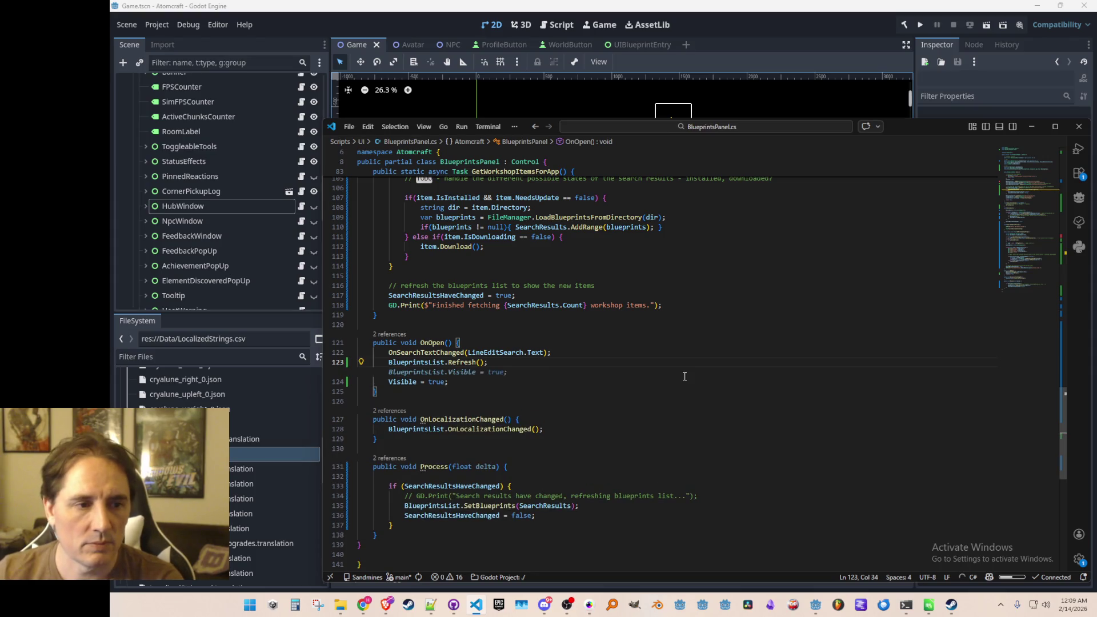
pyautogui.click(856, 38)
# Run the project, choose Single Player and a profile, and load the Enchanted Vista world
pyautogui.click(921, 24)
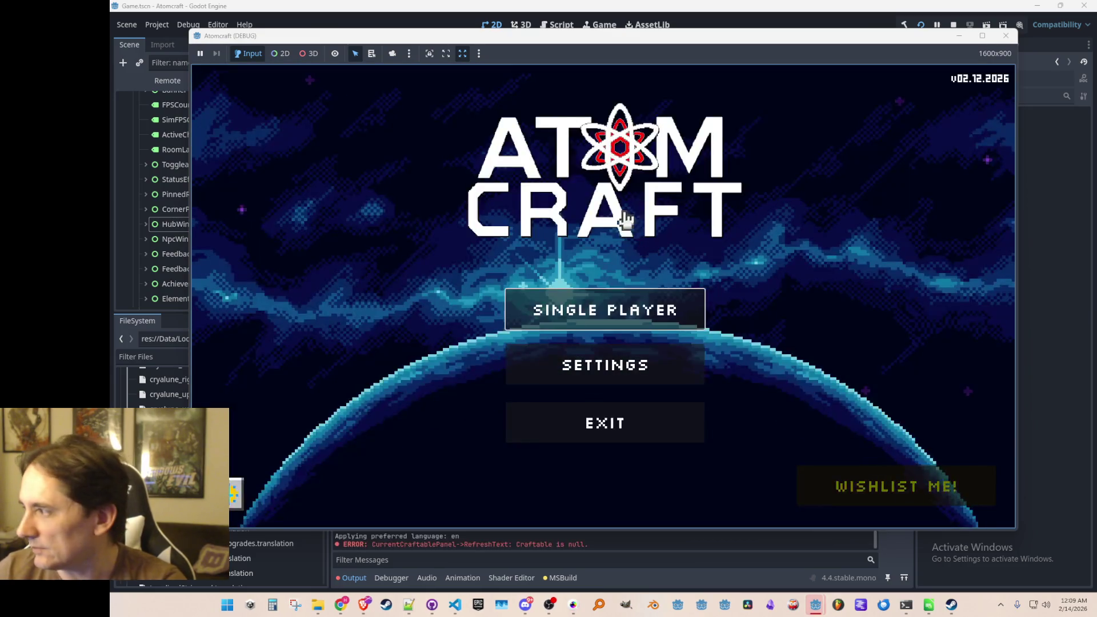
pyautogui.click(610, 293)
pyautogui.scroll(-2, 572, 294)
pyautogui.click(562, 292)
pyautogui.click(591, 299)
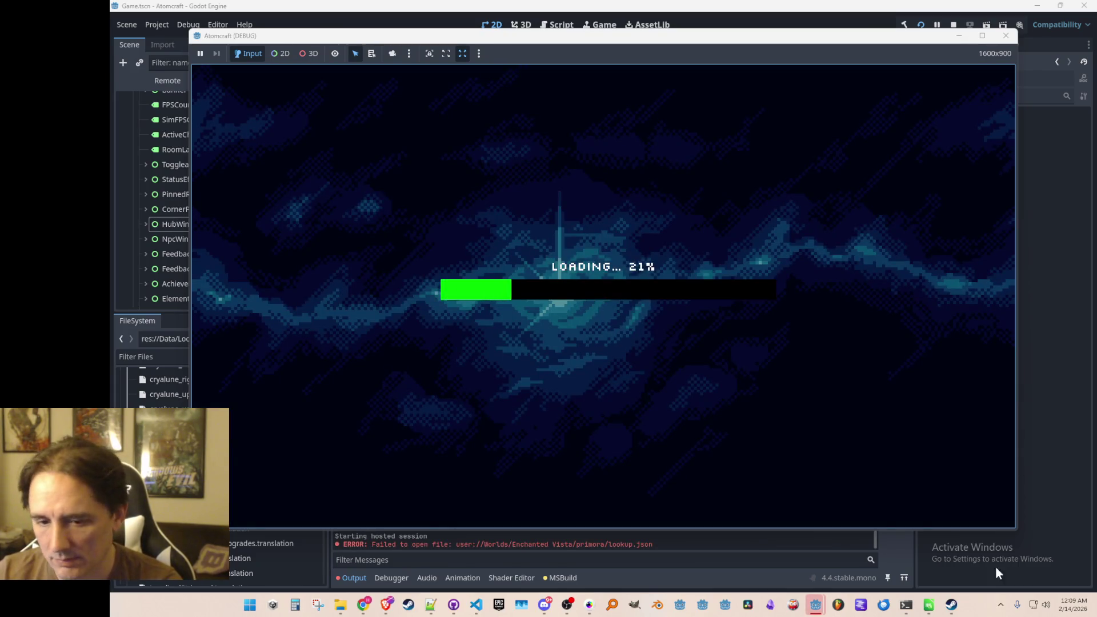
pyautogui.click(952, 605)
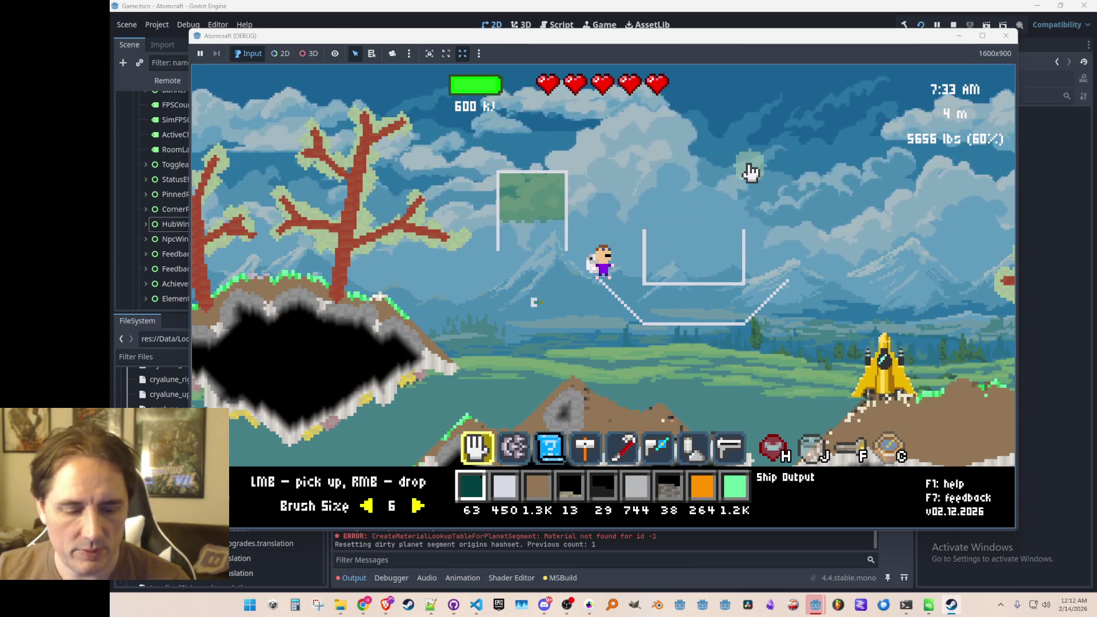
# Bring up the pause menu in the running Atomcraft debug game
pyautogui.press('Escape')
pyautogui.press('Escape')
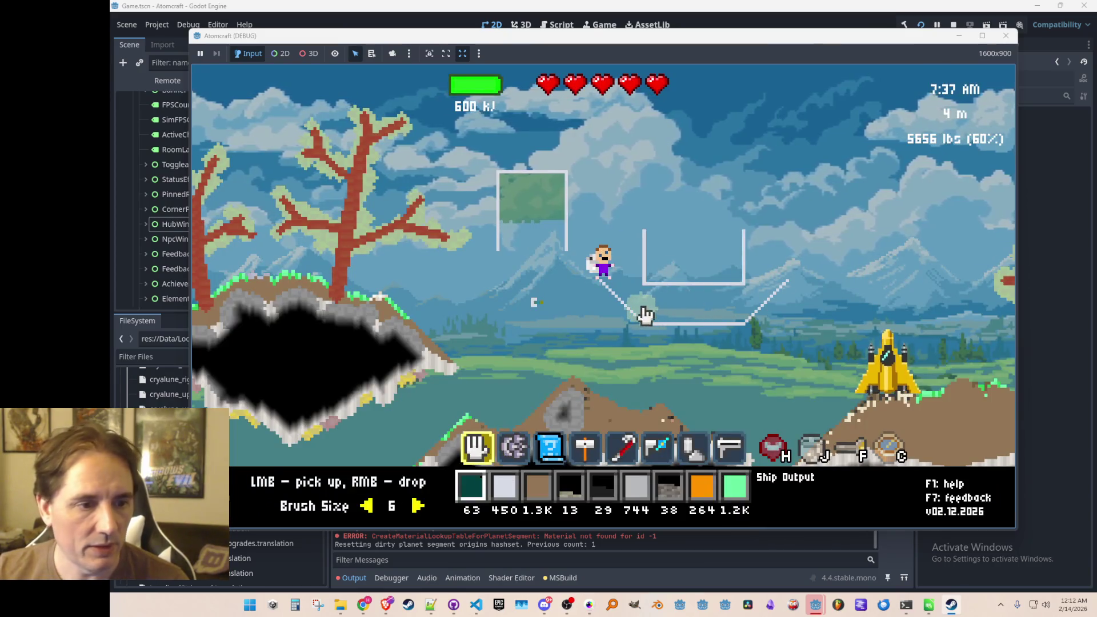
# Edit Hydrogen Ship Output from the Blueprints tab, delete one description character, go back, then stop debugging
pyautogui.press('Tab')
pyautogui.press('b')
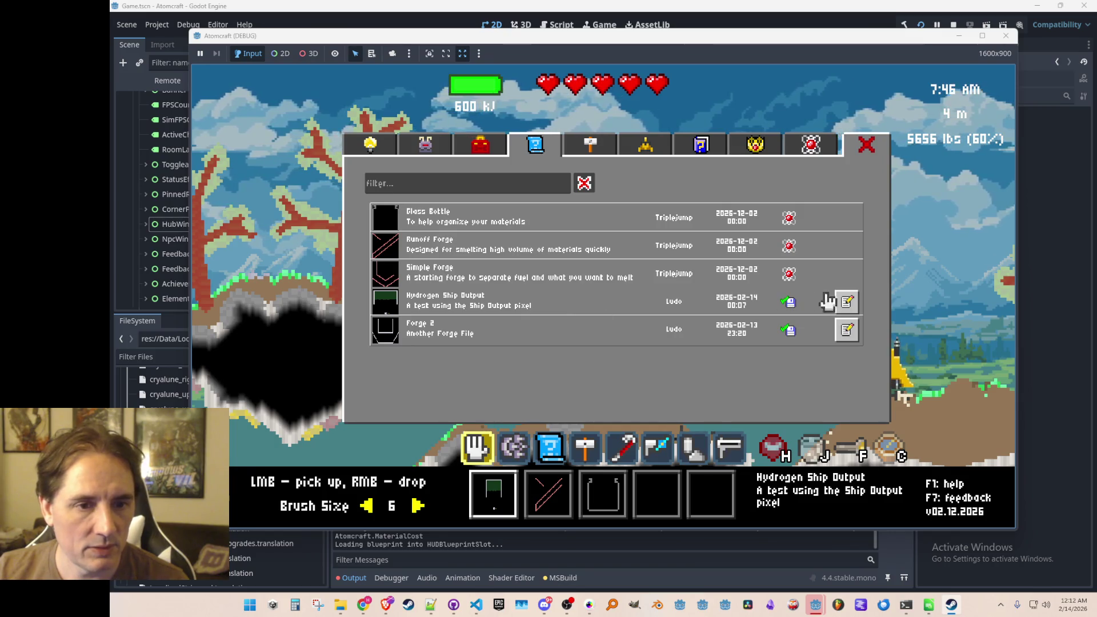
pyautogui.click(848, 308)
pyautogui.click(682, 342)
pyautogui.press('BackSpace')
pyautogui.click(742, 232)
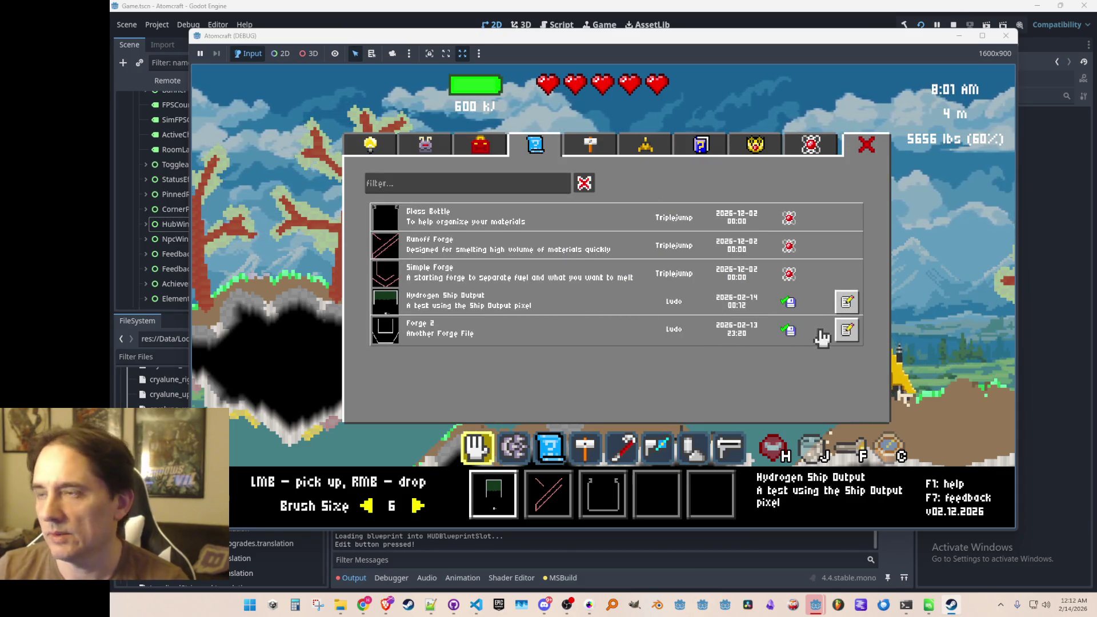
pyautogui.click(954, 25)
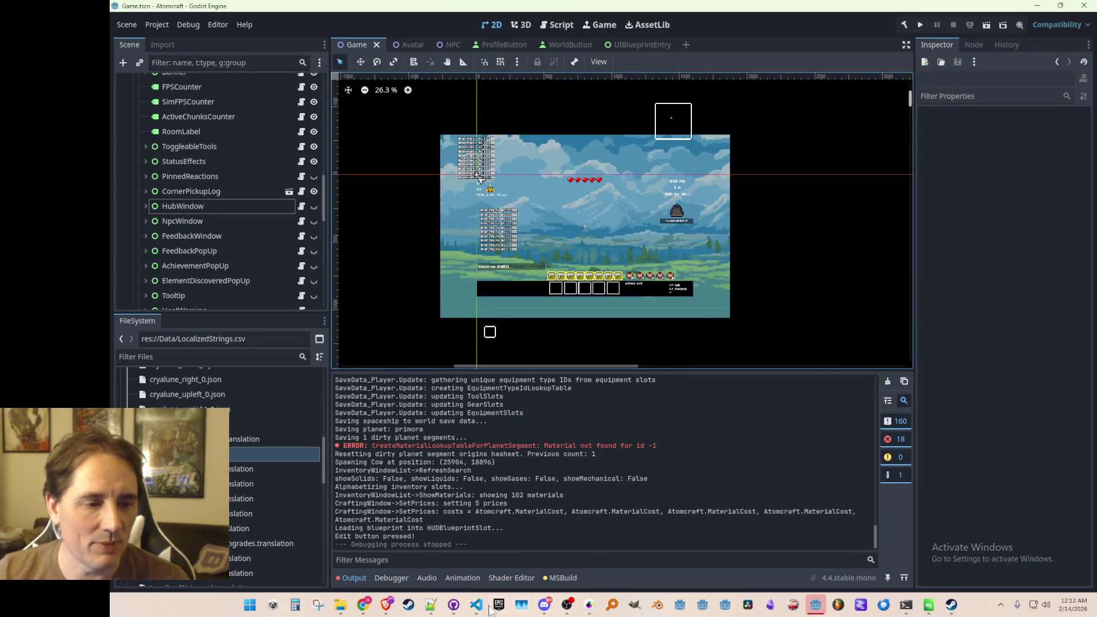
pyautogui.click(477, 605)
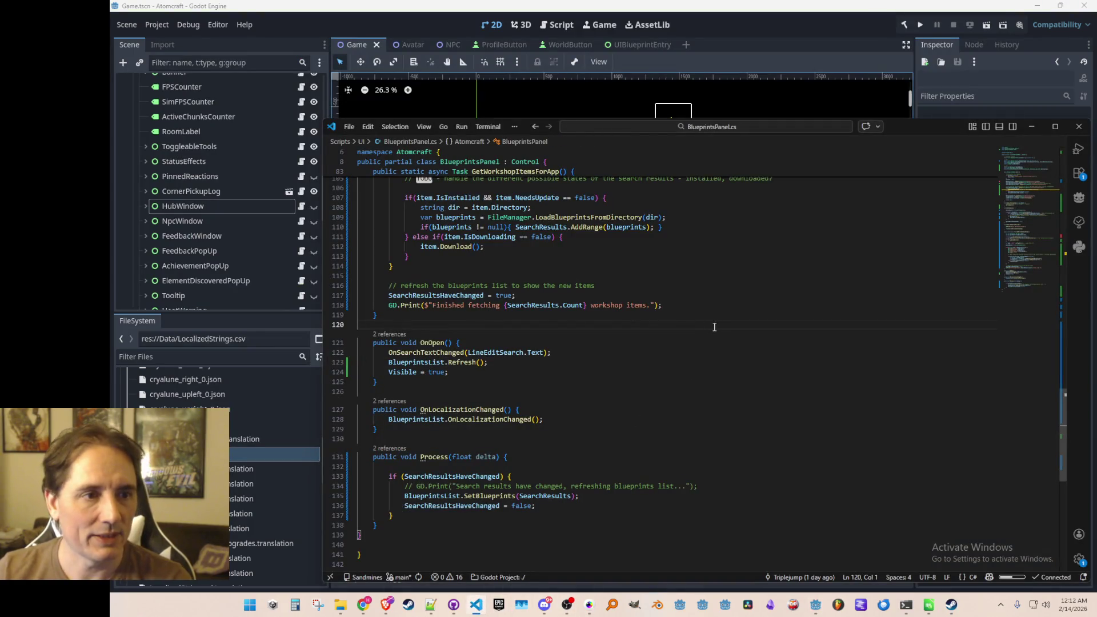
# Open UIBlueprintEntry.cs through the quick file search
pyautogui.scroll(5, 725, 332)
pyautogui.hotkey('ctrl', 'p')
pyautogui.write('UIBl')
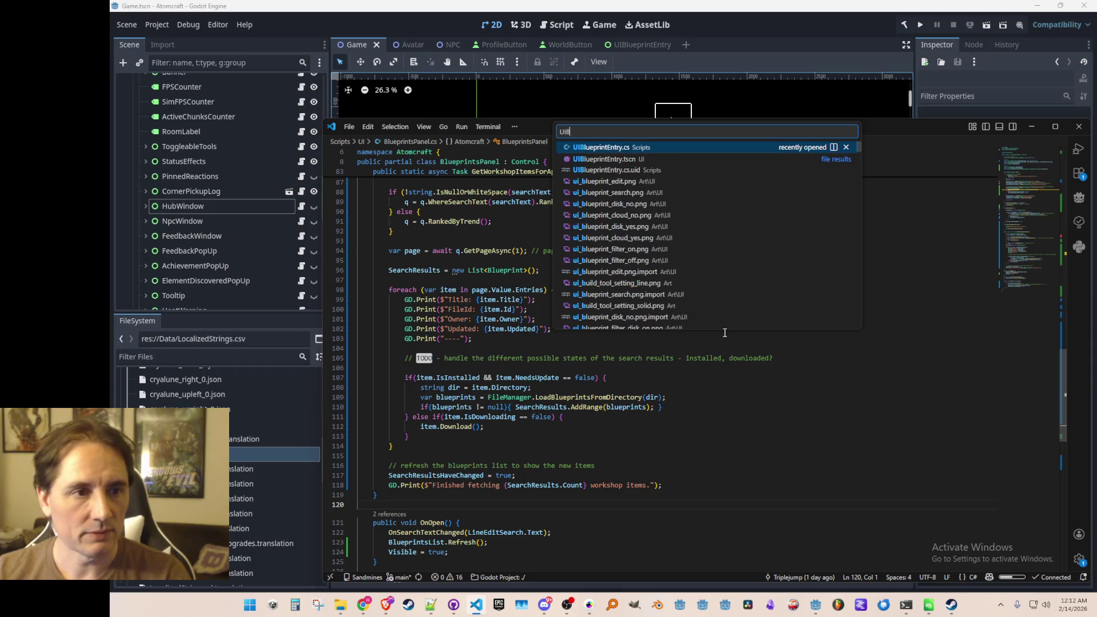
pyautogui.press('Return')
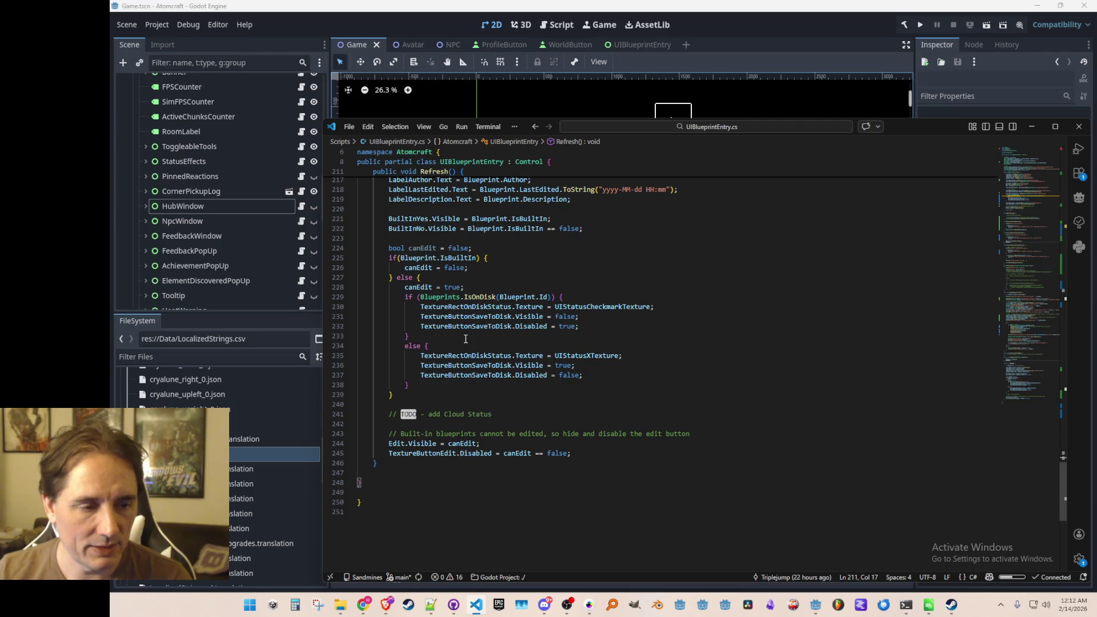
# Select the IsOnDisk if/else block in Refresh, undoing an accidental deletion of it
pyautogui.scroll(1, 465, 339)
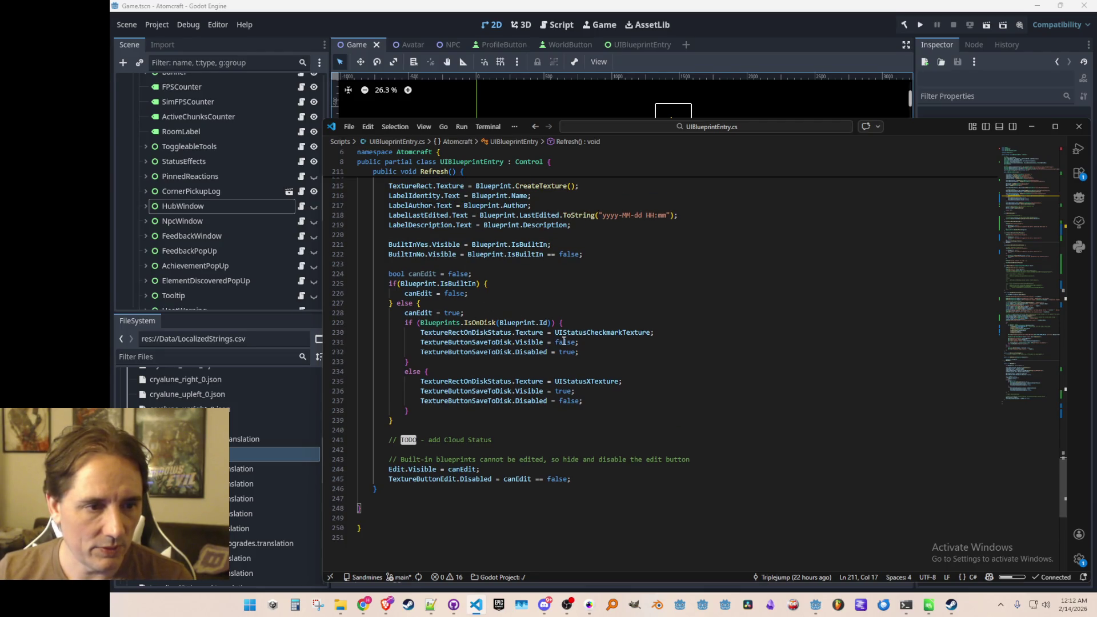
pyautogui.click(474, 322)
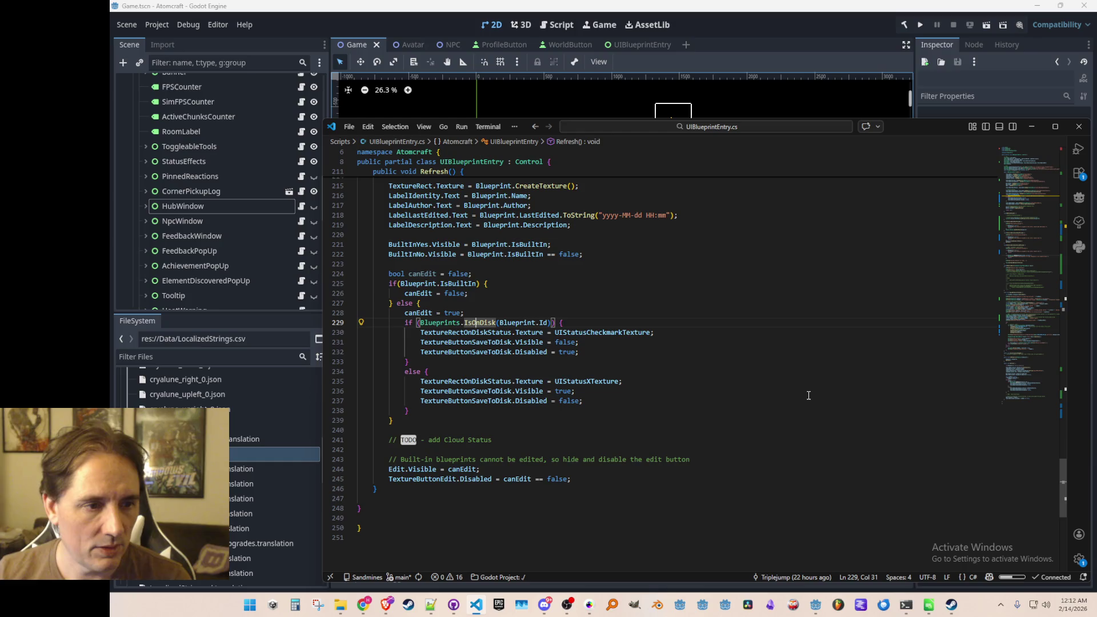
pyautogui.hotkey('ctrl', 'Left')
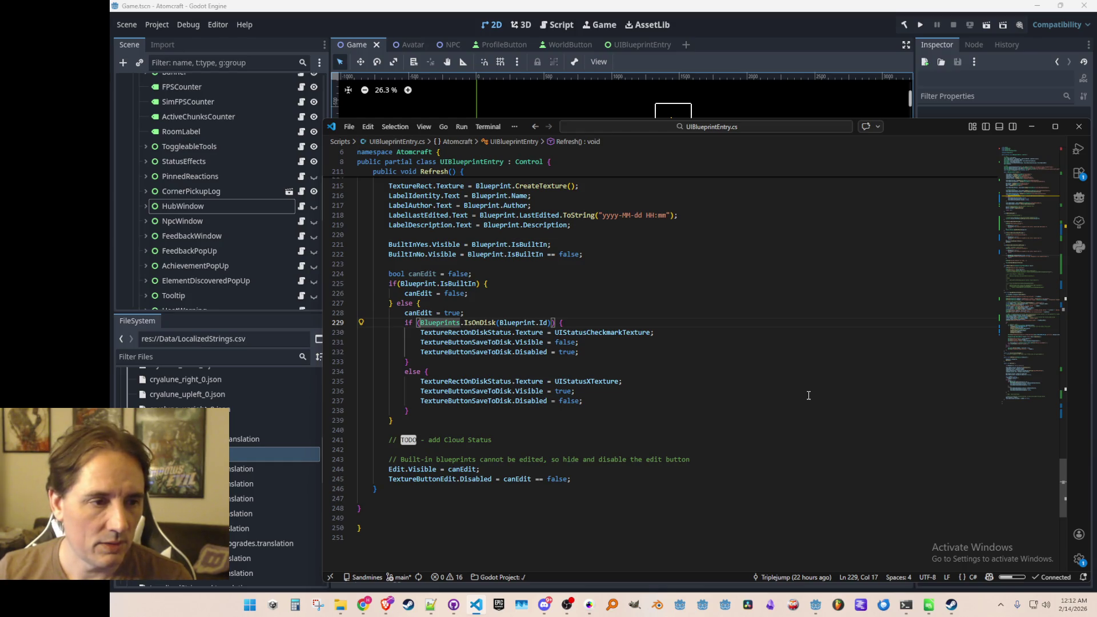
pyautogui.press('Down')
pyautogui.press('Down')
pyautogui.press('Down')
pyautogui.press('End')
pyautogui.hotkey('shift', 'Up')
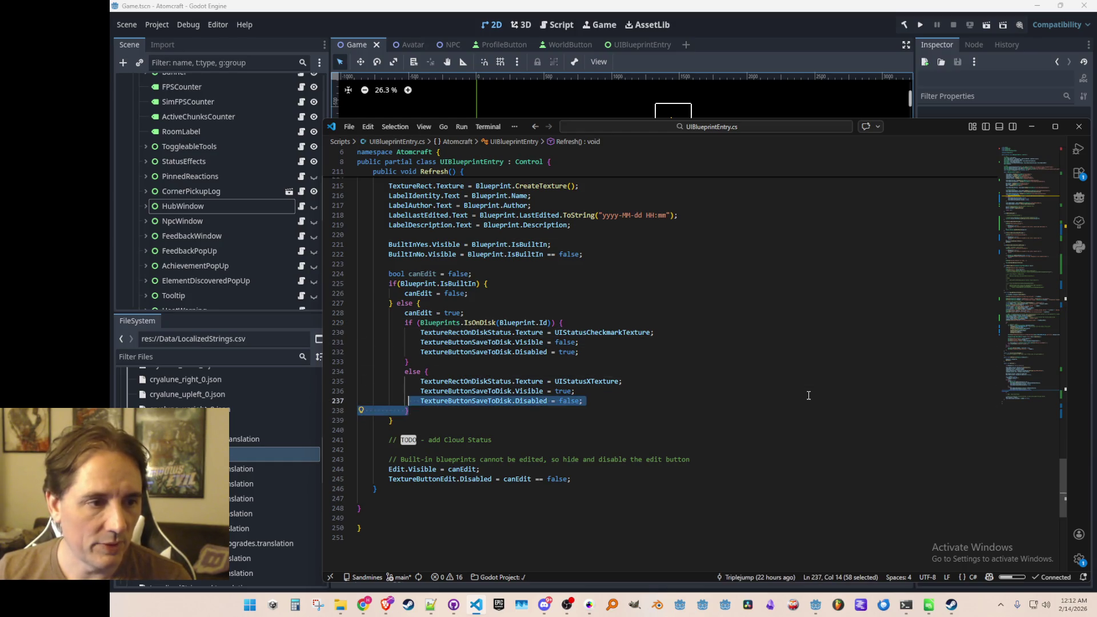
pyautogui.hotkey('shift', 'Up')
pyautogui.hotkey('shift', 'Up')
pyautogui.hotkey('shift', 'Up')
pyautogui.press('Delete')
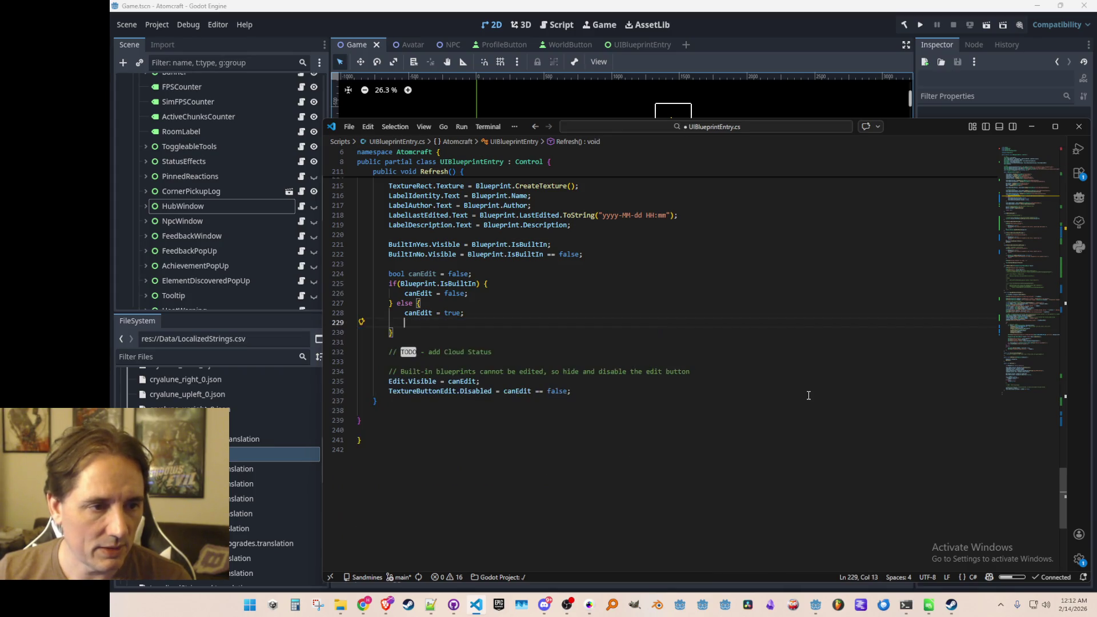
pyautogui.hotkey('ctrl', 'z')
# Comment out the IsOnDisk block, add blank lines above it, and save the file
pyautogui.press('Home')
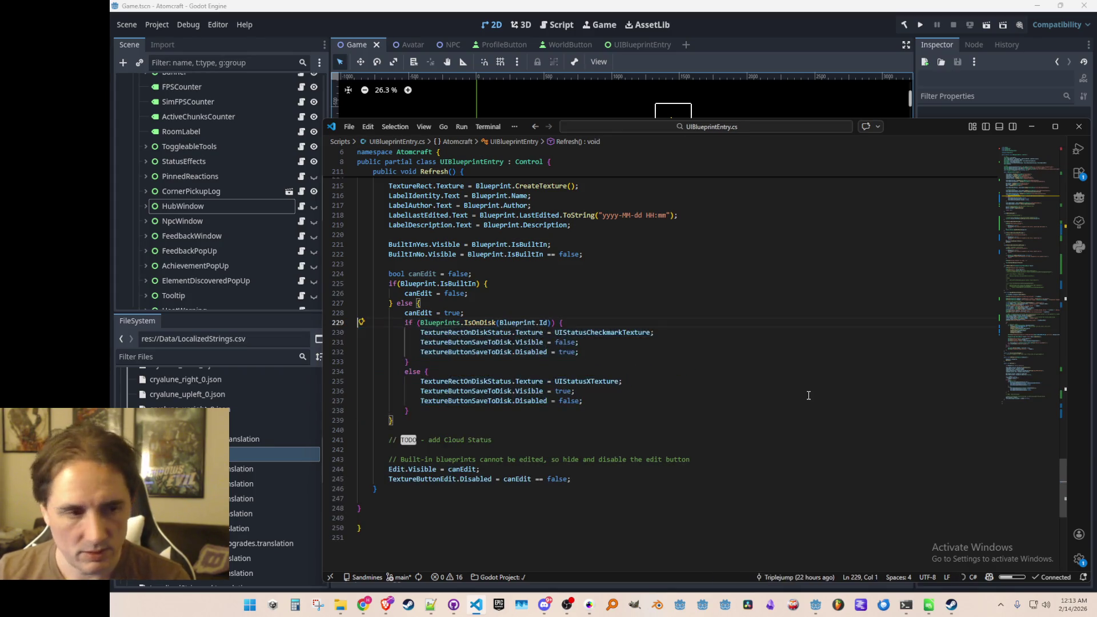
pyautogui.hotkey('shift', 'Down')
pyautogui.hotkey('shift', 'Down')
pyautogui.hotkey('shift', 'Down')
pyautogui.hotkey('ctrl', '/')
pyautogui.press('Left')
pyautogui.hotkey('ctrl', 'shift', 'Return')
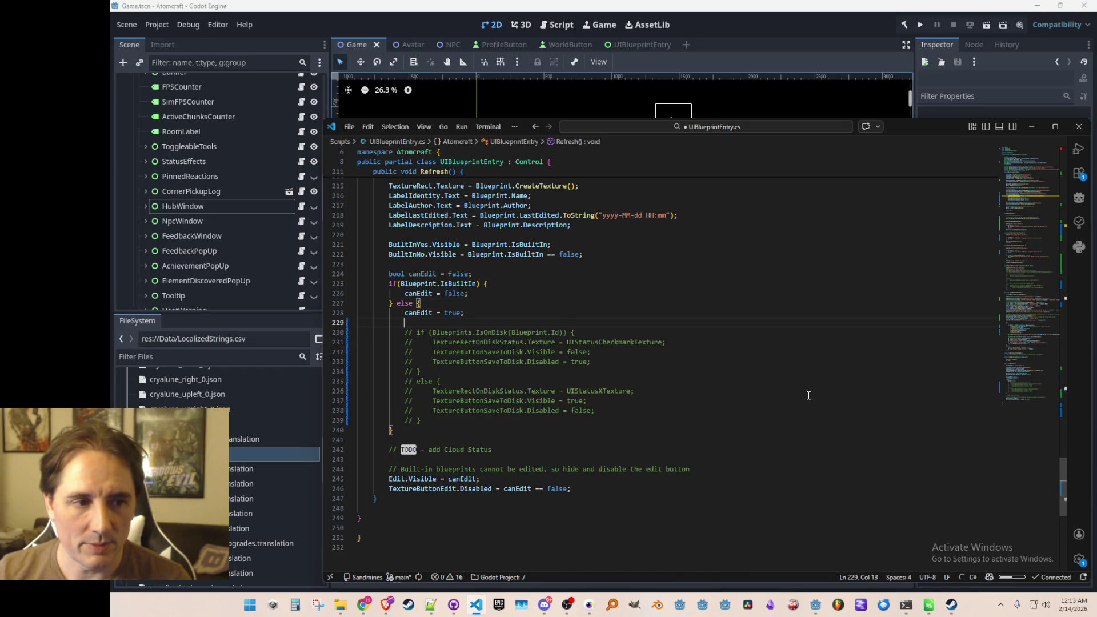
pyautogui.press('Return')
pyautogui.hotkey('ctrl', 's')
pyautogui.scroll(1, 808, 396)
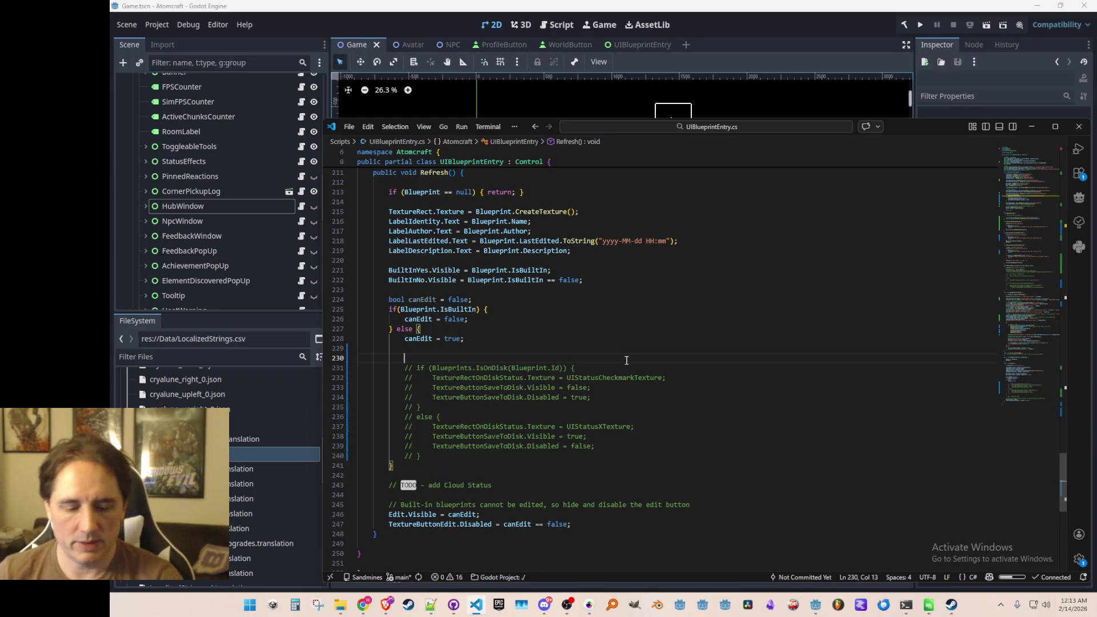
pyautogui.hotkey('ctrl', 'p')
pyautogui.write('Edit')
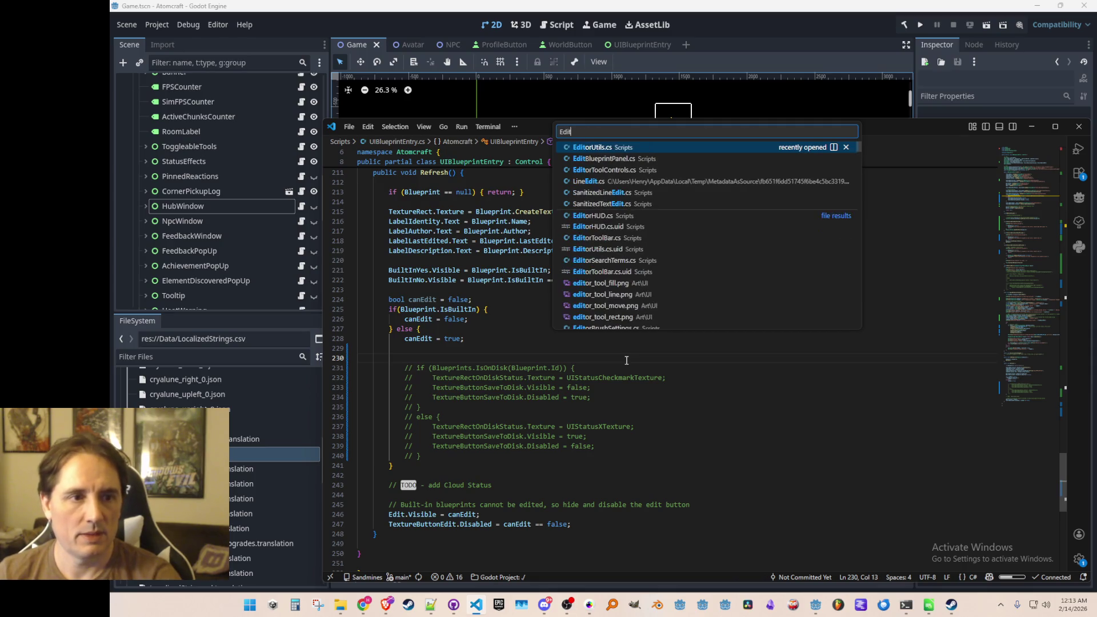
pyautogui.click(698, 159)
pyautogui.press('Down')
pyautogui.press('Down')
pyautogui.press('Down')
pyautogui.click(1024, 210)
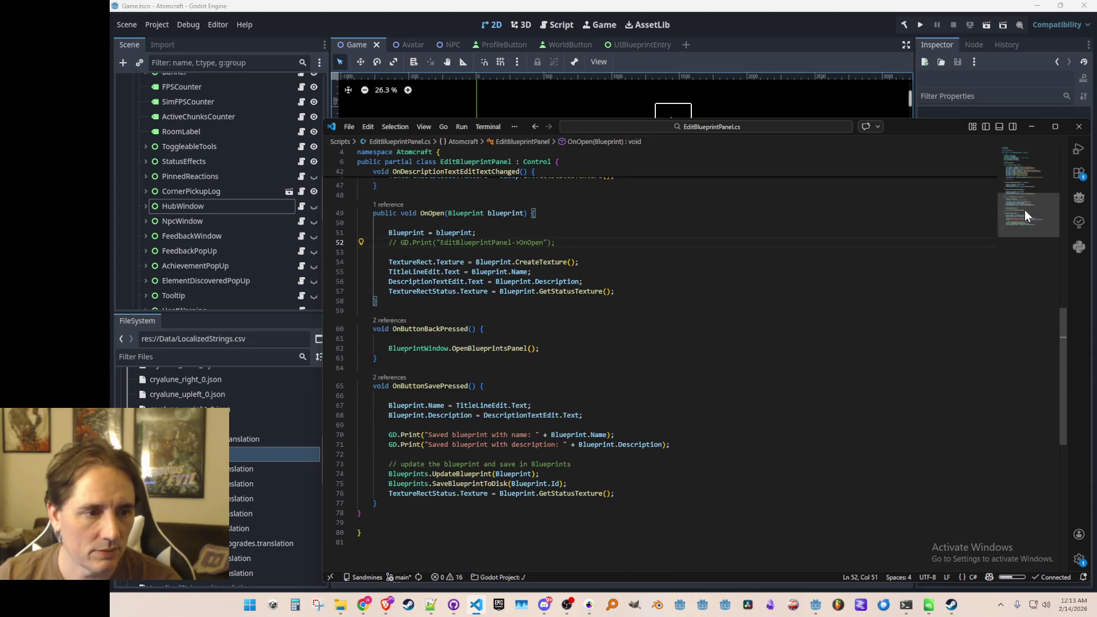
pyautogui.scroll(1, 1026, 210)
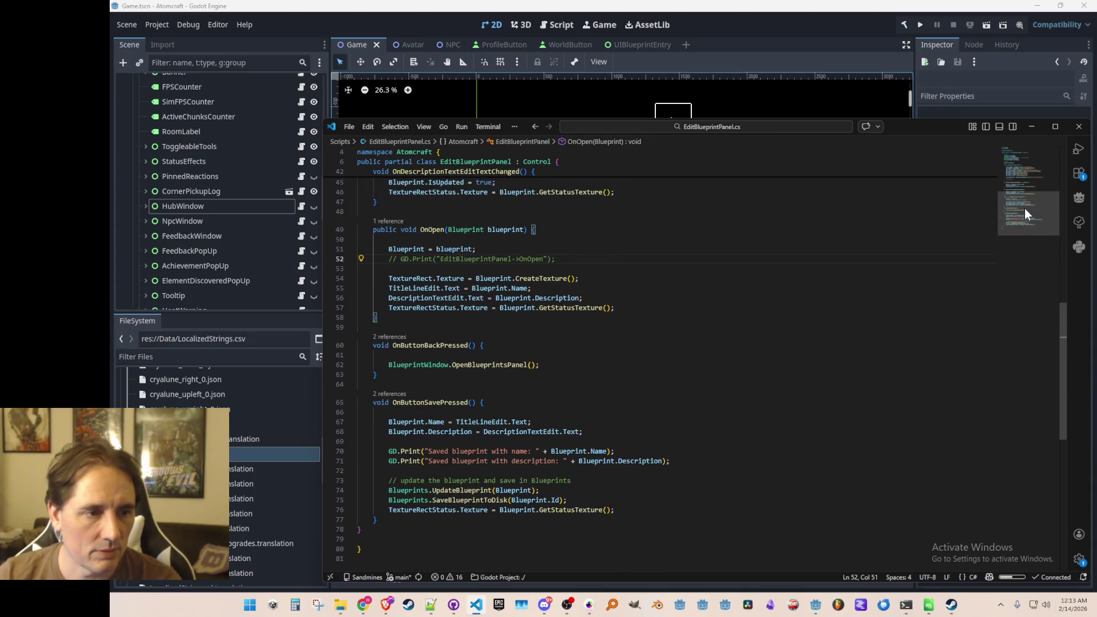
pyautogui.scroll(-4, 1024, 213)
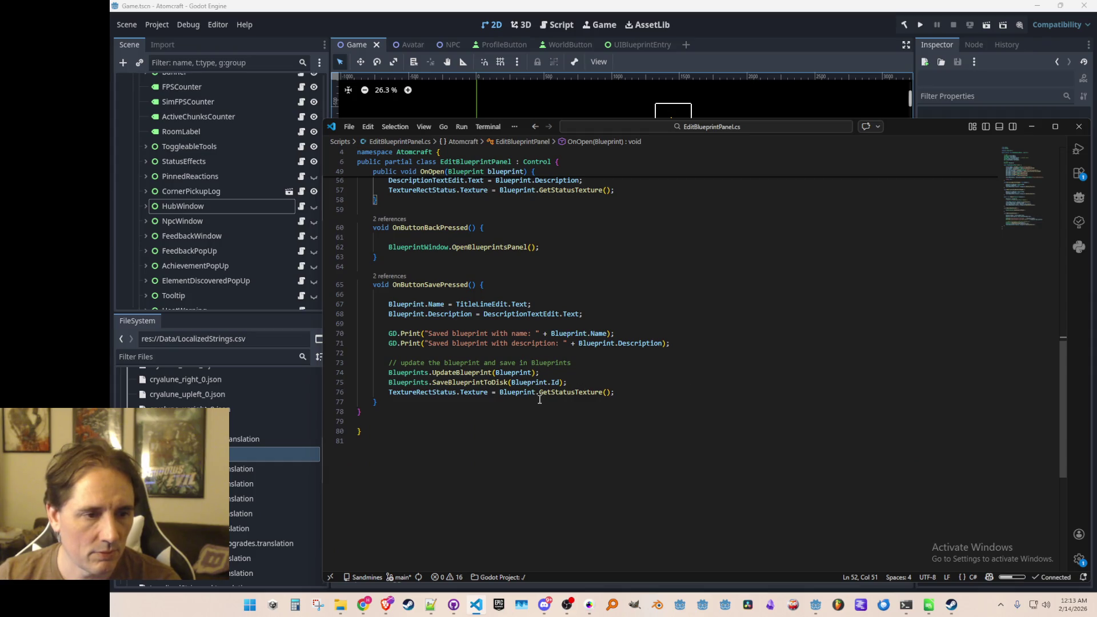
pyautogui.click(570, 393)
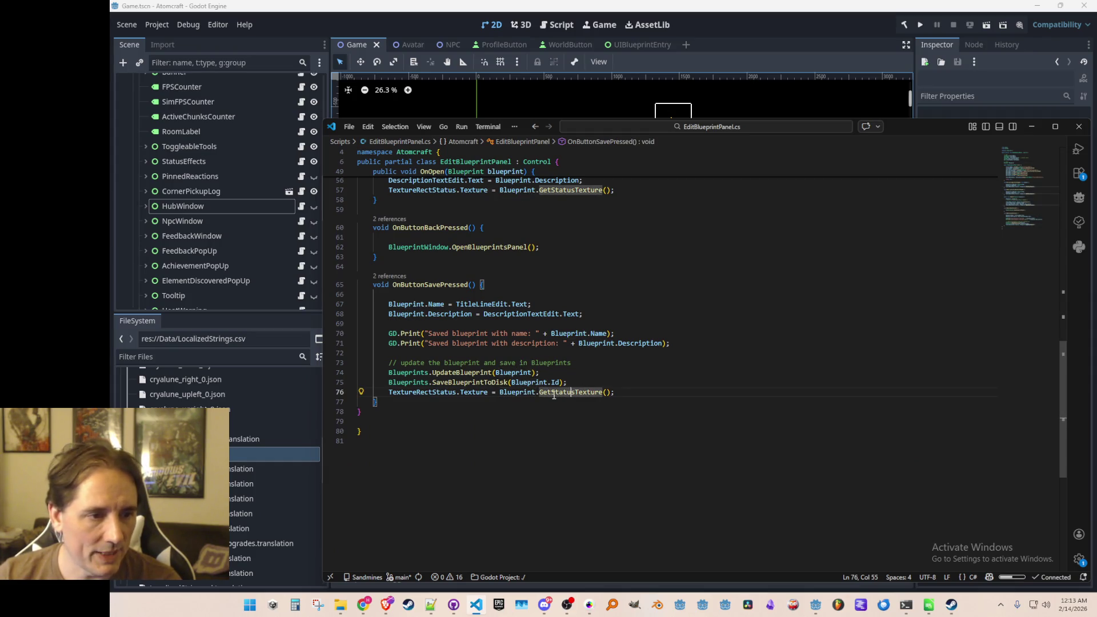
pyautogui.hotkey('ctrl', 'z')
pyautogui.hotkey('ctrl', 'z')
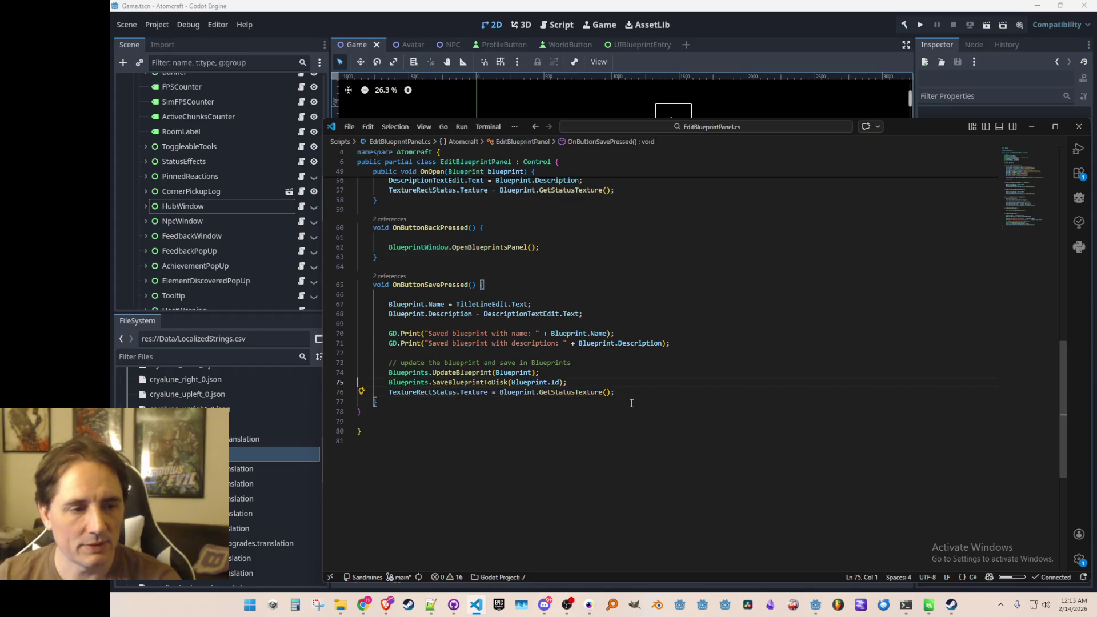
pyautogui.hotkey('alt', 'Left')
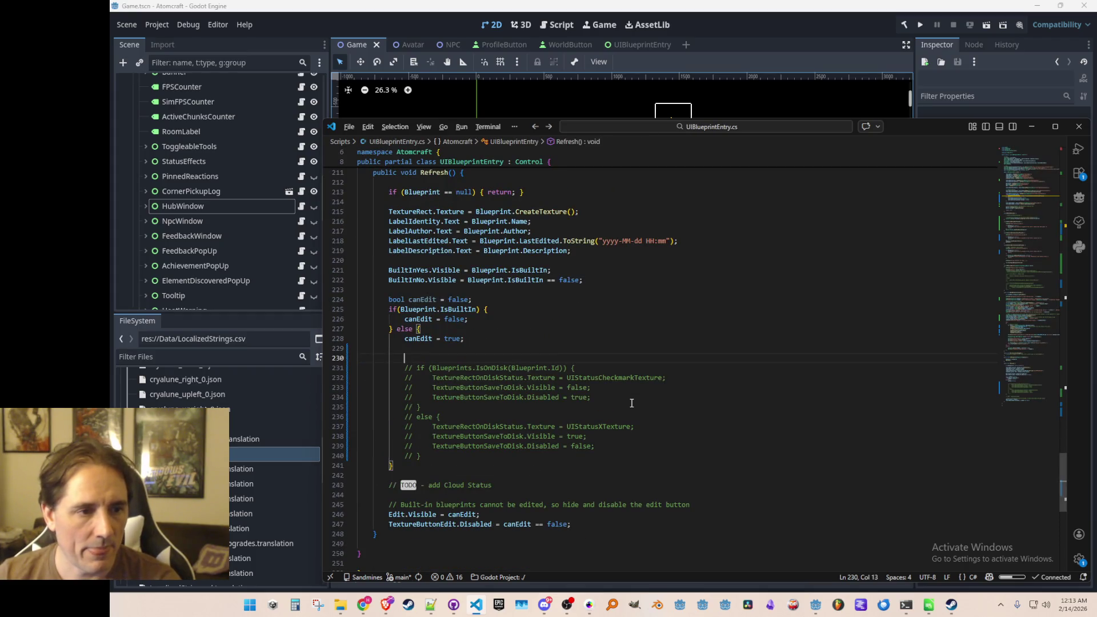
# Paste the GetStatusTexture status-texture line and check the uses of TextureButtonSaveToDisk and TextureRectOnDiskStatus
pyautogui.write('TextureRectStatus.Texture = Blueprint.GetStatusTexture();')
pyautogui.press('Home')
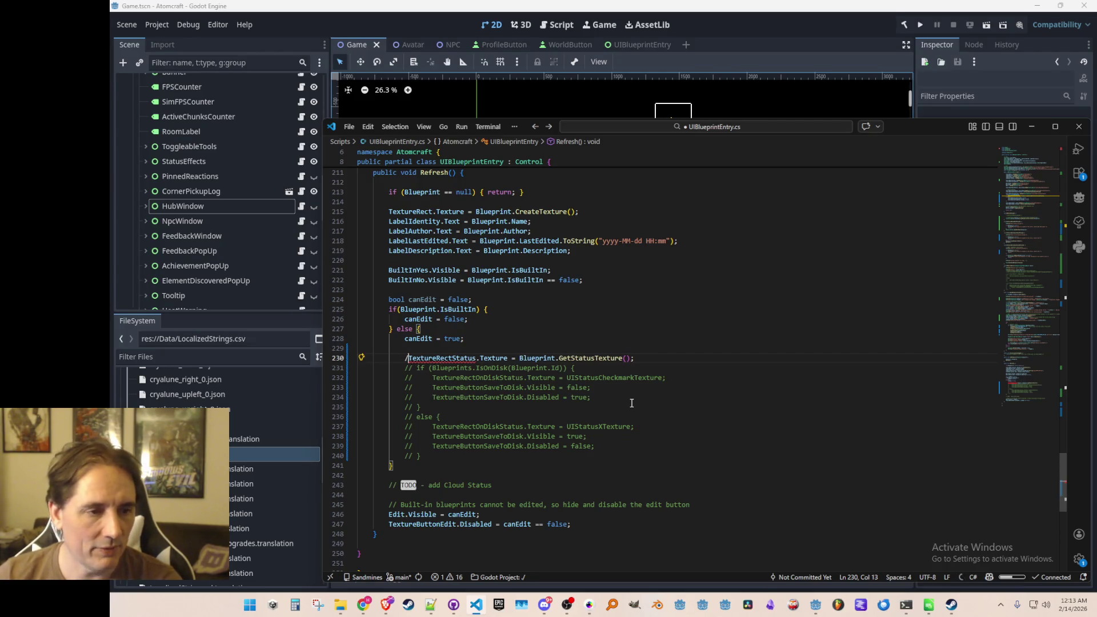
pyautogui.hotkey('ctrl', '/')
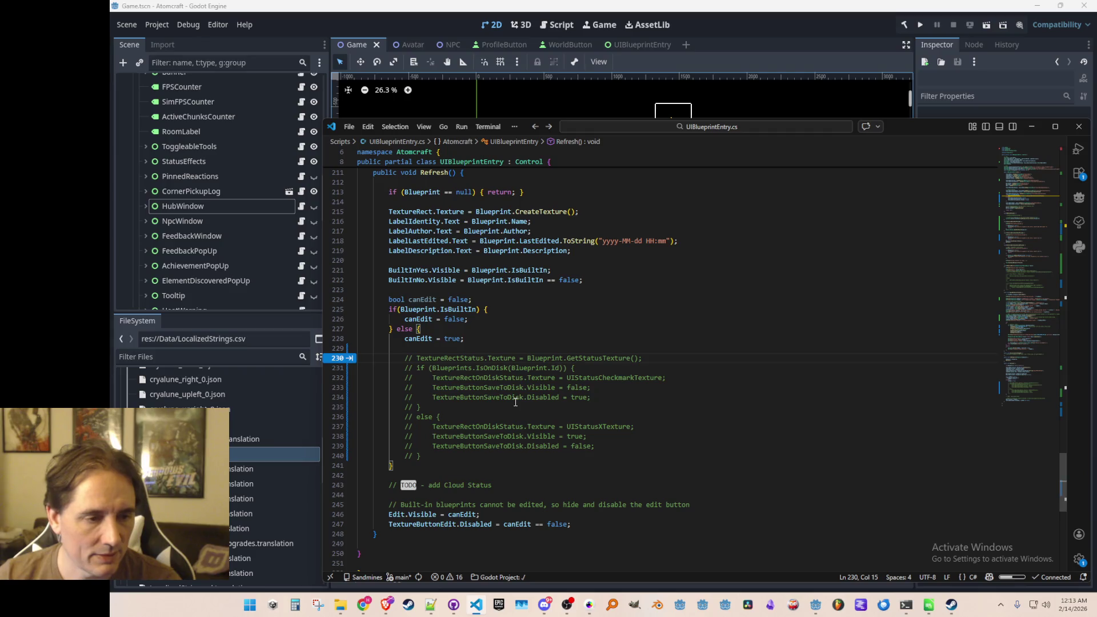
pyautogui.doubleClick(508, 388)
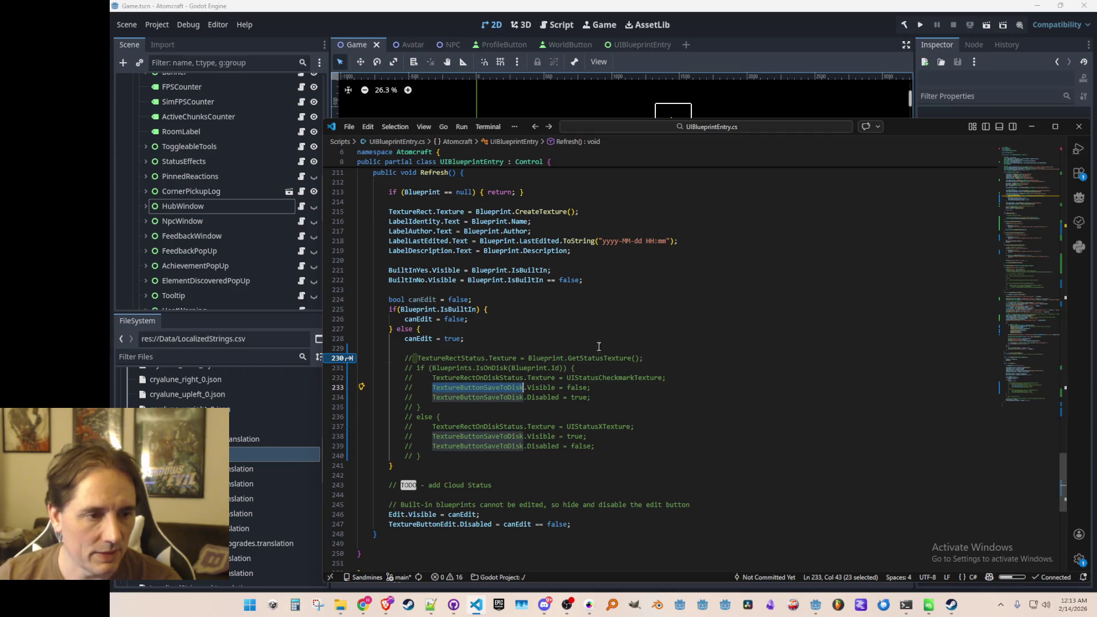
pyautogui.doubleClick(474, 377)
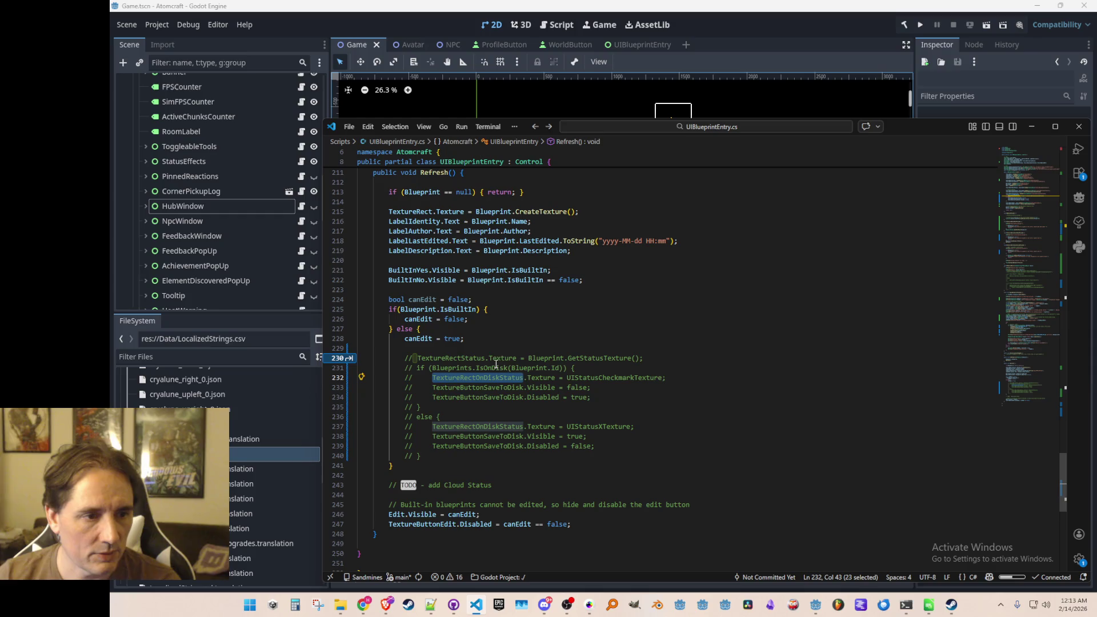
pyautogui.click(445, 357)
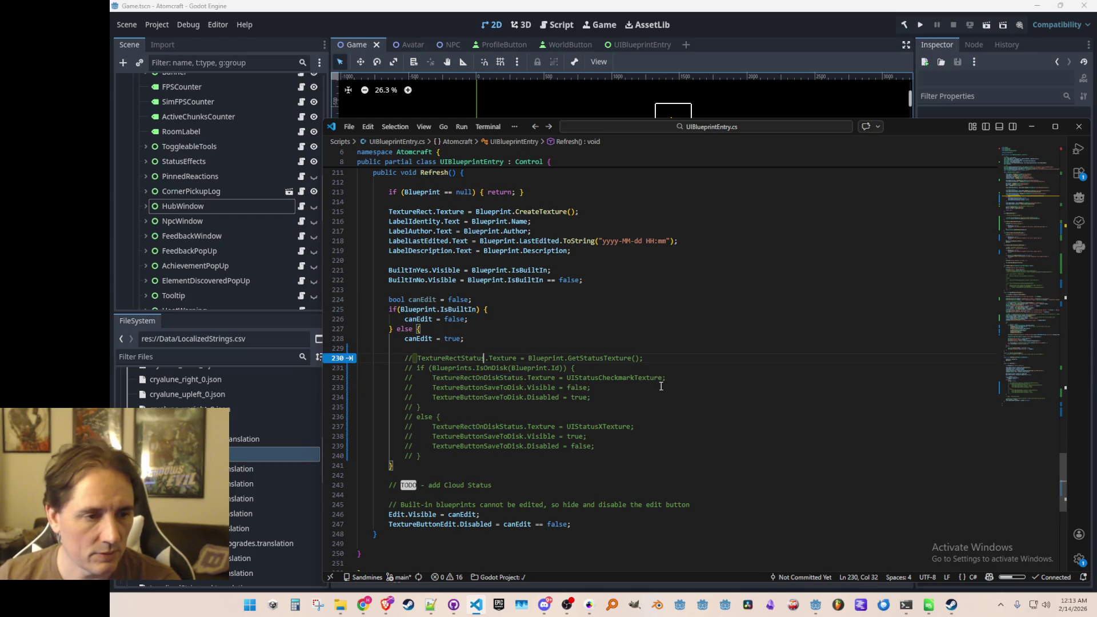
pyautogui.hotkey('ctrl', 'z')
pyautogui.hotkey('ctrl', 'z')
pyautogui.hotkey('ctrl', 'z')
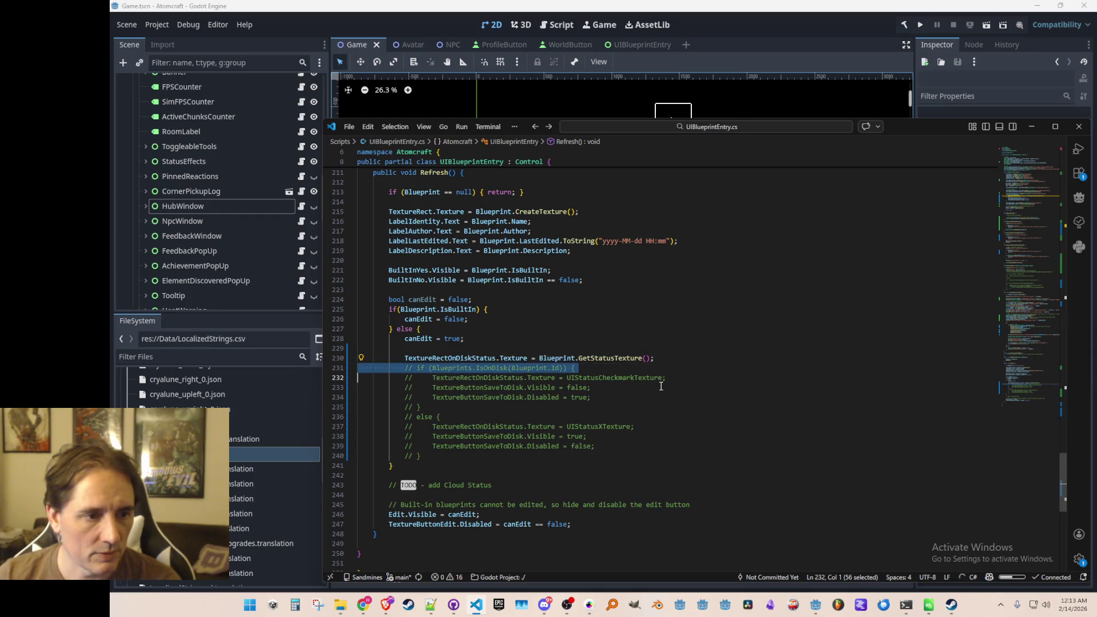
# Uncomment the IsOnDisk block on lines 231–240
pyautogui.hotkey('shift', 'Down')
pyautogui.hotkey('shift', 'Down')
pyautogui.hotkey('shift', 'Down')
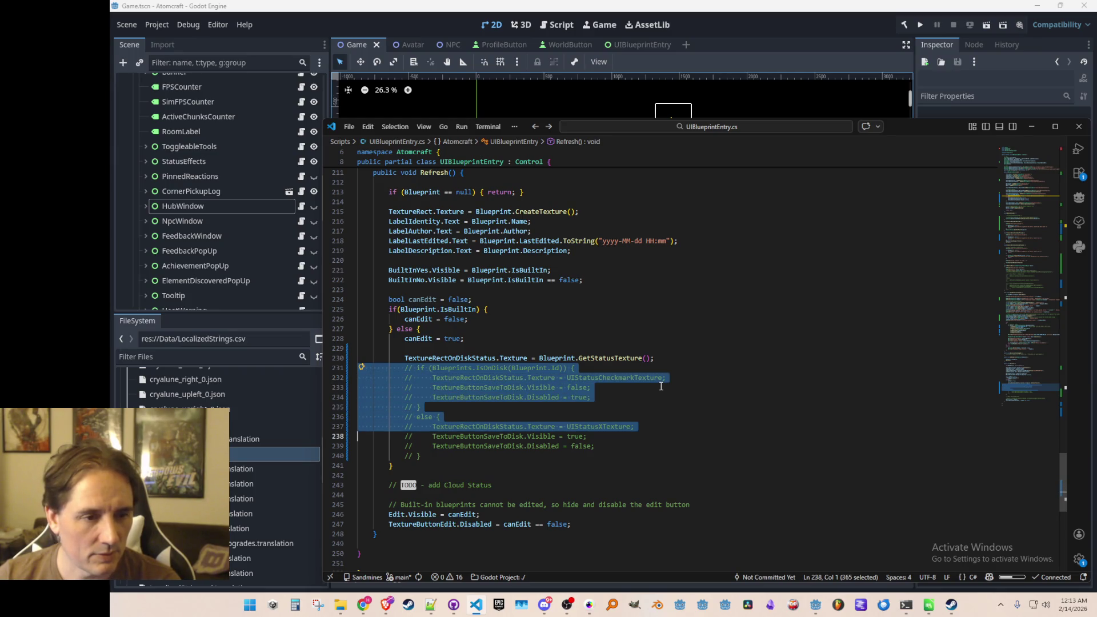
pyautogui.hotkey('shift', 'Down')
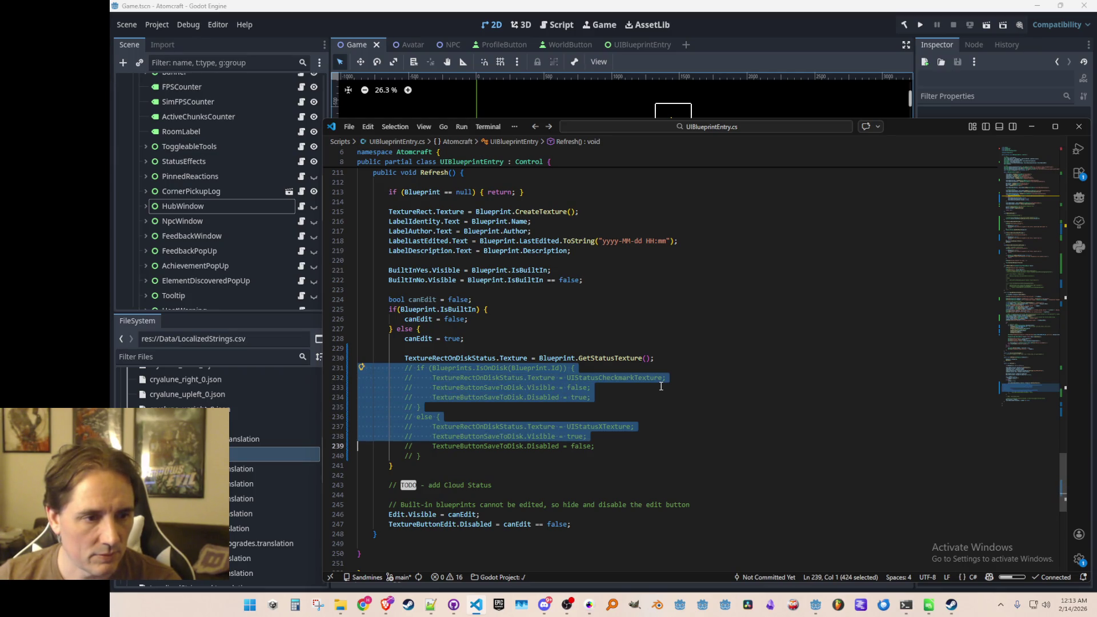
pyautogui.hotkey('shift', 'Down')
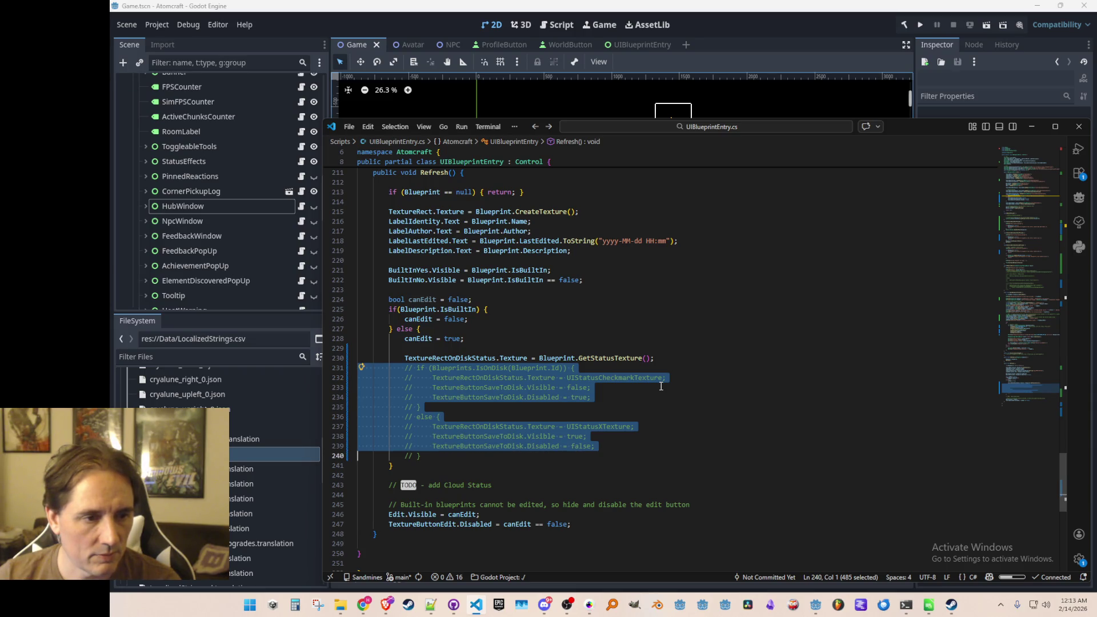
pyautogui.press('Left')
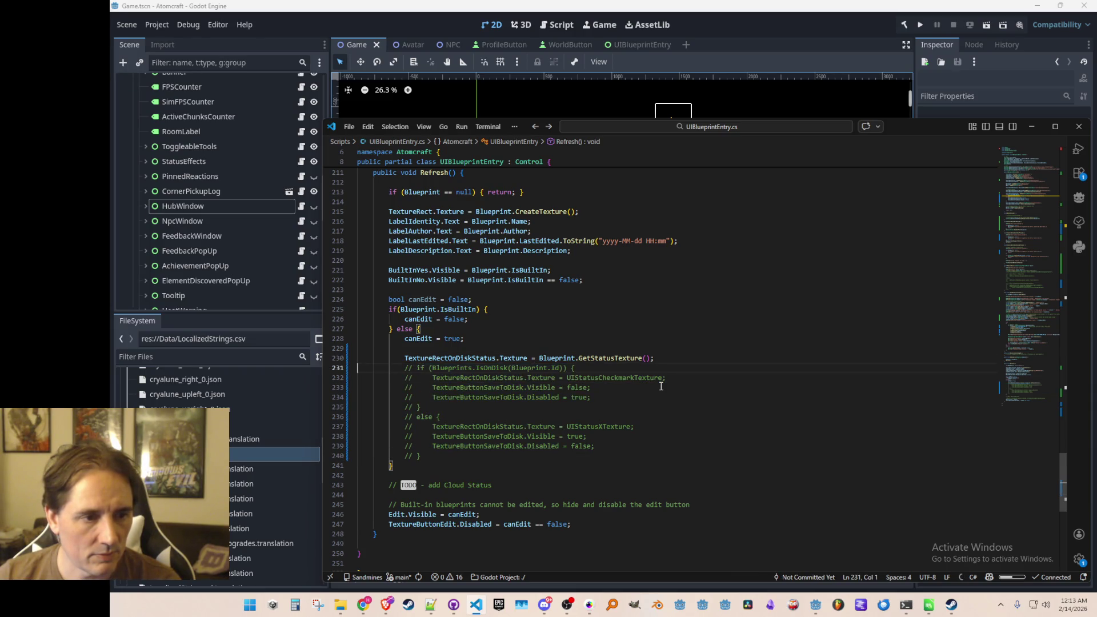
pyautogui.hotkey('shift', 'Down')
pyautogui.hotkey('shift', 'Down')
pyautogui.hotkey('shift', 'Down')
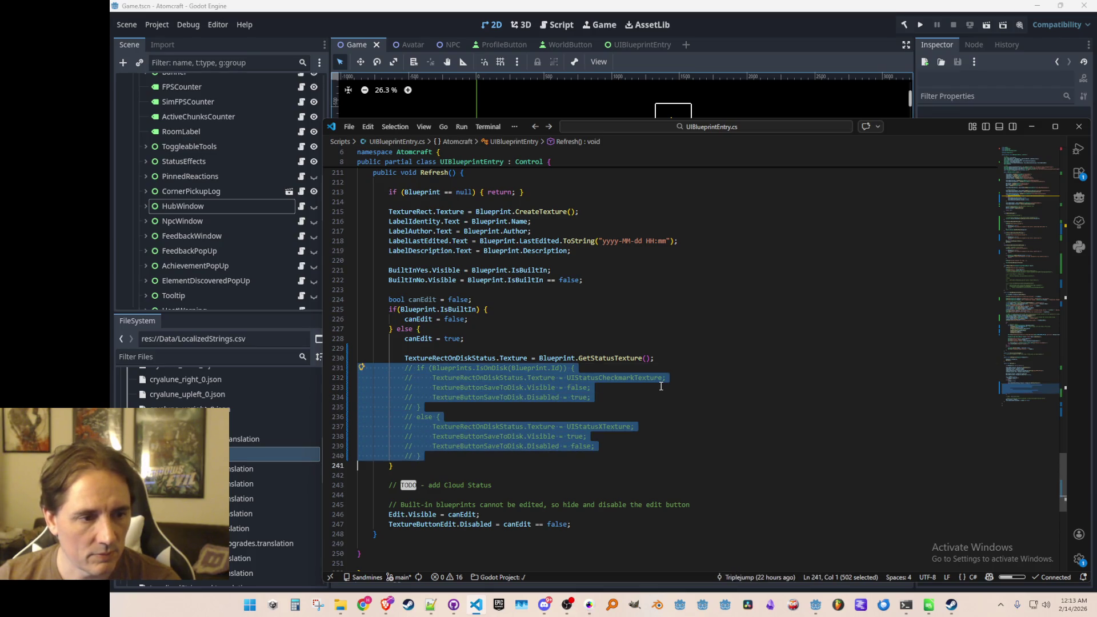
pyautogui.hotkey('ctrl', '/')
# Delete the checkmark and UIStatusXTexture assignments from that block, add a blank line, and save
pyautogui.press('Left')
pyautogui.press('Down')
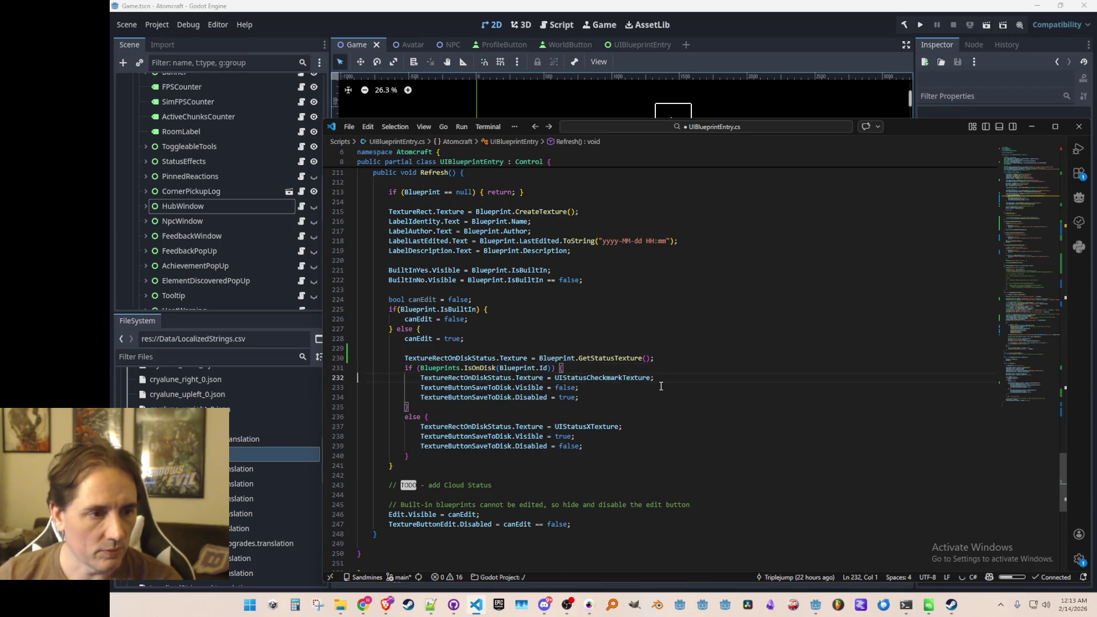
pyautogui.hotkey('ctrl', 'shift', 'k')
pyautogui.press('Down')
pyautogui.press('Down')
pyautogui.press('Down')
pyautogui.hotkey('ctrl', 'shift', 'k')
pyautogui.press('Up')
pyautogui.press('Up')
pyautogui.press('Up')
pyautogui.press('Up')
pyautogui.press('Up')
pyautogui.press('Return')
pyautogui.press('Up')
pyautogui.press('Up')
pyautogui.press('Down')
pyautogui.hotkey('ctrl', 's')
pyautogui.click(835, 33)
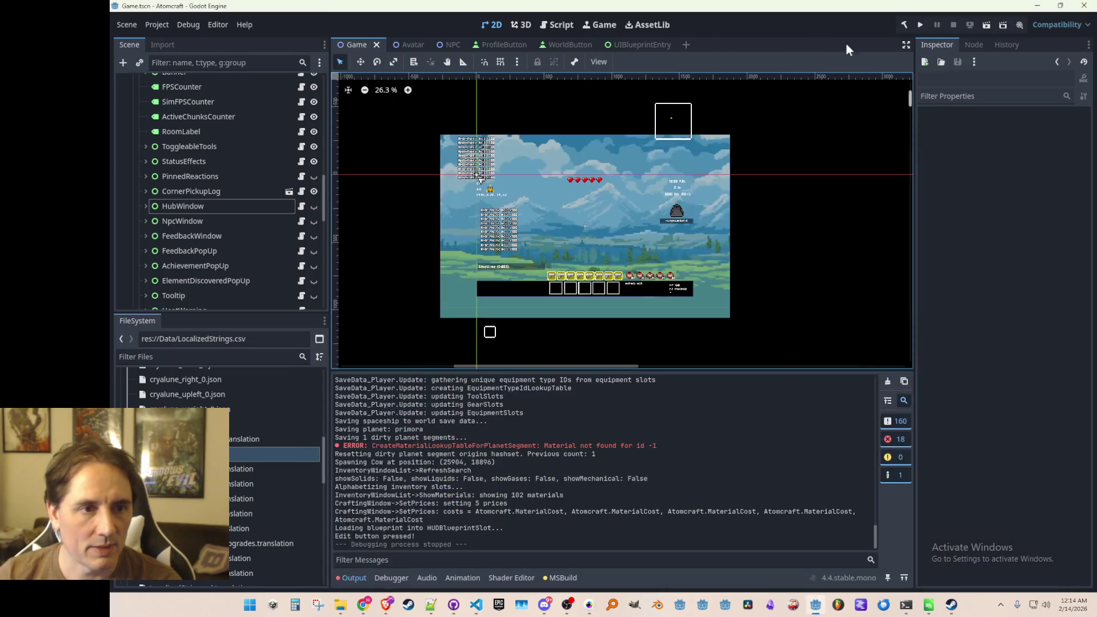
# Run Atomcraft from Godot and load the Enchanted Vista world in single-player
pyautogui.click(911, 27)
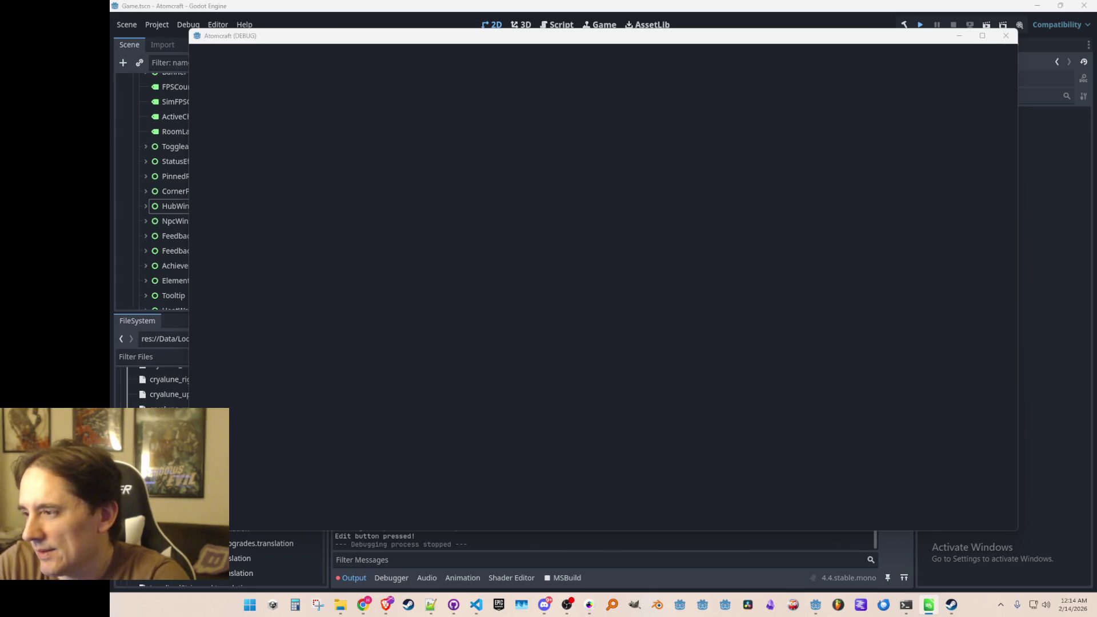
pyautogui.press('F5')
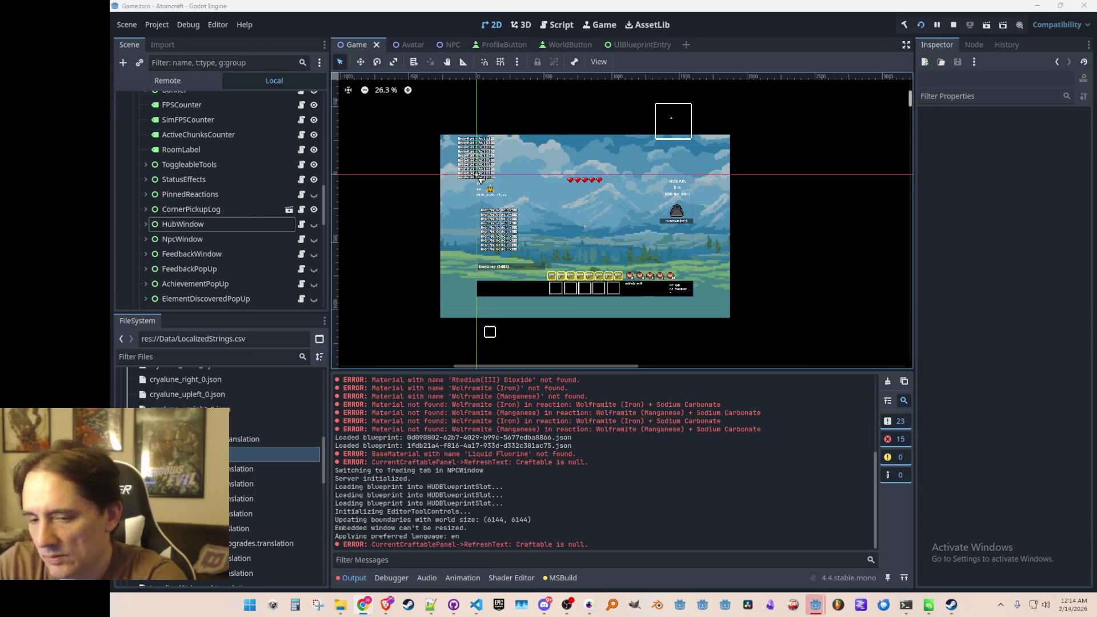
pyautogui.moveTo(815, 604)
pyautogui.click(862, 558)
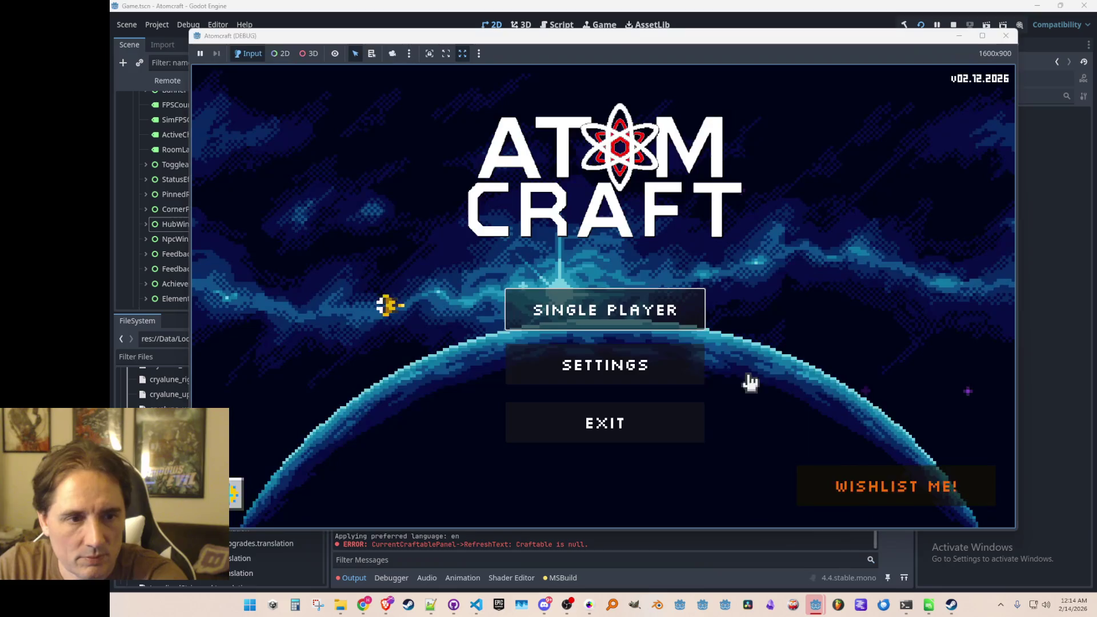
pyautogui.click(644, 309)
pyautogui.scroll(-2, 572, 320)
pyautogui.click(563, 340)
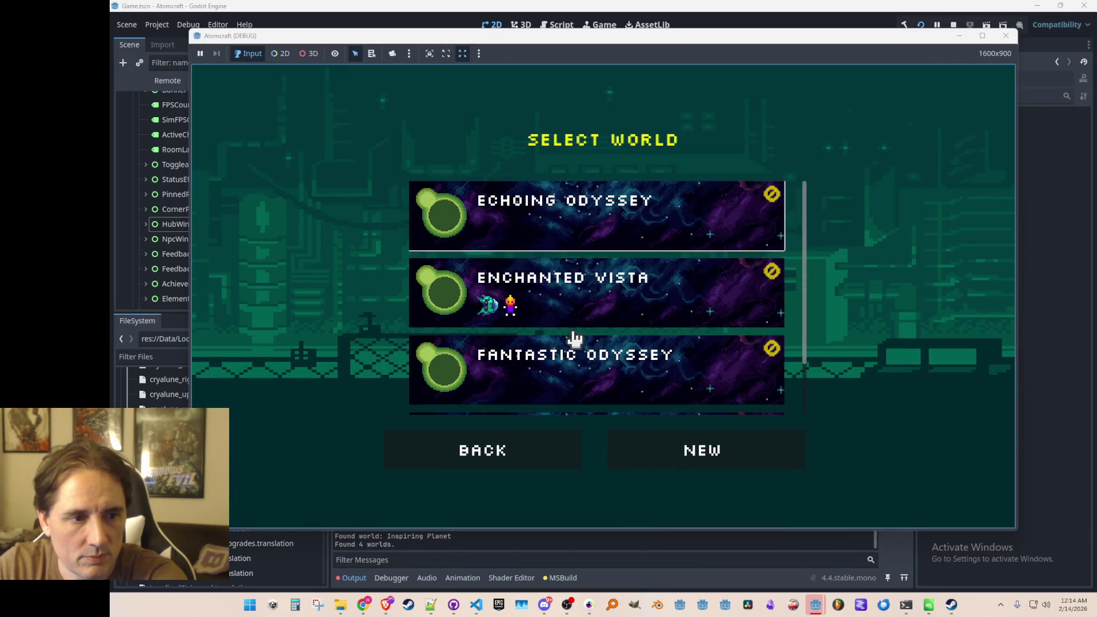
pyautogui.click(582, 293)
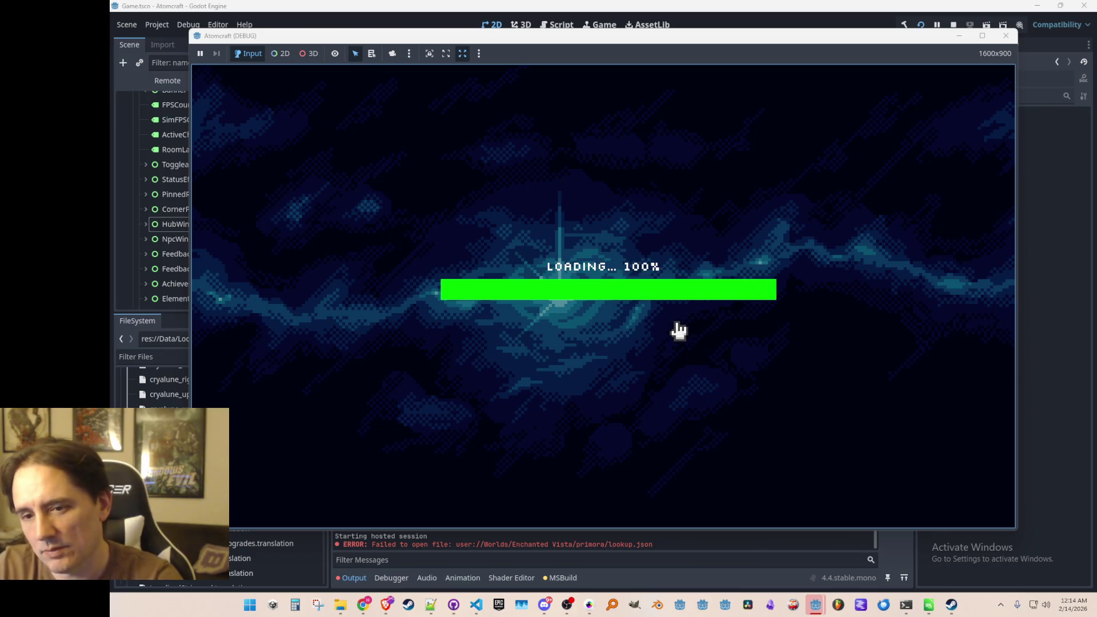
# Reopen Hydrogen Ship Output from the blueprint list, save it to disk, then stop the game
pyautogui.press('j')
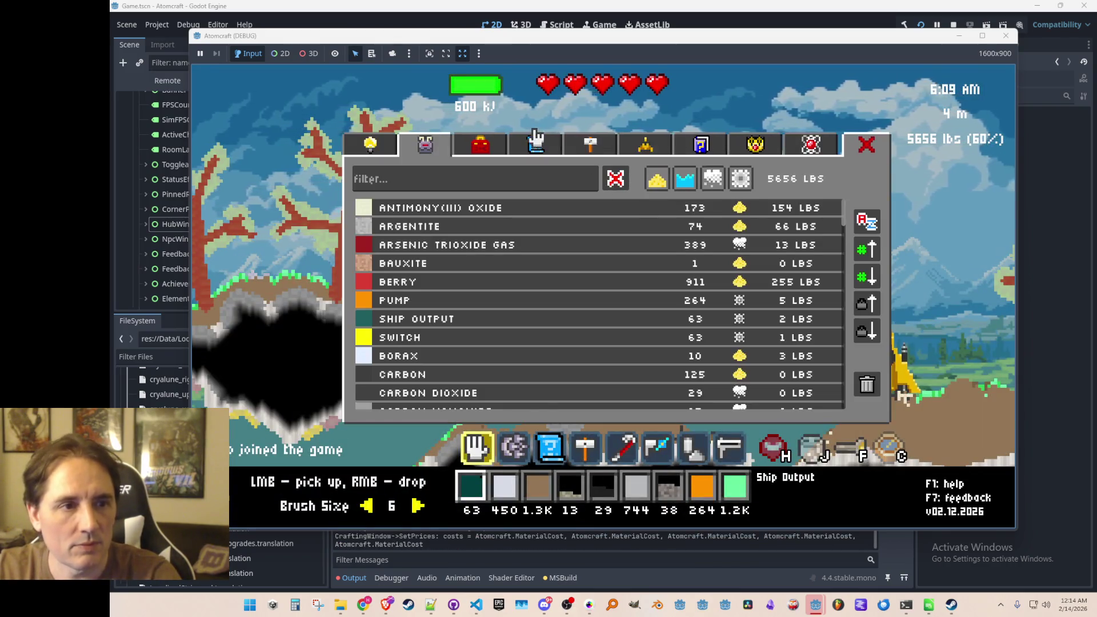
pyautogui.click(536, 139)
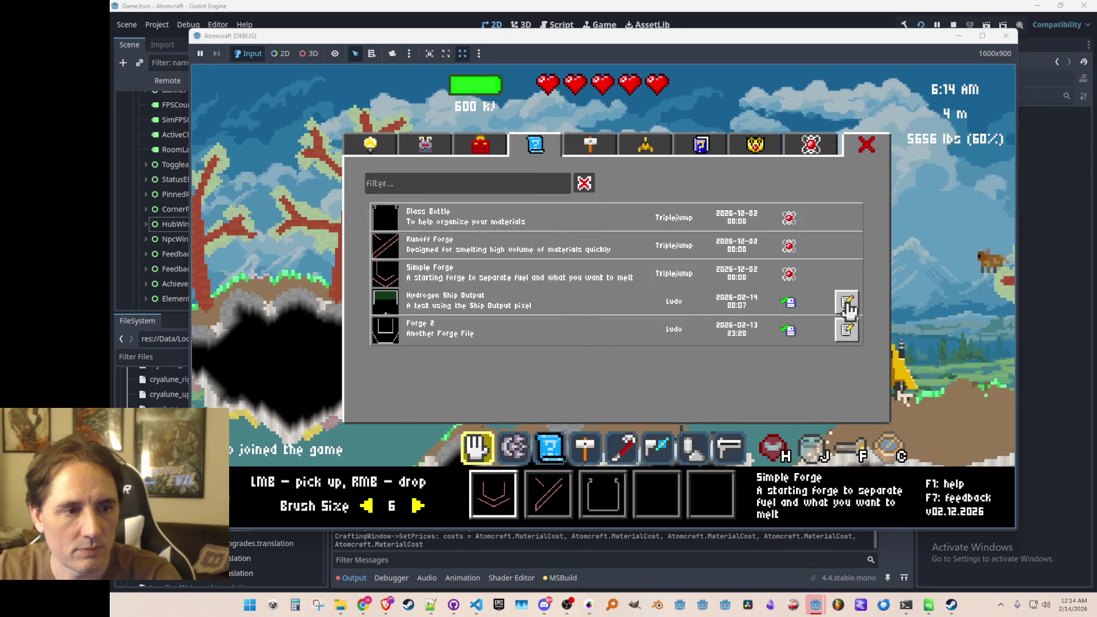
pyautogui.click(847, 304)
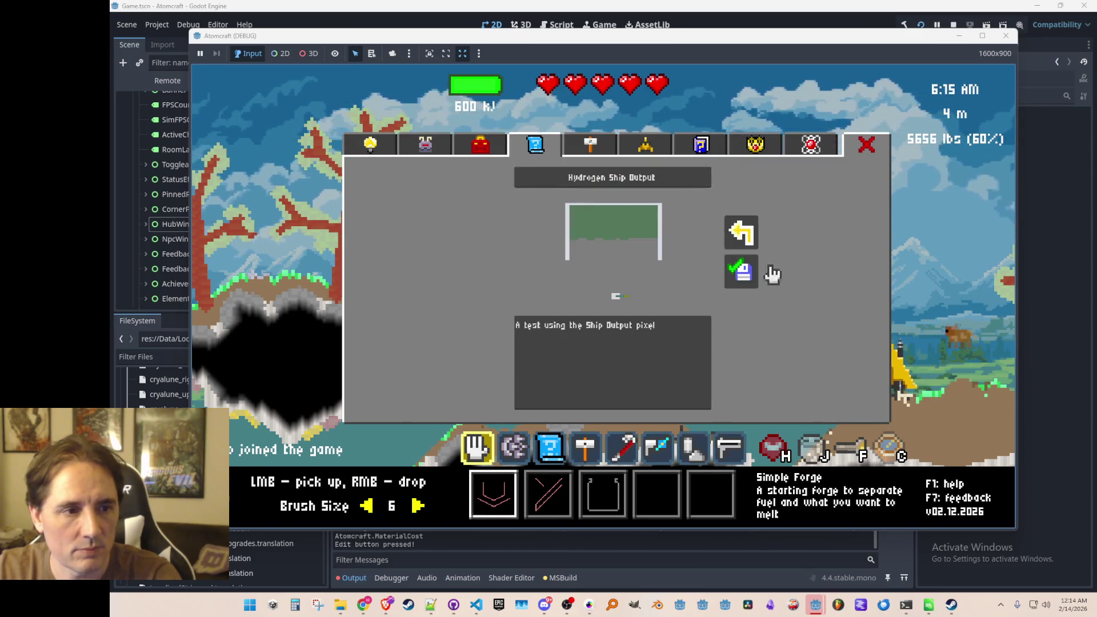
pyautogui.click(753, 235)
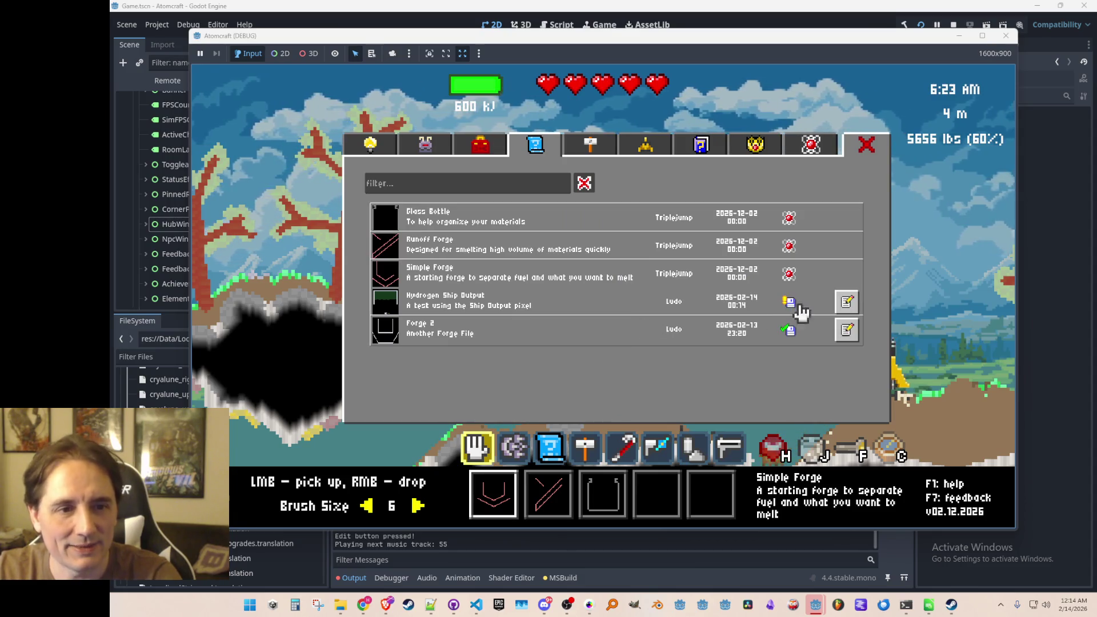
pyautogui.click(847, 309)
pyautogui.click(740, 270)
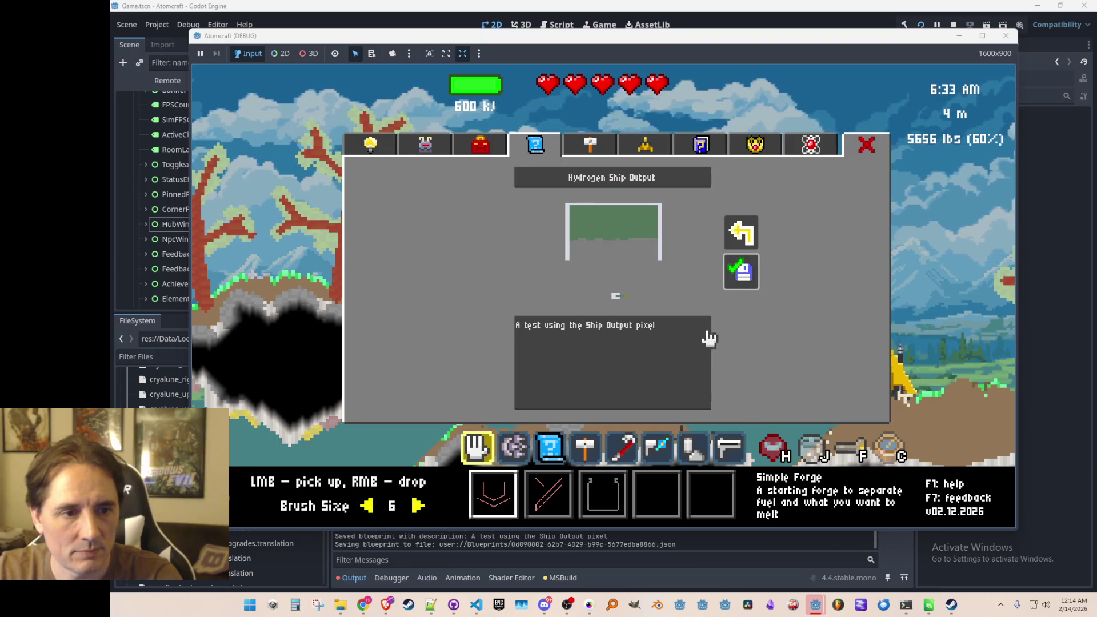
pyautogui.click(742, 232)
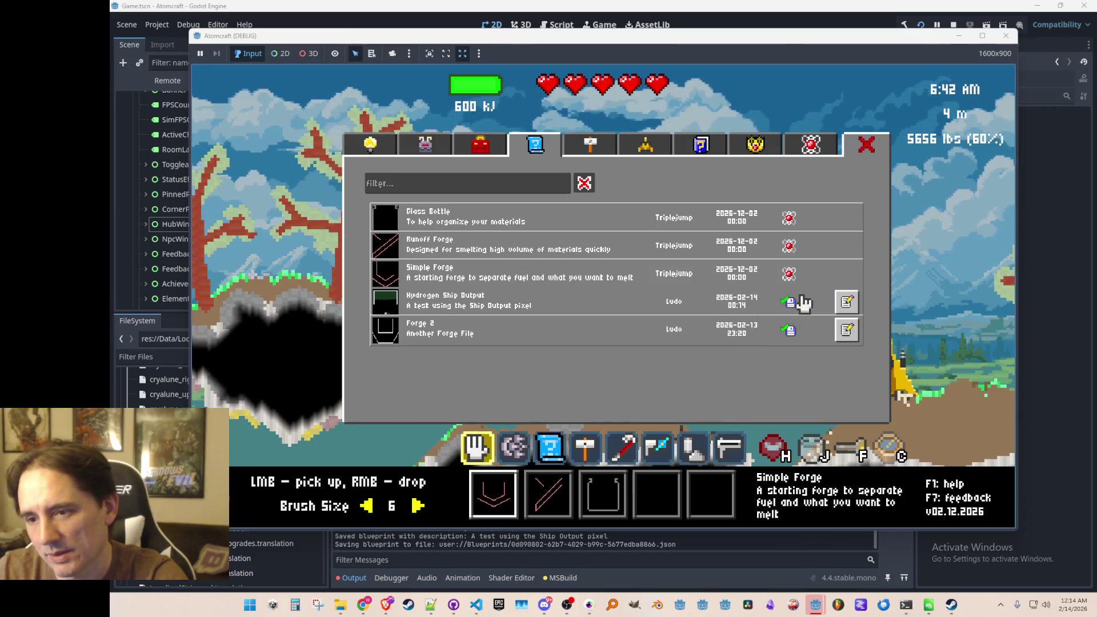
pyautogui.click(953, 24)
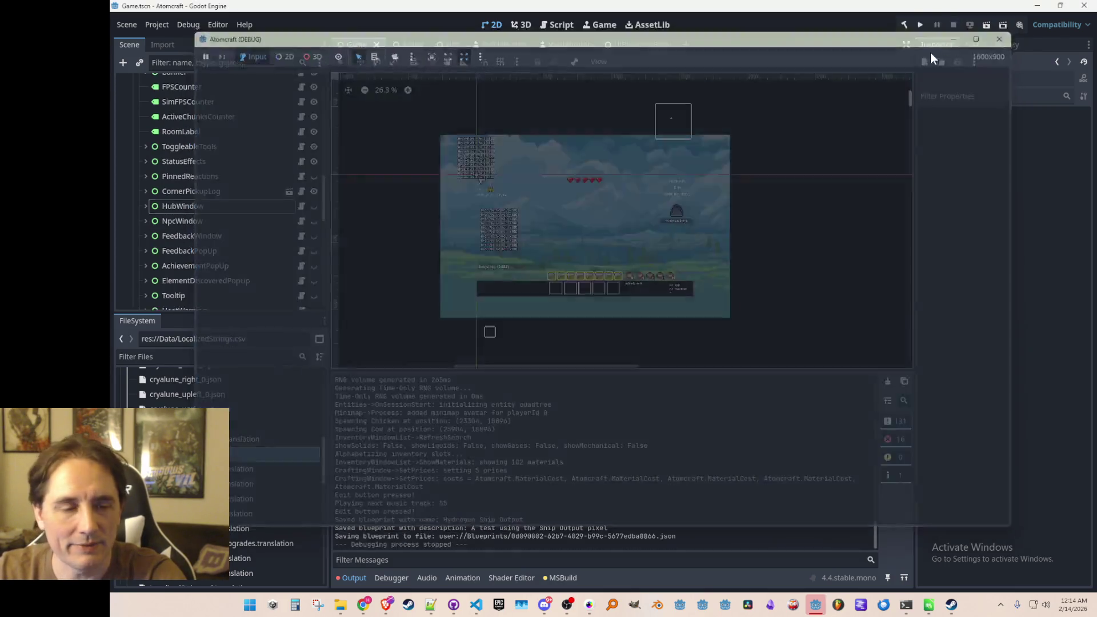
pyautogui.click(476, 605)
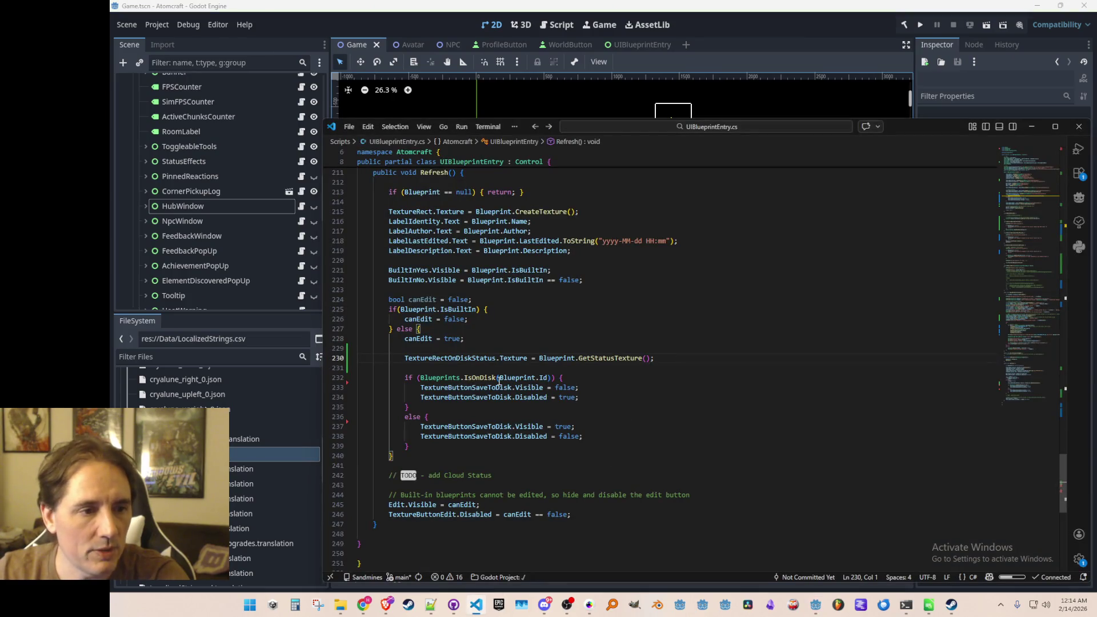
# Follow GetStatusTexture to its definition and copy the GetBlueprintStatus signature
pyautogui.click(587, 358)
pyautogui.rightClick(611, 358)
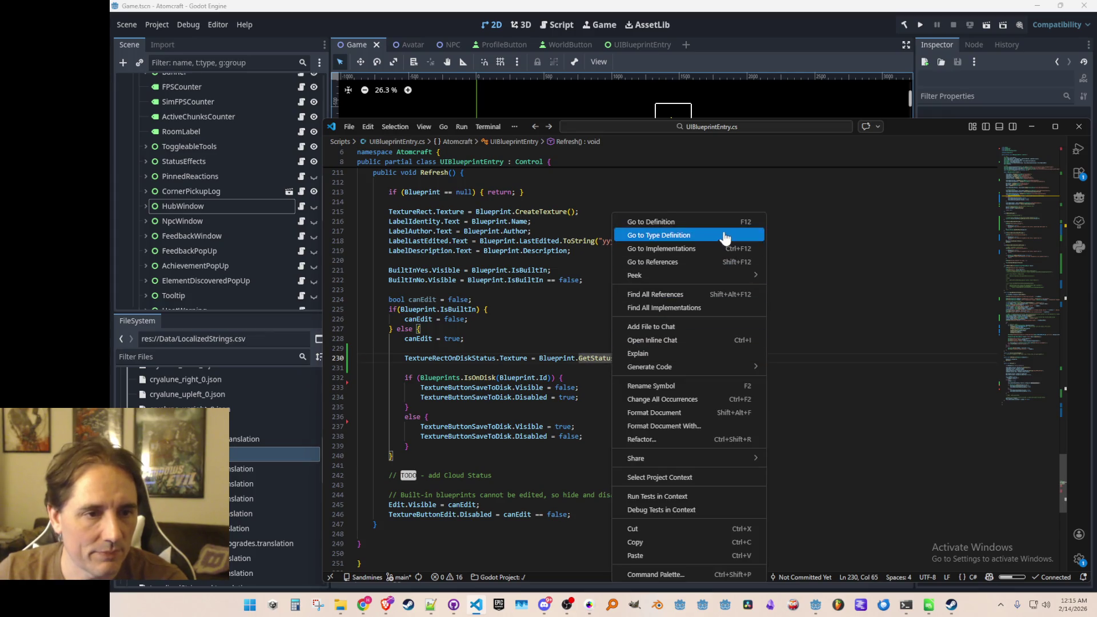
pyautogui.click(730, 222)
pyautogui.scroll(-3, 714, 380)
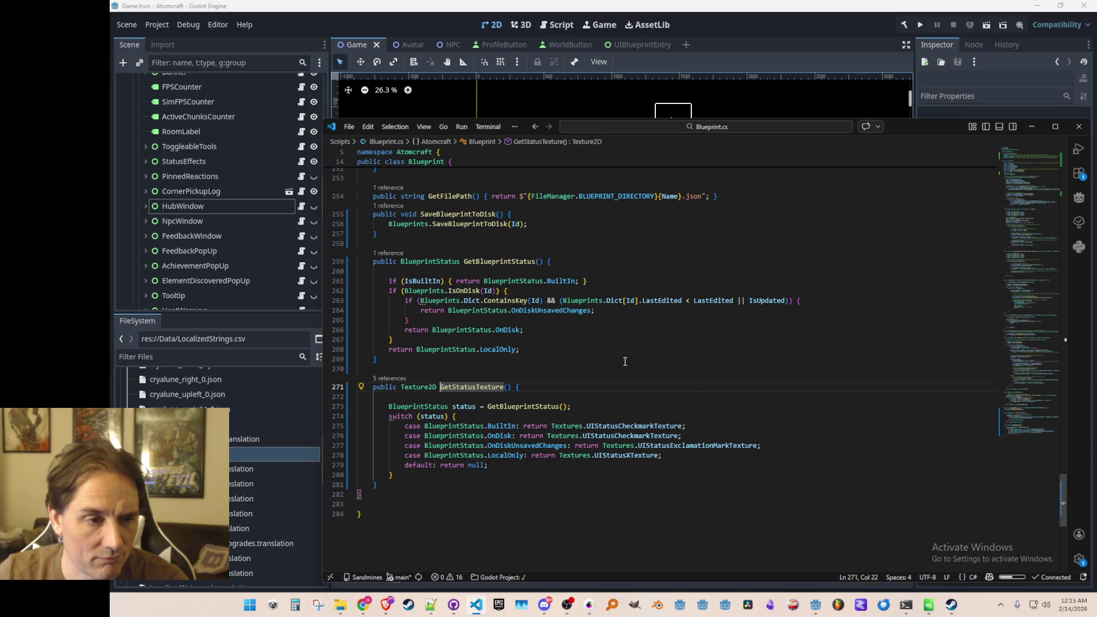
pyautogui.doubleClick(429, 261)
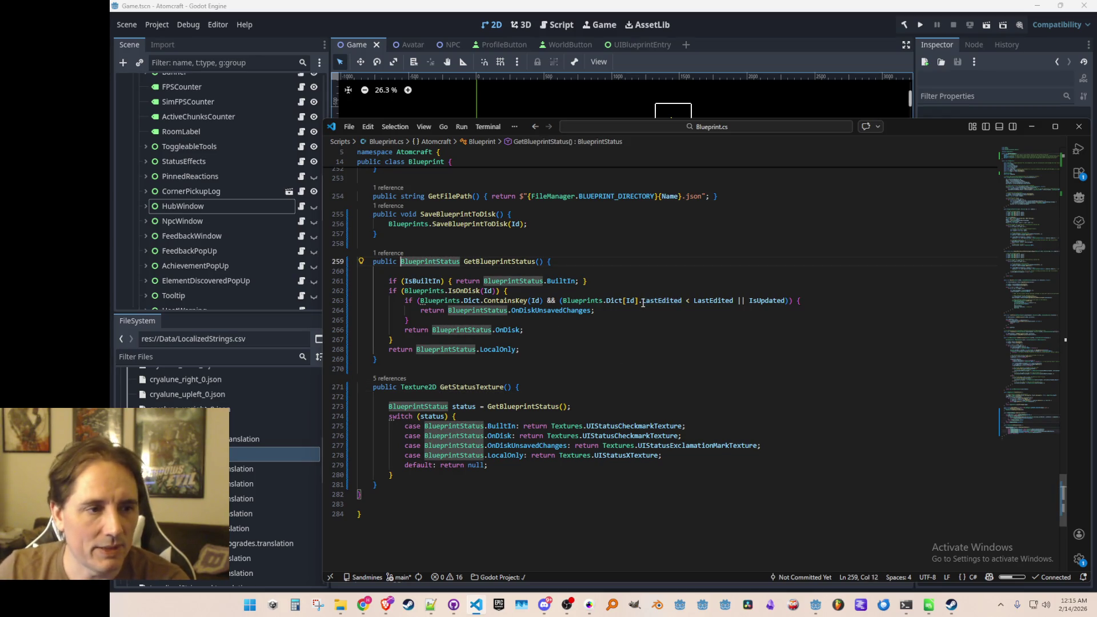
pyautogui.hotkey('ctrl', 'shift', 'Right')
pyautogui.hotkey('ctrl', 'shift', 'Right')
pyautogui.hotkey('ctrl', 'c')
pyautogui.hotkey('alt', 'Left')
pyautogui.hotkey('alt', 'Left')
pyautogui.hotkey('alt', 'Left')
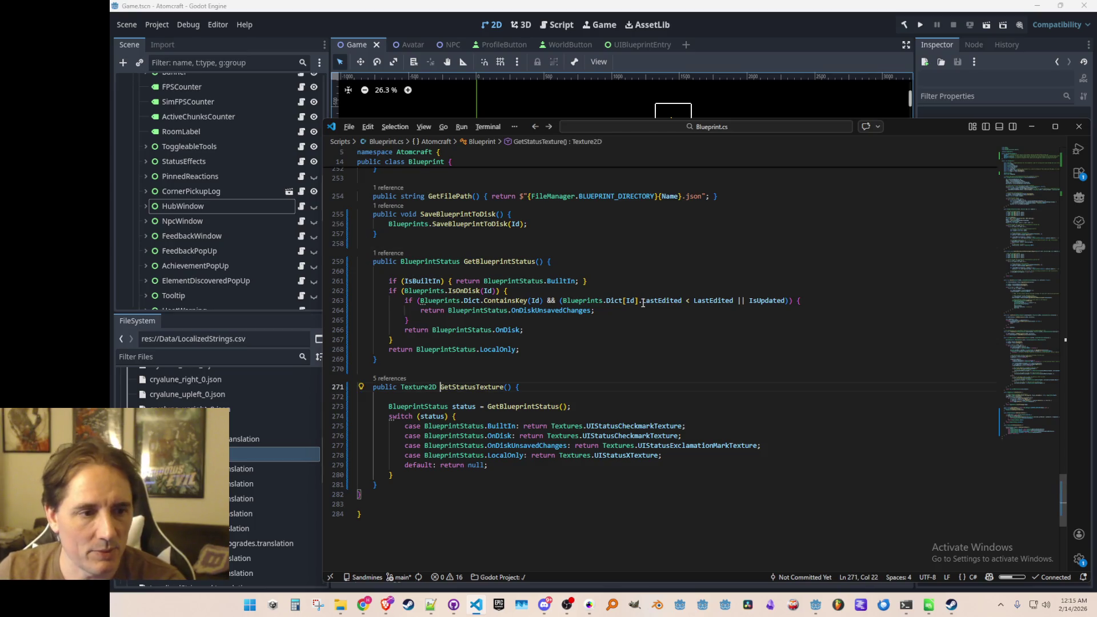
# Add a line in Refresh storing GetBlueprintStatus() in a status variable
pyautogui.press('Return')
pyautogui.press('Return')
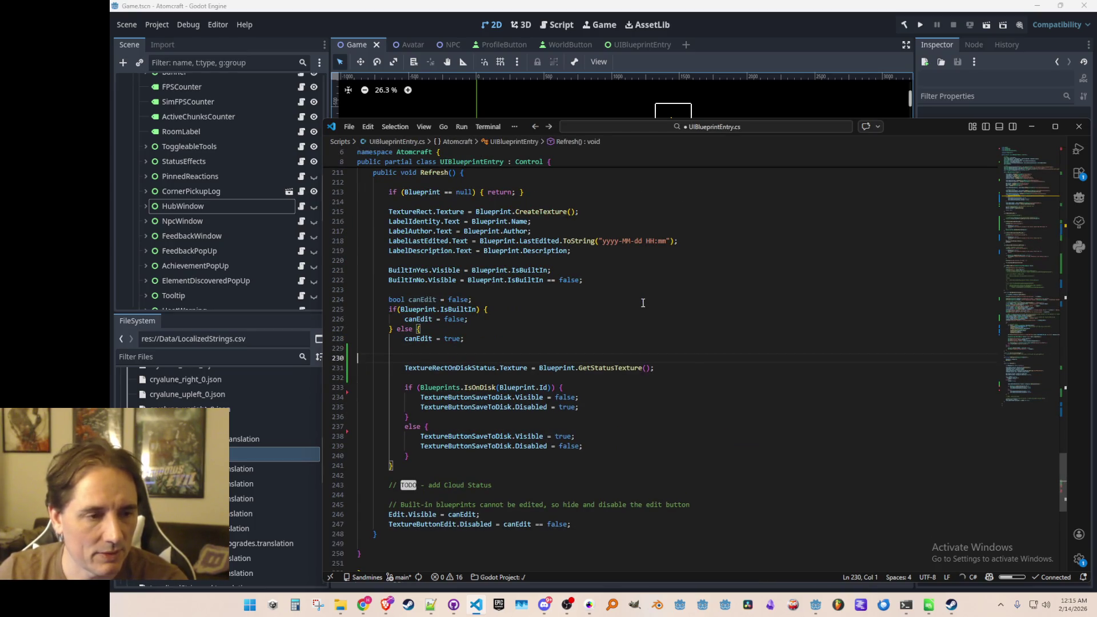
pyautogui.hotkey('ctrl', 'v')
pyautogui.press('Home')
pyautogui.write('var status')
pyautogui.write(' =')
pyautogui.press('End')
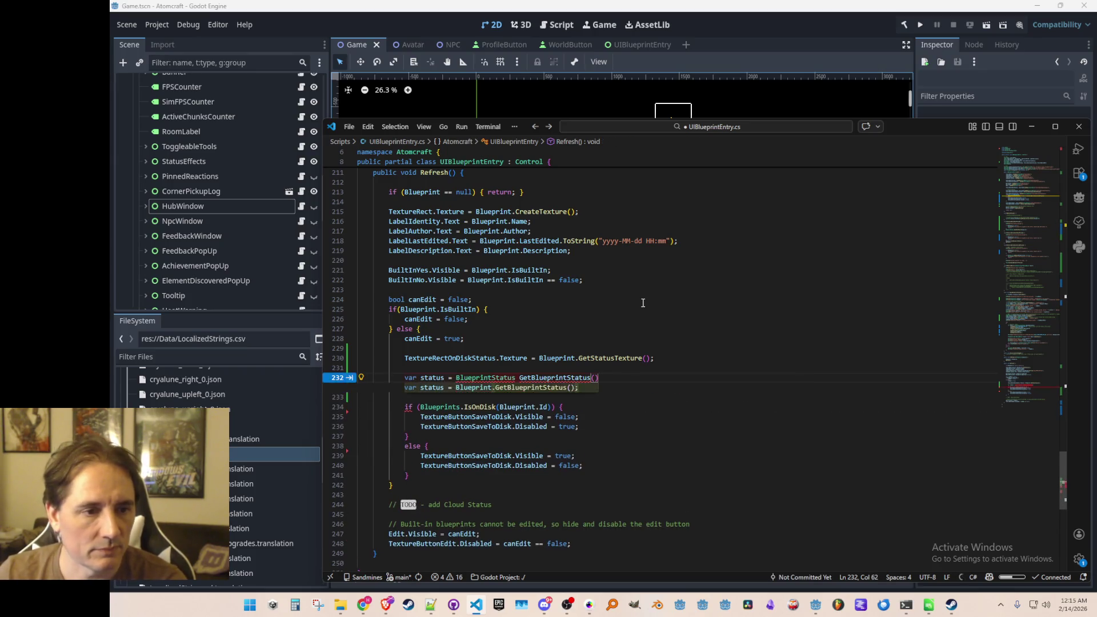
pyautogui.press('Tab')
pyautogui.press('Home')
pyautogui.hotkey('ctrl', 'Right')
pyautogui.hotkey('ctrl', 'Right')
pyautogui.press('End')
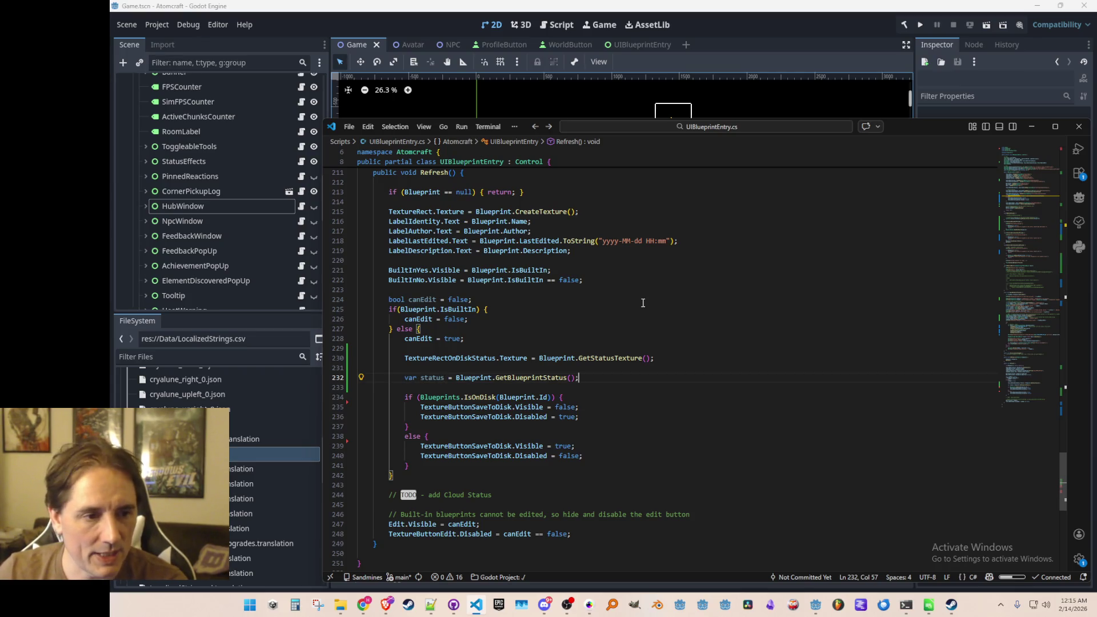
# Replace the Blueprints.IsOnDisk check with status == OnDisk || status == BuiltIn, and save
pyautogui.press('Down')
pyautogui.press('Down')
pyautogui.press('Home')
pyautogui.hotkey('ctrl', 'Right')
pyautogui.hotkey('ctrl', 'Right')
pyautogui.hotkey('ctrl', 'Right')
pyautogui.hotkey('ctrl', 'shift', 'Right')
pyautogui.hotkey('ctrl', 'shift', 'Right')
pyautogui.hotkey('ctrl', 'shift', 'Right')
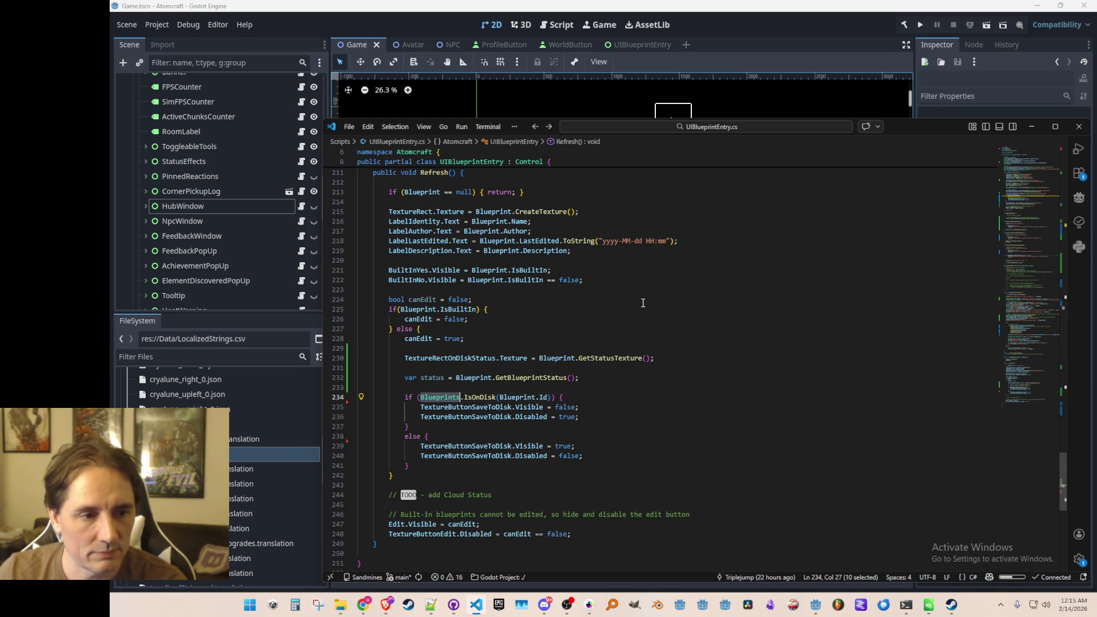
pyautogui.write('status')
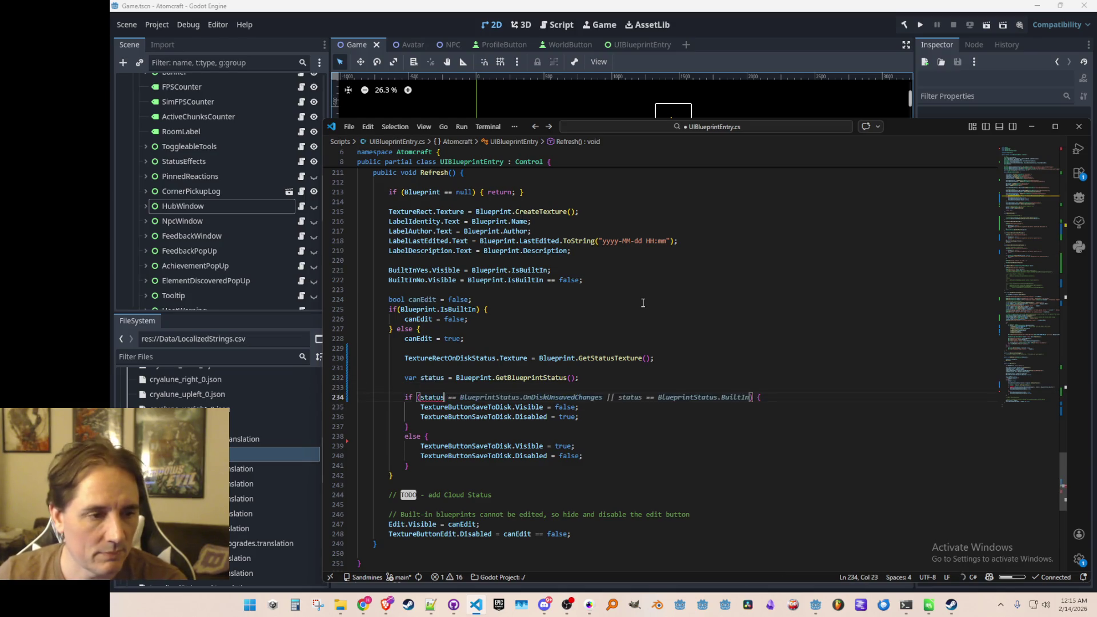
pyautogui.press('Tab')
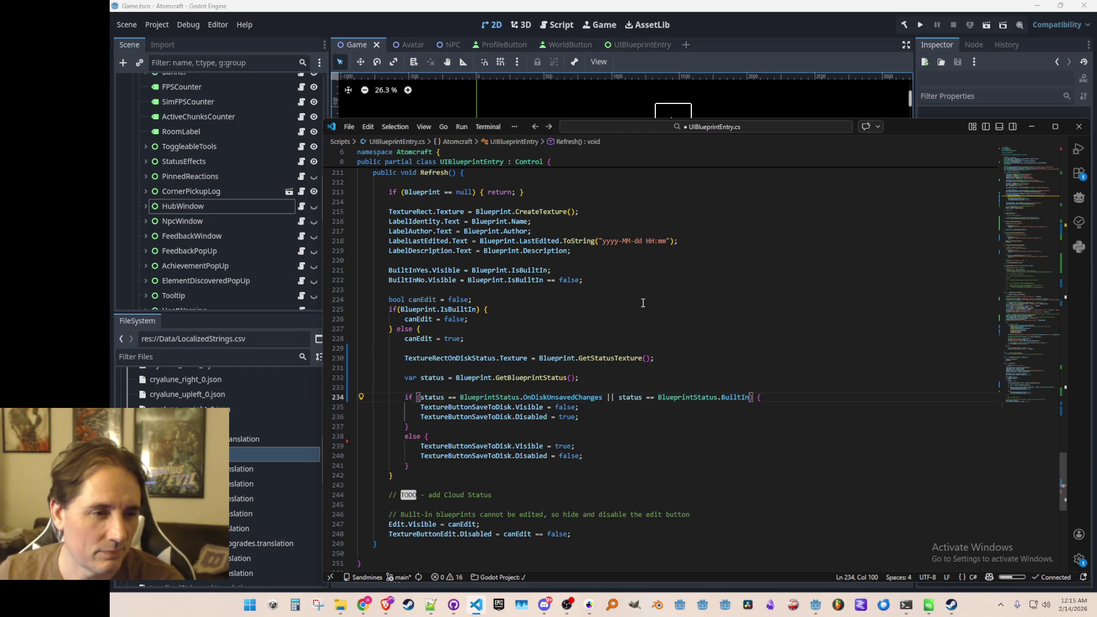
pyautogui.press('Left')
pyautogui.hotkey('ctrl', 'Left')
pyautogui.hotkey('ctrl', 'Left')
pyautogui.hotkey('ctrl', 'Left')
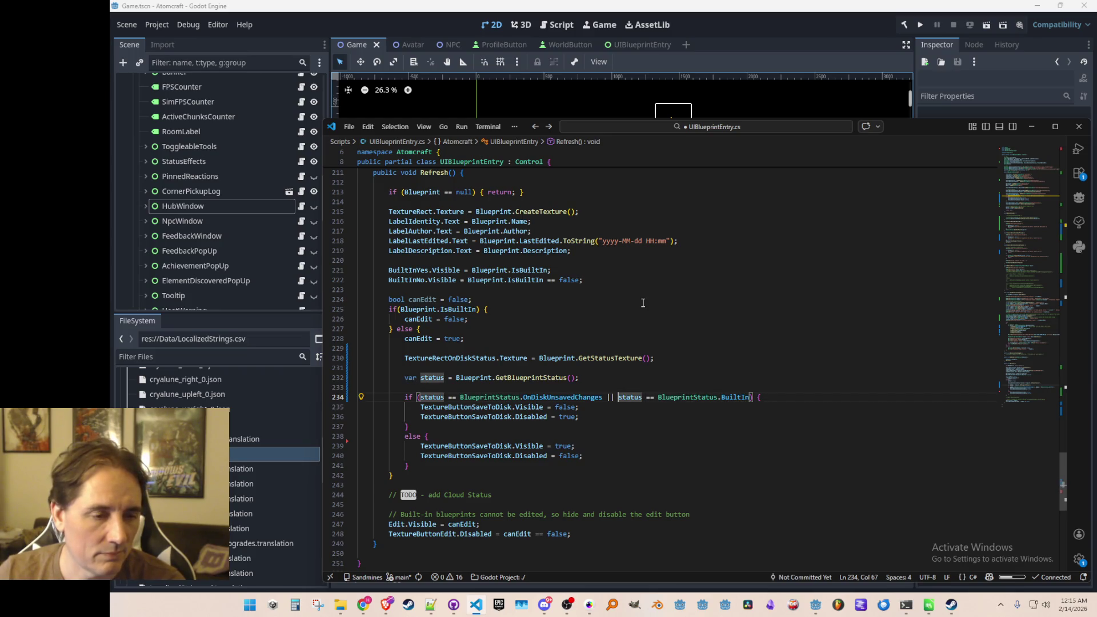
pyautogui.hotkey('ctrl', 'shift', 'Right')
pyautogui.write('OnDisk')
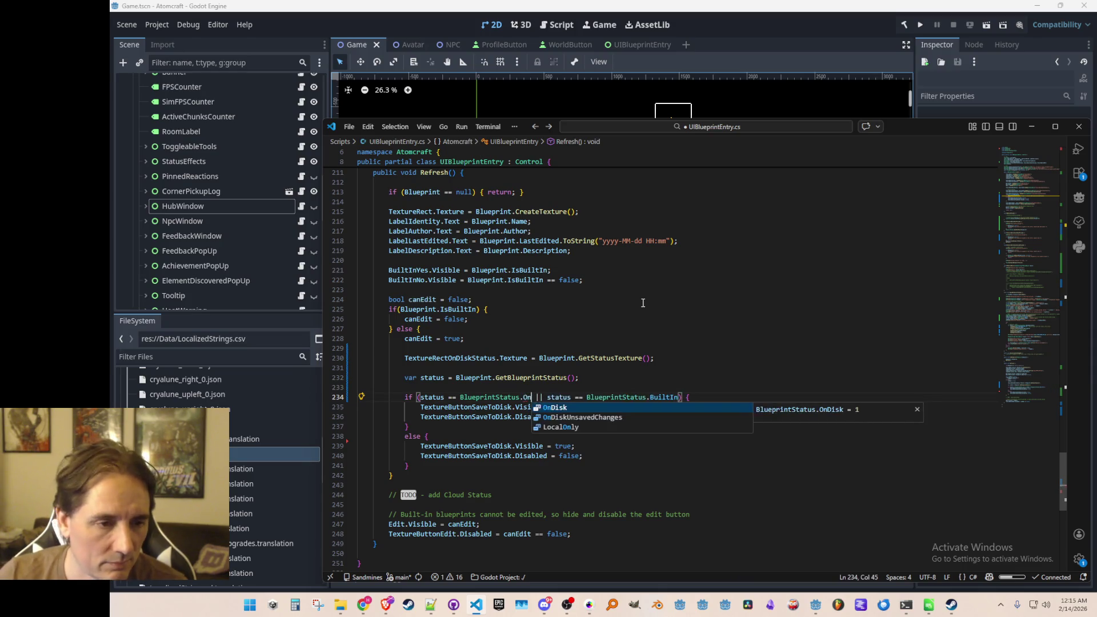
pyautogui.press('Escape')
pyautogui.hotkey('ctrl', 's')
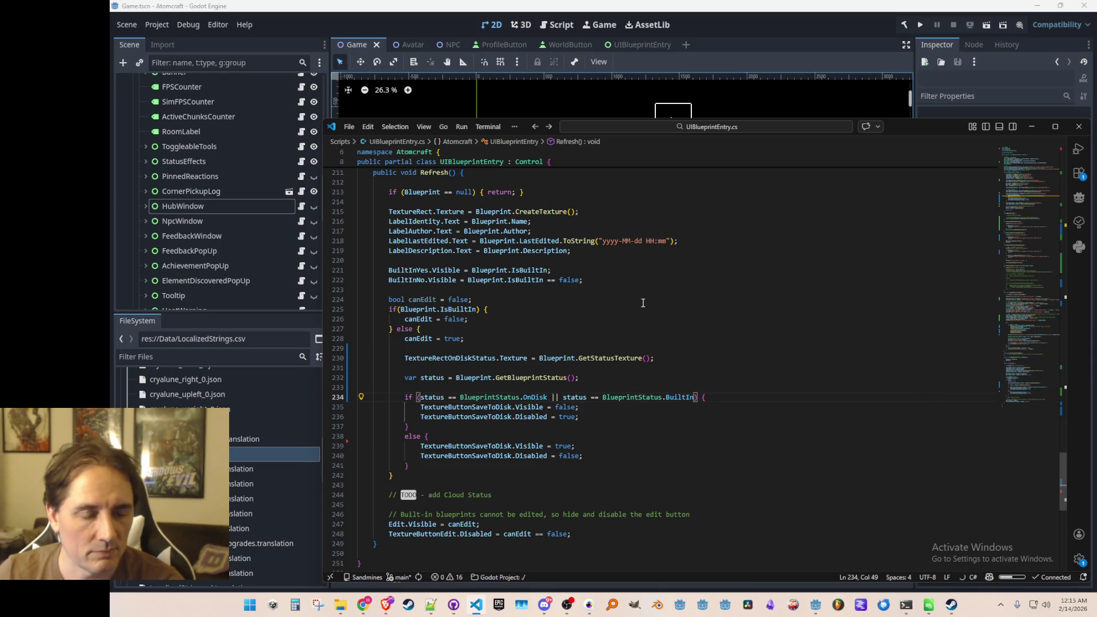
# Move the caret above the condition, then switch to Godot and back to the code editor
pyautogui.hotkey('ctrl', 'Right')
pyautogui.hotkey('ctrl', 'Right')
pyautogui.hotkey('ctrl', 'Right')
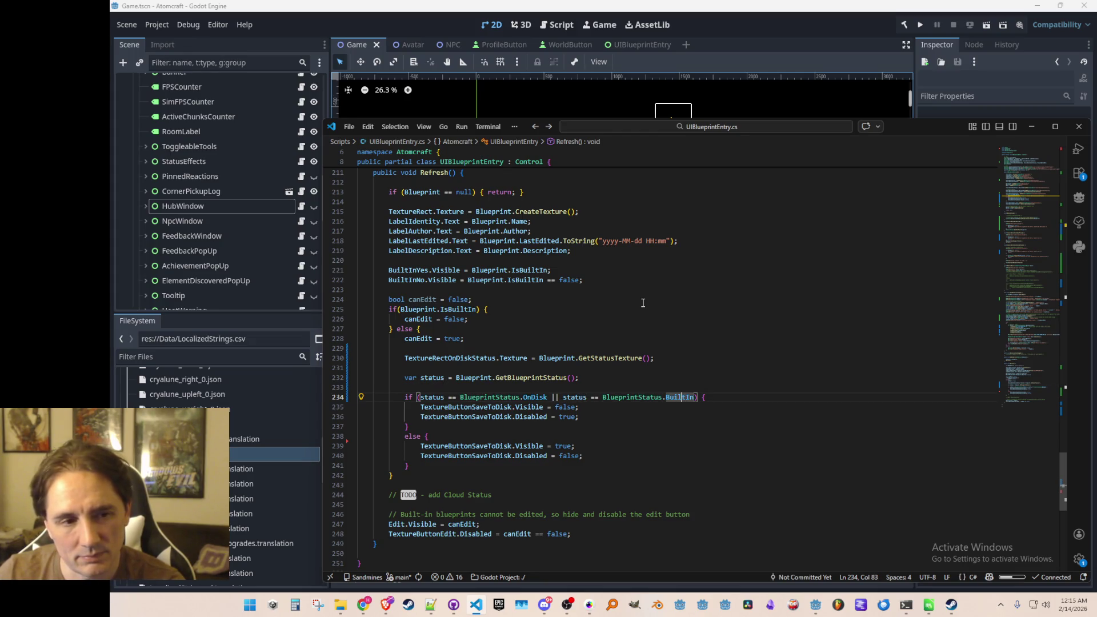
pyautogui.press('Up')
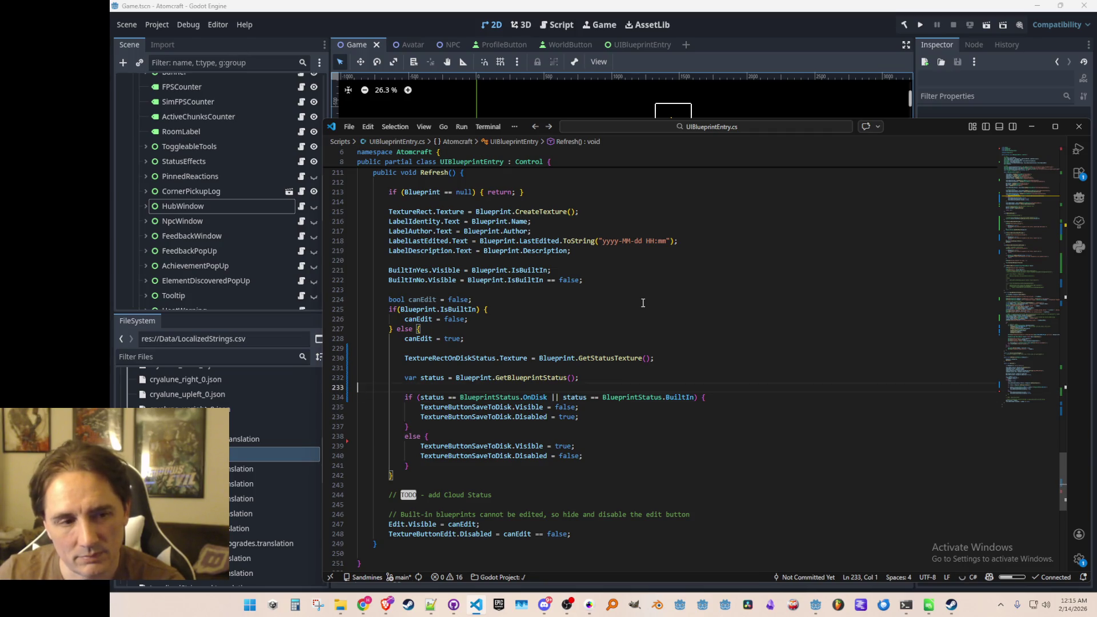
pyautogui.click(845, 29)
pyautogui.hotkey('alt', 'Tab')
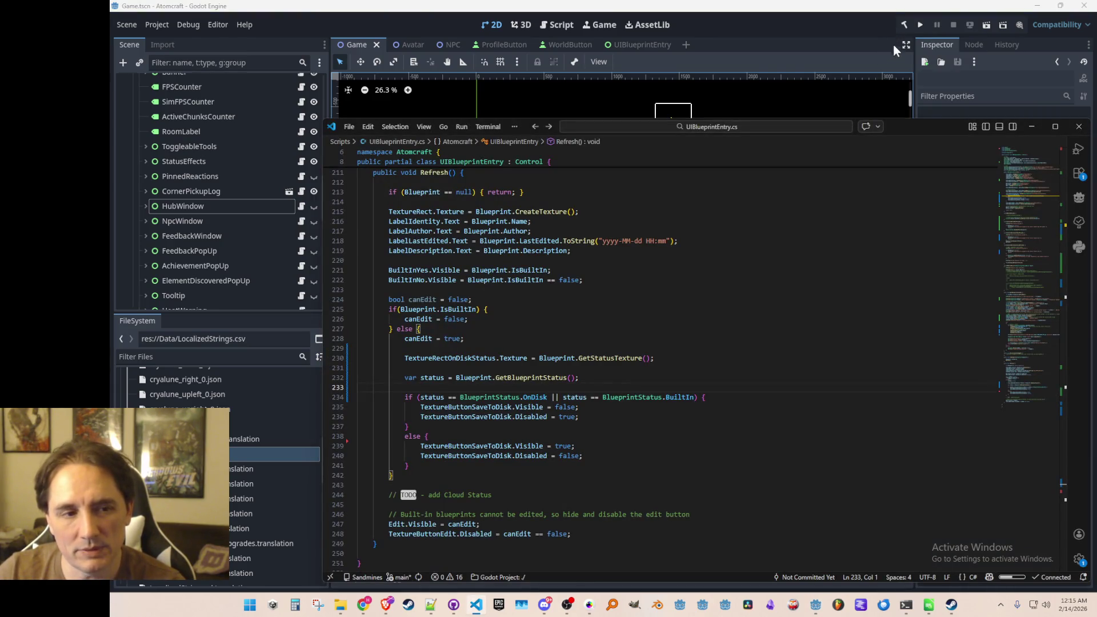
# Relaunch Atomcraft in a debug run and open the inventory, flipping through its tabs
pyautogui.click(920, 26)
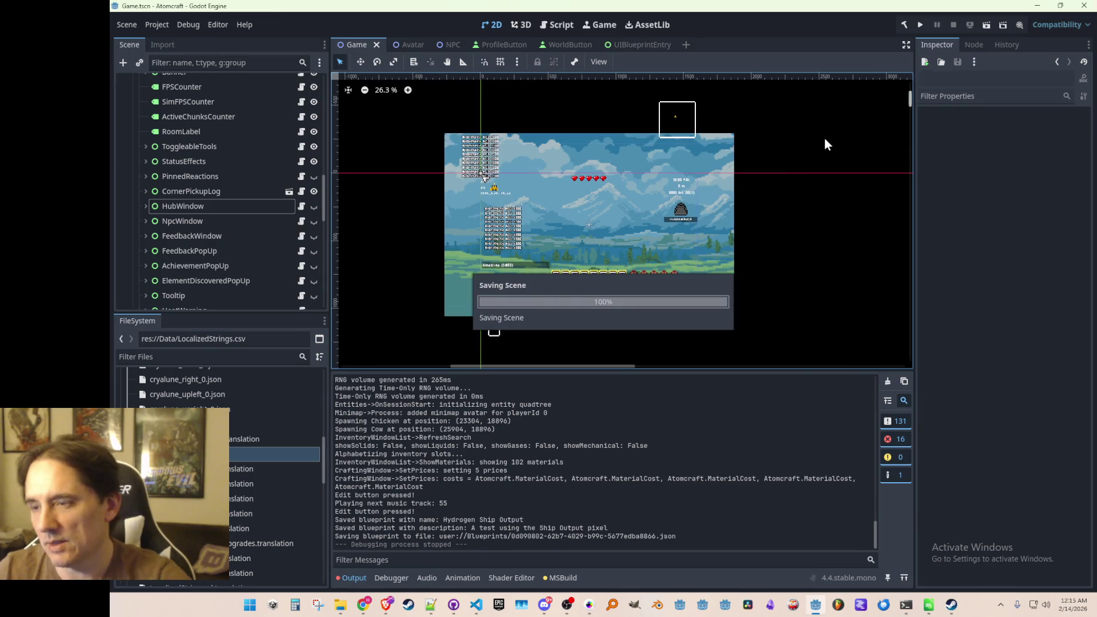
pyautogui.click(918, 24)
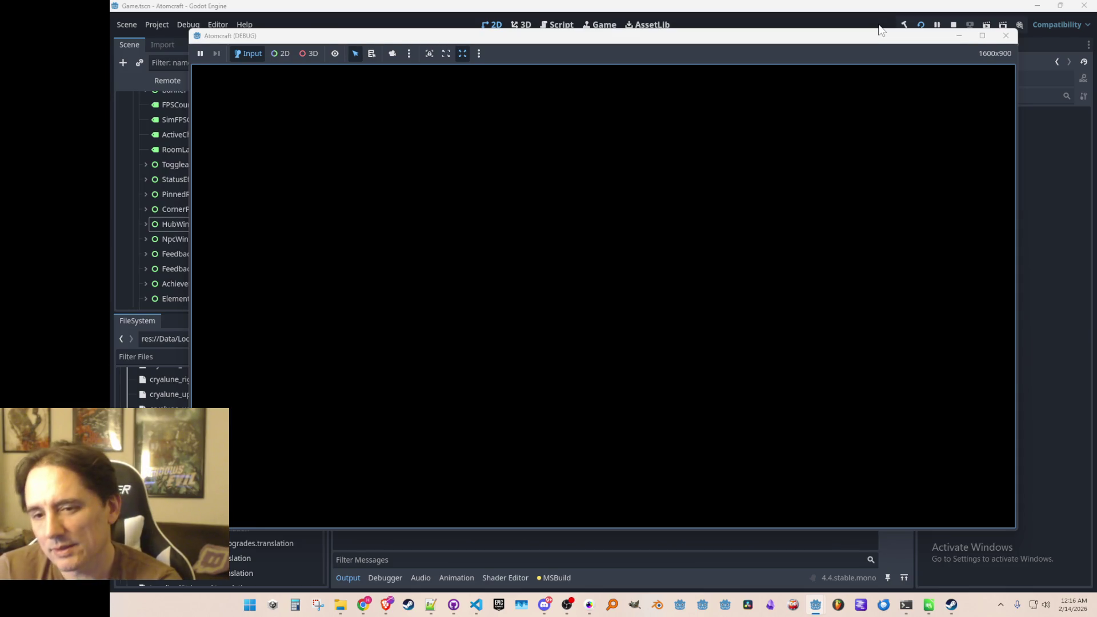
pyautogui.press('Return')
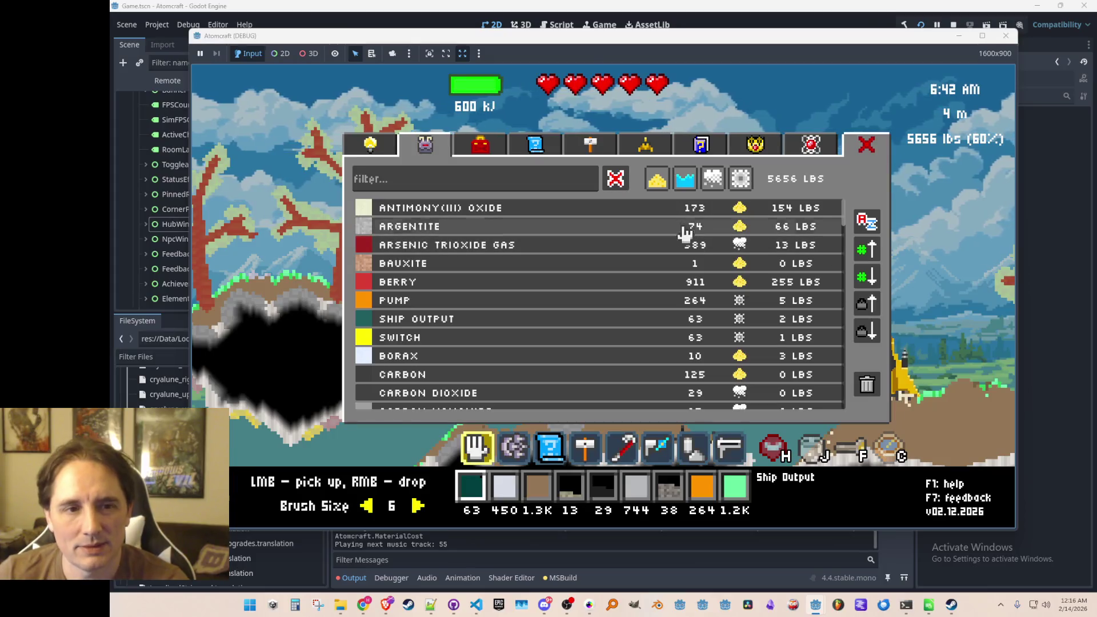
pyautogui.click(543, 146)
pyautogui.click(437, 153)
# Show saved blueprints, loading Hydrogen Ship Output into slot 1 and Forge 2 into slot 4
pyautogui.click(480, 147)
pyautogui.click(534, 148)
pyautogui.click(426, 147)
pyautogui.click(511, 149)
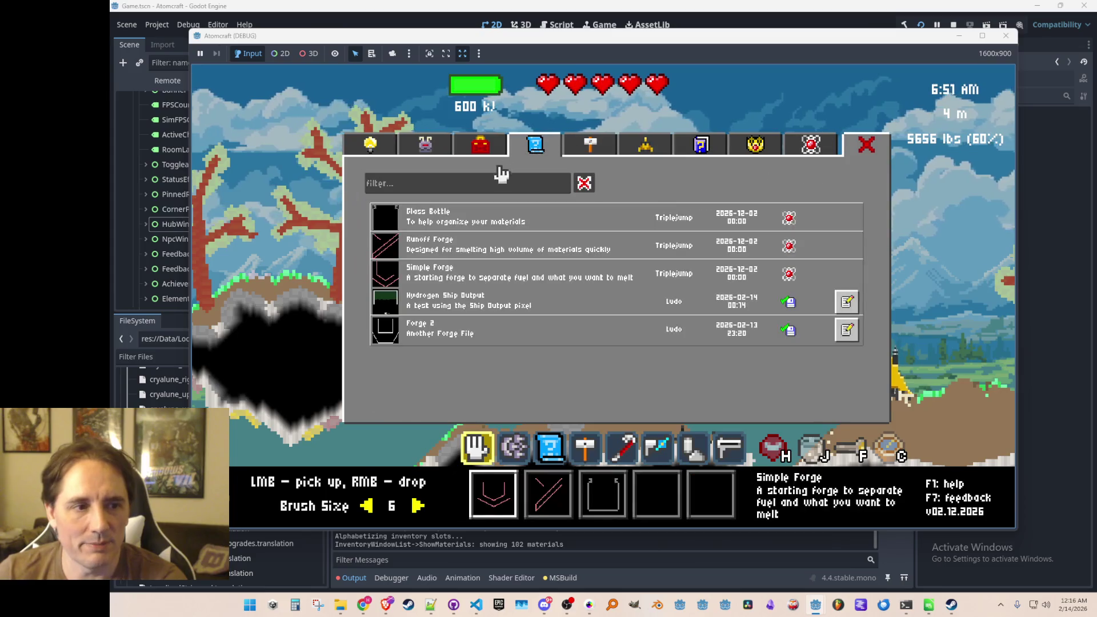
pyautogui.click(546, 307)
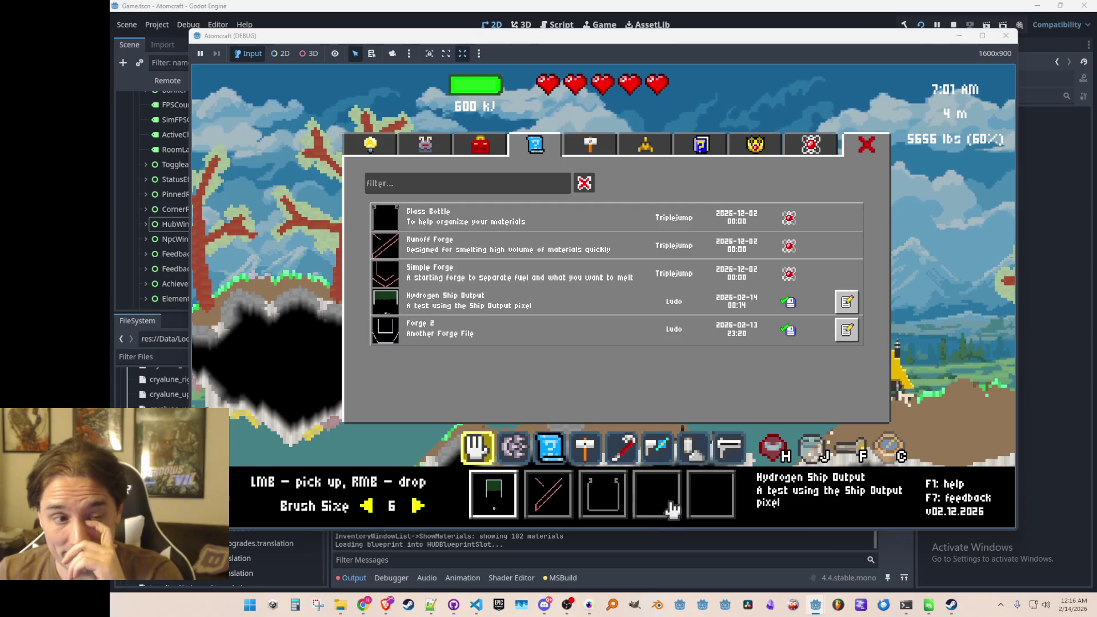
pyautogui.click(656, 490)
pyautogui.click(457, 325)
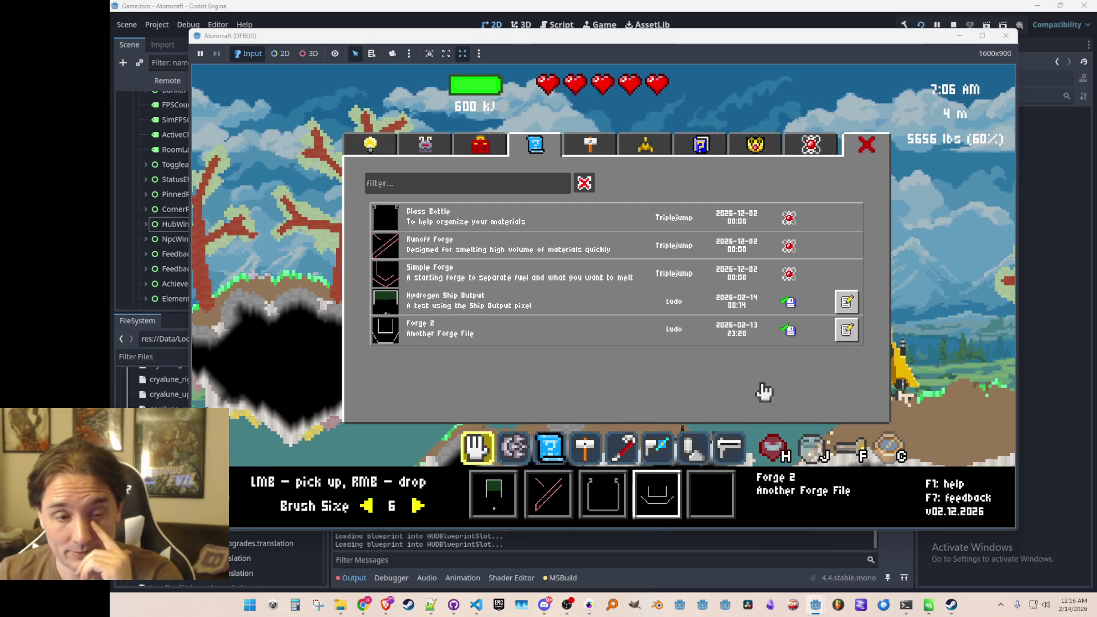
# Save Hydrogen Ship Output to disk from the list, check its edit view, and close the panel
pyautogui.click(847, 302)
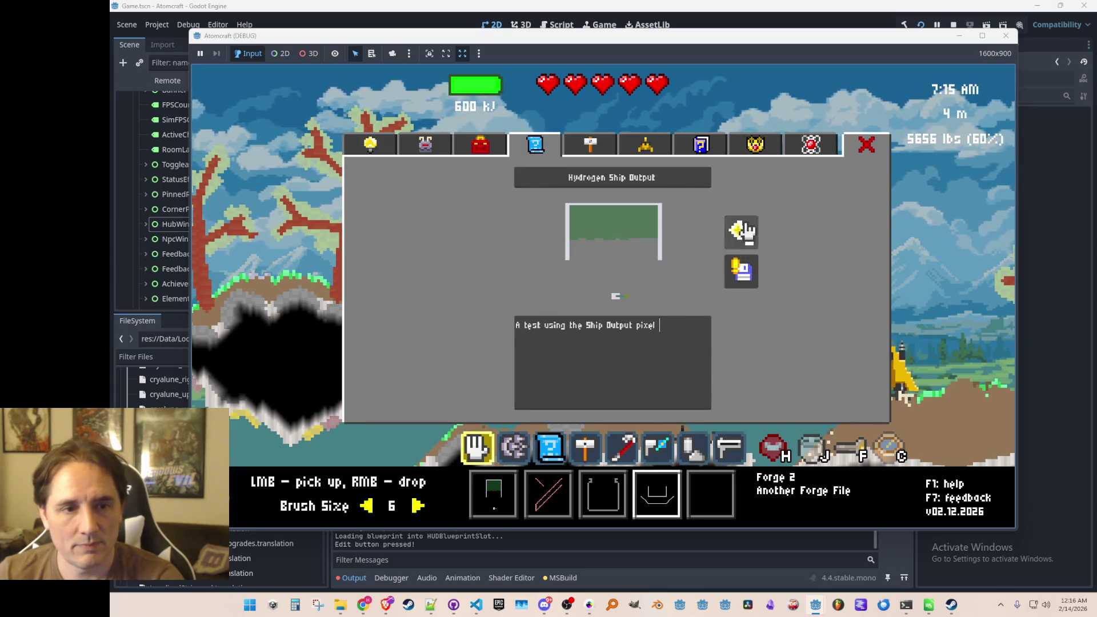
pyautogui.click(742, 232)
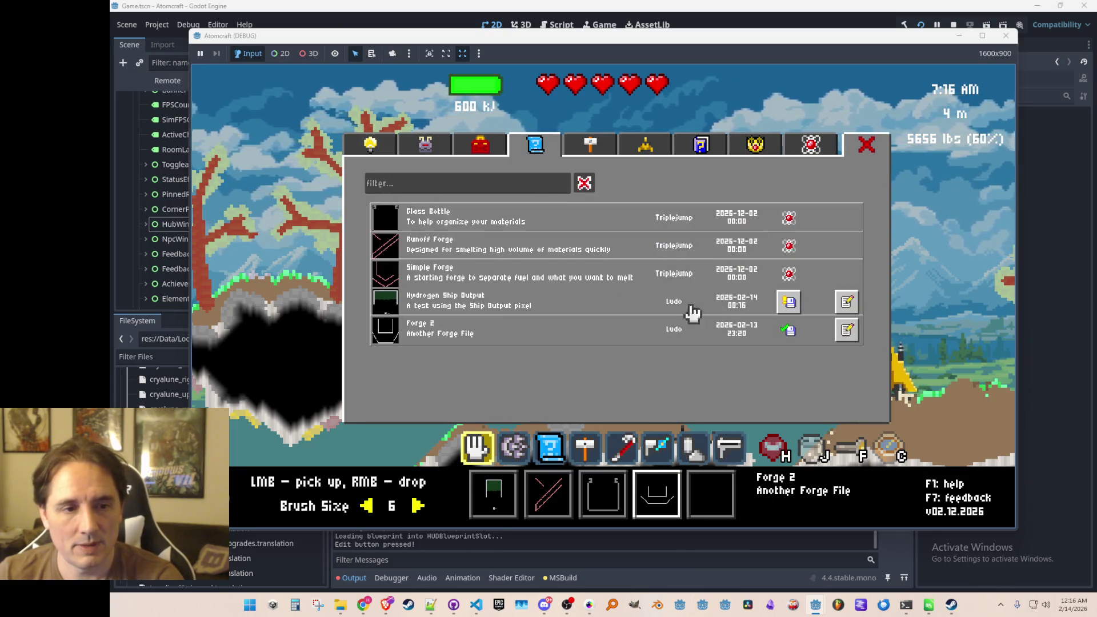
pyautogui.click(794, 303)
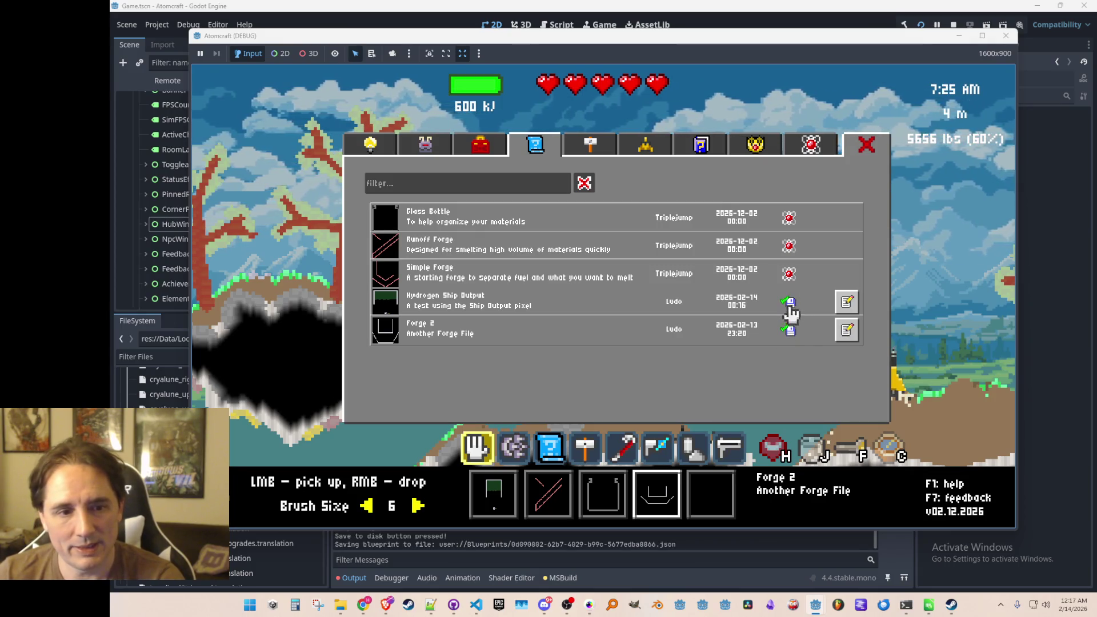
pyautogui.click(846, 306)
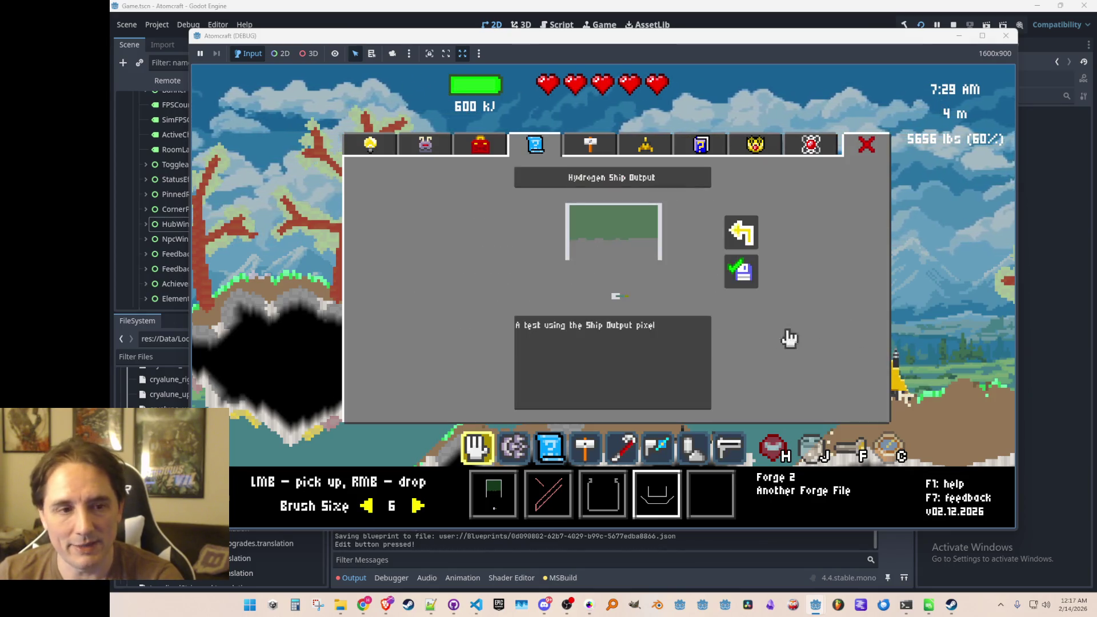
pyautogui.click(747, 239)
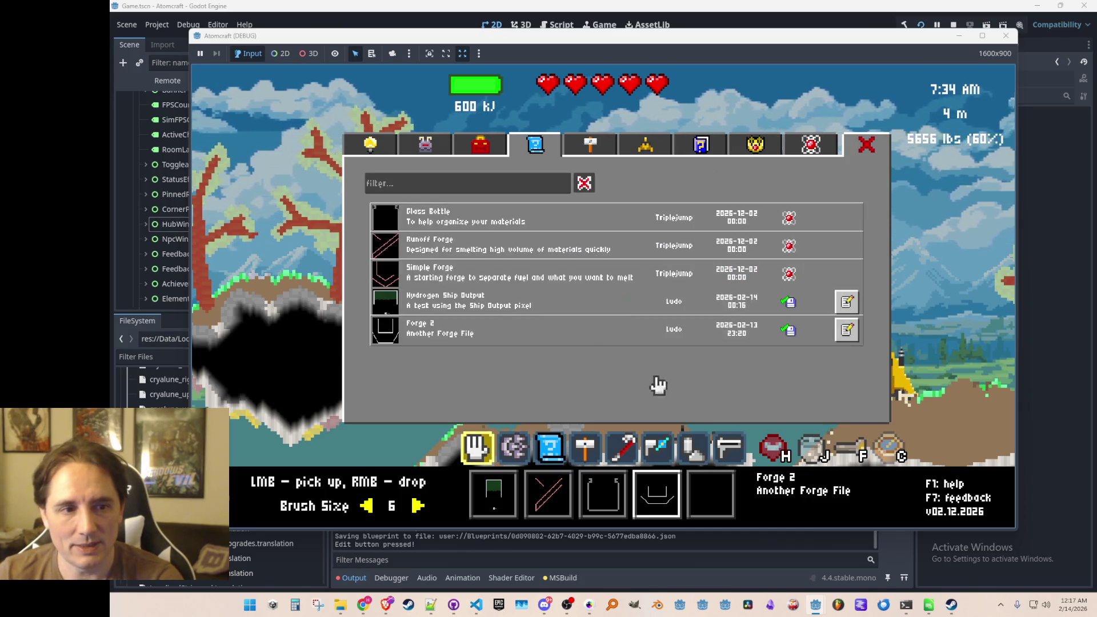
pyautogui.click(867, 149)
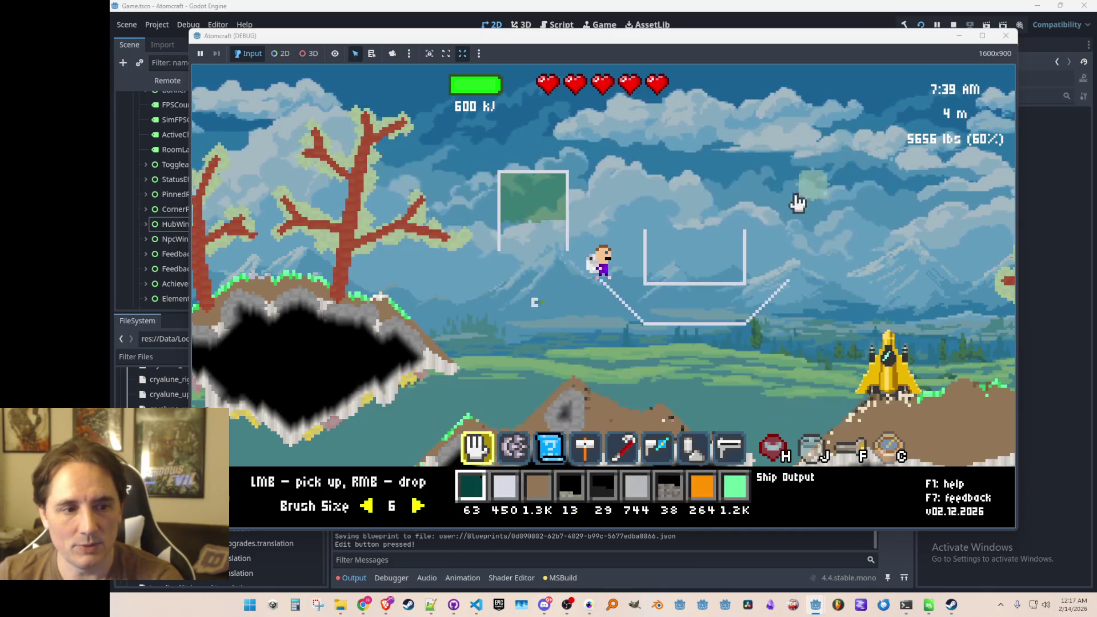
# Select the blueprint tool, scroll the hotbar, send 'hi' in chat, and stop the game
pyautogui.press('3')
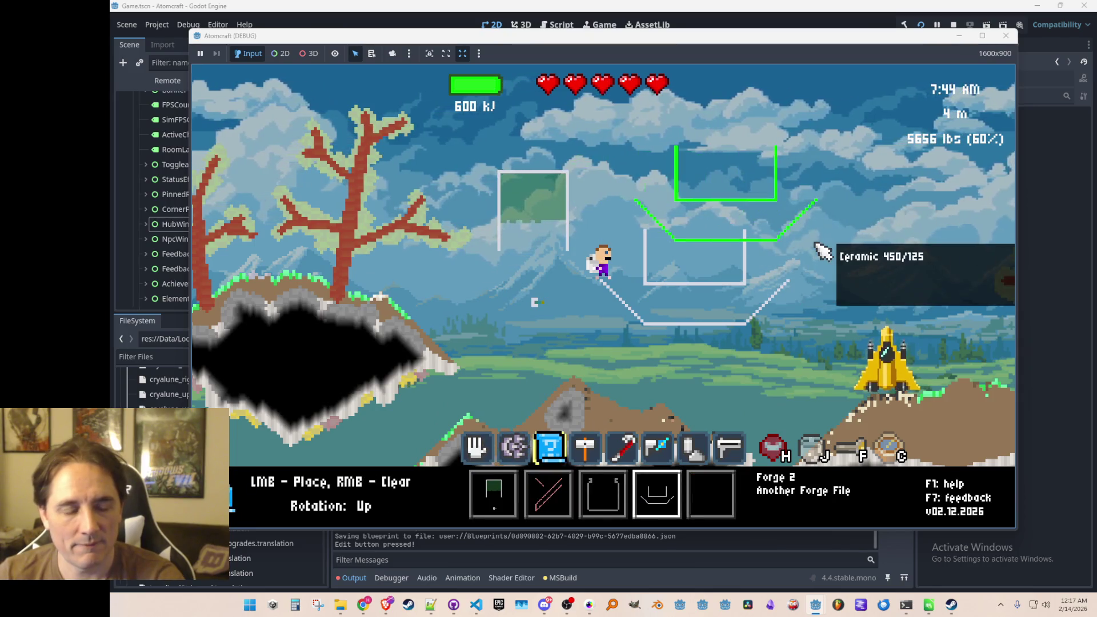
pyautogui.scroll(3, 823, 237)
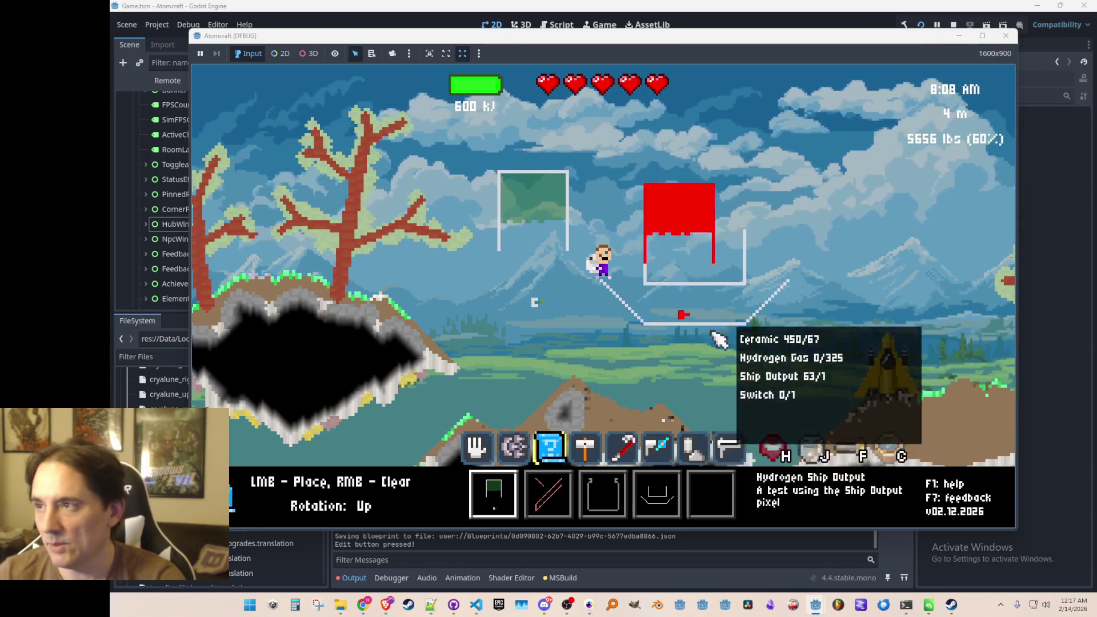
pyautogui.press('Return')
pyautogui.write('hi')
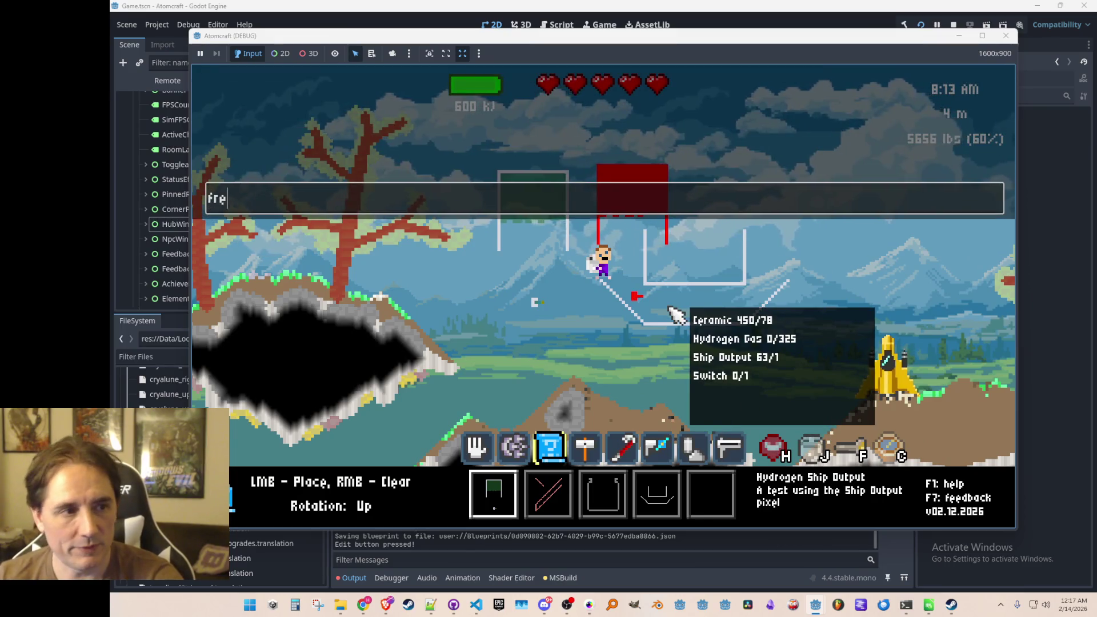
pyautogui.press('Return')
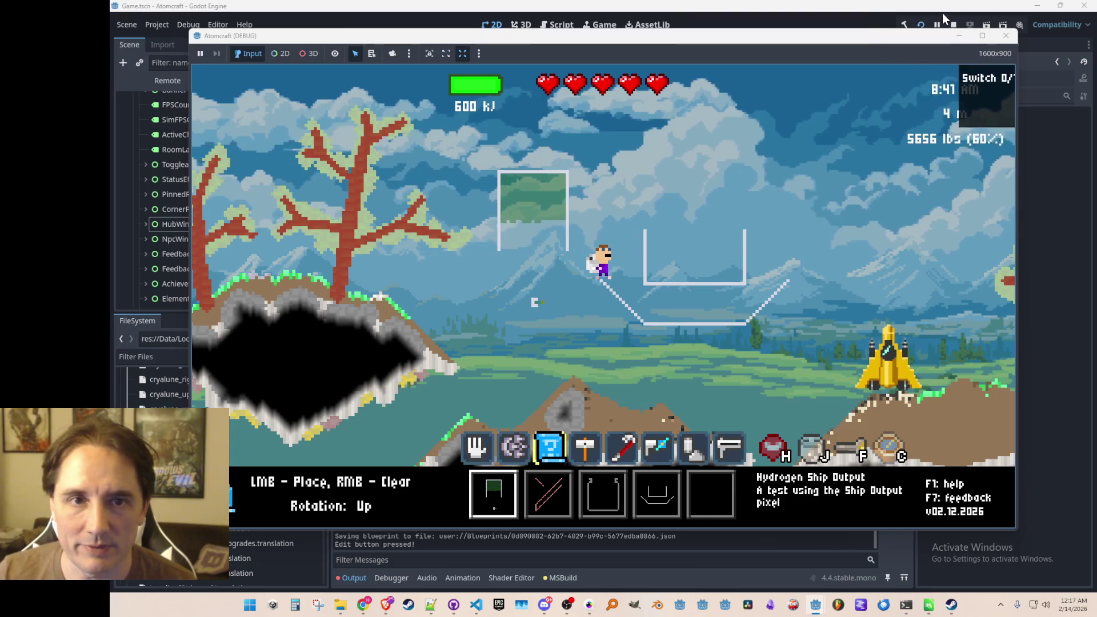
pyautogui.click(953, 24)
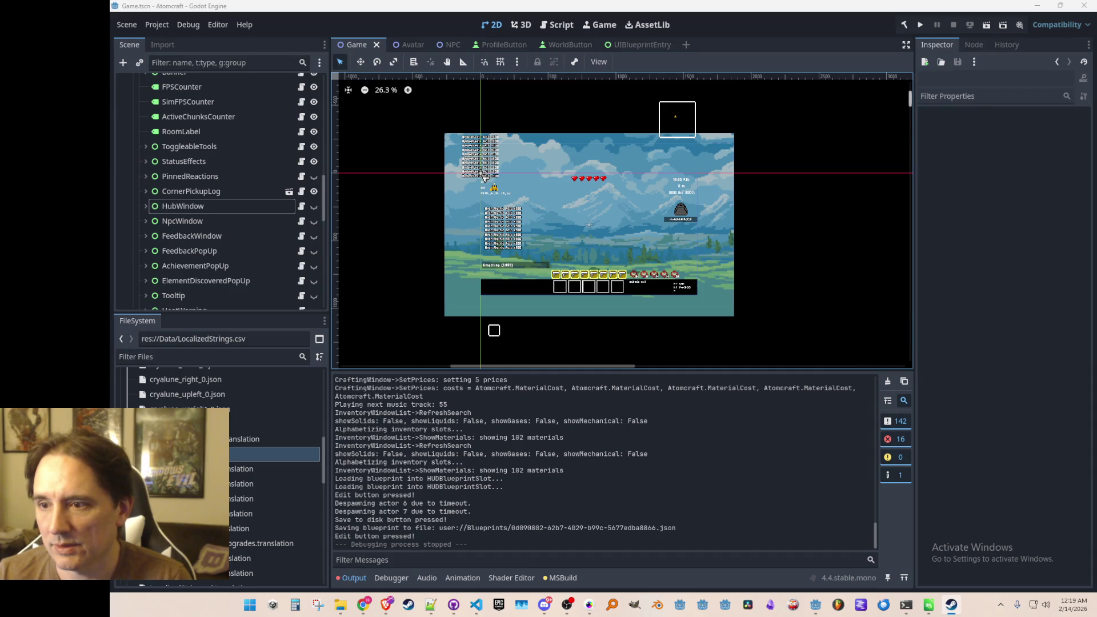
# Drag the Steam window over Godot to show the Atomcraft Workshop page with two Blueprint 474 items
pyautogui.moveTo(1096, 43)
pyautogui.mouseDown()
pyautogui.moveTo(639, 43)
pyautogui.moveTo(697, 25)
pyautogui.mouseUp()
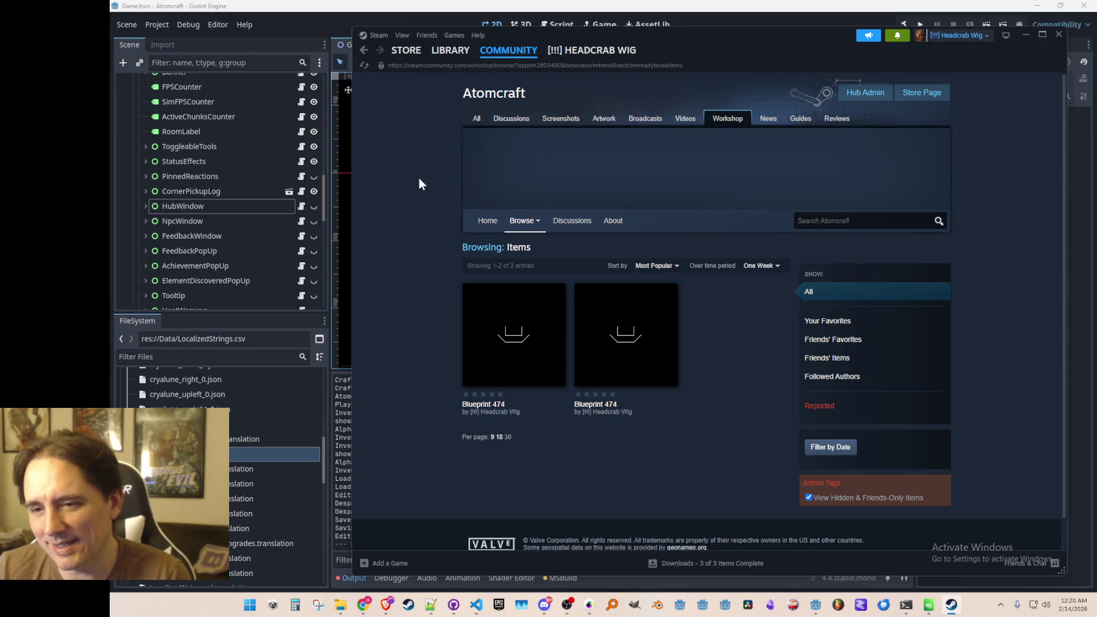
# Step back through Steam's history from the discussions to the top of the Atomcraft Demo store page
pyautogui.click(363, 51)
pyautogui.click(363, 51)
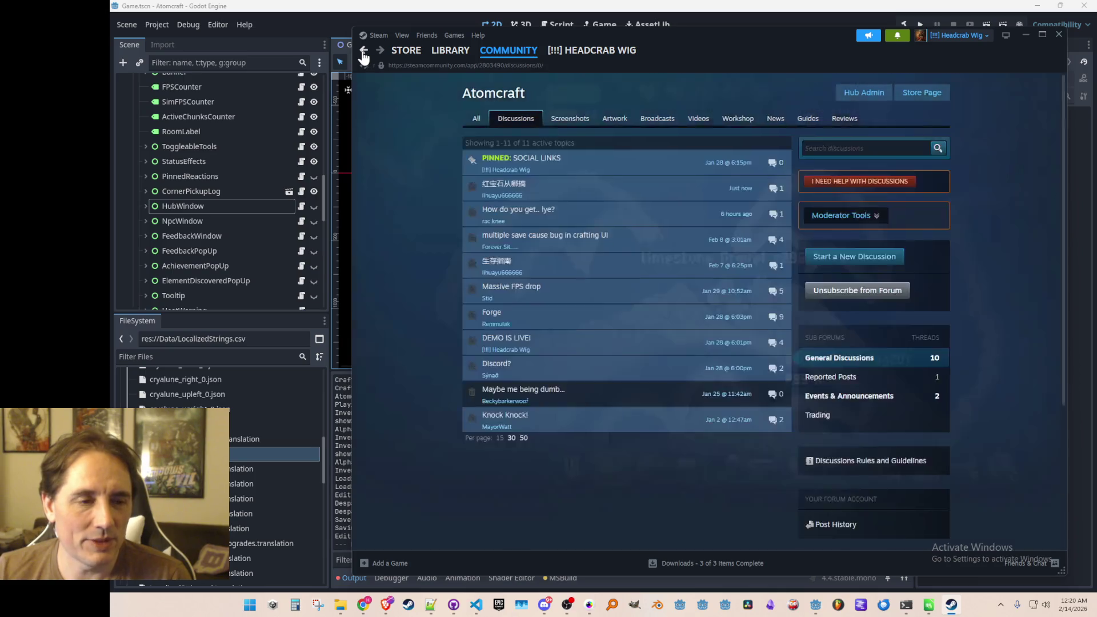
pyautogui.click(366, 56)
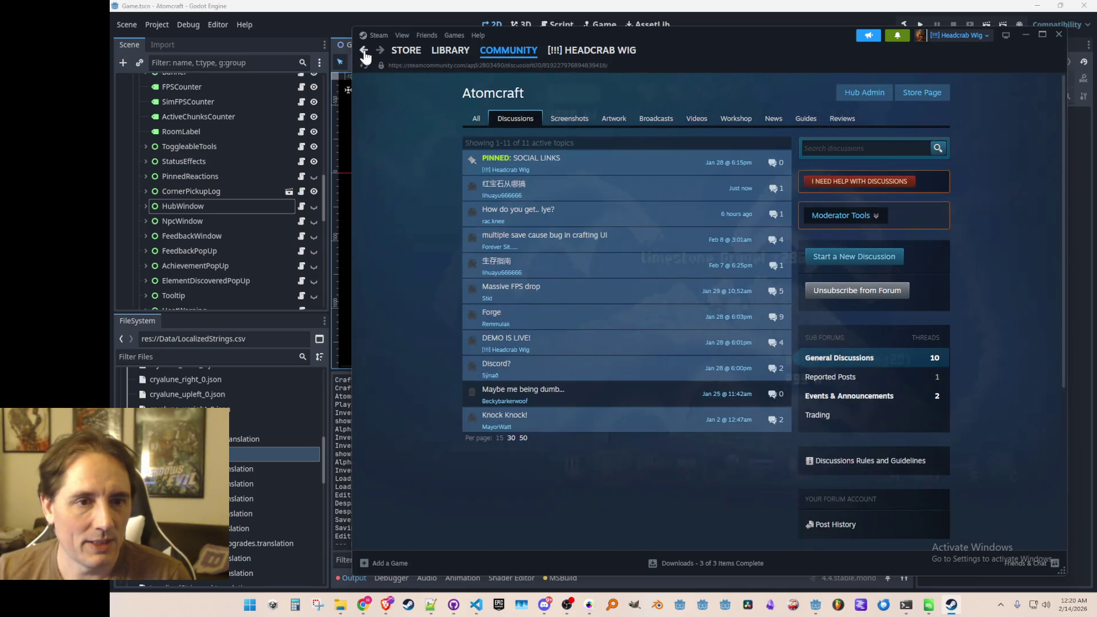
pyautogui.click(363, 56)
pyautogui.click(363, 55)
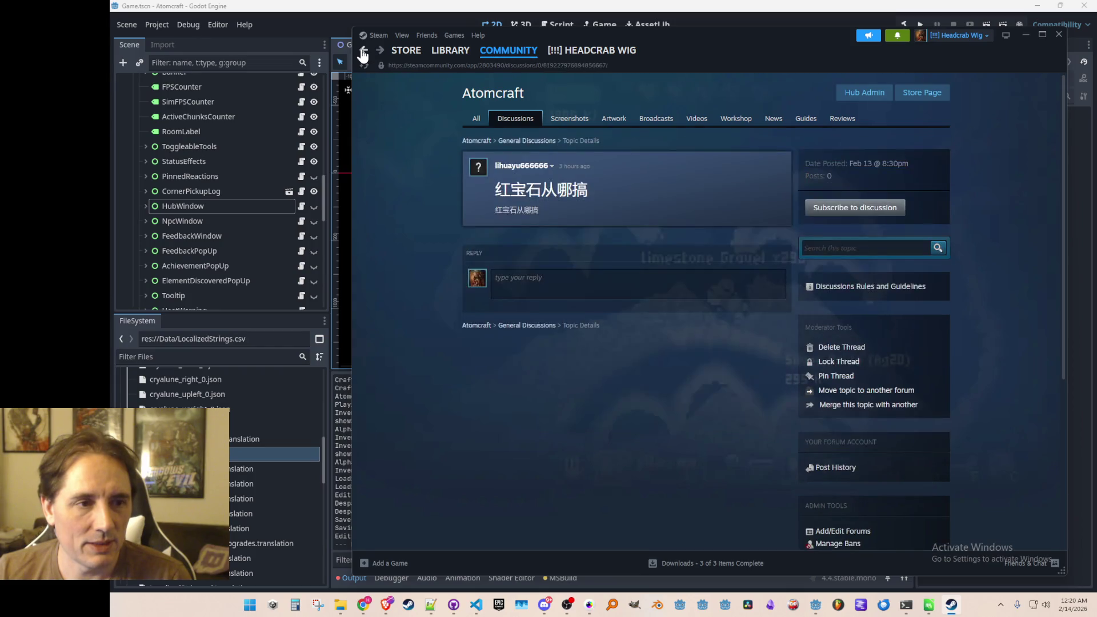
pyautogui.click(363, 56)
pyautogui.click(363, 56)
pyautogui.click(363, 55)
pyautogui.scroll(7, 764, 259)
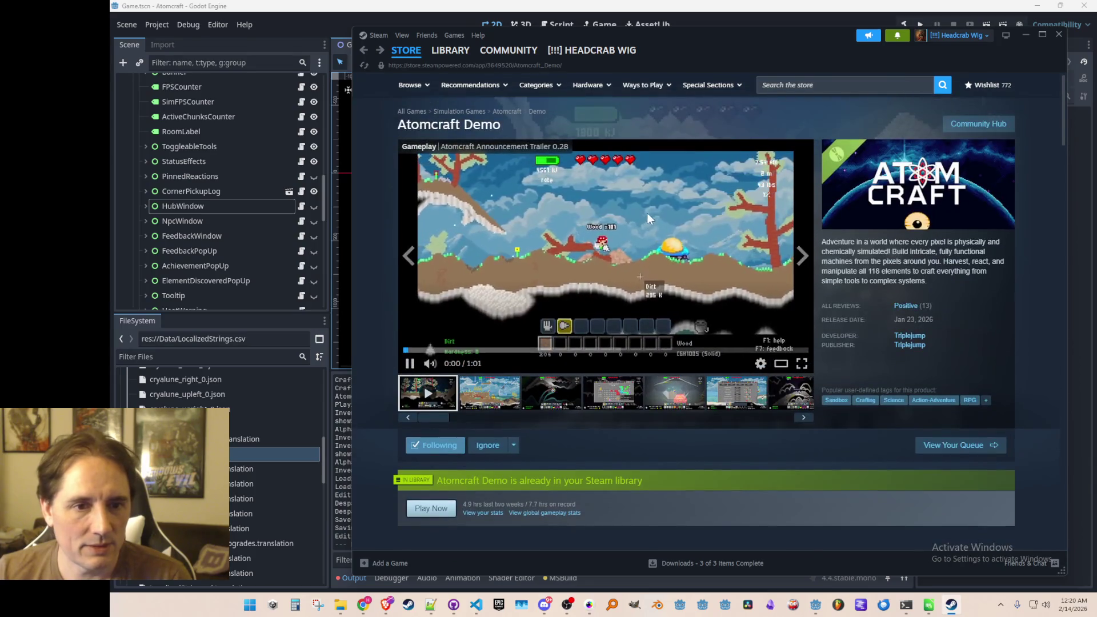
# Shift and minimize the Steam window, then bring Visual Studio Code to the front
pyautogui.moveTo(717, 56)
pyautogui.mouseDown()
pyautogui.moveTo(877, 44)
pyautogui.moveTo(1095, 51)
pyautogui.moveTo(735, 81)
pyautogui.moveTo(713, 73)
pyautogui.moveTo(714, 56)
pyautogui.mouseUp()
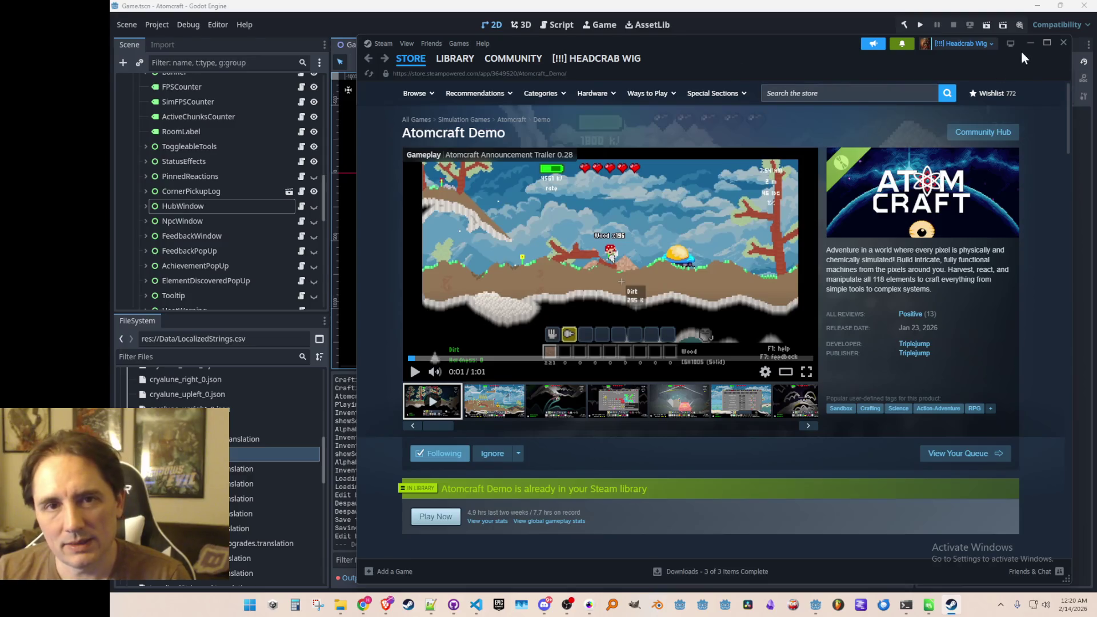
pyautogui.click(1031, 42)
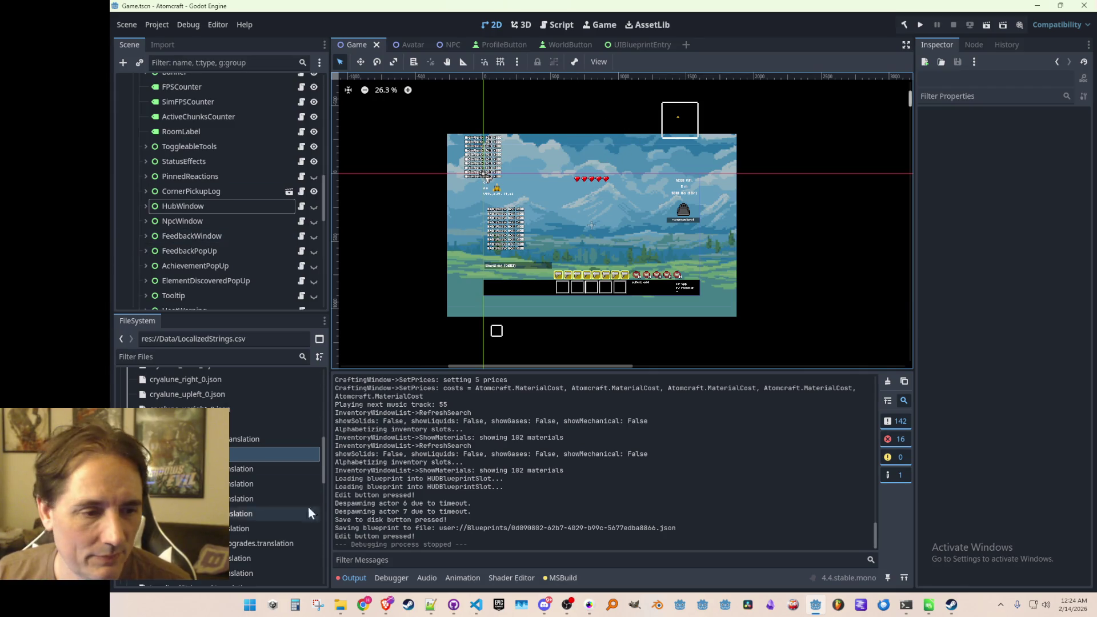
pyautogui.click(475, 609)
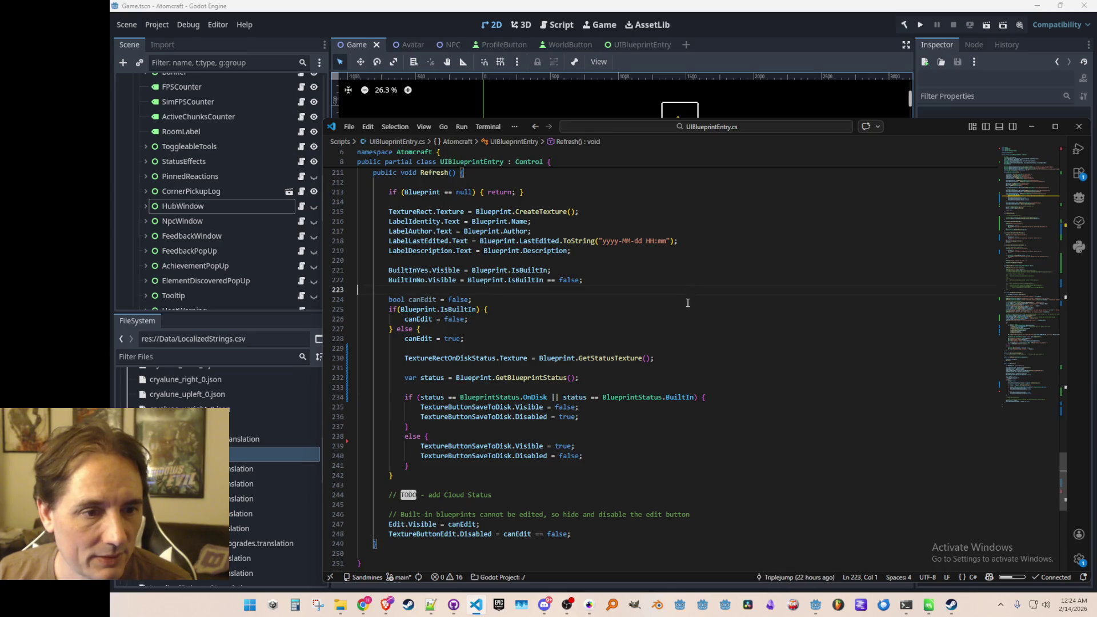
# Change CURRENT_GAME_VERSION in Consts.cs from ItchioDemo to SteamDemo and save
pyautogui.hotkey('ctrl', 'p')
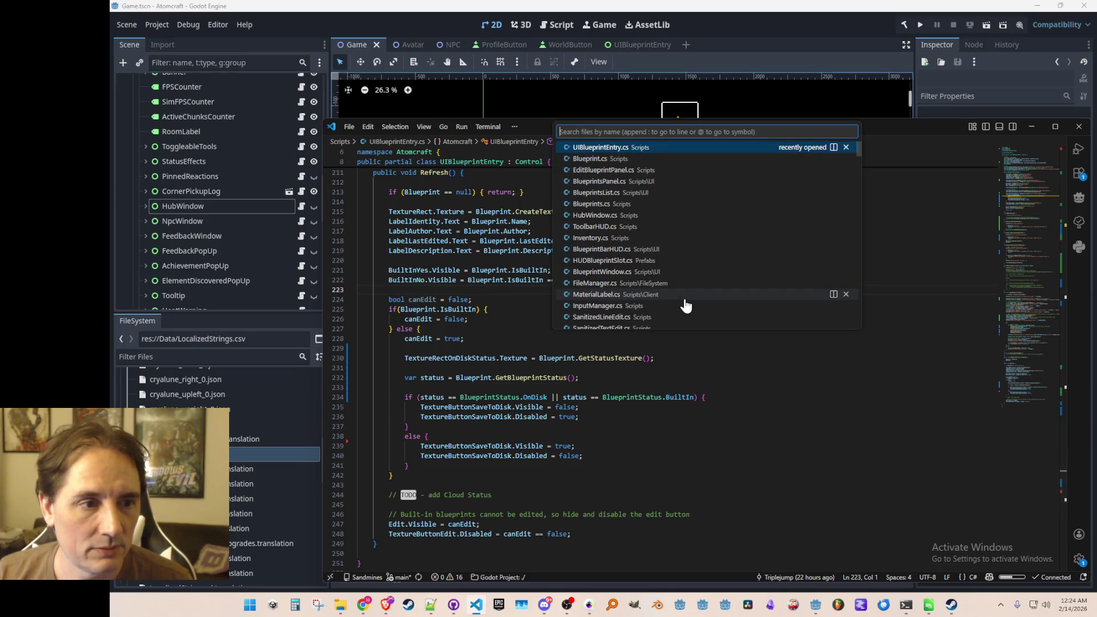
pyautogui.write('Consts')
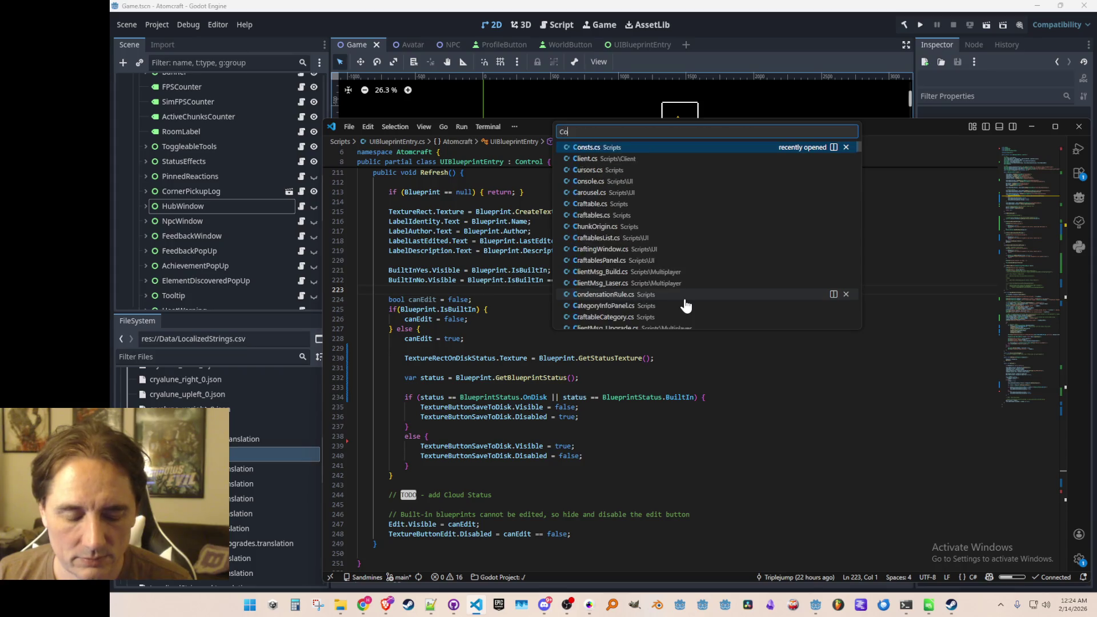
pyautogui.press('Return')
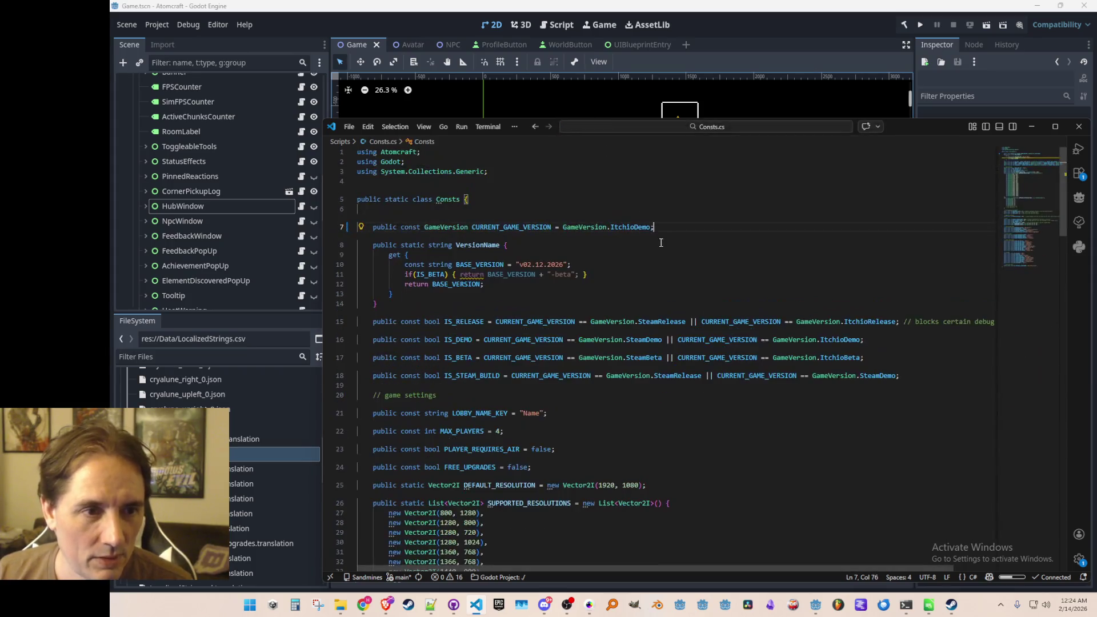
pyautogui.doubleClick(628, 227)
pyautogui.write('Ste')
pyautogui.click(627, 239)
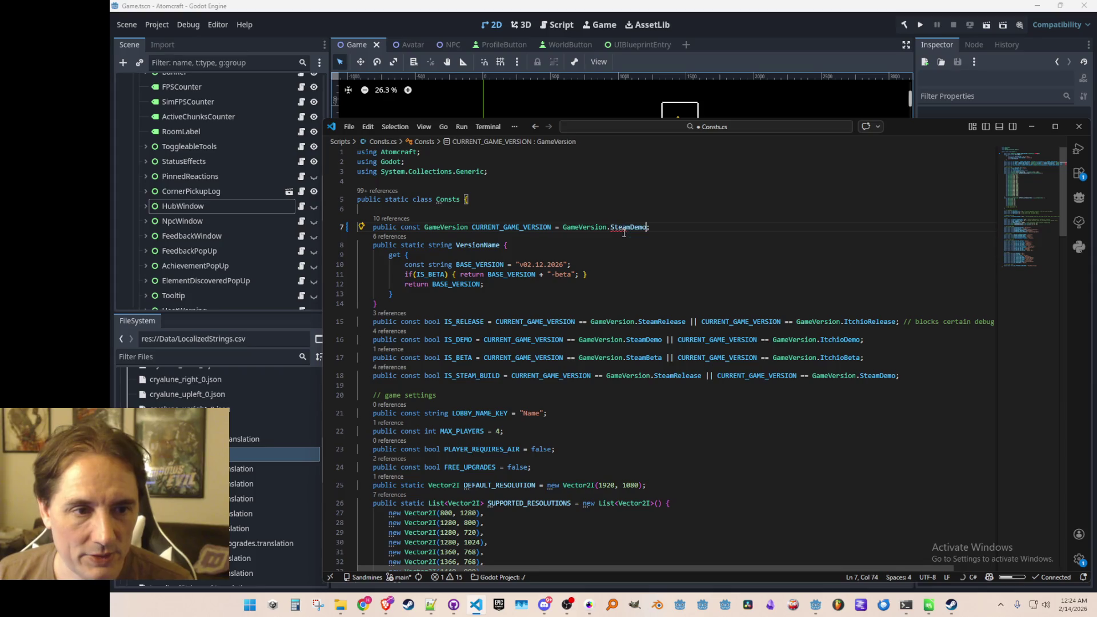
pyautogui.hotkey('ctrl', 's')
pyautogui.click(894, 27)
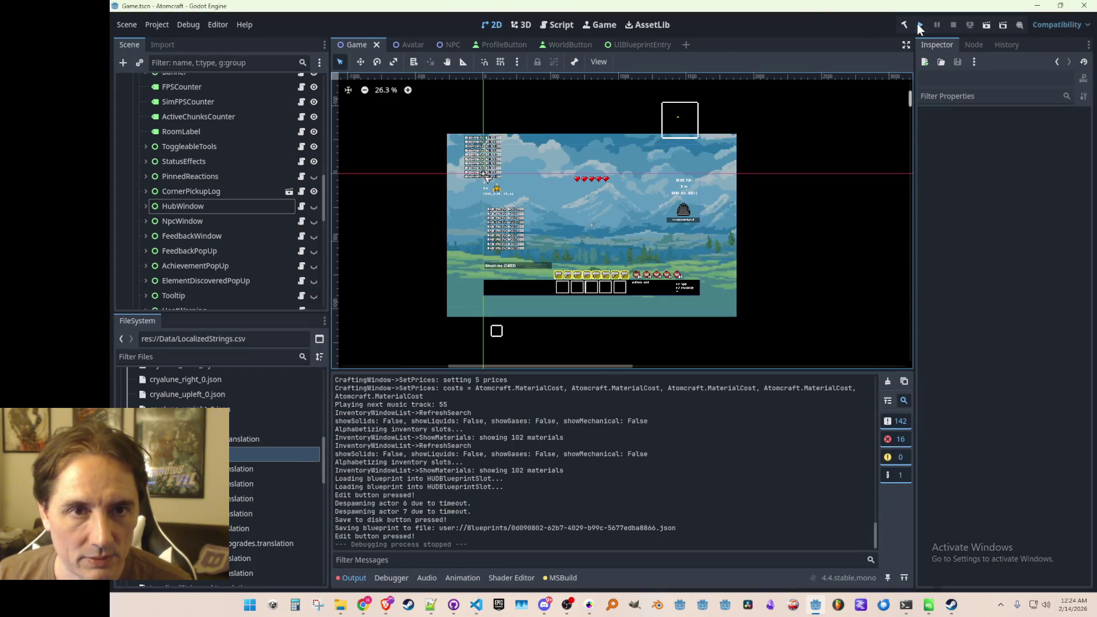
# Run the game and load the Enchanted Vista world in single-player
pyautogui.click(919, 25)
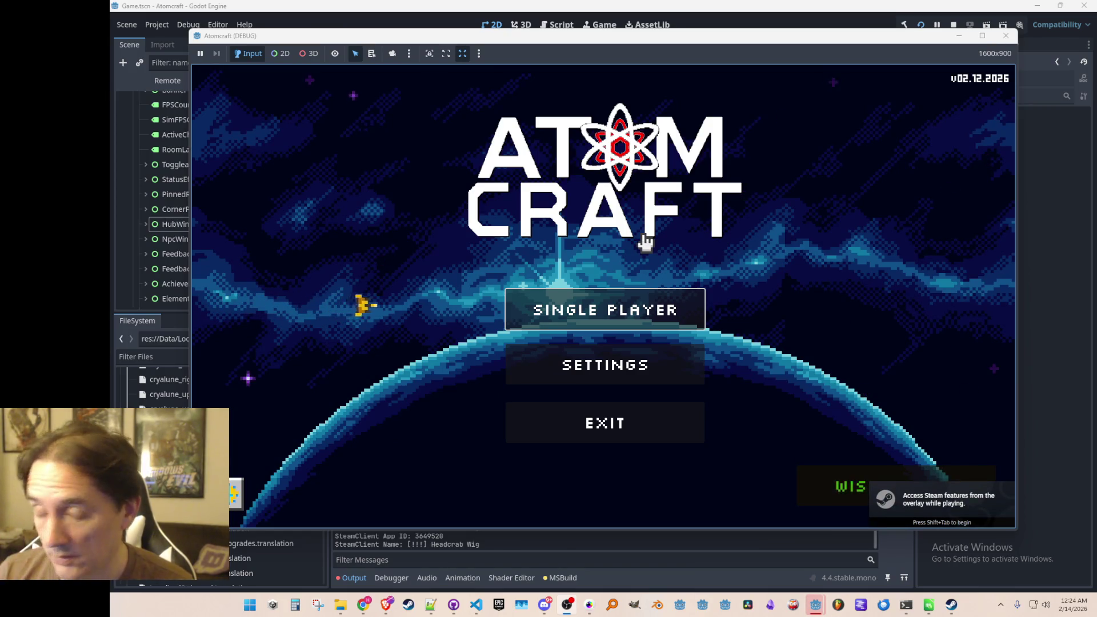
pyautogui.click(663, 310)
pyautogui.scroll(-2, 640, 326)
pyautogui.click(616, 351)
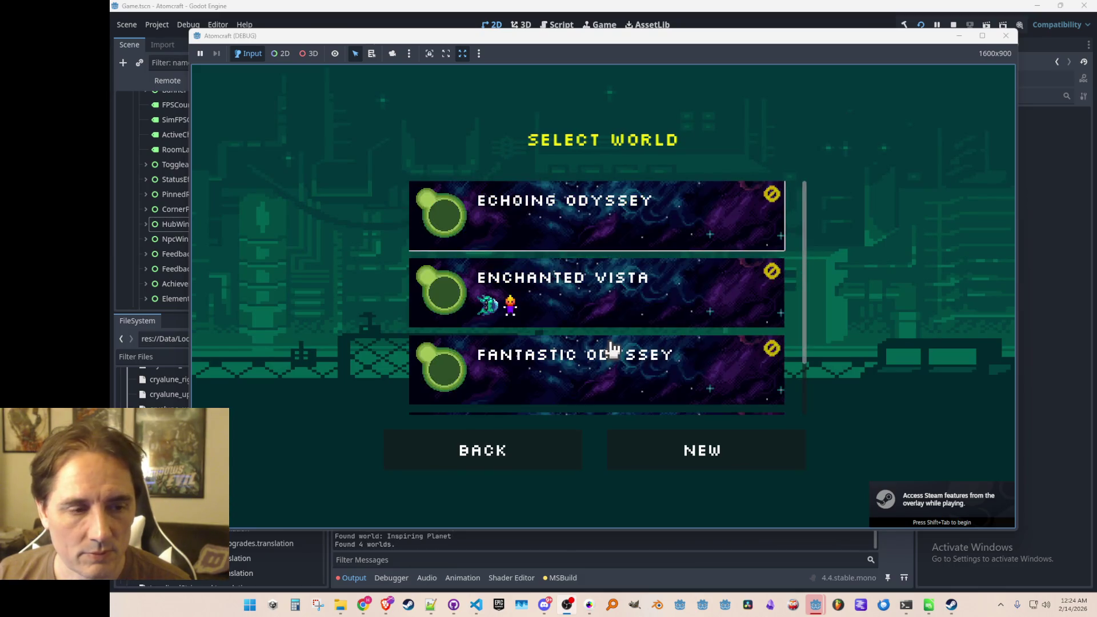
pyautogui.click(639, 299)
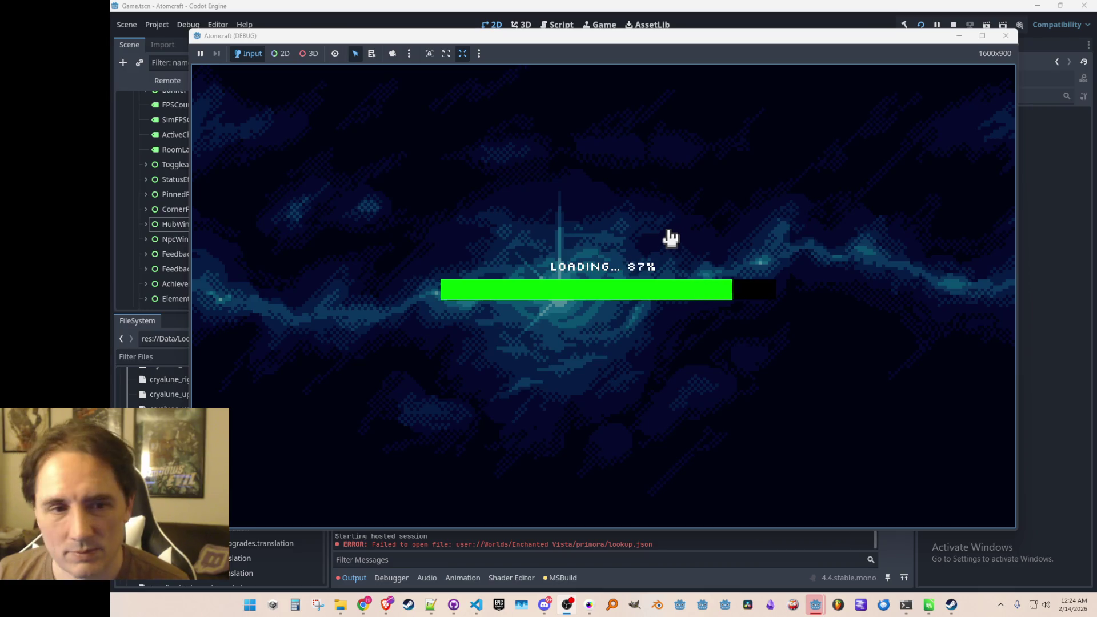
# Open the inventory's Blueprints list, search the Workshop for blueprints, then stop the game
pyautogui.press('i')
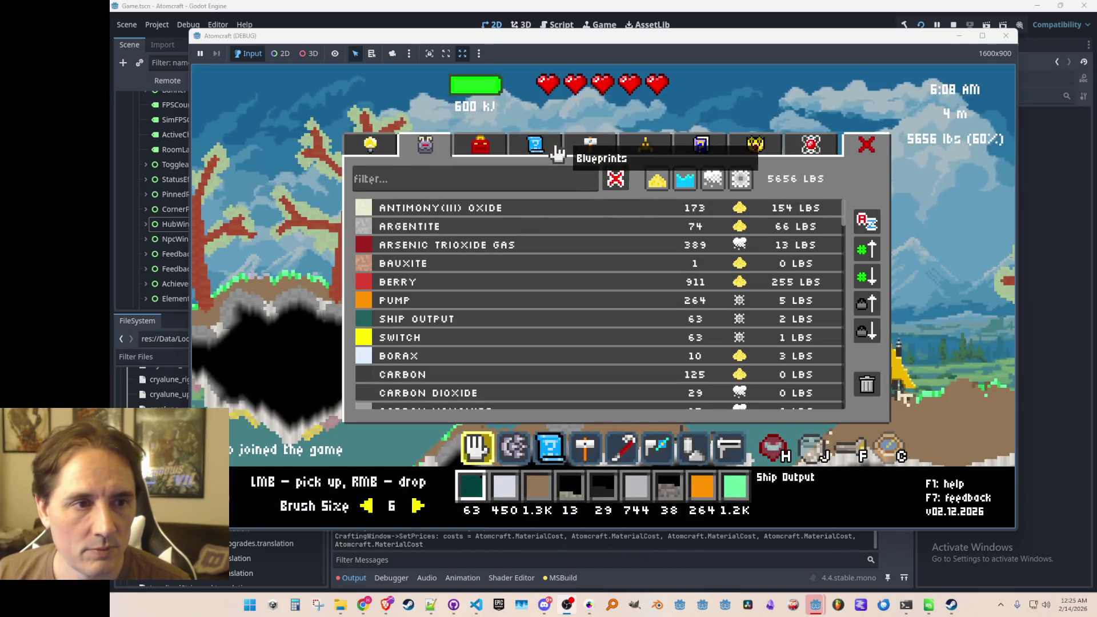
pyautogui.click(558, 153)
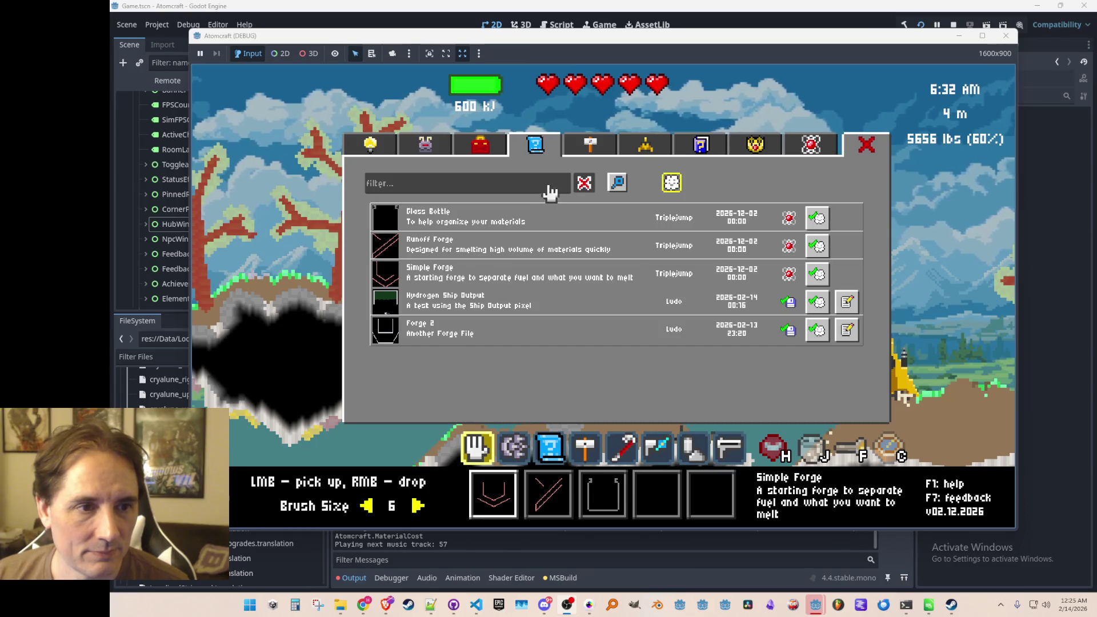
pyautogui.click(618, 183)
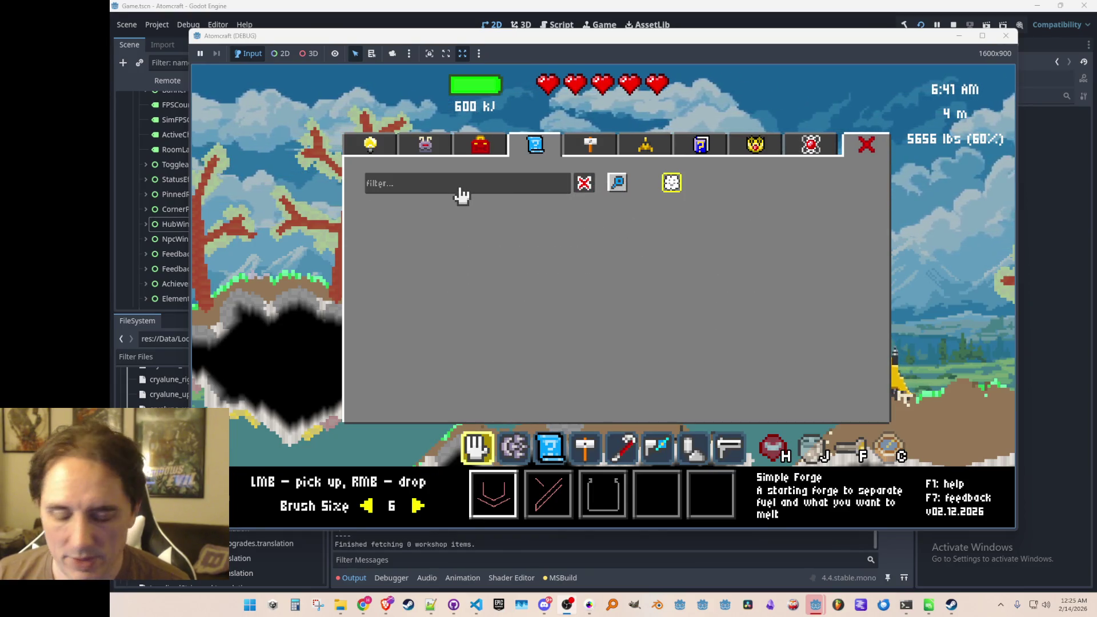
pyautogui.click(477, 192)
pyautogui.click(616, 185)
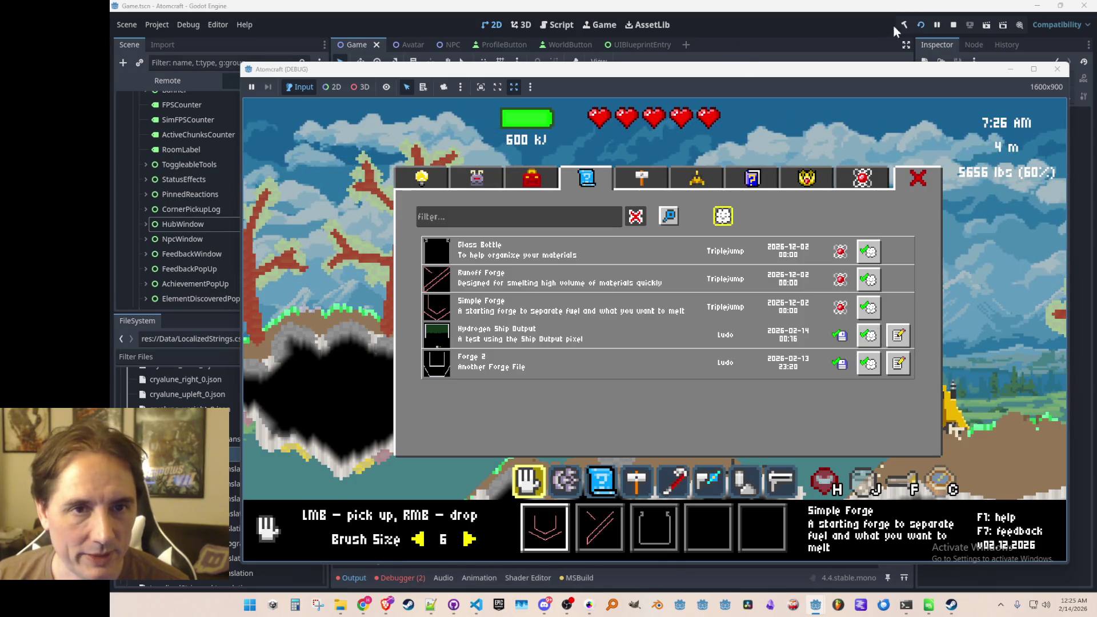
pyautogui.click(954, 25)
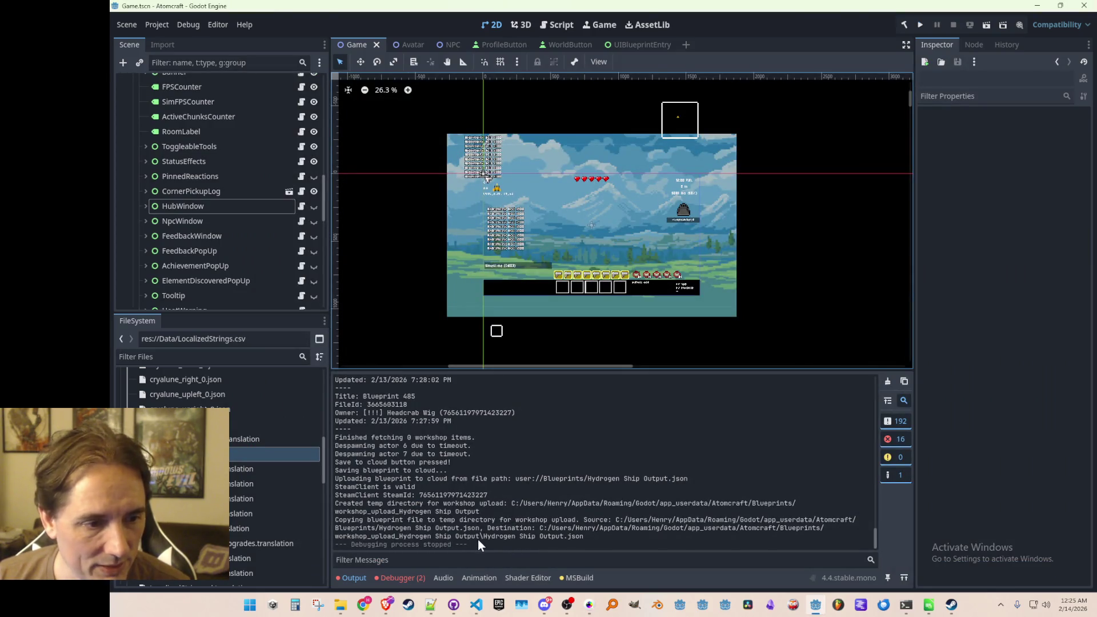
# Review the two FileNotFoundException upload errors in the debugger, then return to Consts.cs in VS Code
pyautogui.click(403, 578)
pyautogui.click(407, 378)
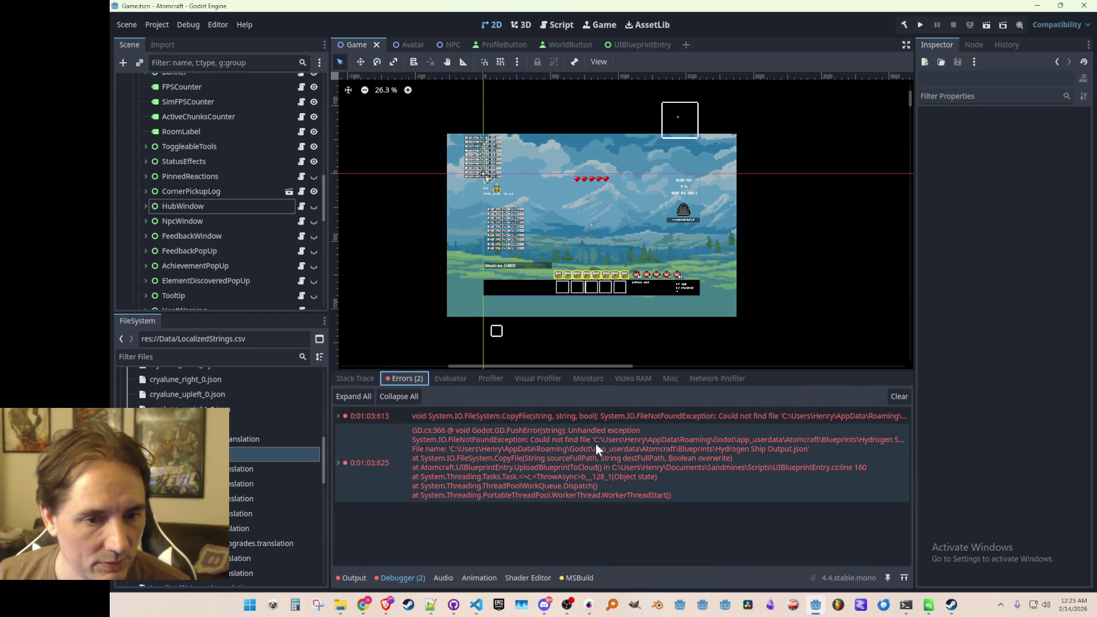
pyautogui.moveTo(586, 420)
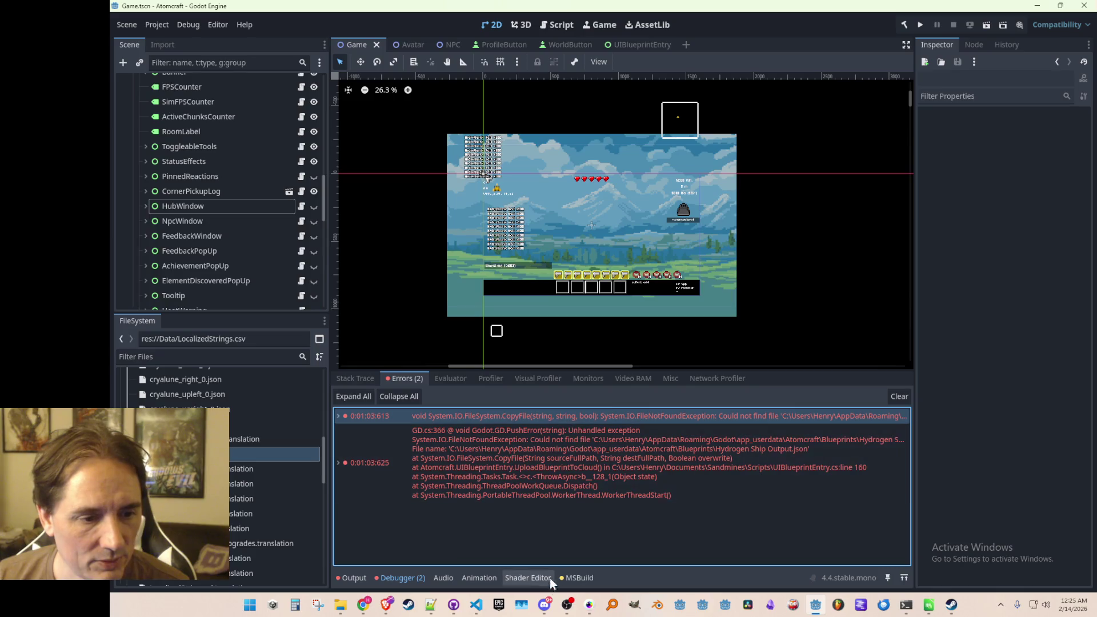
pyautogui.click(479, 607)
pyautogui.click(606, 306)
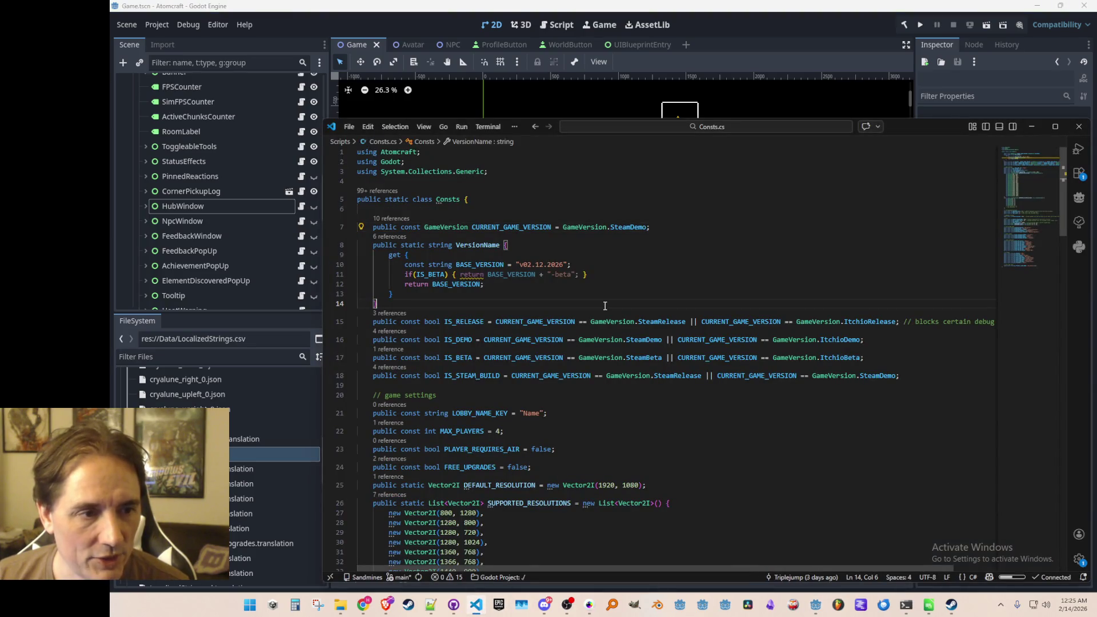
# Open BlueprintWindow.cs from the quick file search using 'Bluepr'
pyautogui.hotkey('alt', 'Left')
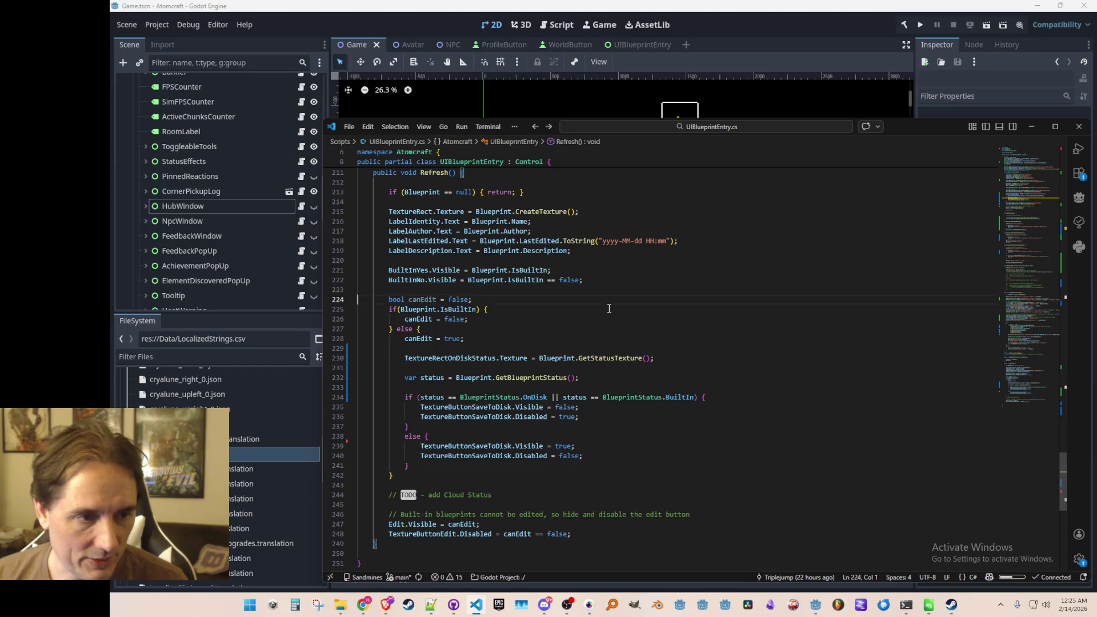
pyautogui.hotkey('ctrl', 'p')
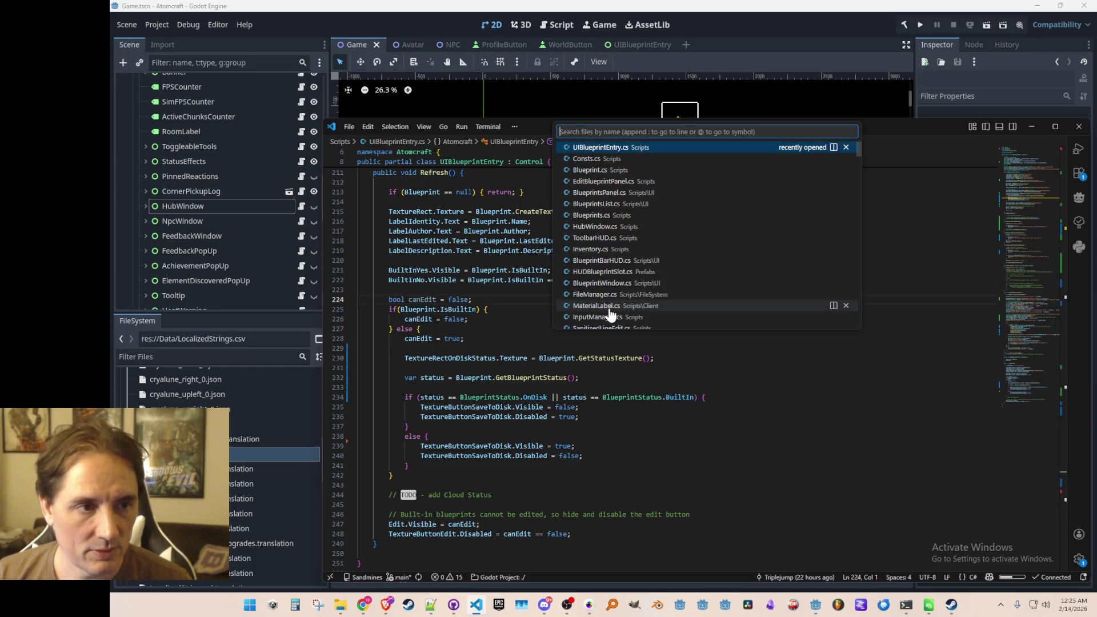
pyautogui.press('Escape')
pyautogui.scroll(2, 812, 386)
pyautogui.scroll(-5, 811, 387)
pyautogui.scroll(6, 812, 387)
pyautogui.scroll(10, 811, 386)
pyautogui.hotkey('ctrl', 'p')
pyautogui.write('Bluepr')
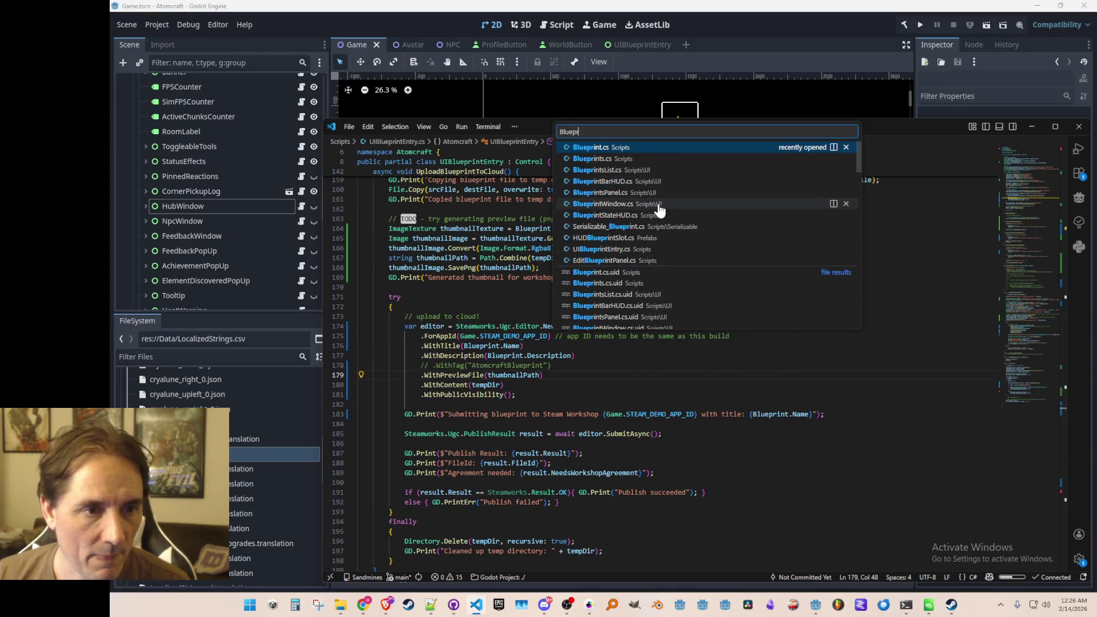
pyautogui.click(660, 210)
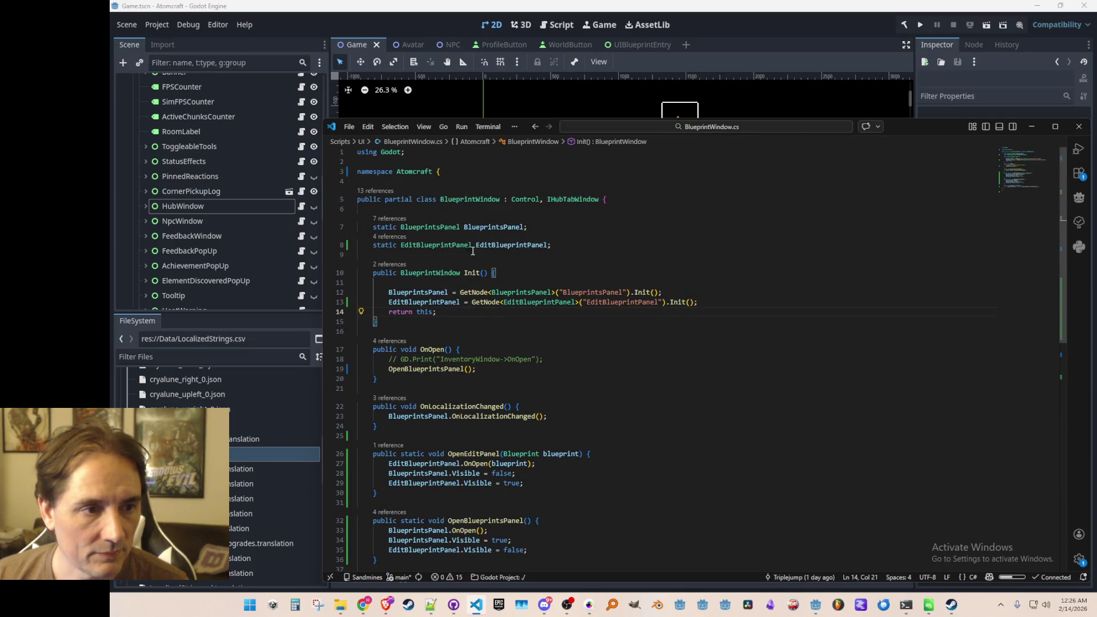
# Jump to the BlueprintsPanel definition and locate the TextureButtonFilterCloud usages
pyautogui.rightClick(456, 229)
pyautogui.click(489, 230)
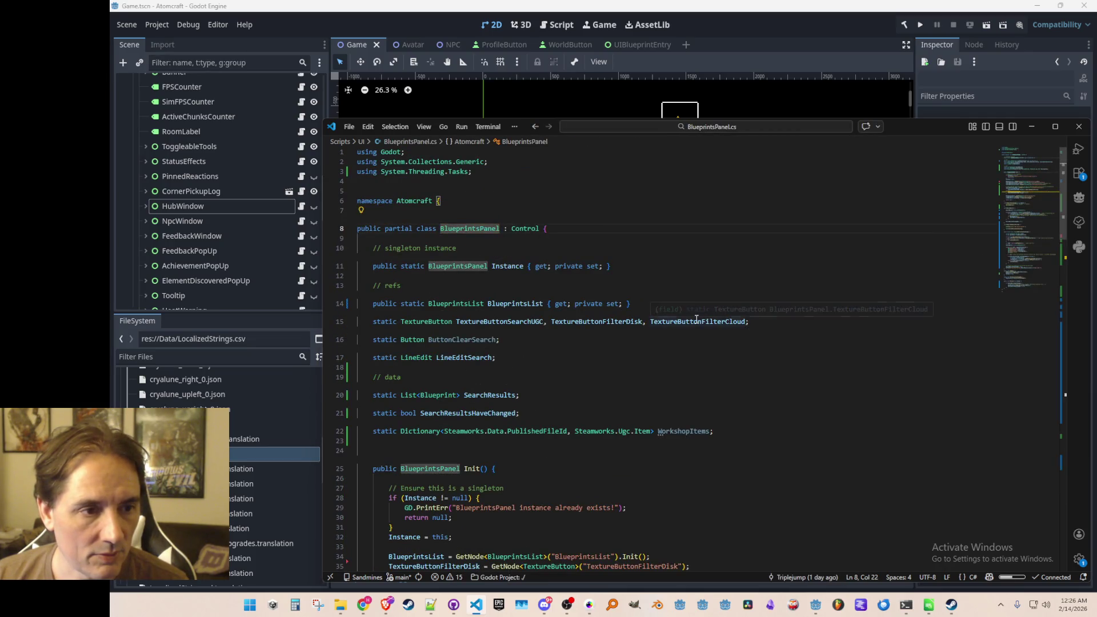
pyautogui.scroll(-5, 697, 318)
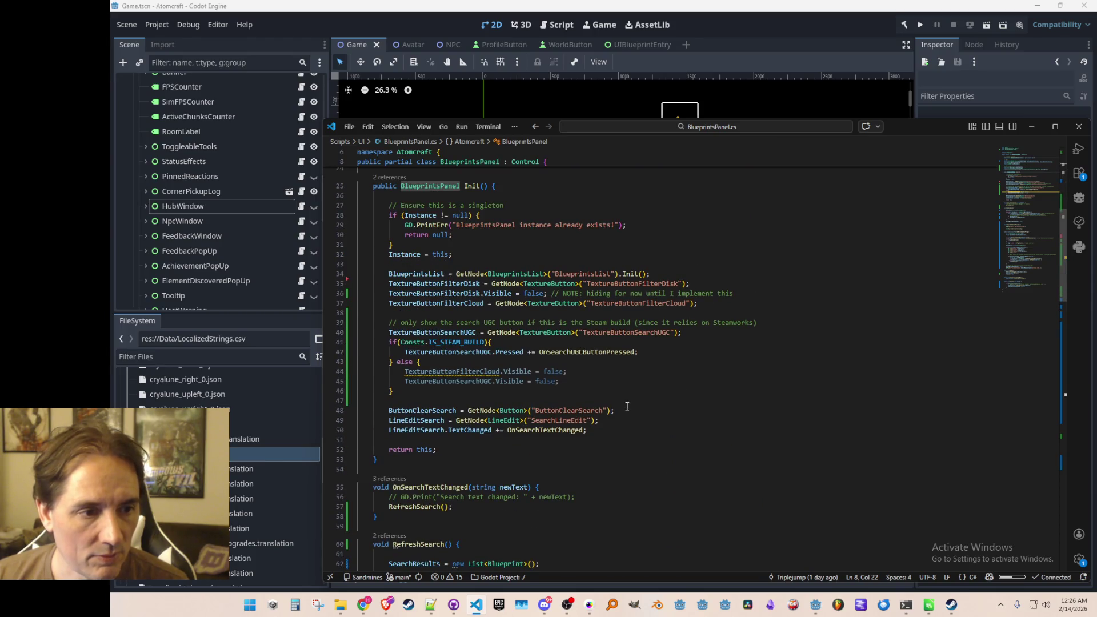
pyautogui.click(500, 371)
pyautogui.scroll(1, 719, 446)
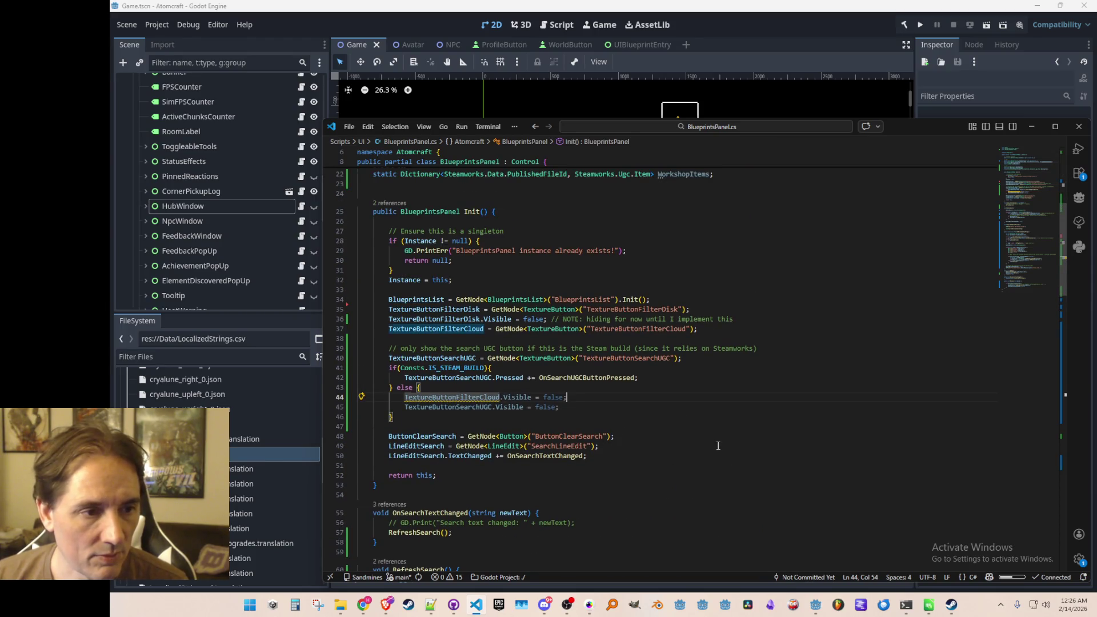
# Move the cloud-filter hide line under its GetNode lookup with a NOTE comment, save, and go back
pyautogui.hotkey('shift', 'Home')
pyautogui.hotkey('ctrl', 'x')
pyautogui.press('Up')
pyautogui.press('Up')
pyautogui.press('Up')
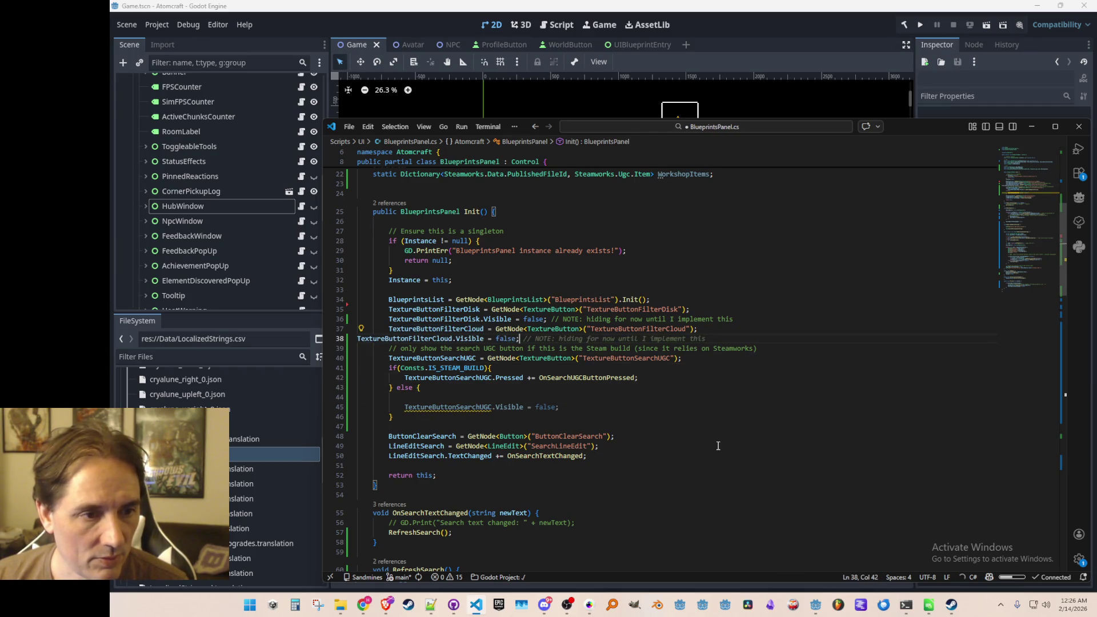
pyautogui.hotkey('ctrl', 'v')
pyautogui.press('Tab')
pyautogui.press('Down')
pyautogui.press('Down')
pyautogui.press('Down')
pyautogui.press('End')
pyautogui.hotkey('shift', 'Home')
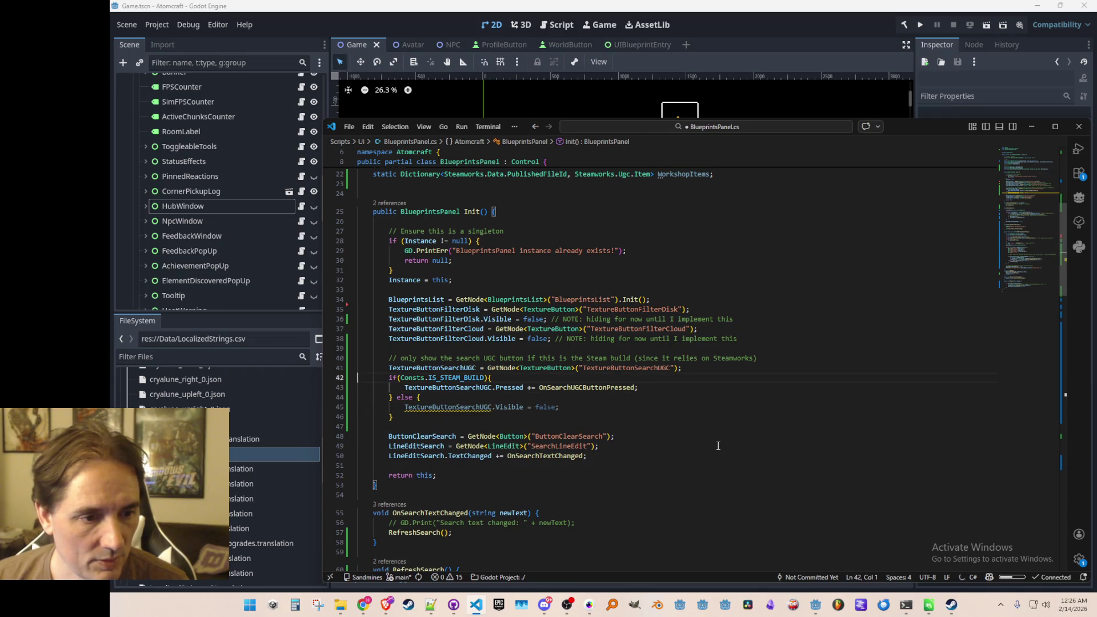
pyautogui.hotkey('ctrl', 's')
pyautogui.hotkey('alt', 'Left')
pyautogui.hotkey('alt', 'Left')
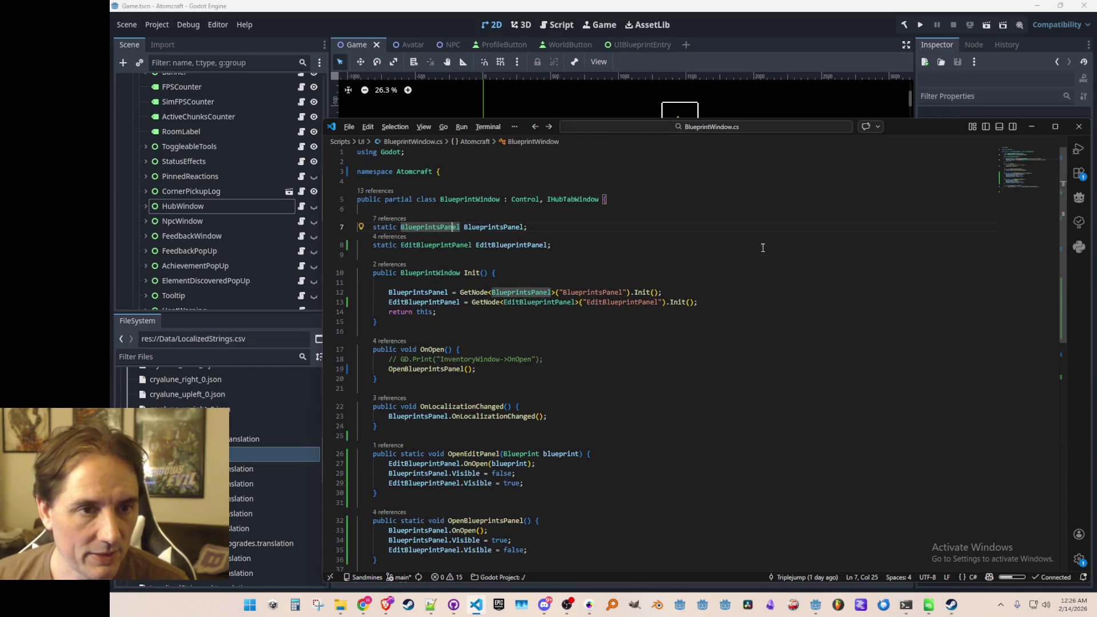
pyautogui.hotkey('alt', 'Left')
pyautogui.press('Home')
pyautogui.press('Home')
pyautogui.scroll(-3, 727, 314)
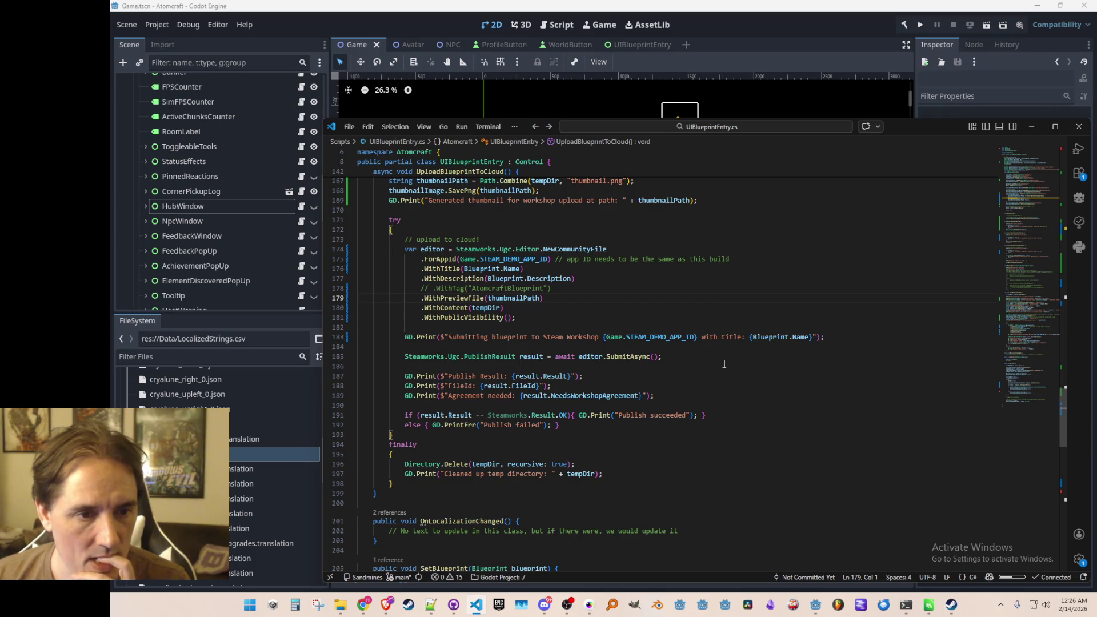
pyautogui.scroll(1, 724, 364)
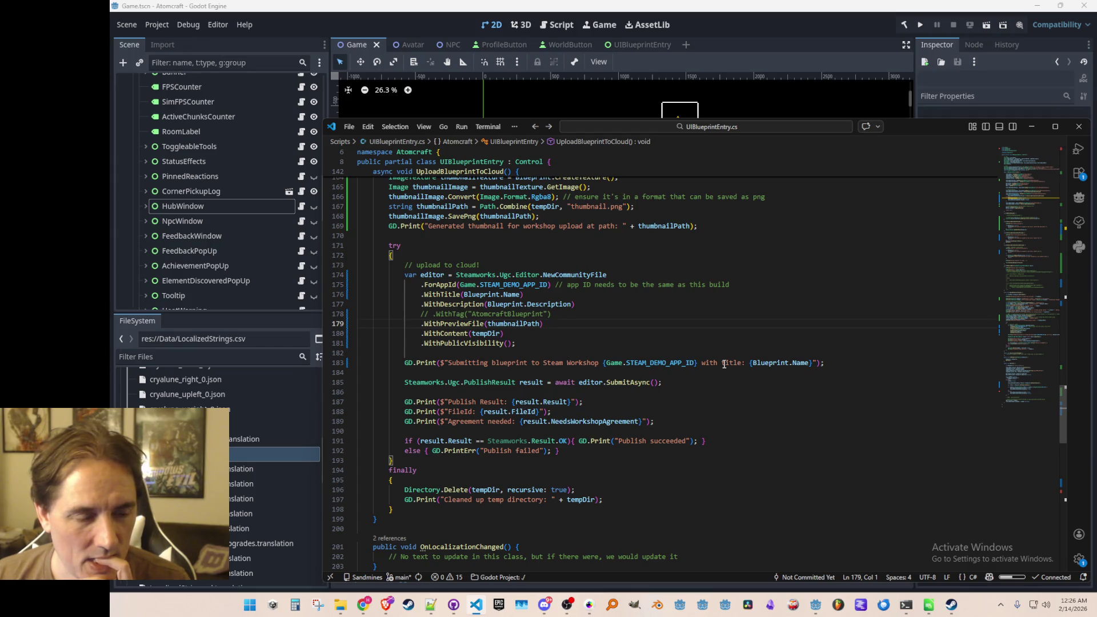
pyautogui.scroll(1, 723, 365)
pyautogui.scroll(1, 719, 366)
pyautogui.scroll(5, 719, 366)
pyautogui.scroll(1, 720, 367)
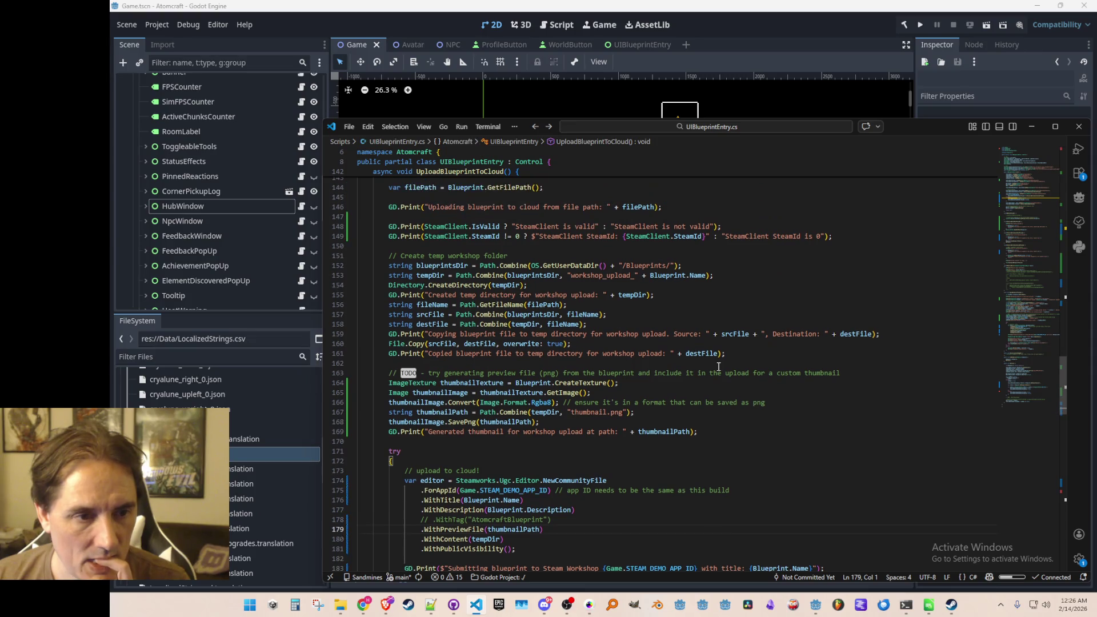
pyautogui.scroll(2, 719, 366)
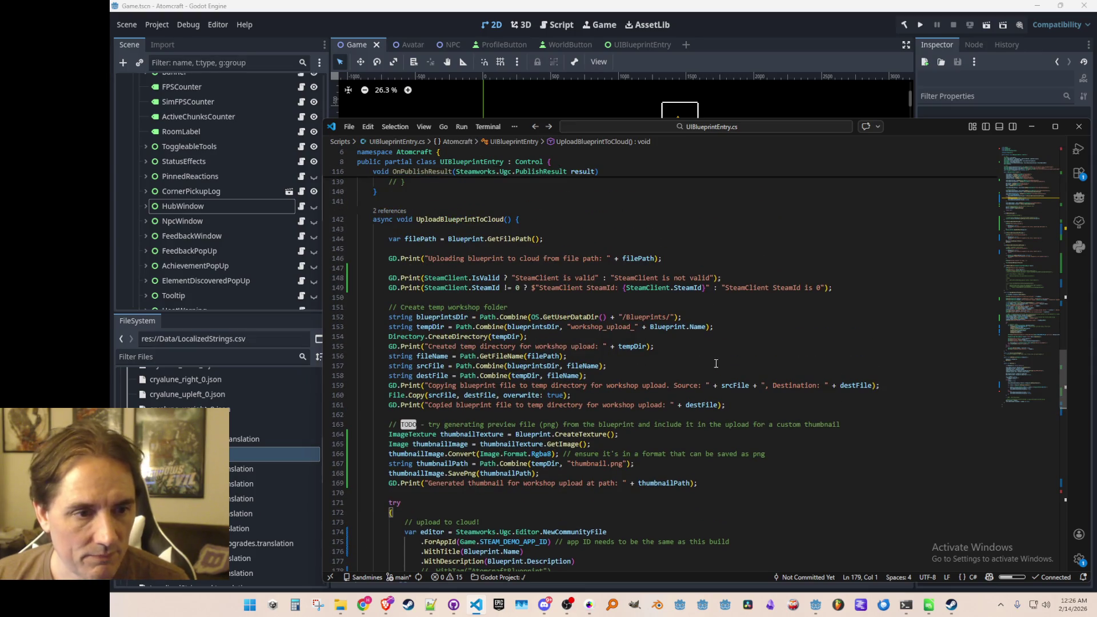
pyautogui.scroll(-1, 716, 364)
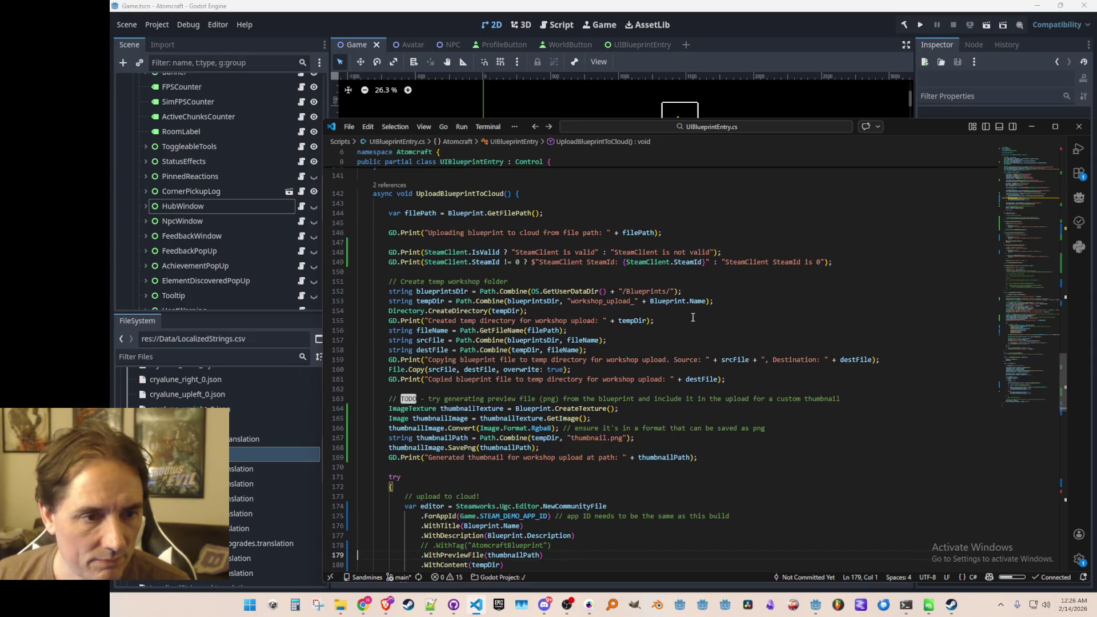
pyautogui.click(668, 302)
pyautogui.scroll(1, 685, 325)
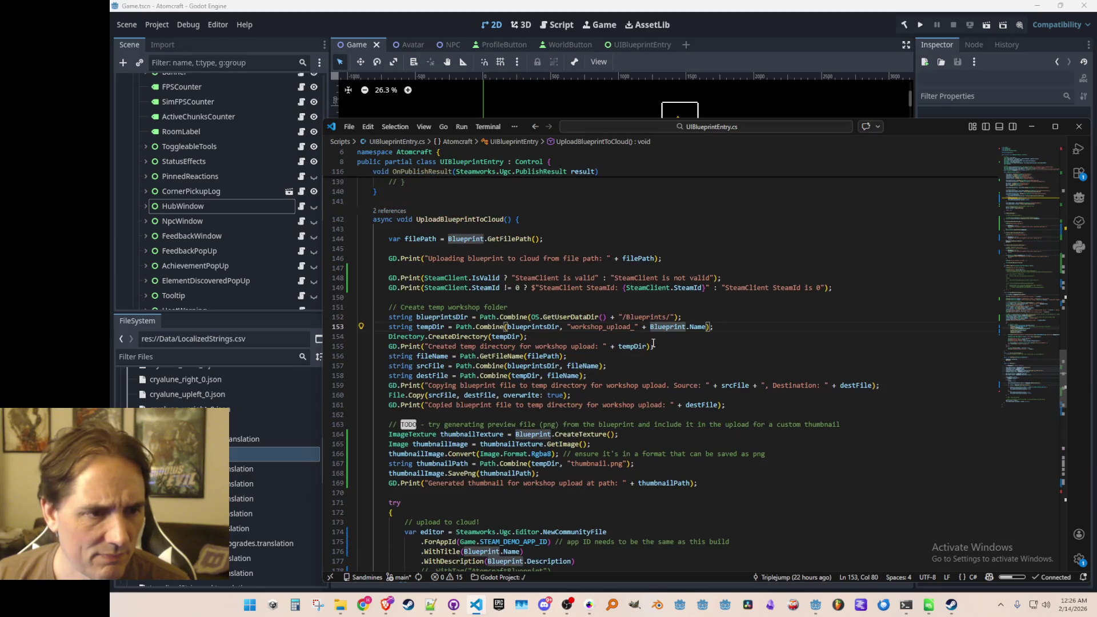
pyautogui.click(639, 347)
pyautogui.click(629, 297)
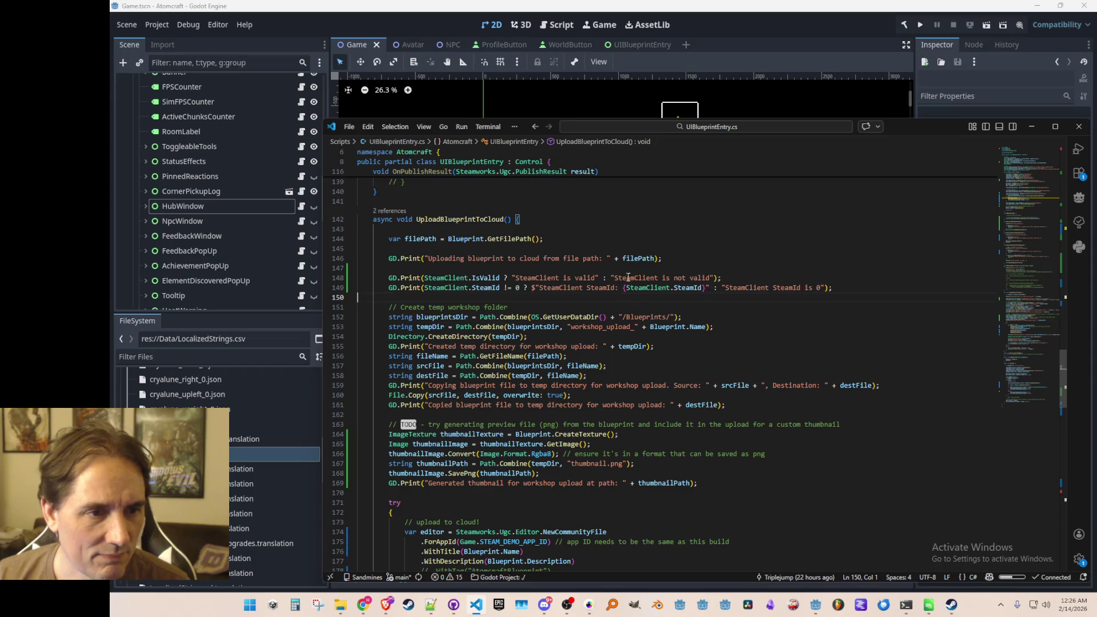
pyautogui.scroll(-1, 661, 346)
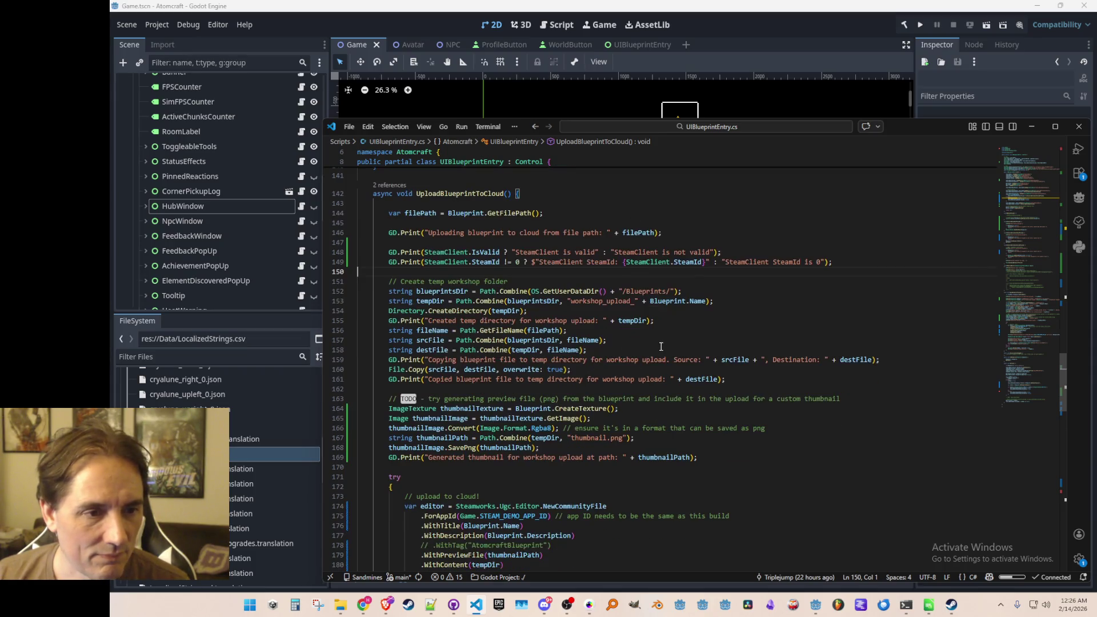
pyautogui.click(690, 322)
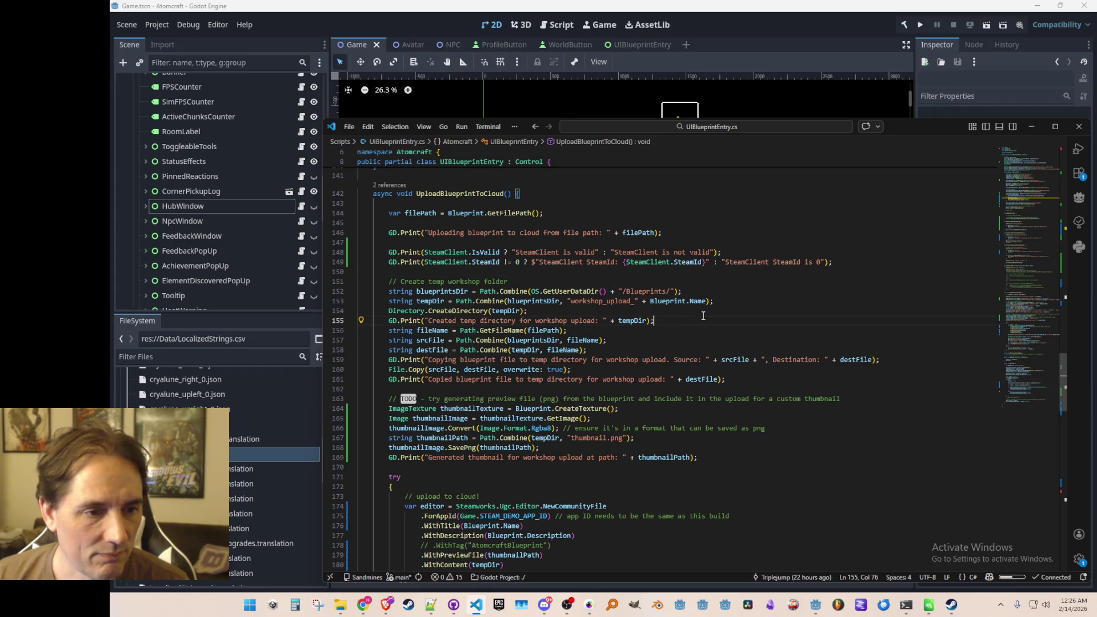
pyautogui.scroll(-3, 692, 341)
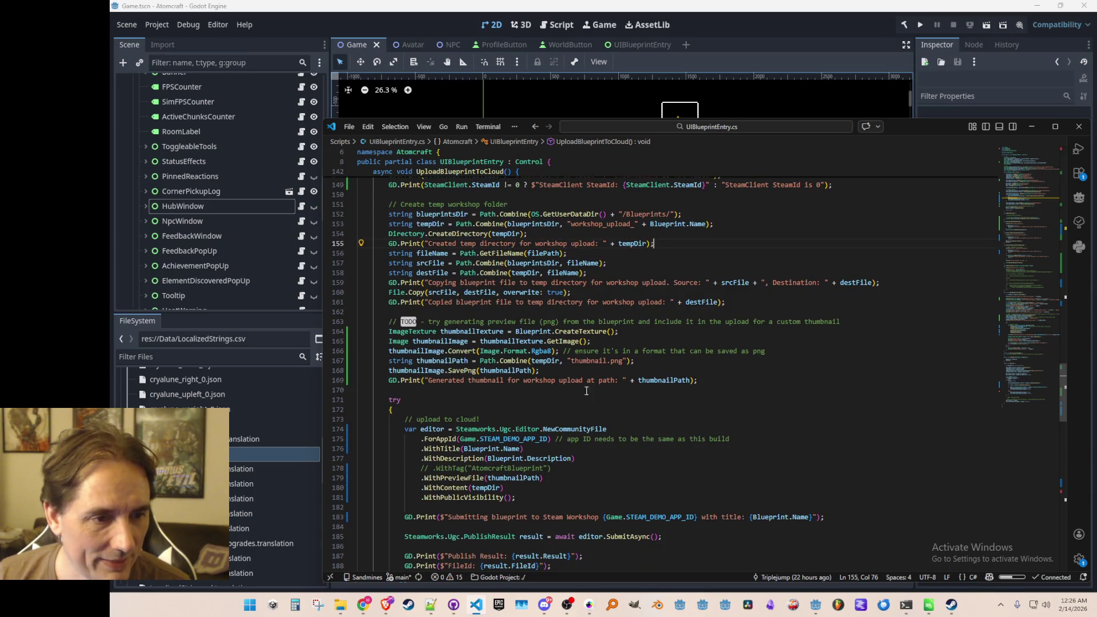
pyautogui.scroll(-5, 651, 377)
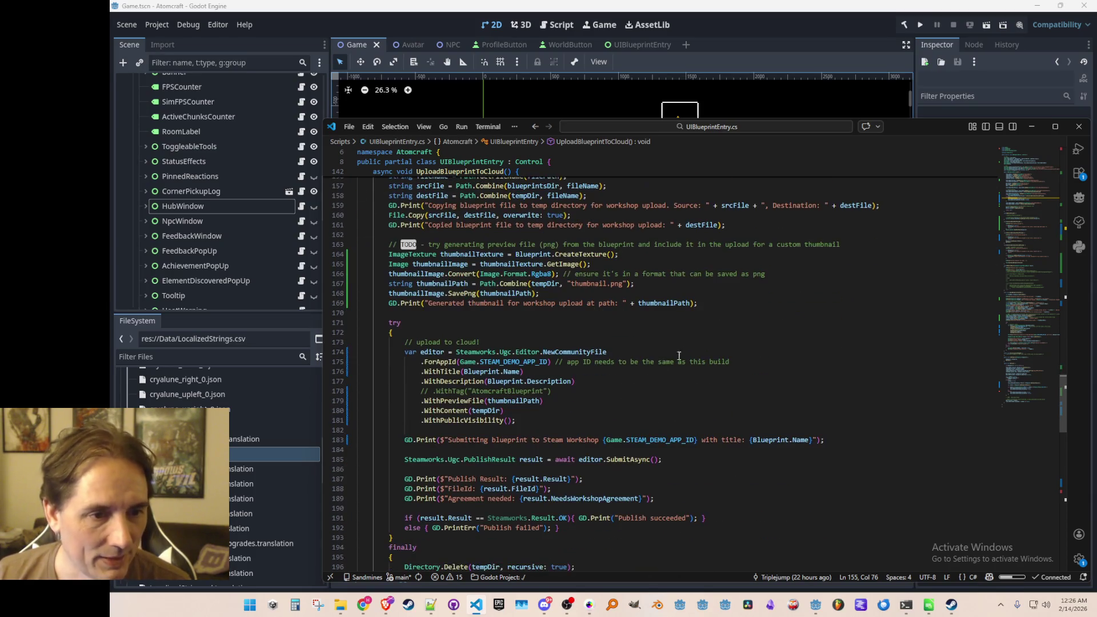
# Open the failing File.Copy line of the file-not-found upload error in UIBlueprintEntry.cs
pyautogui.click(836, 14)
pyautogui.moveTo(677, 420)
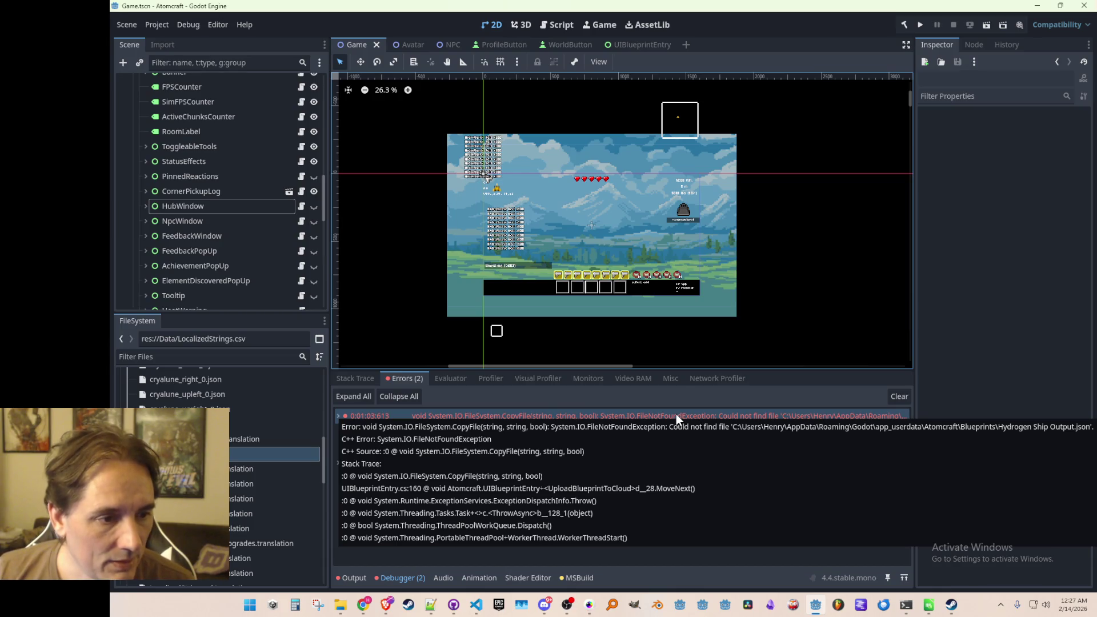
pyautogui.doubleClick(676, 416)
pyautogui.scroll(3, 444, 309)
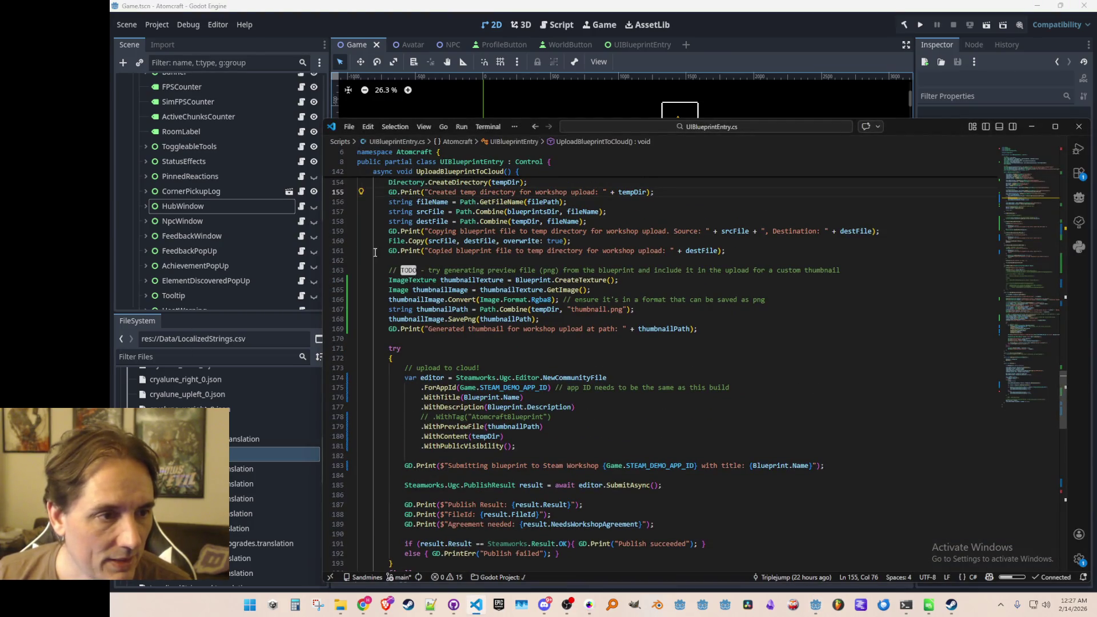
pyautogui.click(425, 242)
# Trace how fileName and blueprintsDir build the File.Copy source path
pyautogui.scroll(5, 457, 286)
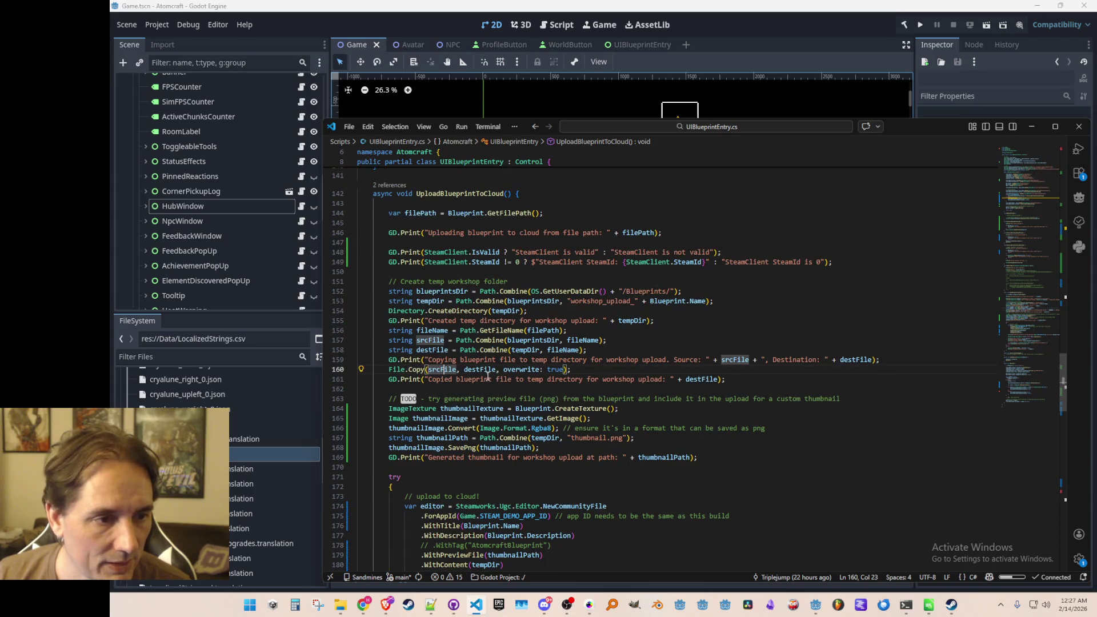
pyautogui.click(573, 341)
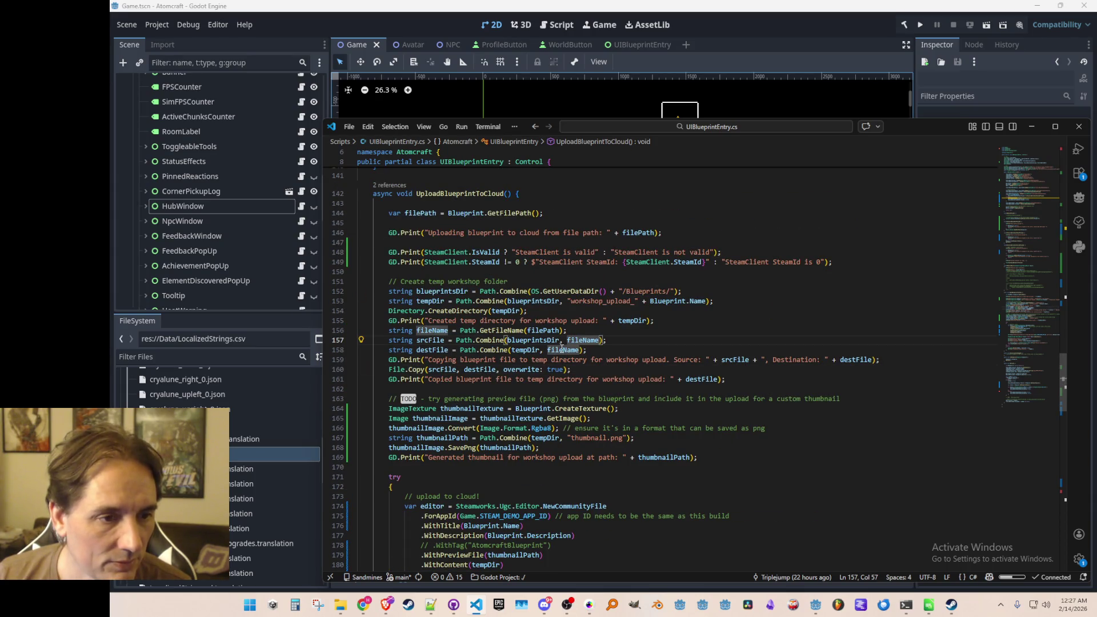
pyautogui.click(524, 341)
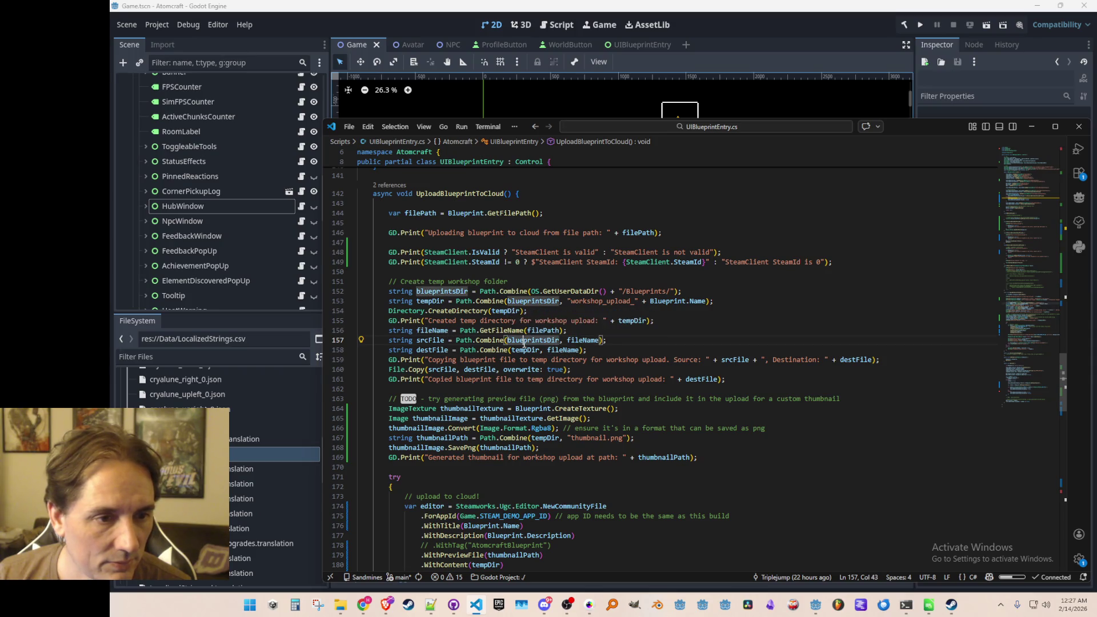
pyautogui.doubleClick(586, 341)
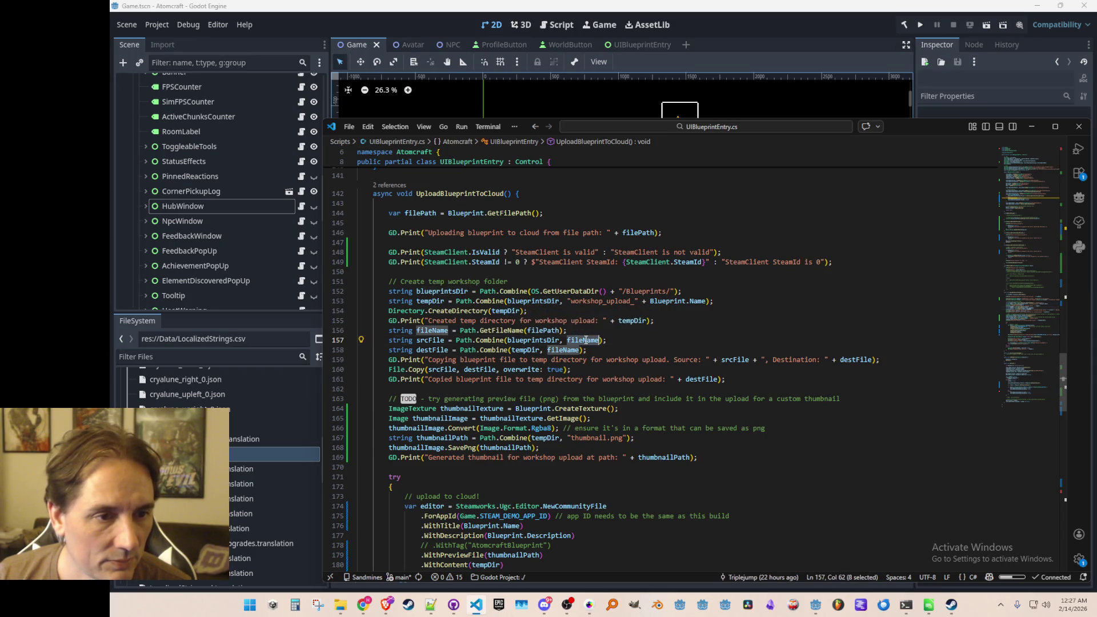
pyautogui.scroll(1, 595, 354)
pyautogui.click(609, 367)
pyautogui.hotkey('ctrl', 'p')
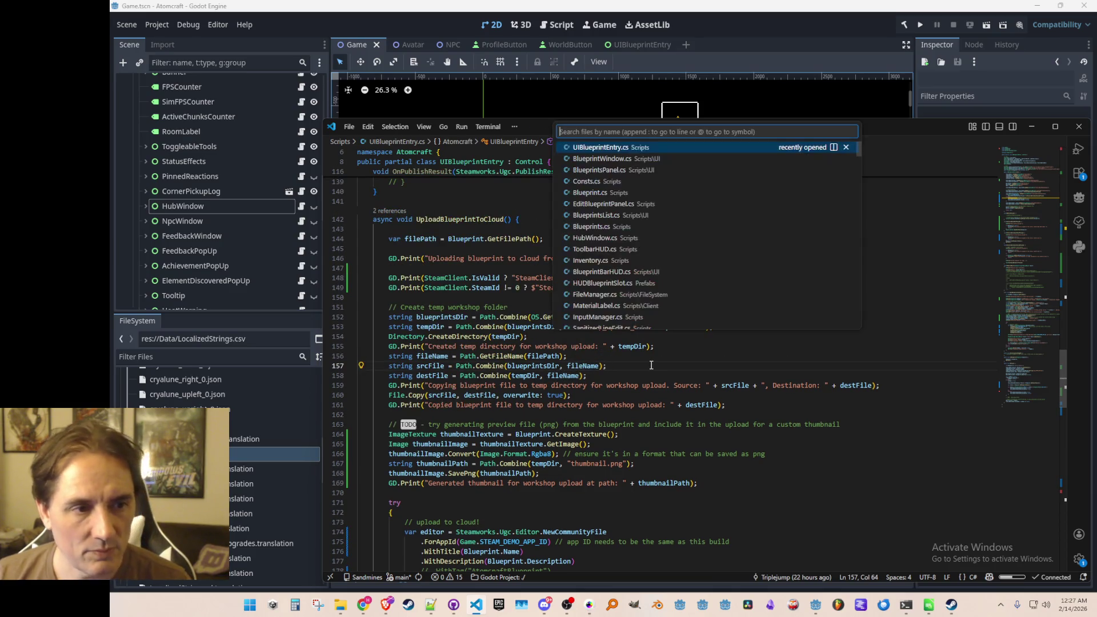
pyautogui.press('Escape')
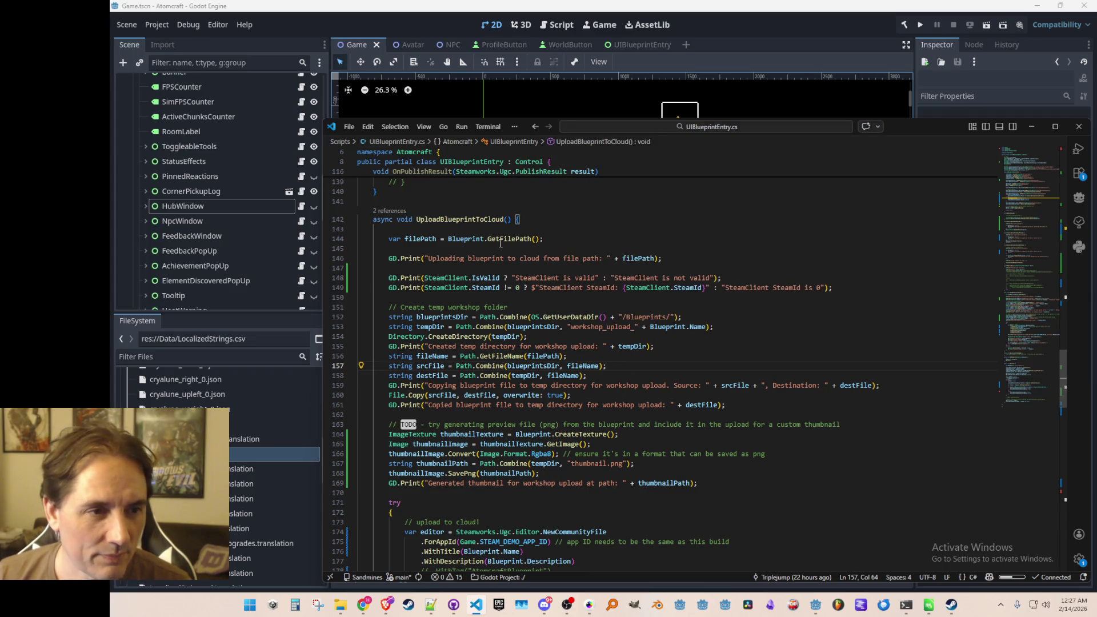
# Go to the GetFilePath definition in Blueprint.cs and check its references
pyautogui.rightClick(501, 240)
pyautogui.click(620, 219)
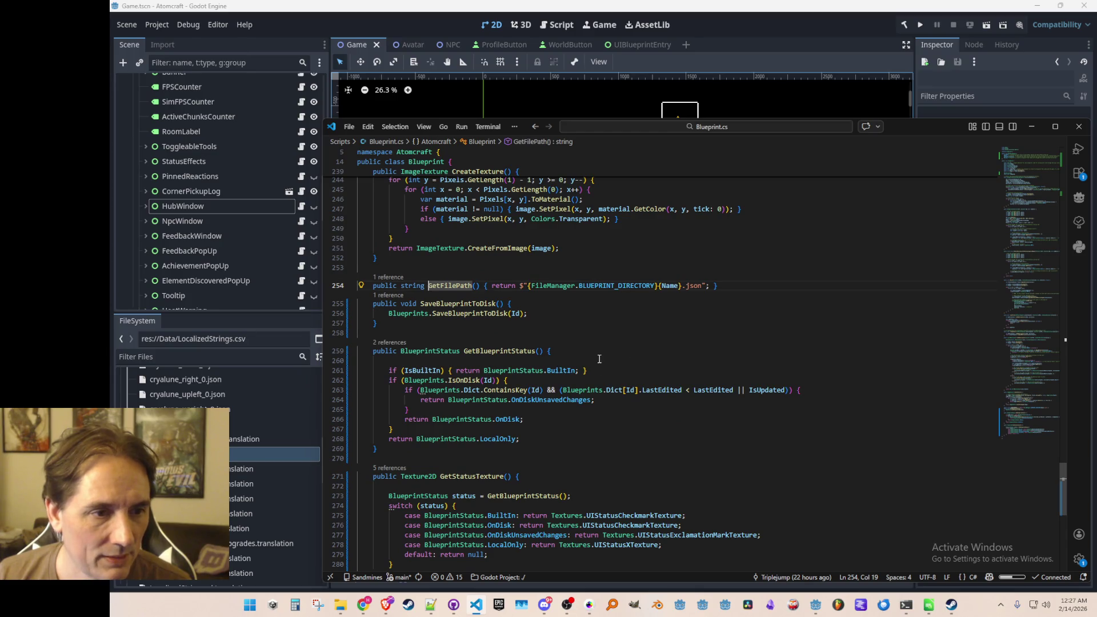
pyautogui.scroll(1, 600, 359)
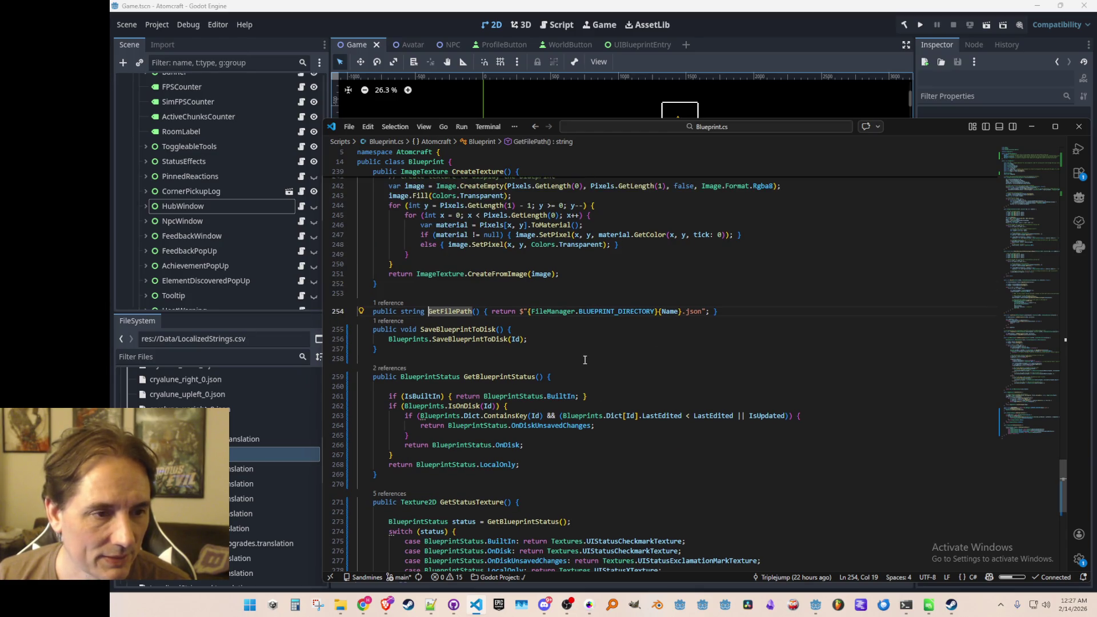
pyautogui.click(393, 304)
pyautogui.press('Escape')
pyautogui.scroll(-2, 631, 325)
pyautogui.scroll(2, 632, 325)
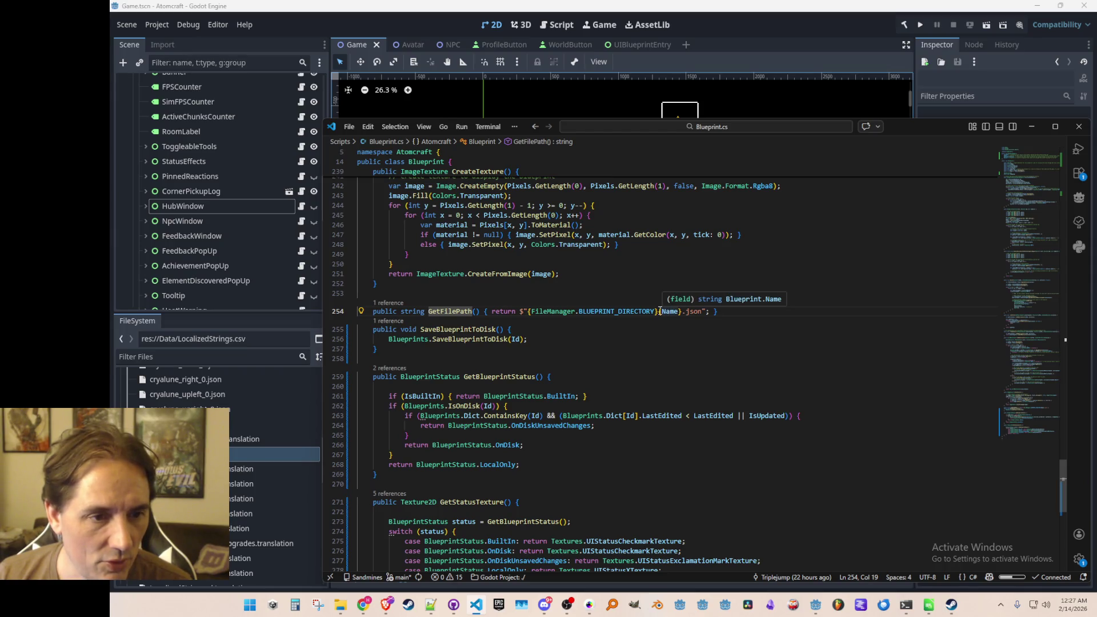
# Make GetFilePath use Id instead of Name, then run the project in Godot
pyautogui.click(665, 309)
pyautogui.doubleClick(665, 311)
pyautogui.write('Id')
pyautogui.press('End')
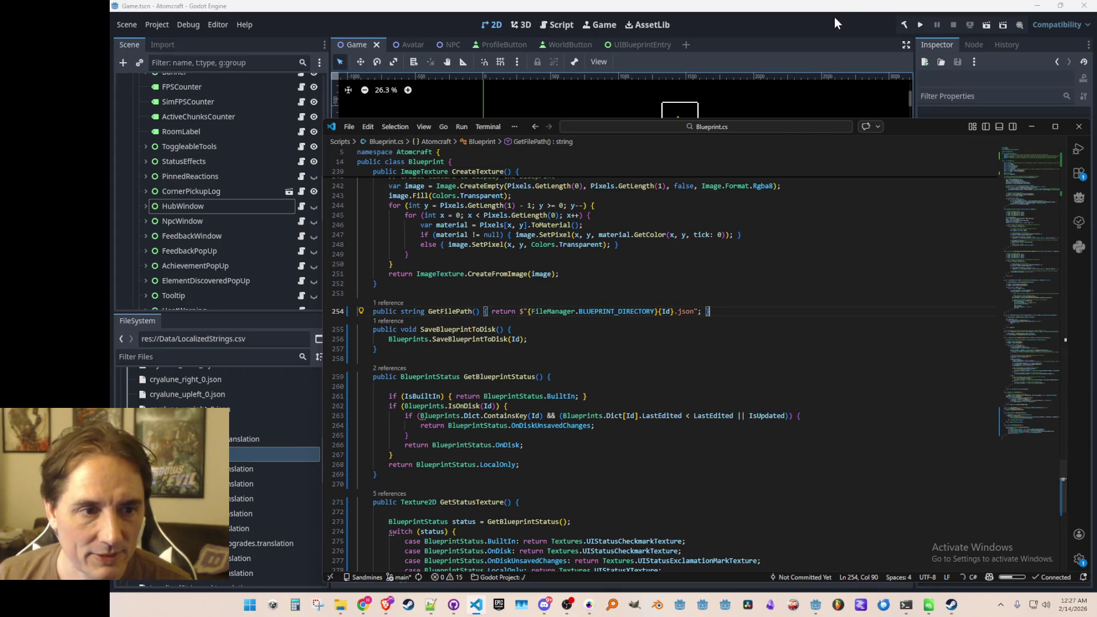
pyautogui.click(900, 80)
pyautogui.click(919, 28)
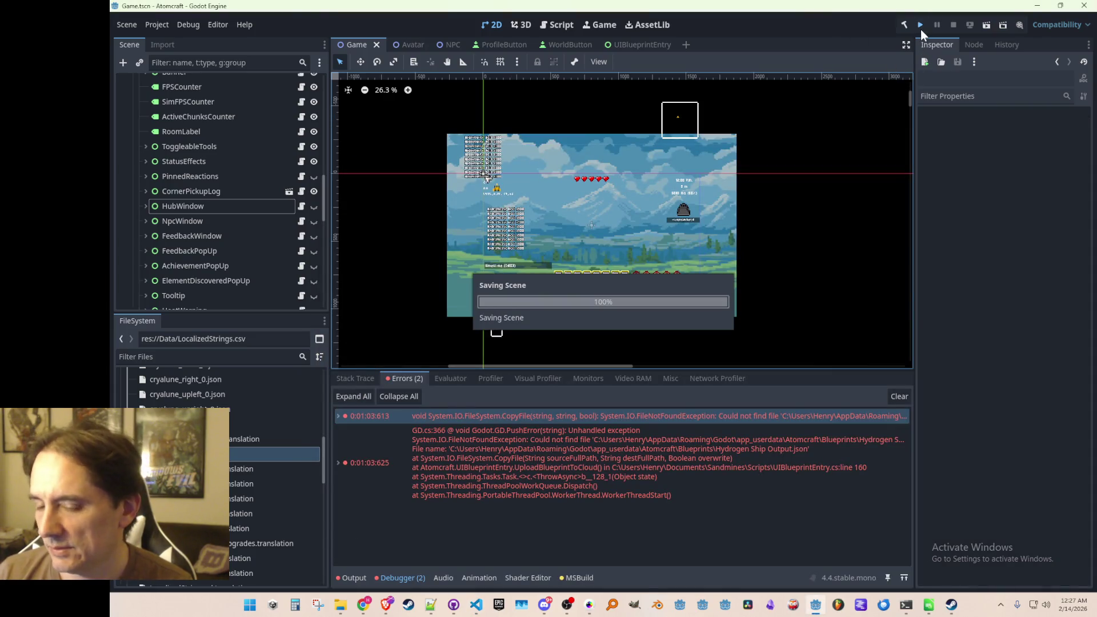
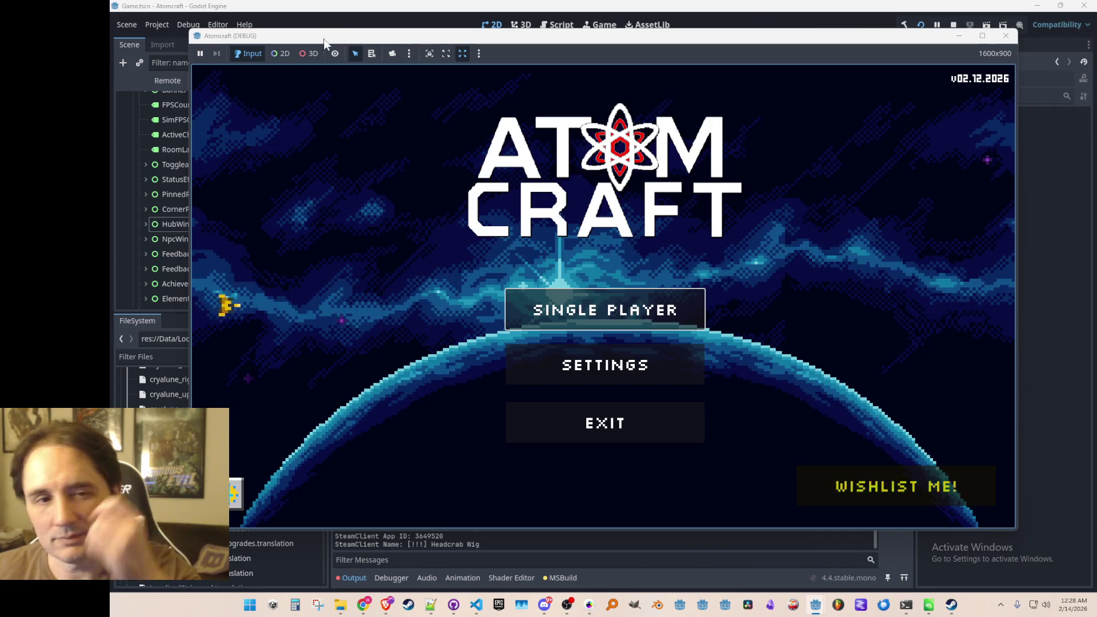
# Start a single-player game with a player profile in the Enchanted Vista world
pyautogui.click(556, 291)
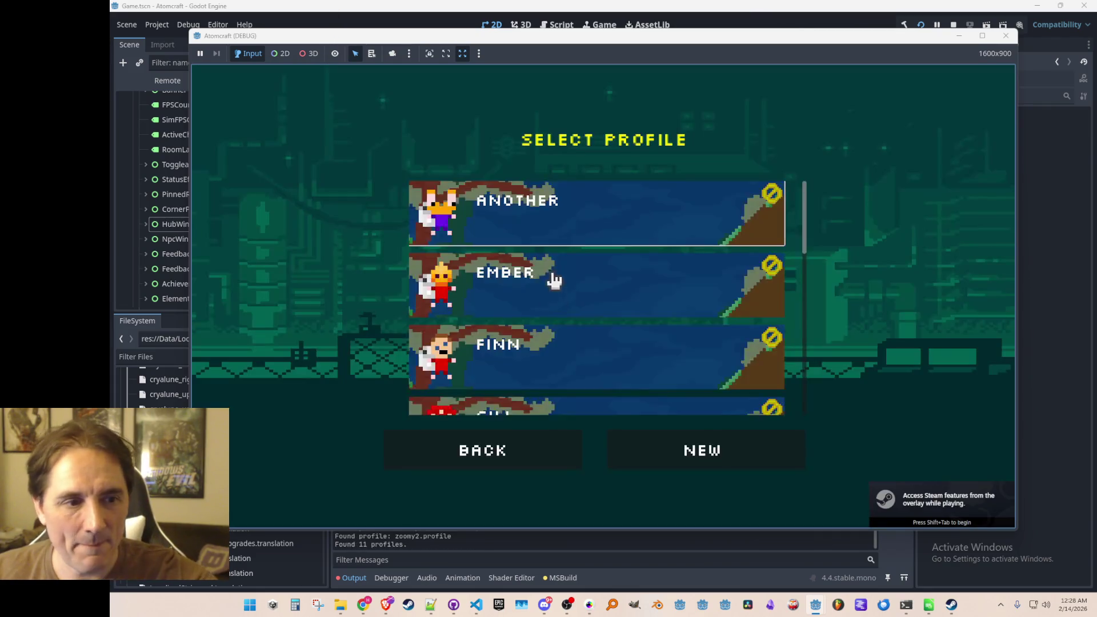
pyautogui.scroll(-2, 552, 291)
pyautogui.click(538, 359)
pyautogui.click(563, 308)
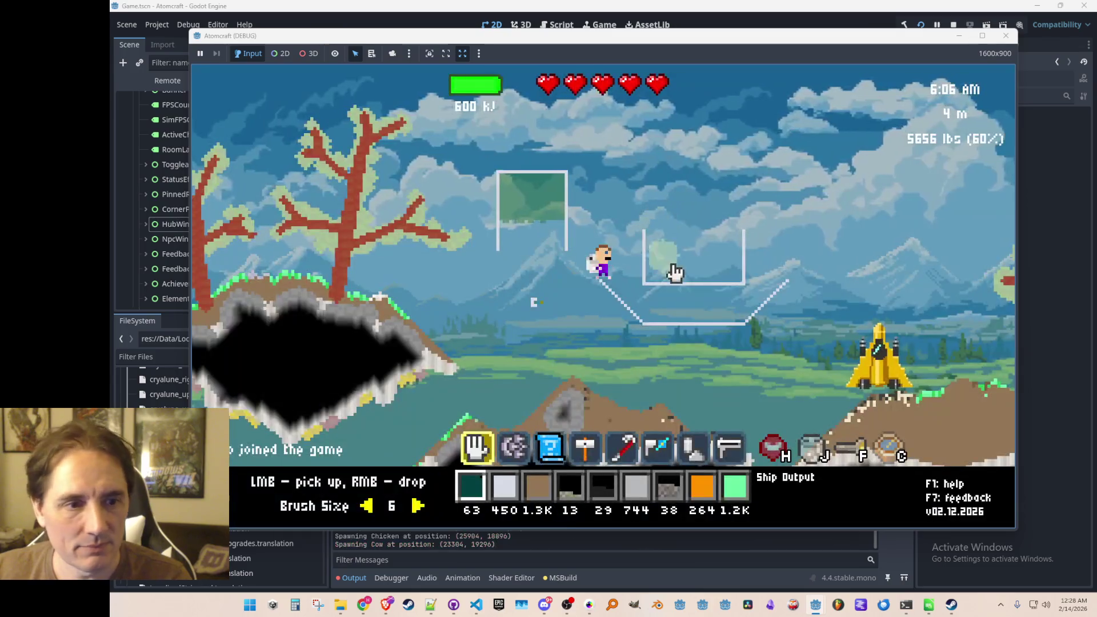
# Upload the Hydrogen Ship Output blueprint from the inventory's Blueprints tab, then search the Workshop
pyautogui.press('j')
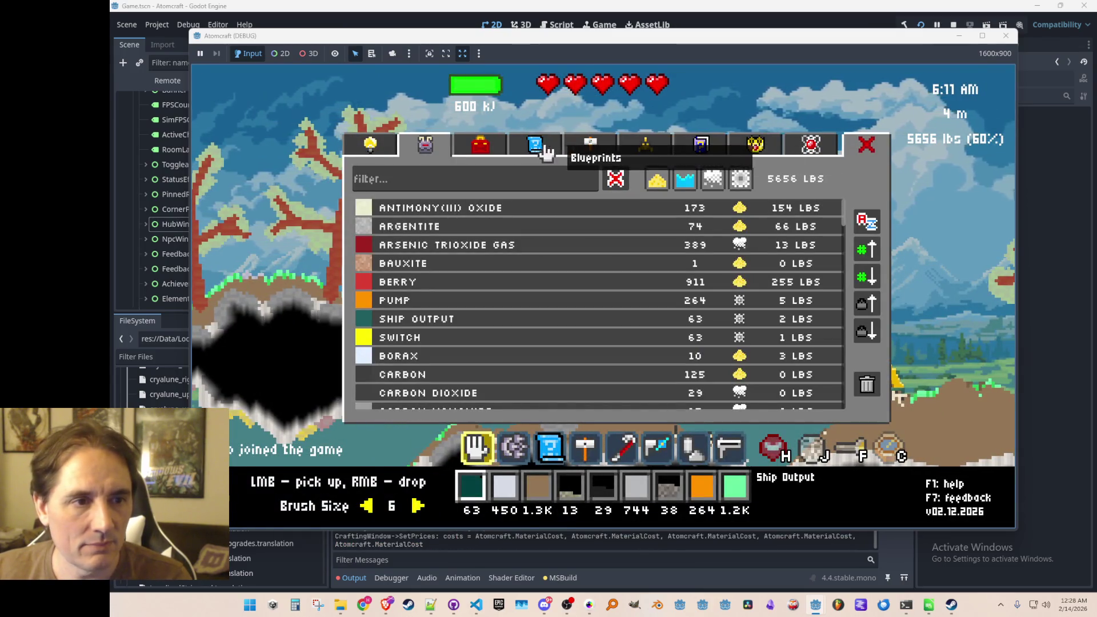
pyautogui.click(536, 146)
pyautogui.click(817, 306)
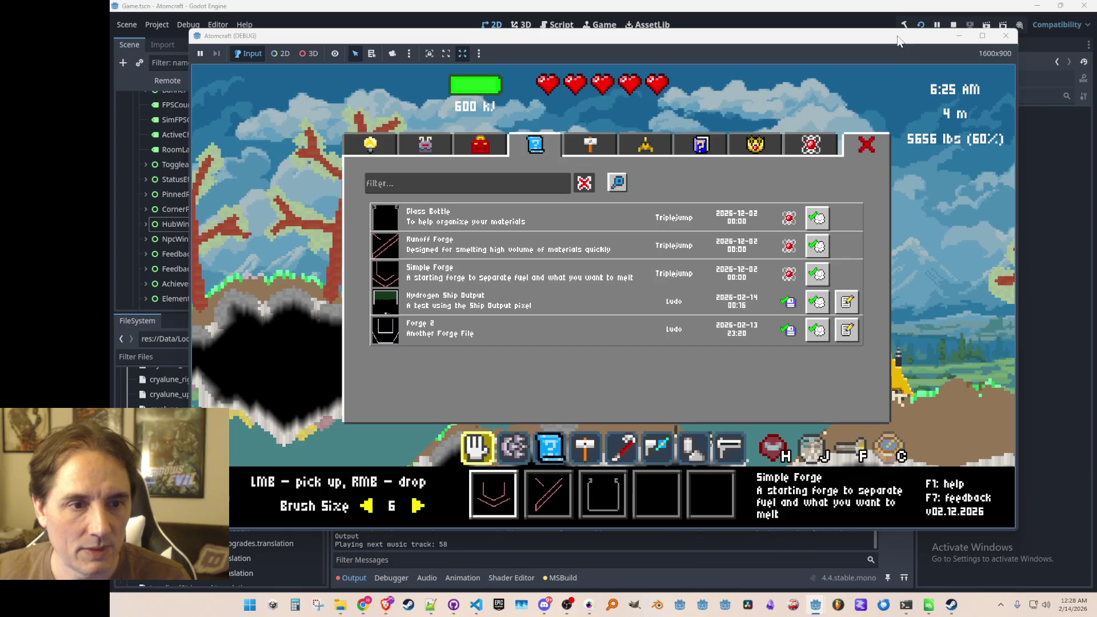
pyautogui.moveTo(886, 36); pyautogui.dragTo(883, 41)
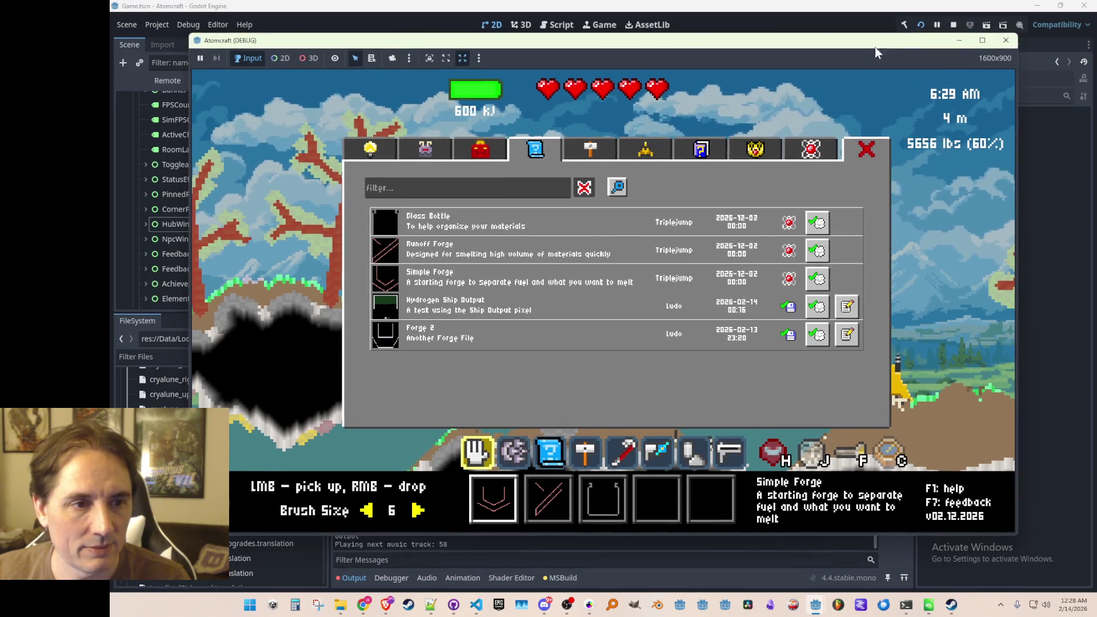
pyautogui.click(627, 186)
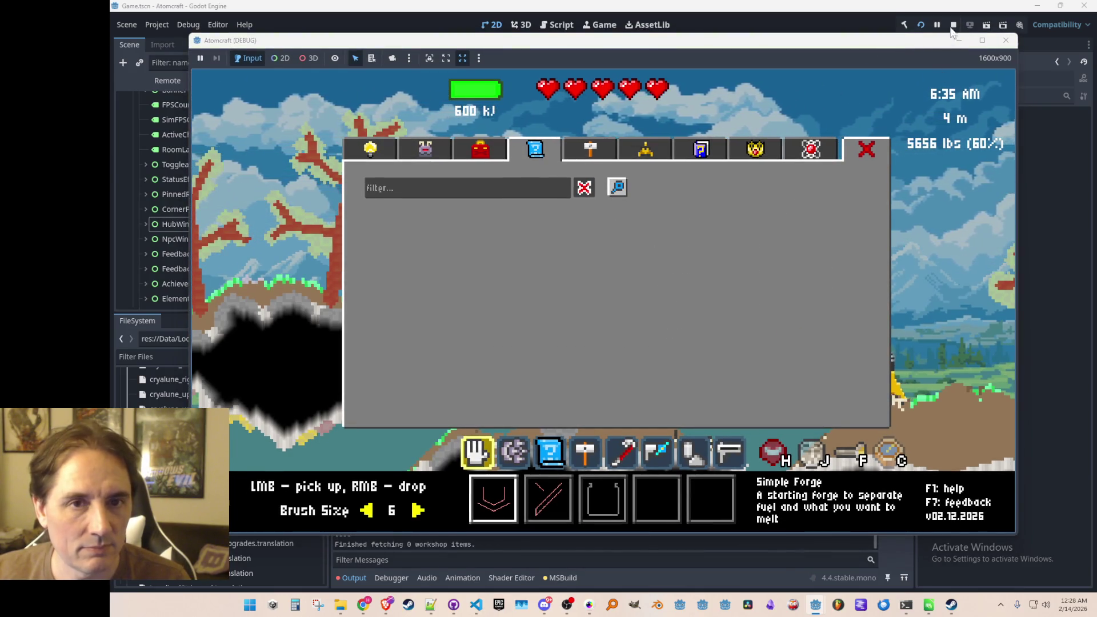
pyautogui.moveTo(879, 45)
pyautogui.mouseDown()
pyautogui.moveTo(1008, 54)
pyautogui.moveTo(1096, 97)
pyautogui.moveTo(1096, 72)
pyautogui.moveTo(1000, 42)
pyautogui.mouseUp()
# Read the 'Publish failed' InvalidParam error in the Output log, then stop the game
pyautogui.scroll(1, 511, 467)
pyautogui.scroll(-2, 514, 460)
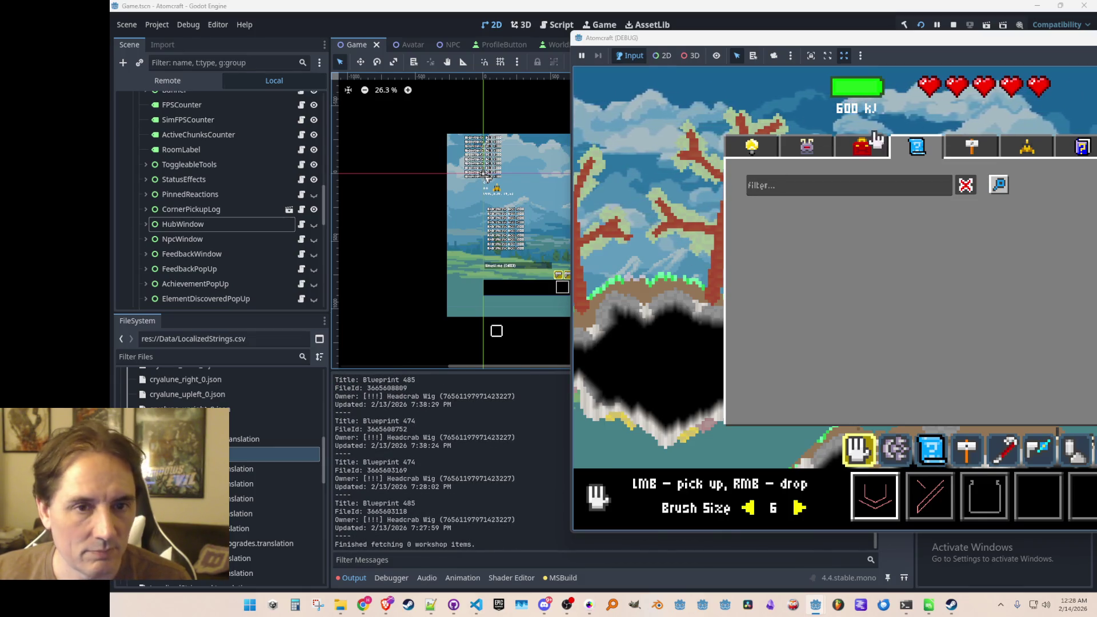
pyautogui.moveTo(974, 44)
pyautogui.mouseDown()
pyautogui.moveTo(631, 59)
pyautogui.moveTo(887, 63)
pyautogui.moveTo(737, 43)
pyautogui.moveTo(1044, 53)
pyautogui.moveTo(880, 59)
pyautogui.moveTo(619, 98)
pyautogui.mouseUp()
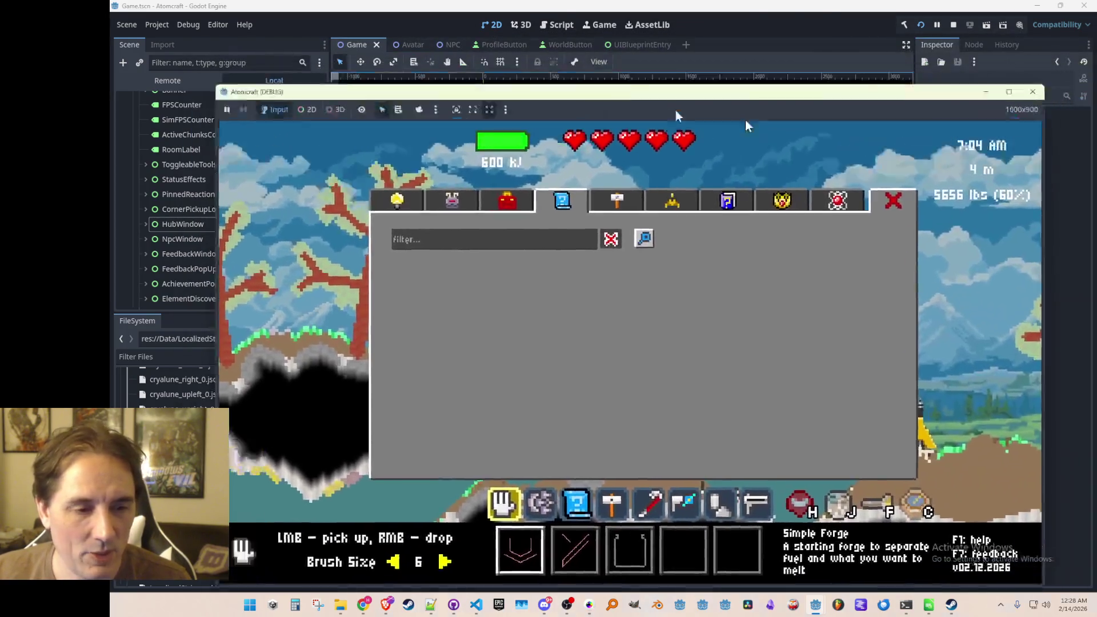
pyautogui.scroll(3, 721, 463)
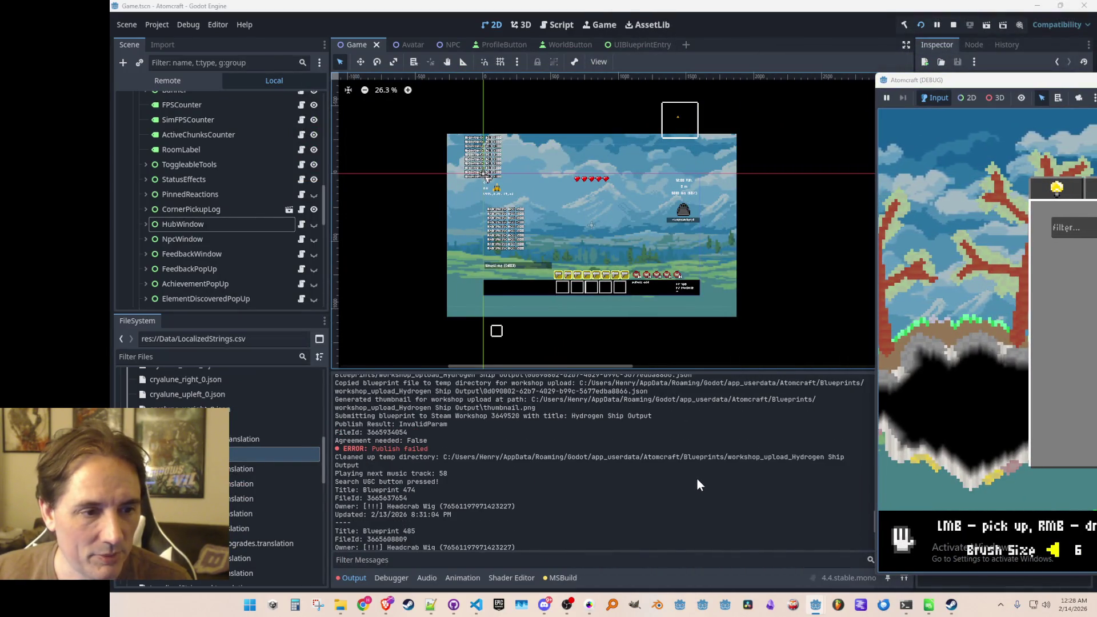
pyautogui.scroll(1, 697, 479)
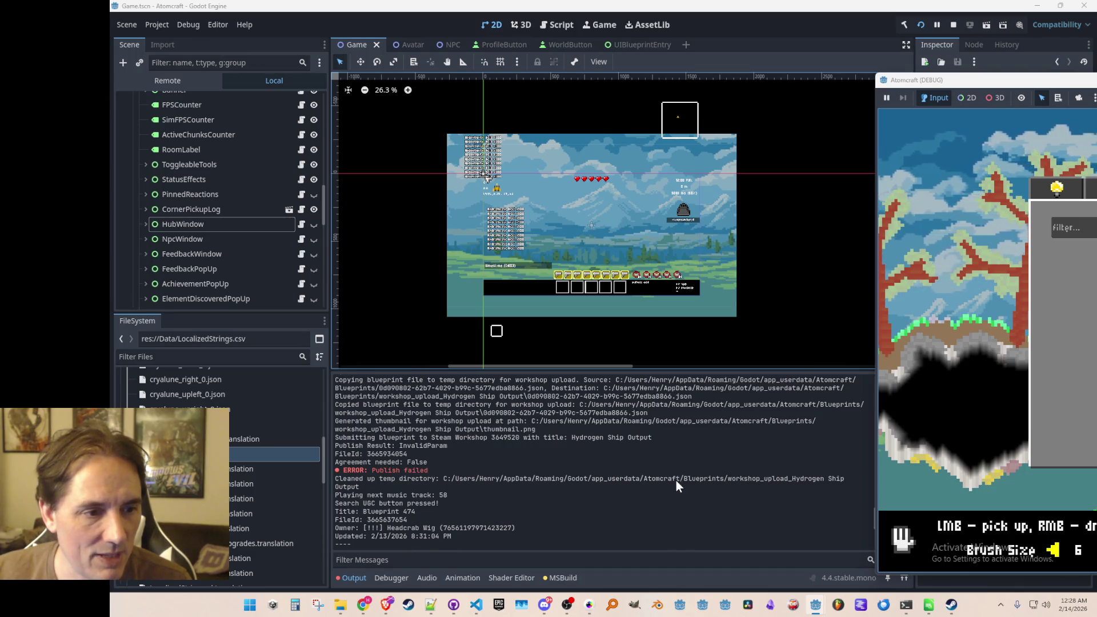
pyautogui.scroll(1, 676, 481)
pyautogui.moveTo(967, 85)
pyautogui.mouseDown()
pyautogui.moveTo(231, 102)
pyautogui.moveTo(320, 69)
pyautogui.mouseUp()
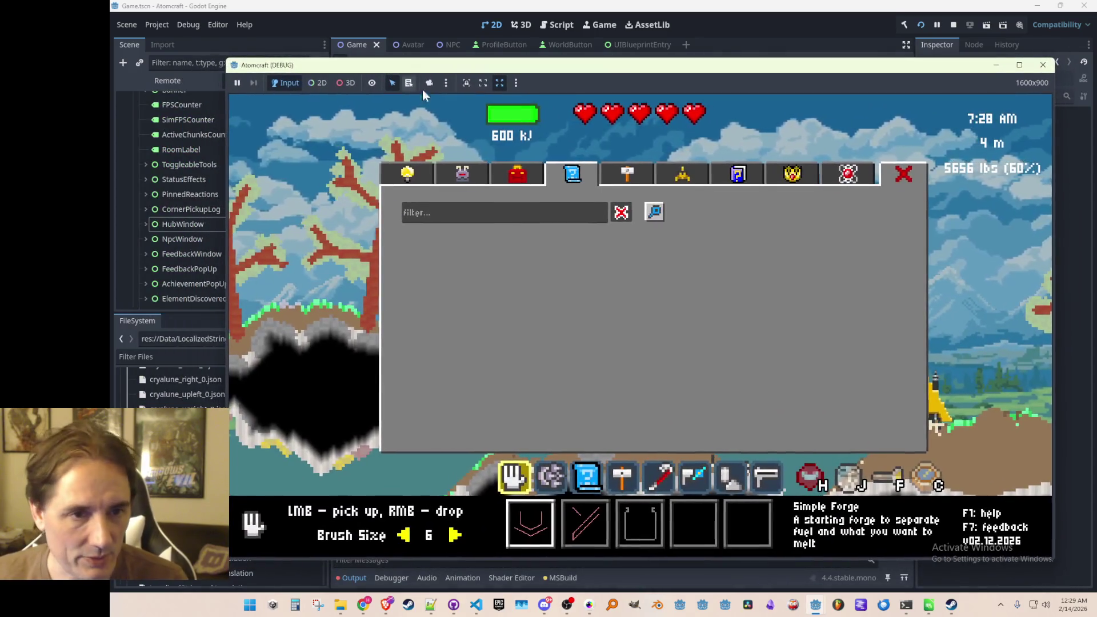
pyautogui.click(953, 25)
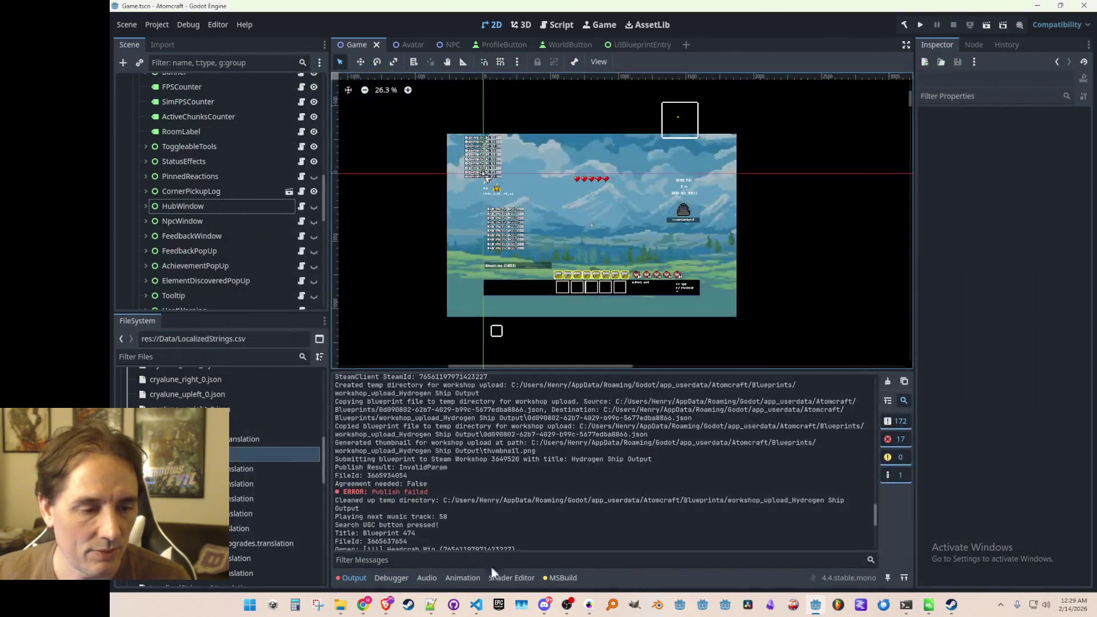
# Trace GetFilePath and GetMaterialCost in the code, then return to UIBlueprintEntry.cs
pyautogui.click(476, 605)
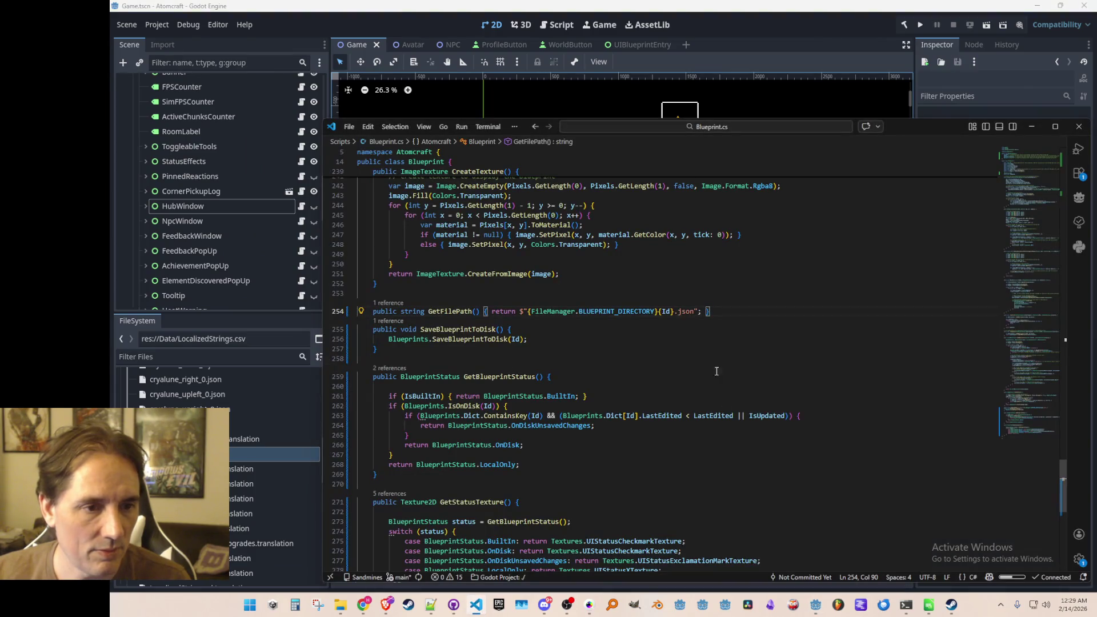
pyautogui.click(589, 329)
pyautogui.click(591, 294)
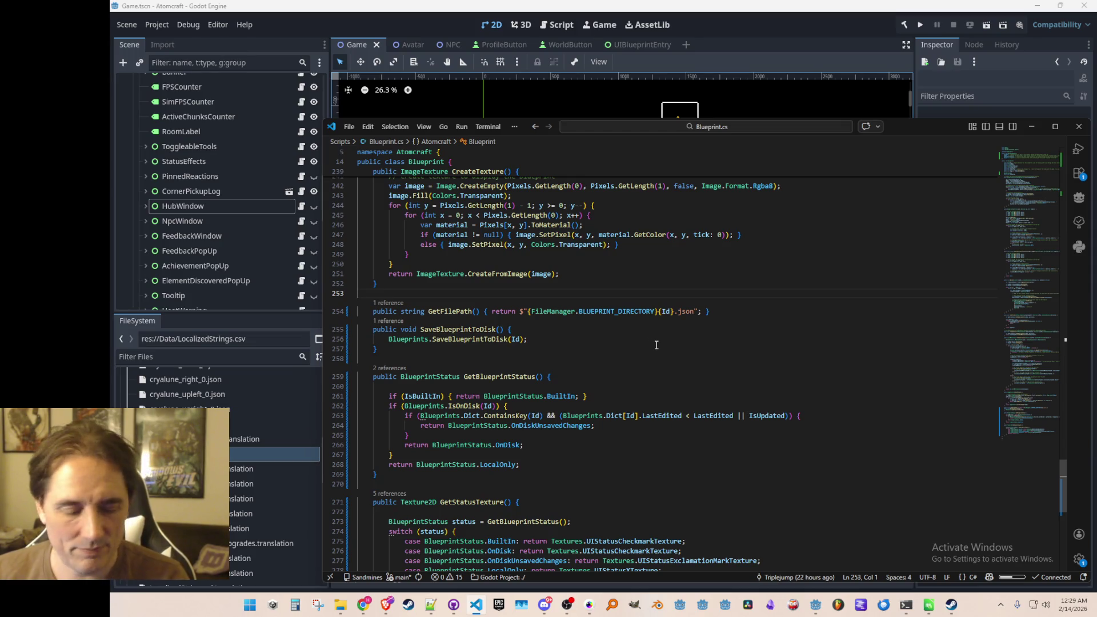
pyautogui.scroll(10, 657, 344)
pyautogui.click(860, 211)
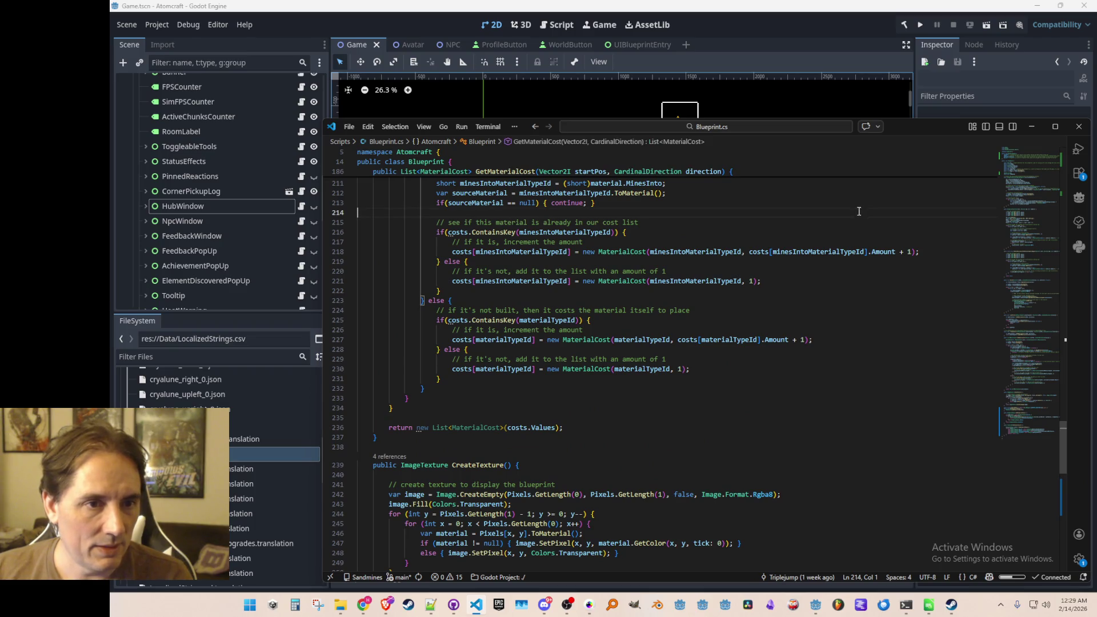
pyautogui.hotkey('alt', 'Left')
pyautogui.hotkey('alt', 'Left')
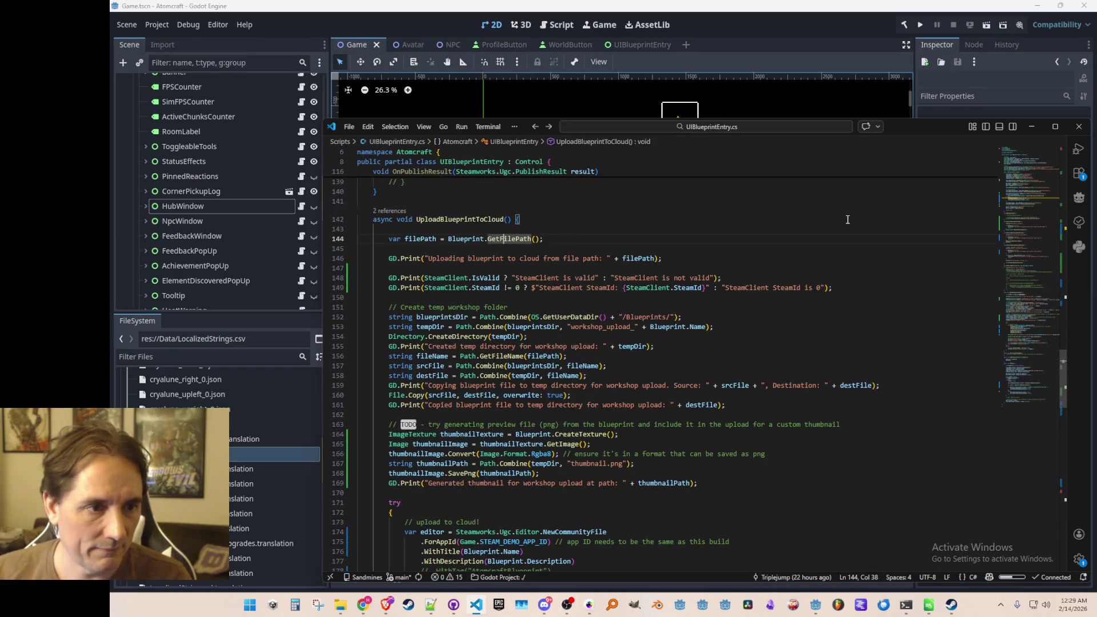
pyautogui.scroll(20, 847, 224)
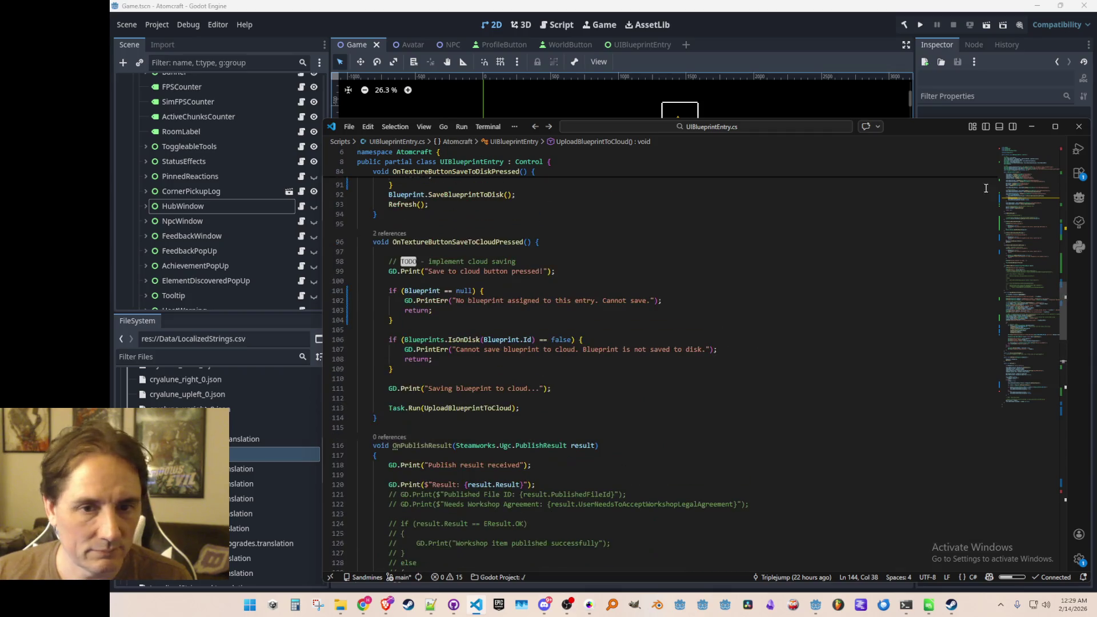
pyautogui.scroll(-5, 1020, 212)
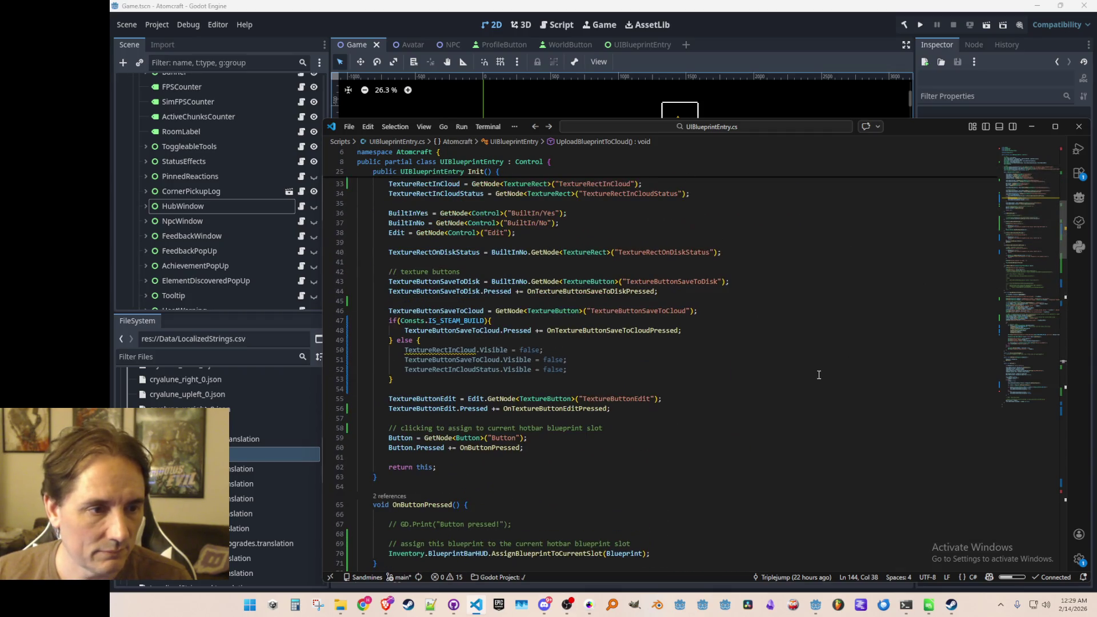
# Comment out the IS_STEAM_BUILD if/else lines and closing brace in UIBlueprintEntry.cs, and save
pyautogui.click(842, 330)
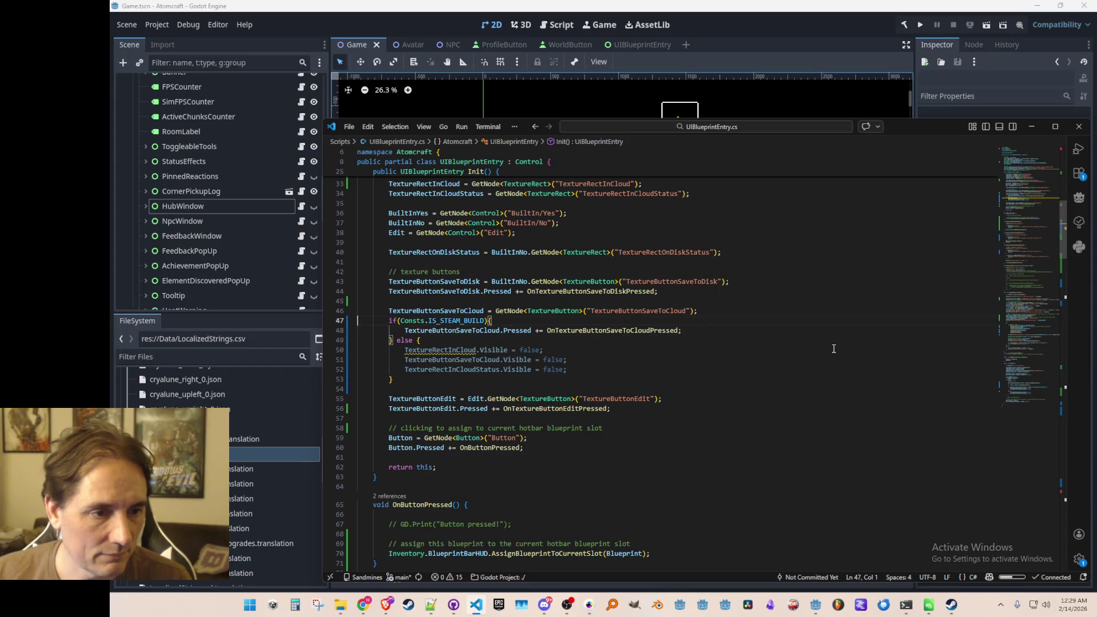
pyautogui.press('Down')
pyautogui.press('Down')
pyautogui.hotkey('shift', 'Up')
pyautogui.hotkey('shift', 'Up')
pyautogui.hotkey('shift', 'Up')
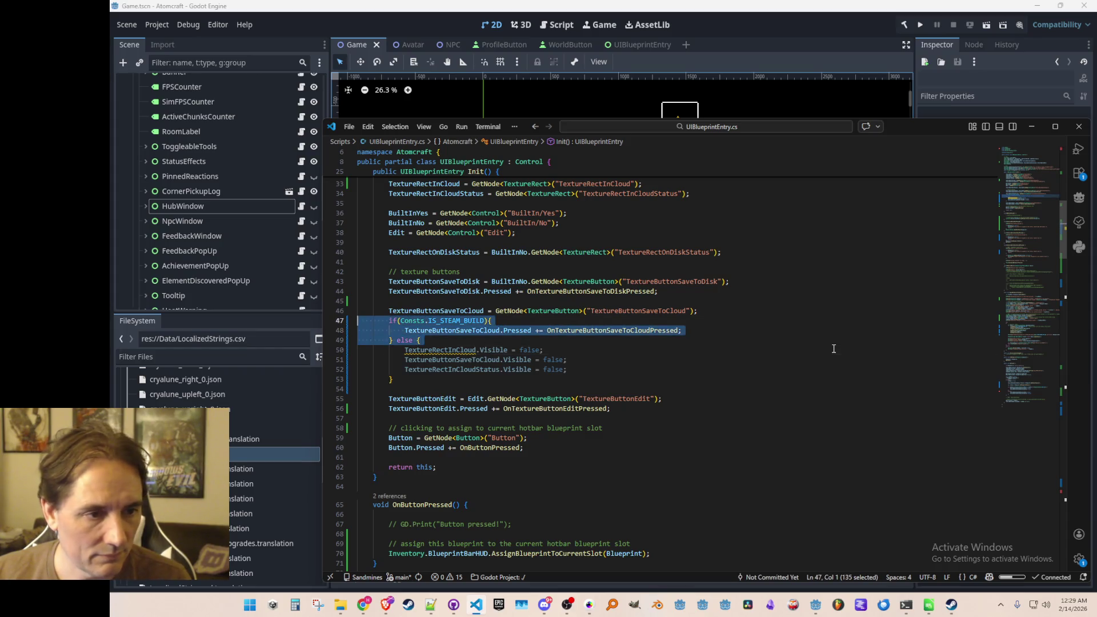
pyautogui.hotkey('ctrl', '/')
pyautogui.press('Down')
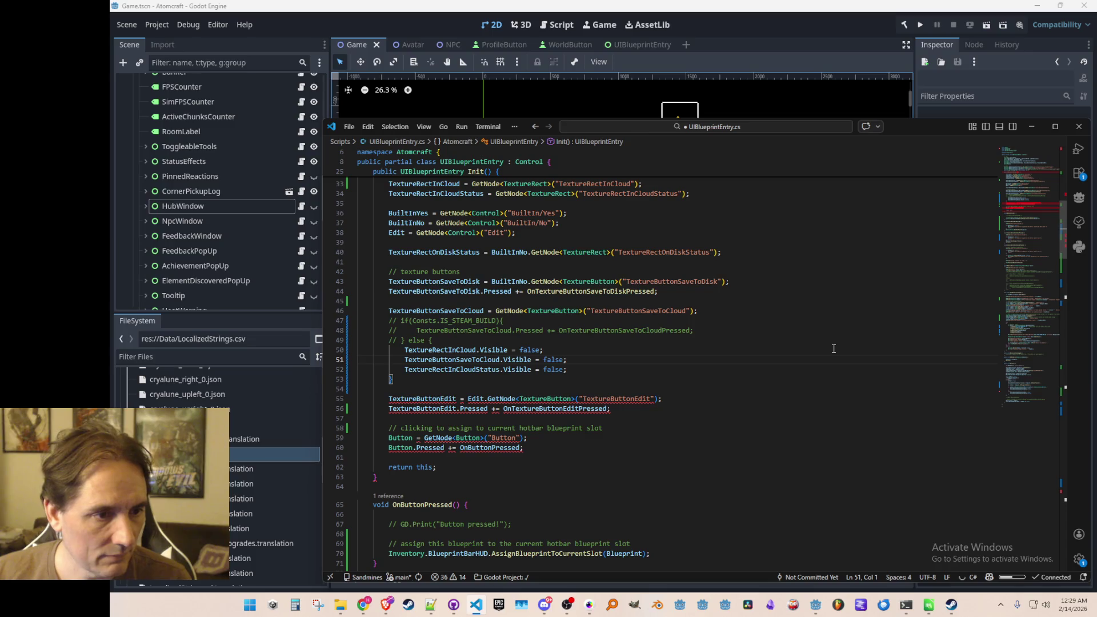
pyautogui.hotkey('shift', 'Up')
pyautogui.hotkey('shift', 'Up')
pyautogui.hotkey('shift', 'Up')
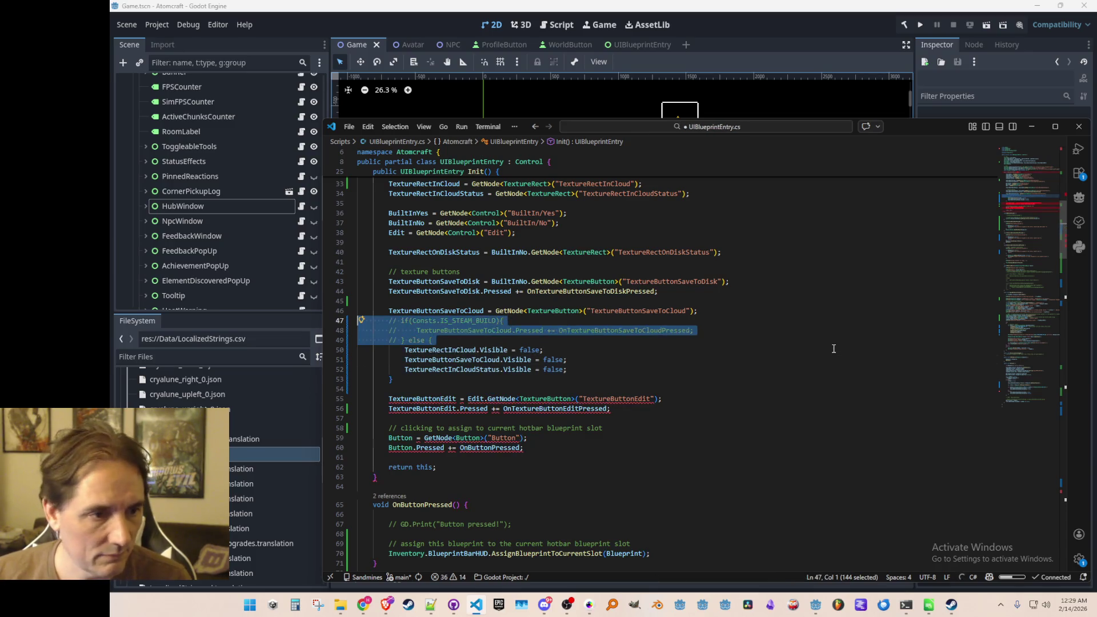
pyautogui.press('Down')
pyautogui.press('Down')
pyautogui.press('Down')
pyautogui.hotkey('ctrl', '/')
pyautogui.press('Up')
pyautogui.press('Up')
pyautogui.press('Up')
pyautogui.press('Up')
pyautogui.hotkey('ctrl', 's')
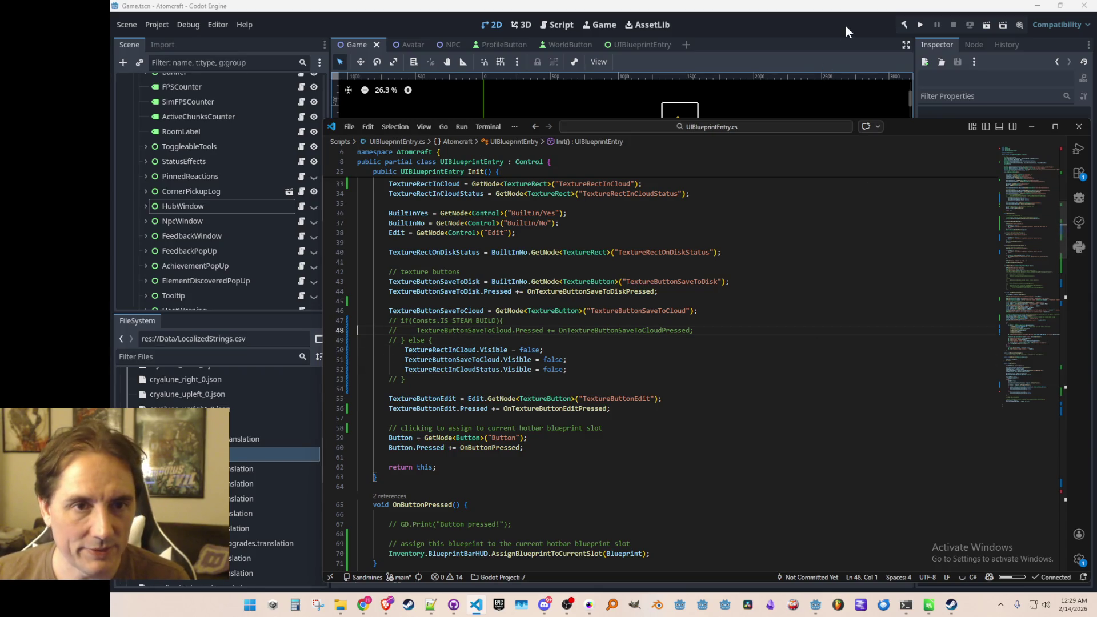
pyautogui.click(846, 25)
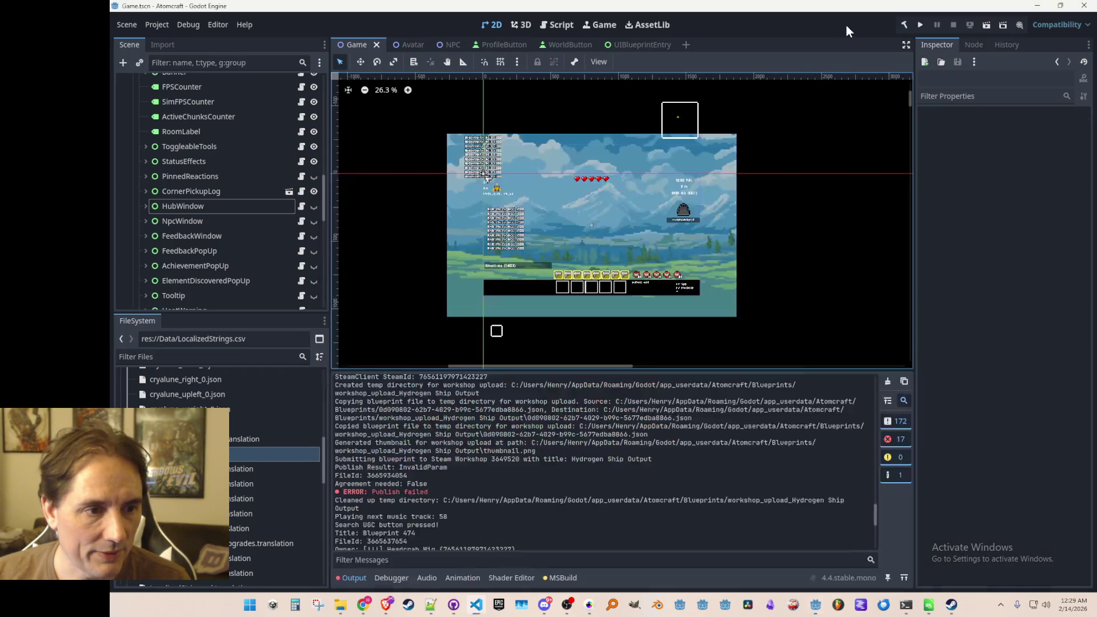
# Run Atomcraft with the LUDO profile, check the Blueprints tab has no upload buttons, then stop
pyautogui.click(917, 25)
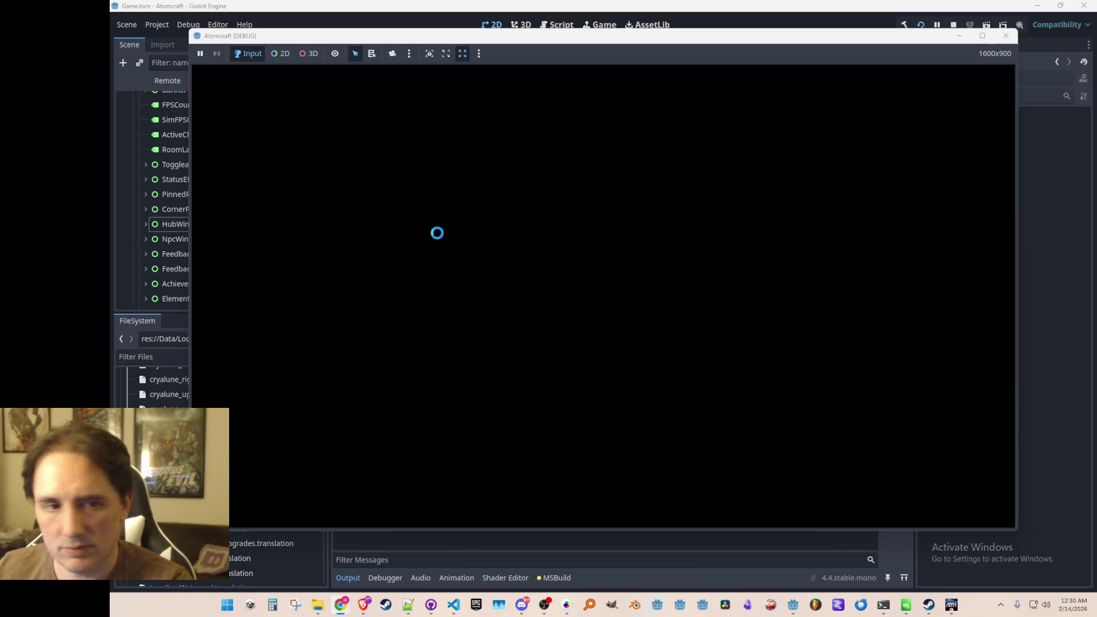
pyautogui.click(577, 303)
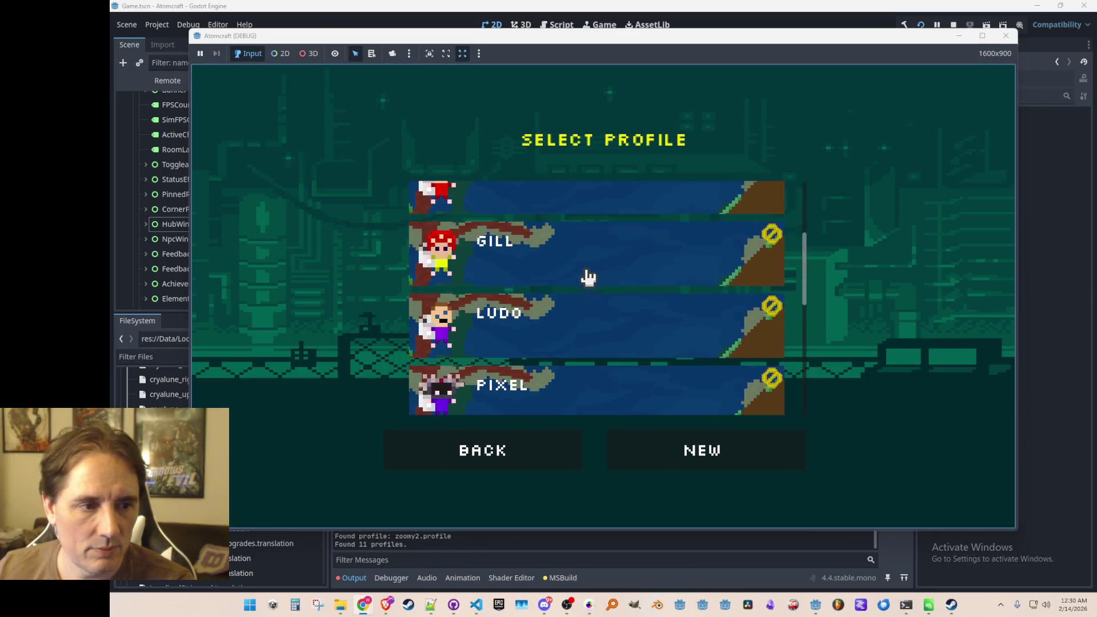
pyautogui.click(568, 331)
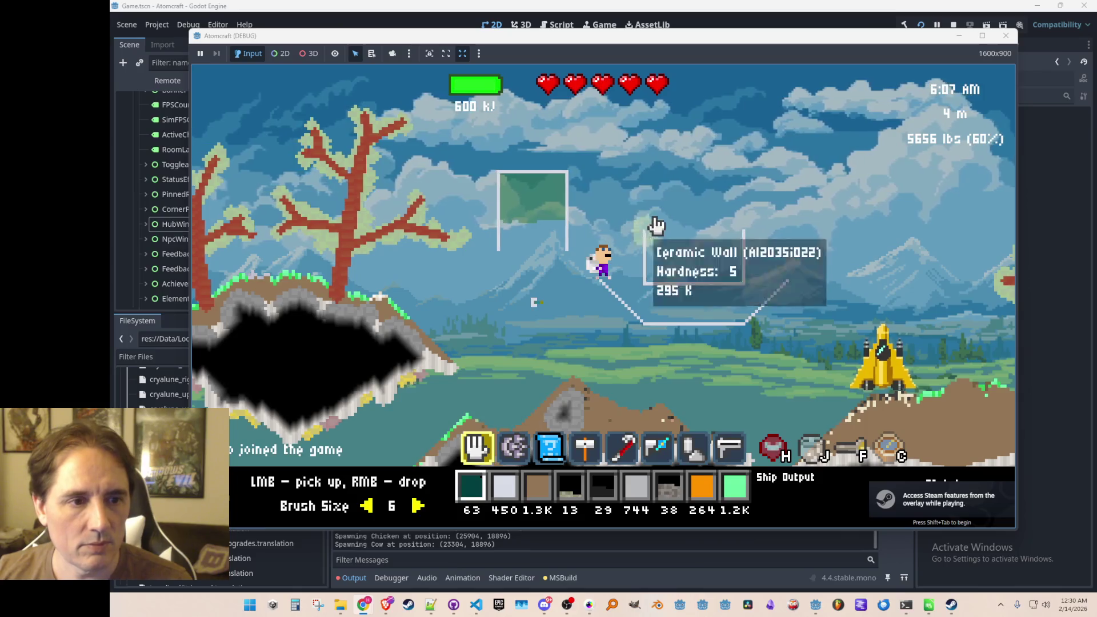
pyautogui.press('i')
pyautogui.click(535, 144)
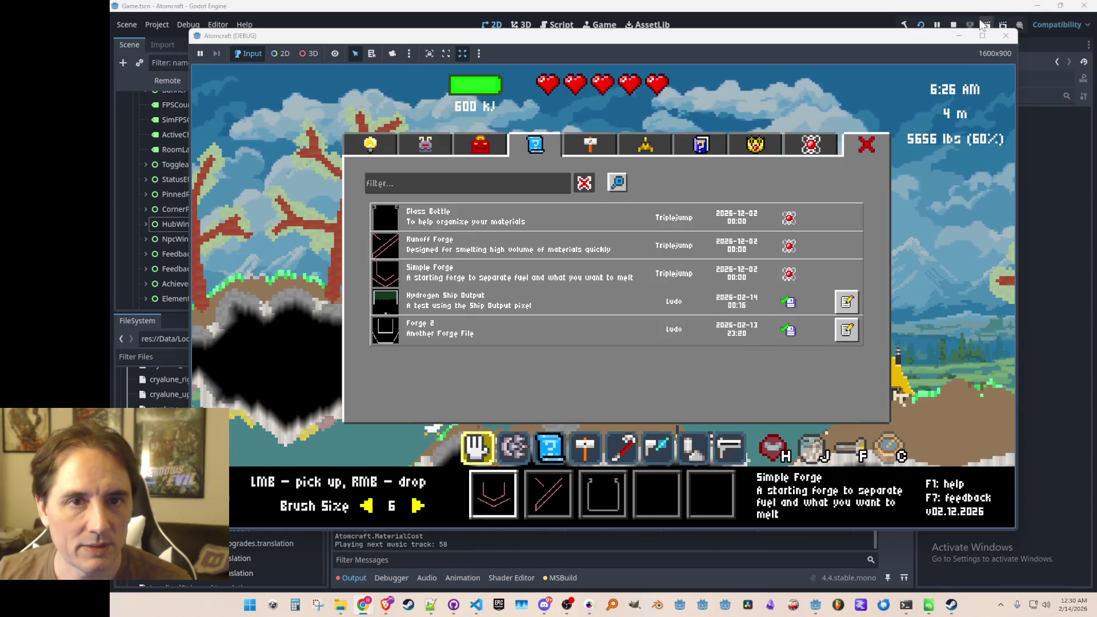
pyautogui.click(1006, 35)
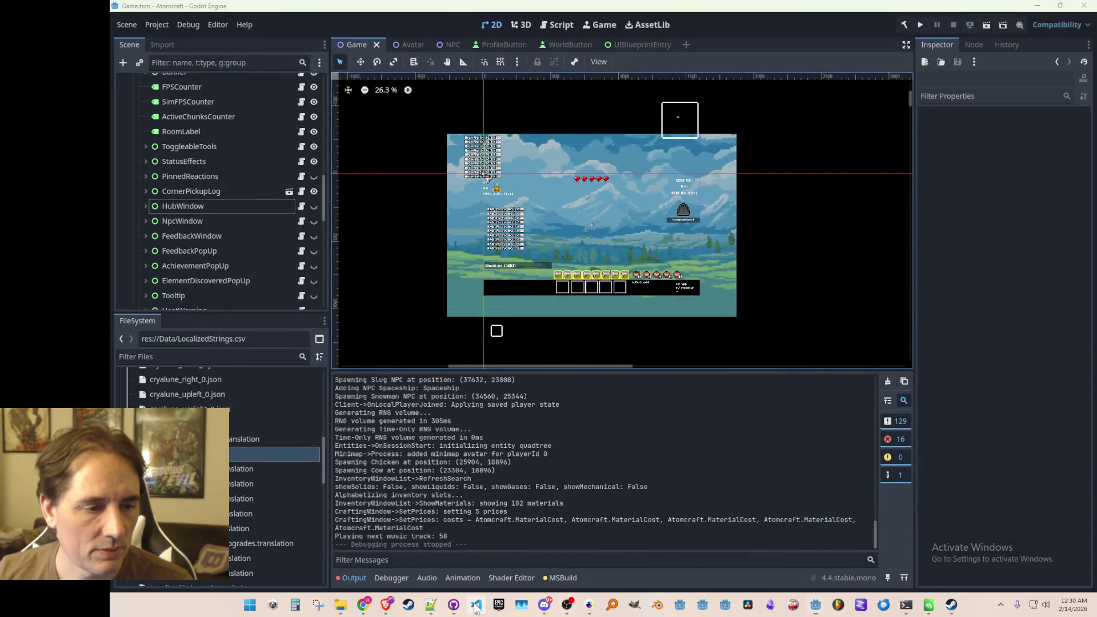
# Follow BlueprintsList.cs Init references to its call in BlueprintsPanel.cs
pyautogui.click(475, 607)
pyautogui.hotkey('ctrl', 'p')
pyautogui.write('Bluepr')
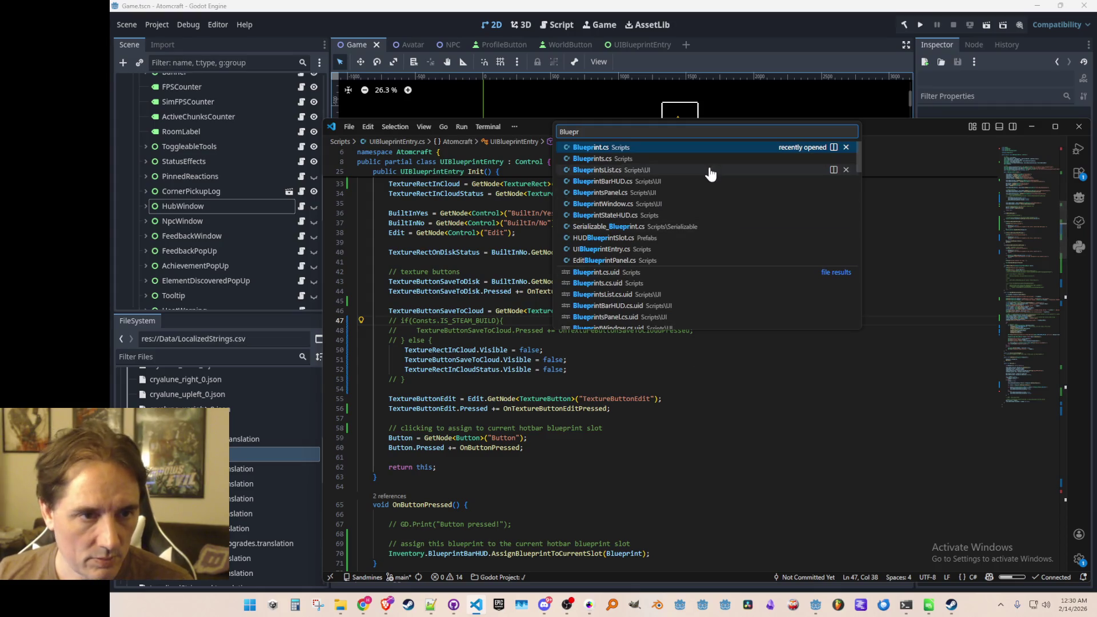
pyautogui.click(710, 170)
pyautogui.scroll(7, 797, 331)
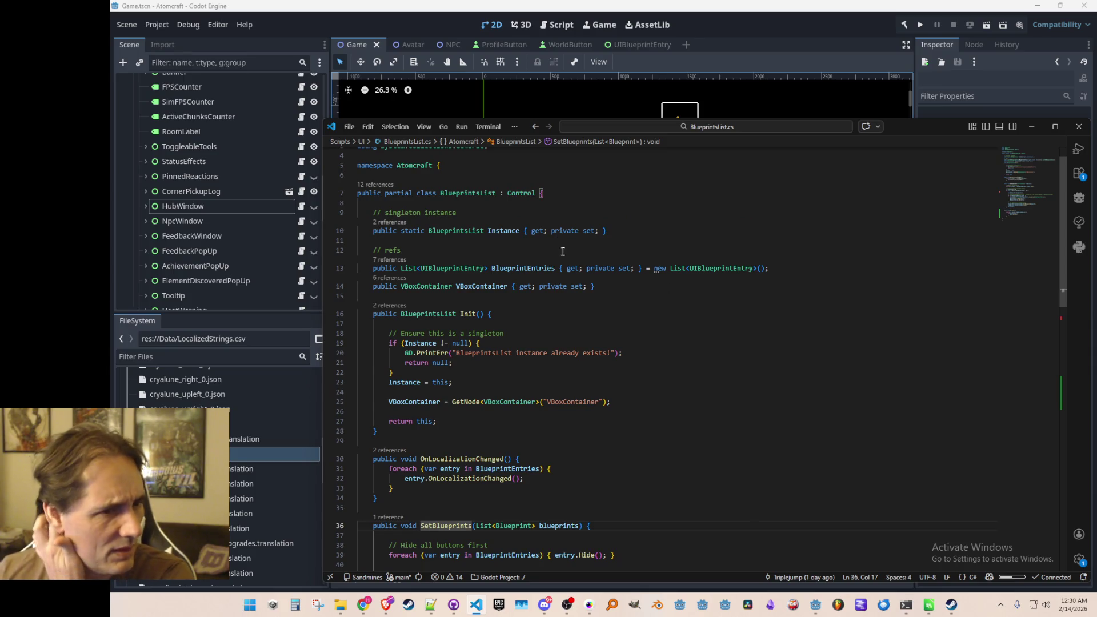
pyautogui.scroll(-1, 655, 309)
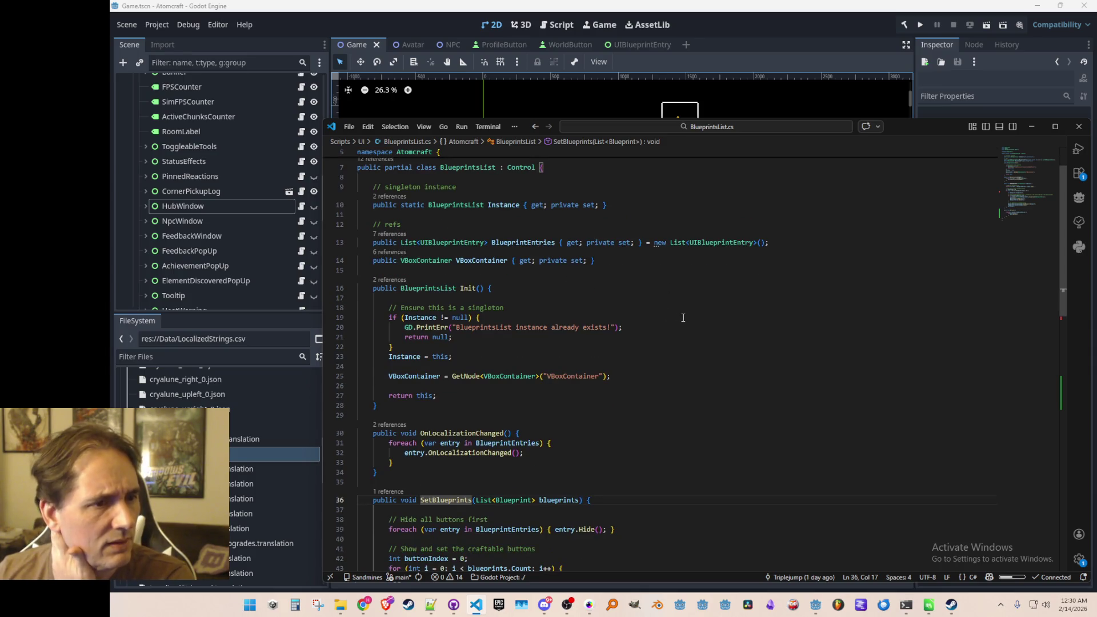
pyautogui.scroll(1, 683, 318)
pyautogui.click(669, 315)
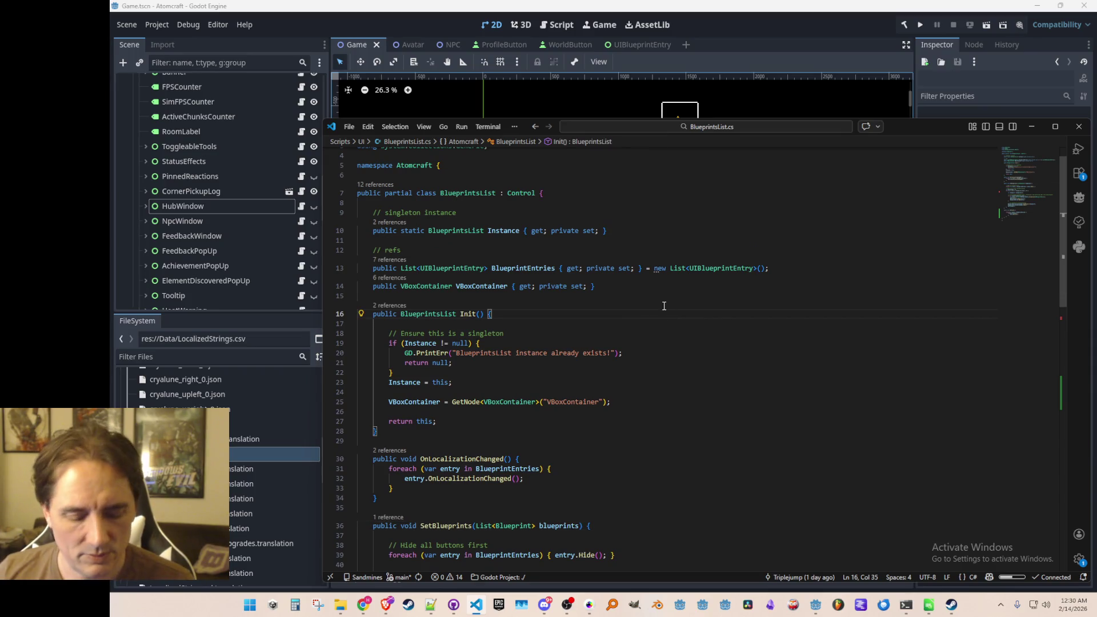
pyautogui.keyDown('ctrl'); pyautogui.click(471, 314); pyautogui.keyUp('ctrl')
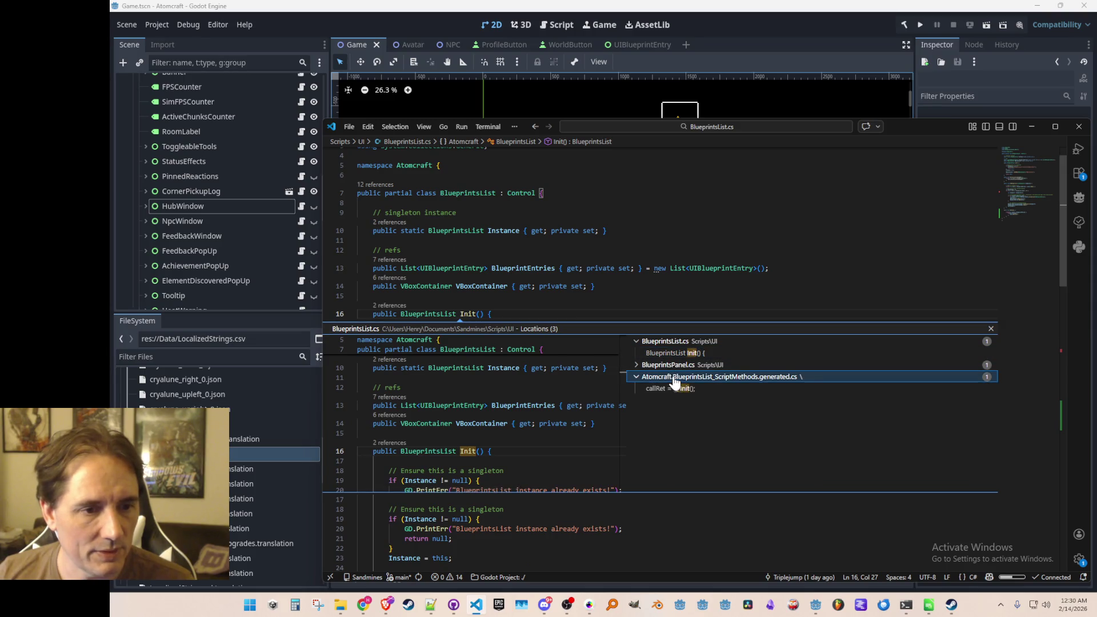
pyautogui.click(674, 382)
pyautogui.click(674, 367)
pyautogui.doubleClick(673, 368)
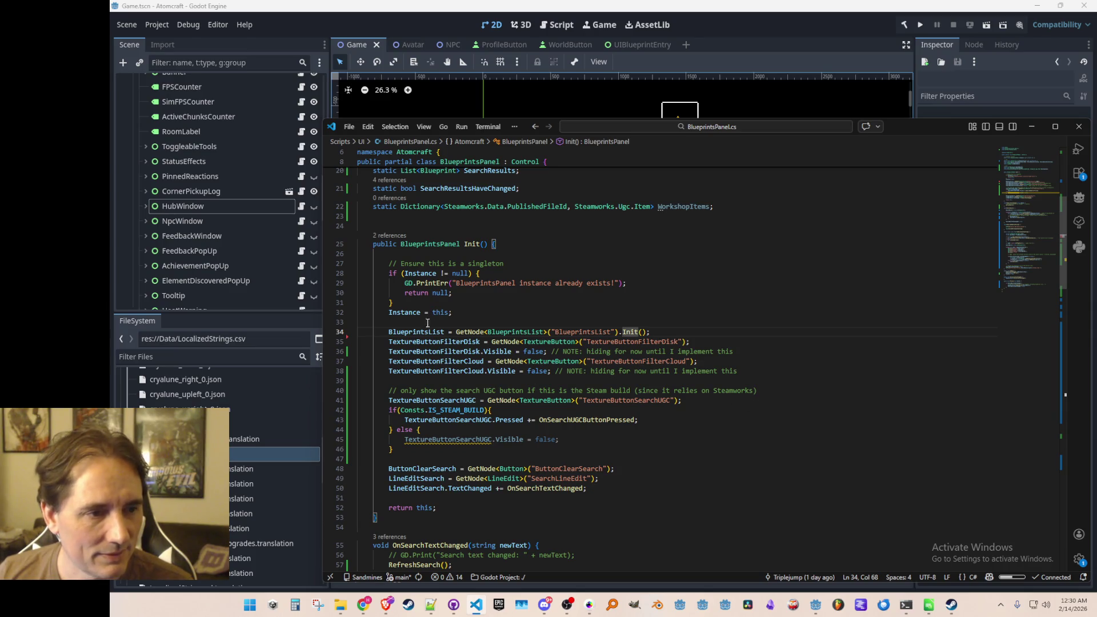
# Comment out BlueprintsPanel's IS_STEAM_BUILD search-button check, save, and rerun the game in Godot
pyautogui.scroll(-3, 545, 388)
pyautogui.click(466, 365)
pyautogui.press('Home')
pyautogui.press('Home')
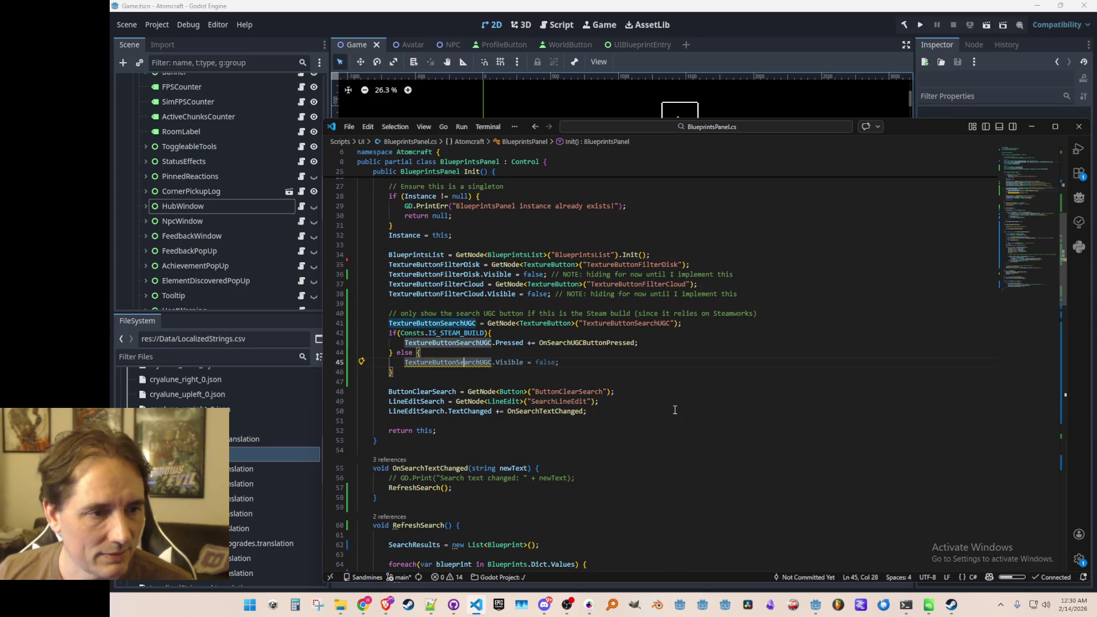
pyautogui.hotkey('shift', 'Up')
pyautogui.hotkey('shift', 'Up')
pyautogui.hotkey('shift', 'Up')
pyautogui.hotkey('ctrl', '/')
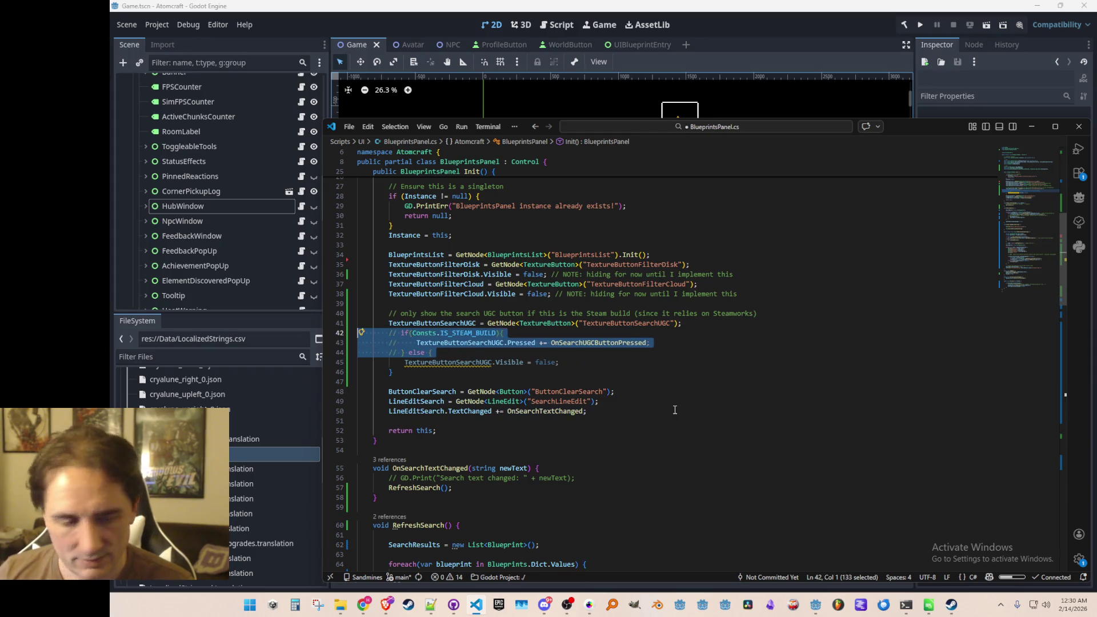
pyautogui.press('Down')
pyautogui.press('Down')
pyautogui.press('Down')
pyautogui.hotkey('shift', 'Down')
pyautogui.hotkey('ctrl', '/')
pyautogui.hotkey('ctrl', 's')
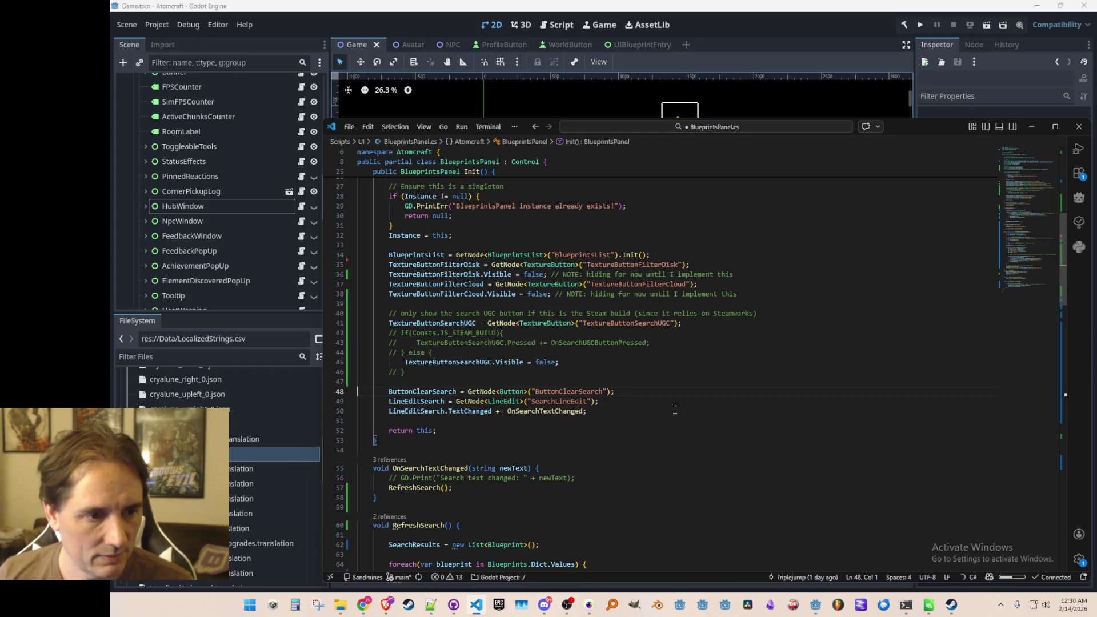
pyautogui.click(815, 18)
pyautogui.click(920, 24)
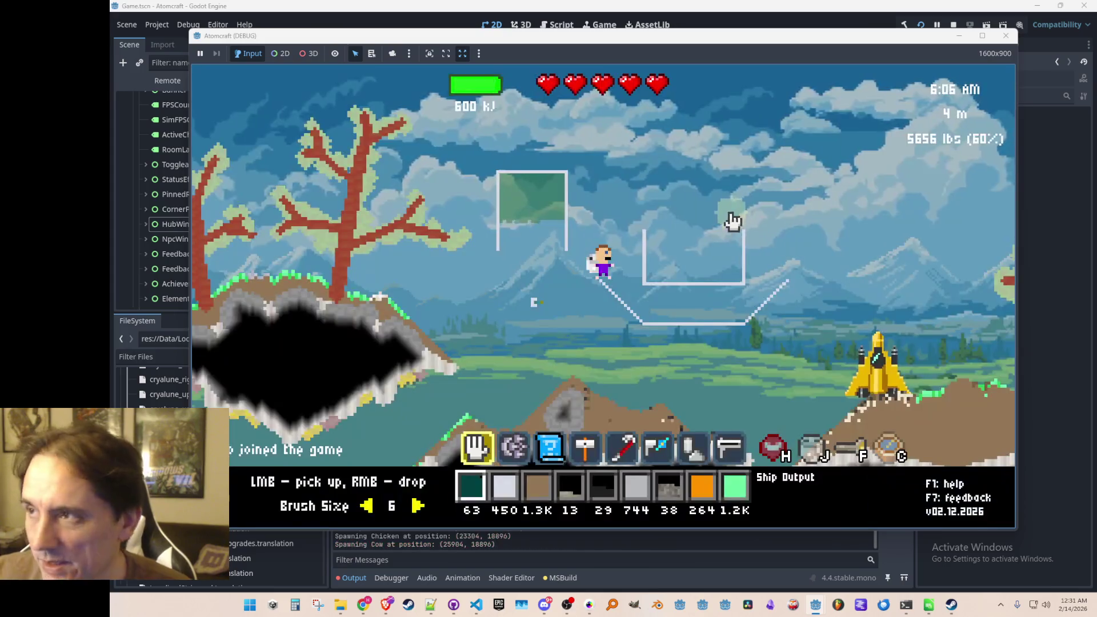
# Toggle the blueprints hub with B, dismissing the game overview overlay along the way
pyautogui.press('b')
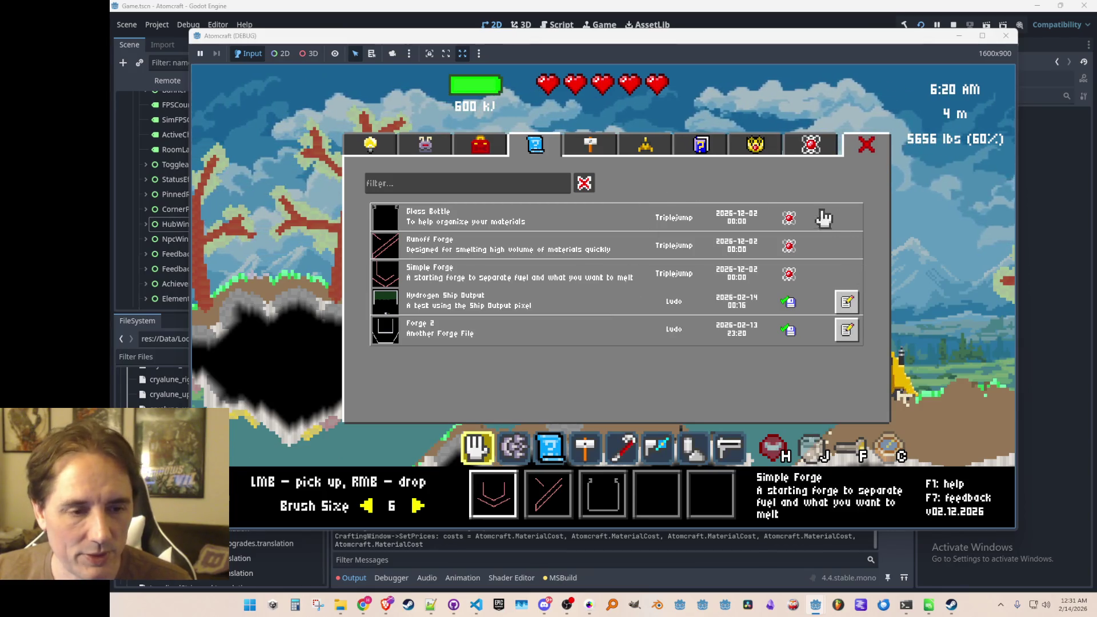
pyautogui.click(791, 273)
pyautogui.press('b')
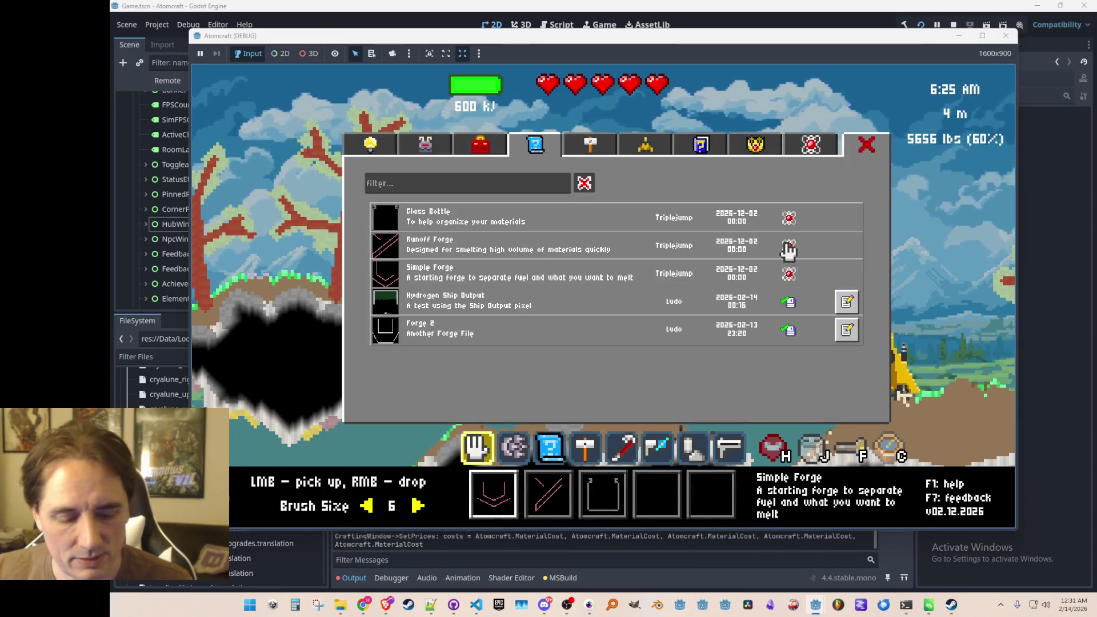
pyautogui.hotkey('shift', 'Tab')
pyautogui.press('Escape')
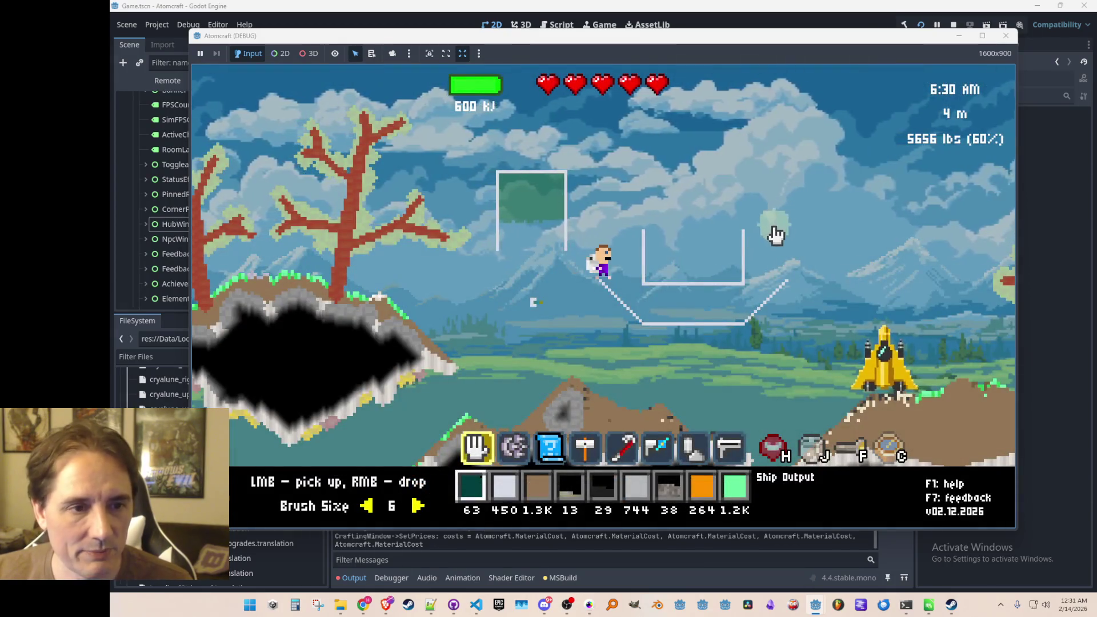
pyautogui.press('b')
# Open the Hydrogen Ship Output blueprint, return to the list, and close the hub
pyautogui.click(848, 300)
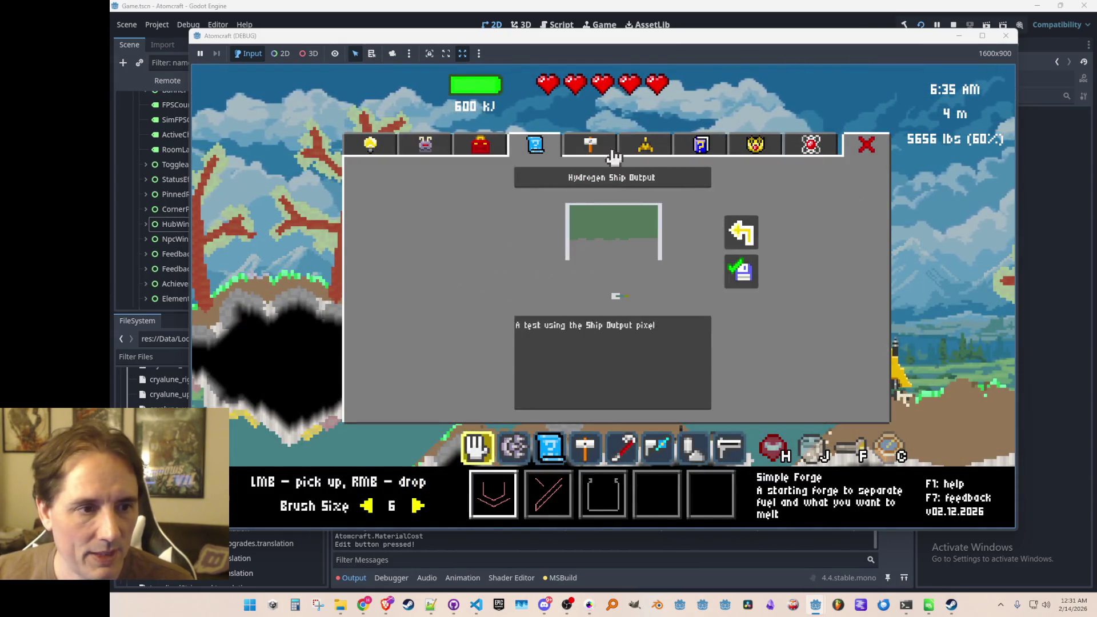
pyautogui.click(744, 234)
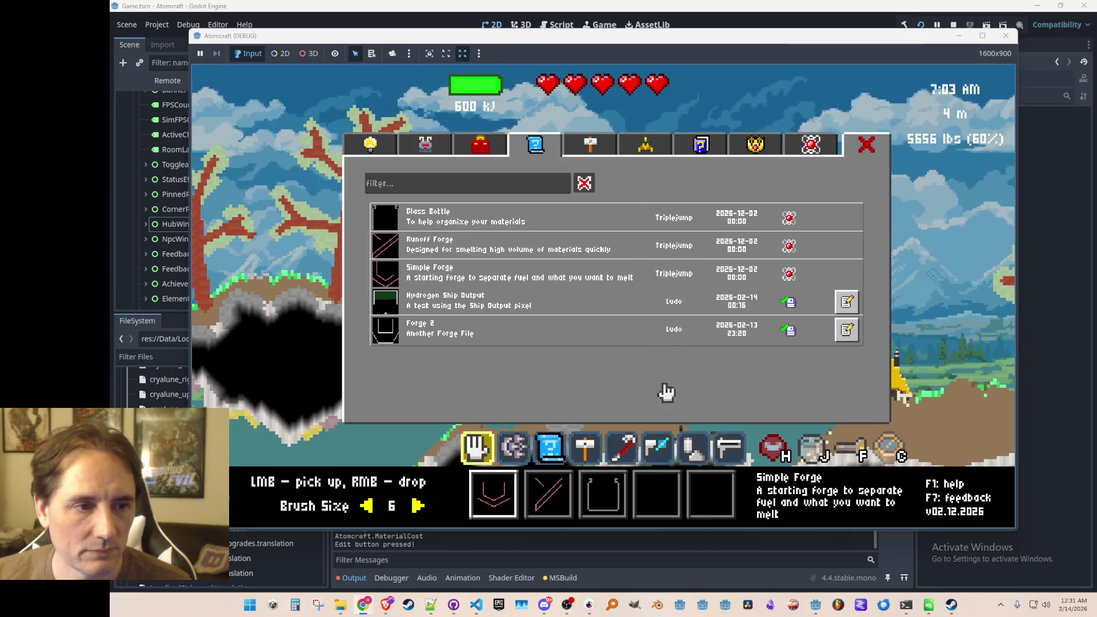
pyautogui.click(869, 162)
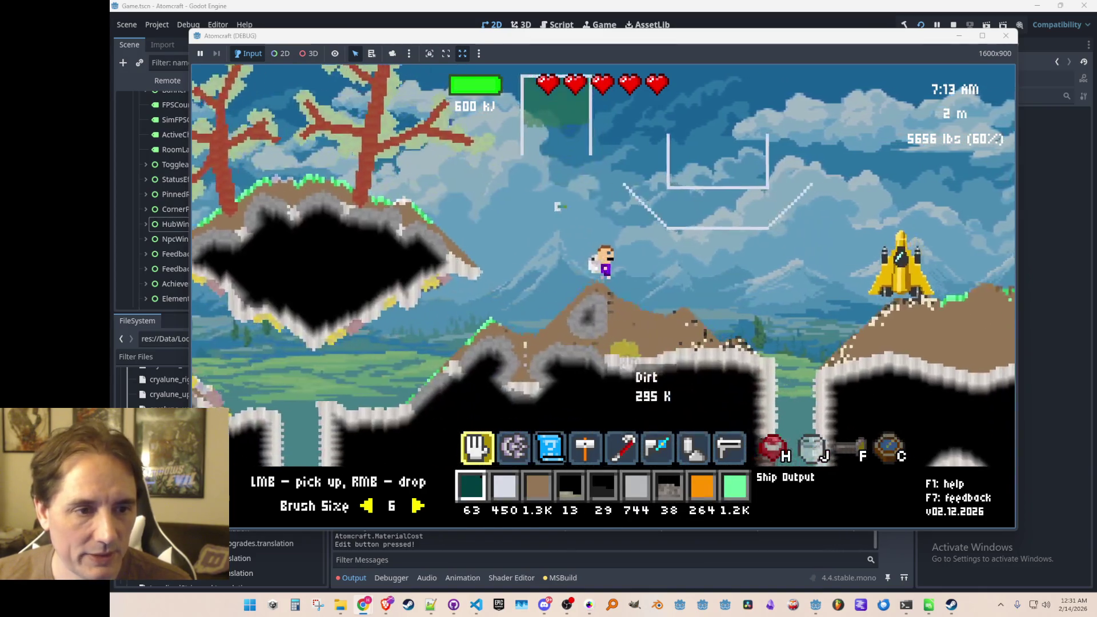
# Move and jetpack the player upward, then cancel the save-file dialog
pyautogui.press('d')
pyautogui.press('space')
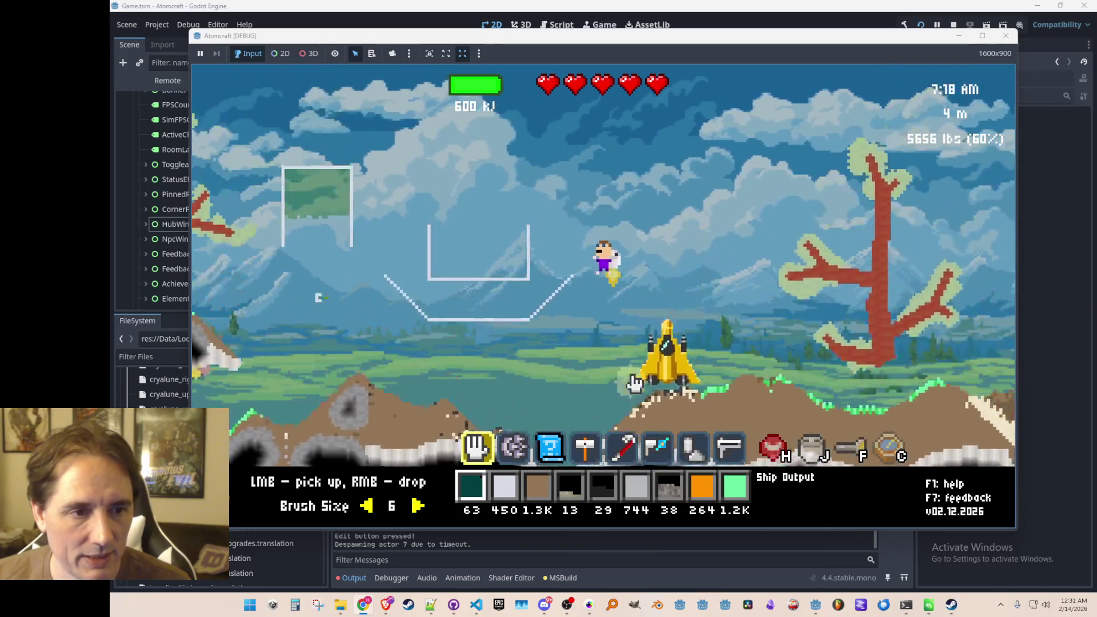
pyautogui.hotkey('ctrl', 's')
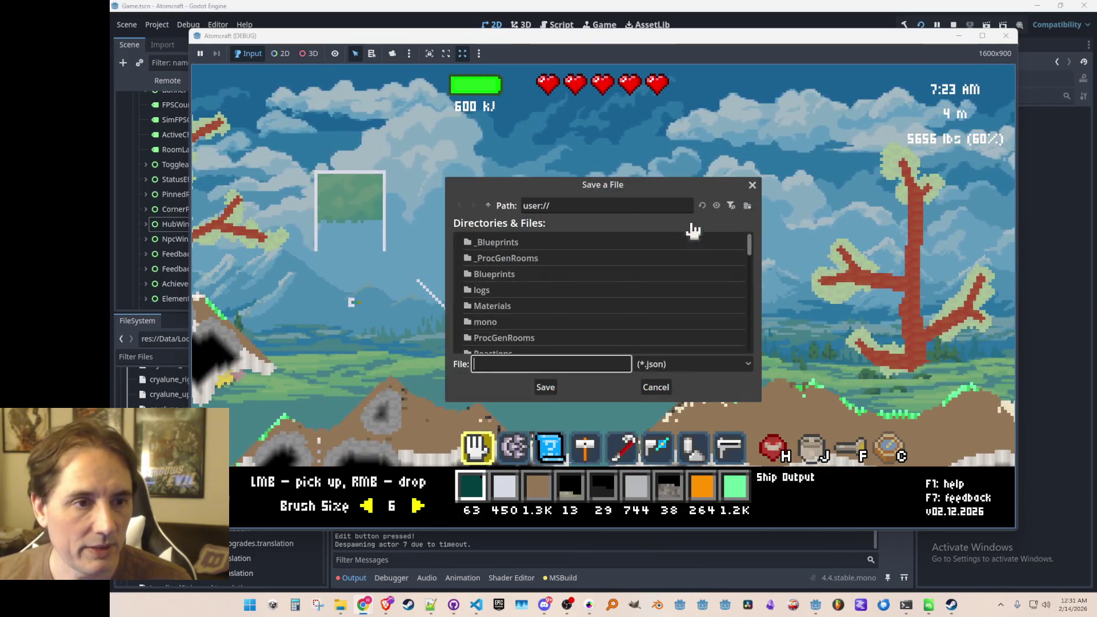
pyautogui.click(753, 187)
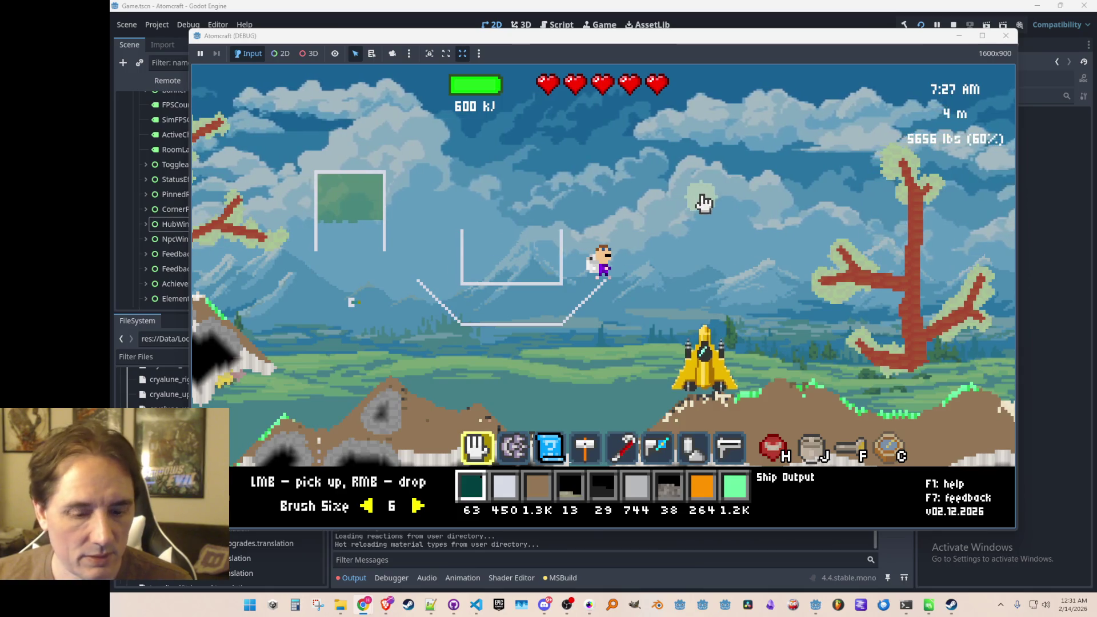
# Load the tree planter pot.json room into the game, then stop the run
pyautogui.hotkey('ctrl', 'o')
pyautogui.scroll(-10, 578, 284)
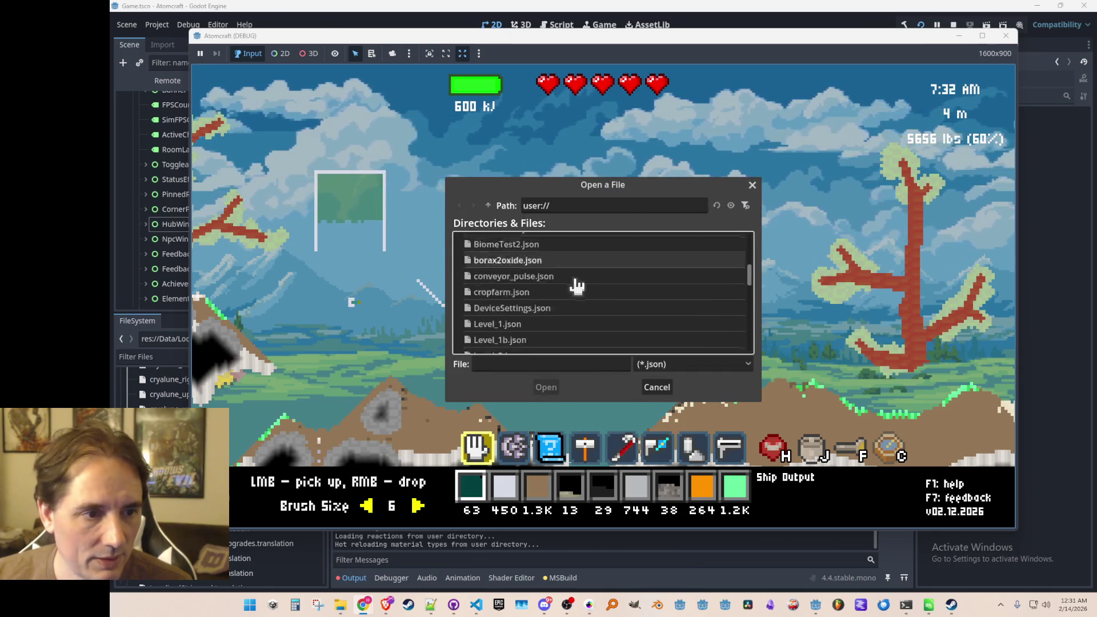
pyautogui.scroll(-15, 599, 290)
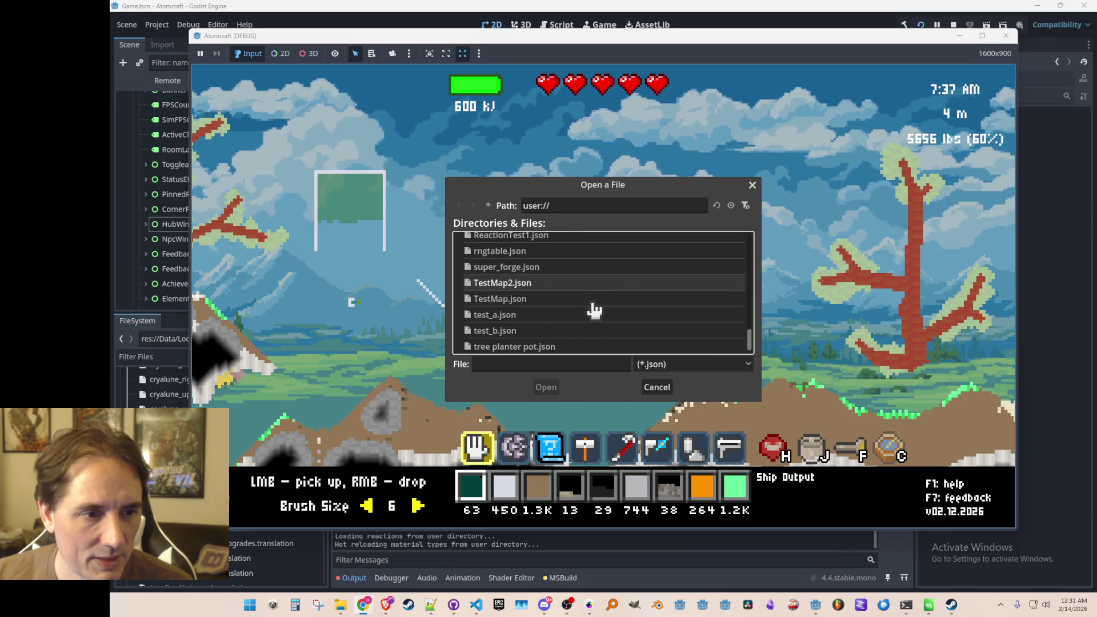
pyautogui.click(560, 342)
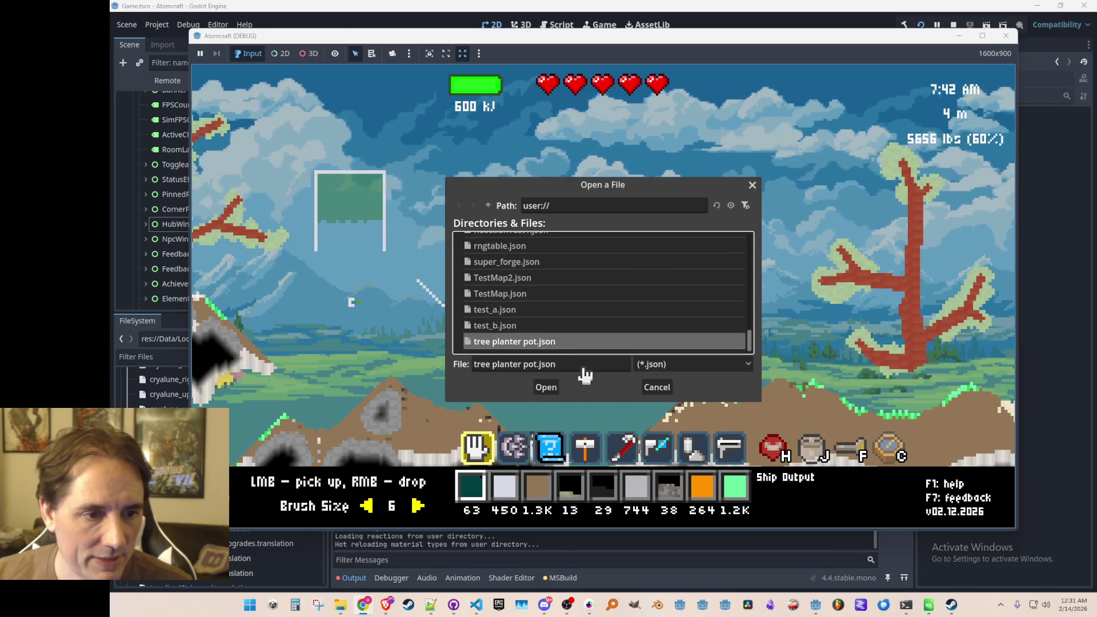
pyautogui.click(546, 387)
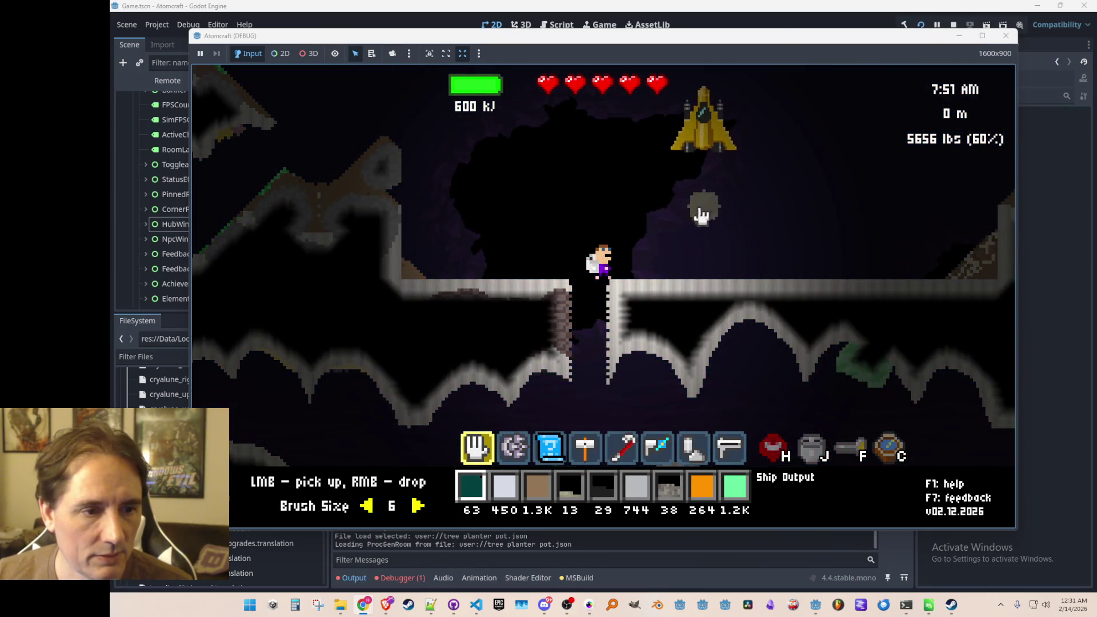
pyautogui.click(954, 25)
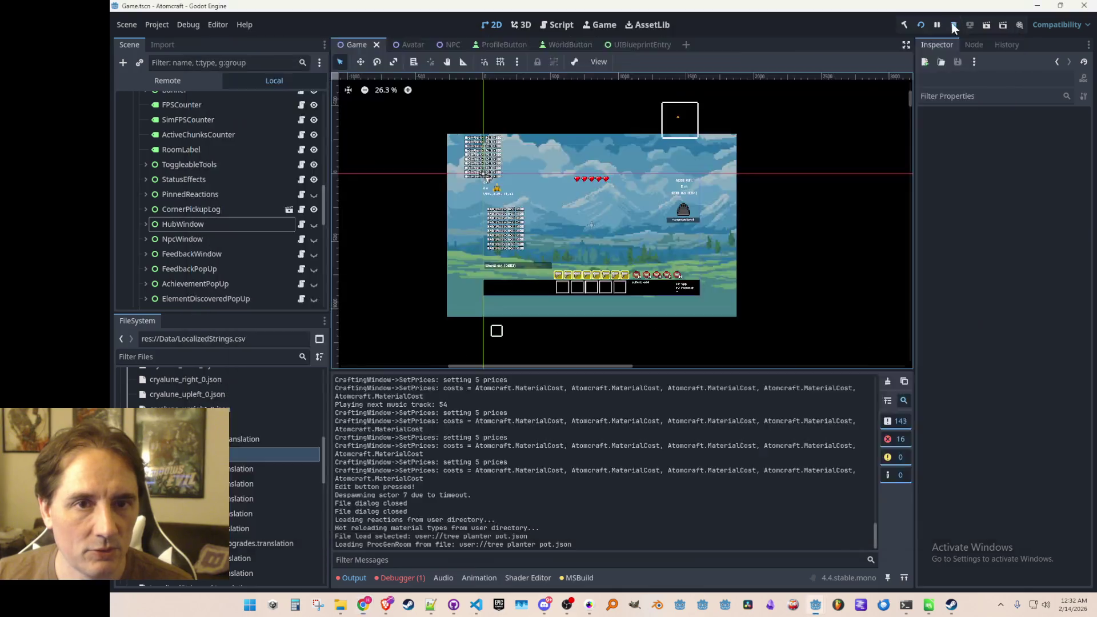
# Open the IndexOutOfRangeException error at ProcGenRoom.cs line 109 from the Debugger's Errors list
pyautogui.click(414, 583)
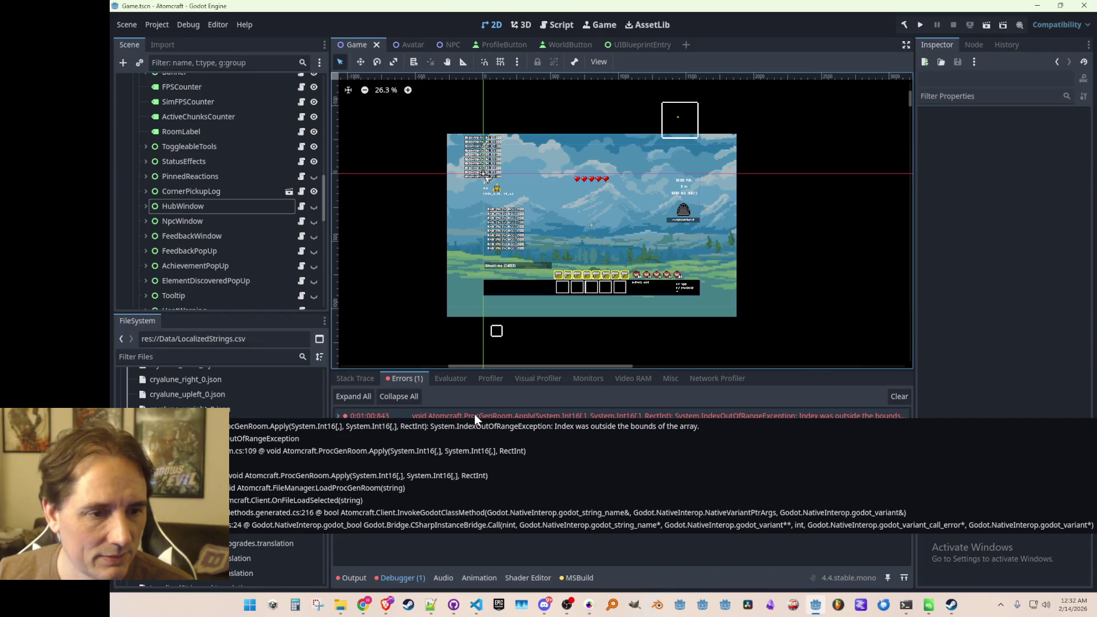
pyautogui.doubleClick(474, 416)
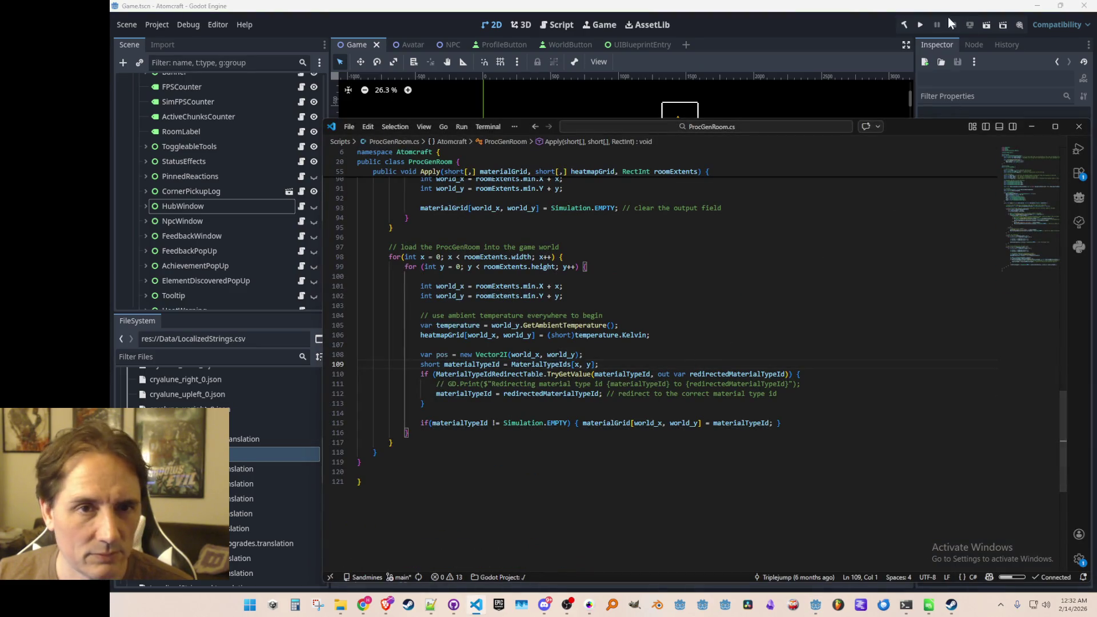
# Review ProcGenRoom's Apply method from the world_x calculation line, then rerun the game from Godot
pyautogui.click(792, 286)
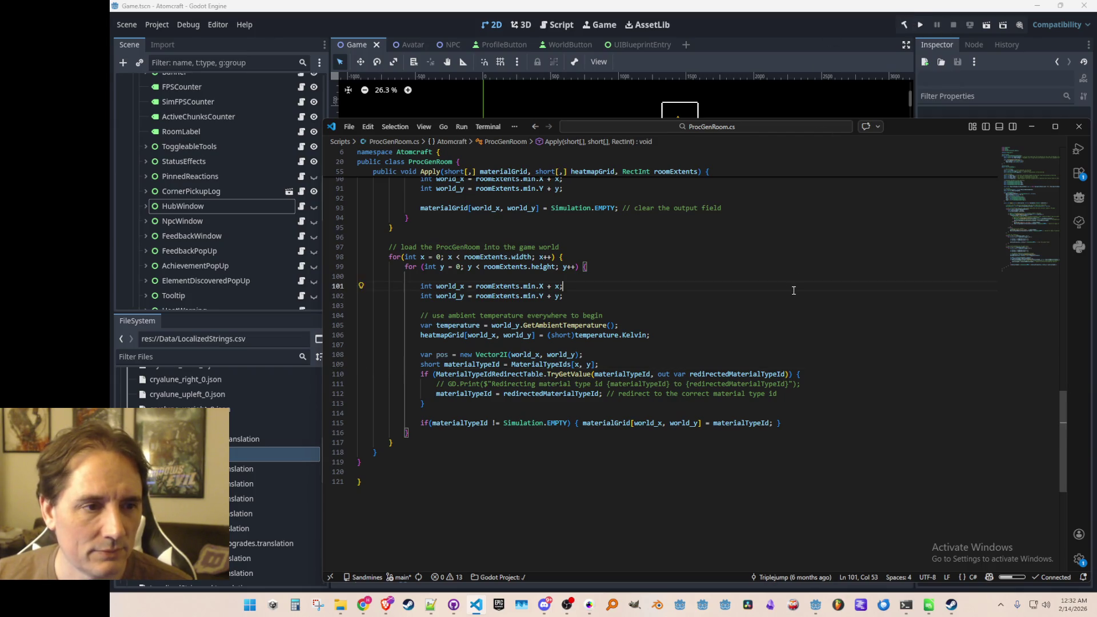
pyautogui.scroll(12, 800, 298)
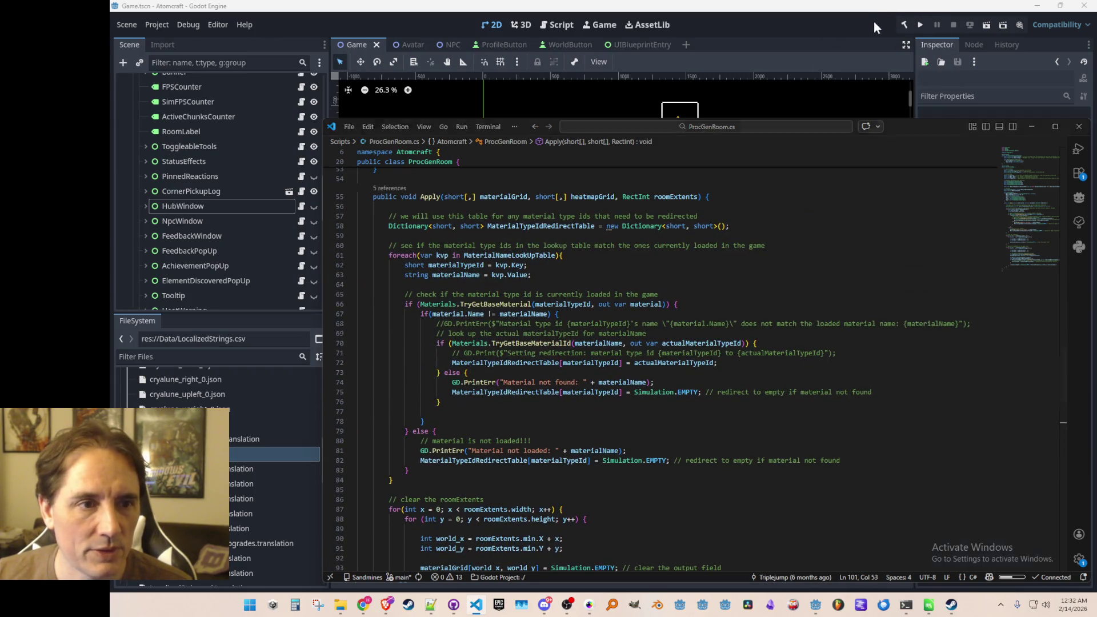
pyautogui.click(873, 22)
pyautogui.click(921, 25)
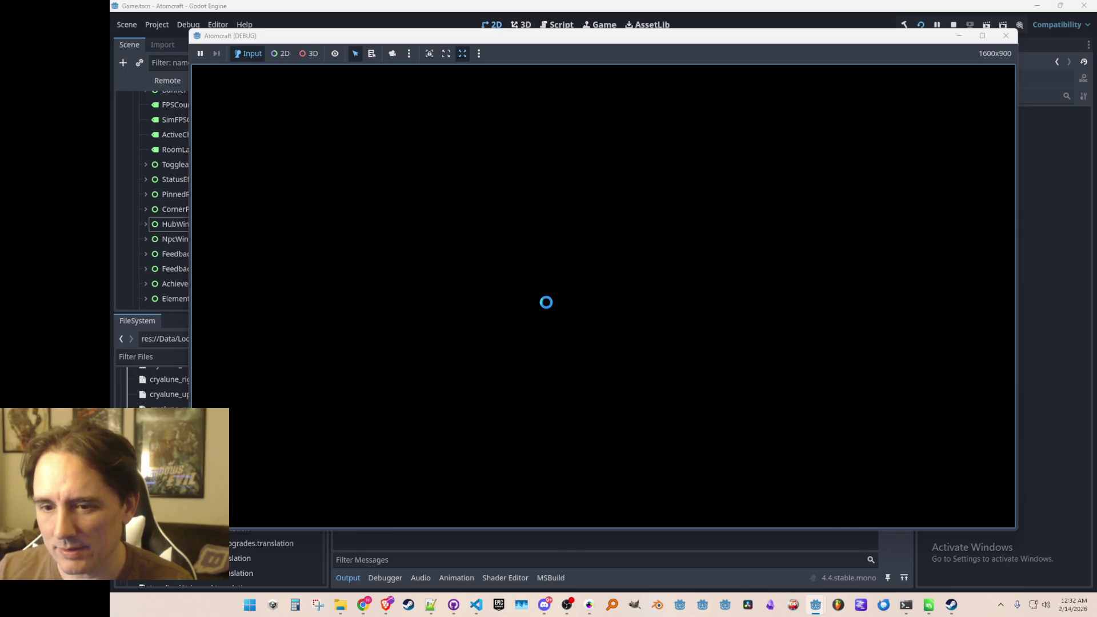
# Start a single-player game with a player profile in the Enchanted Vista world
pyautogui.click(539, 323)
pyautogui.scroll(-5, 566, 311)
pyautogui.scroll(-2, 572, 311)
pyautogui.scroll(1, 560, 294)
pyautogui.click(569, 281)
pyautogui.click(589, 310)
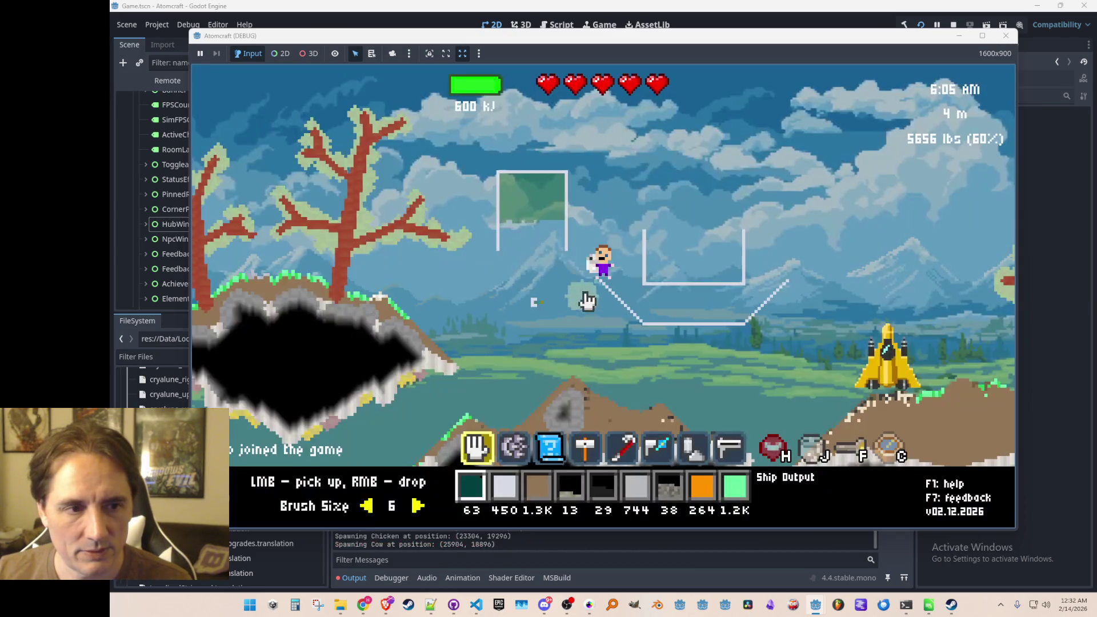
# Load the tree planter pot.json room again, then stop the running game
pyautogui.hotkey('ctrl', 'o')
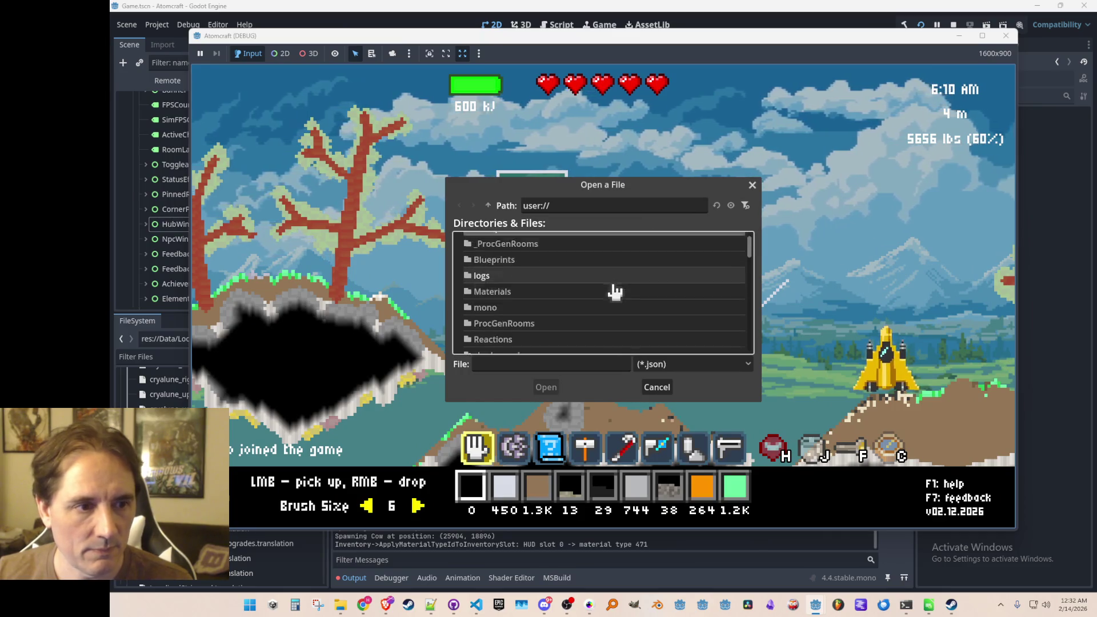
pyautogui.scroll(1, 615, 291)
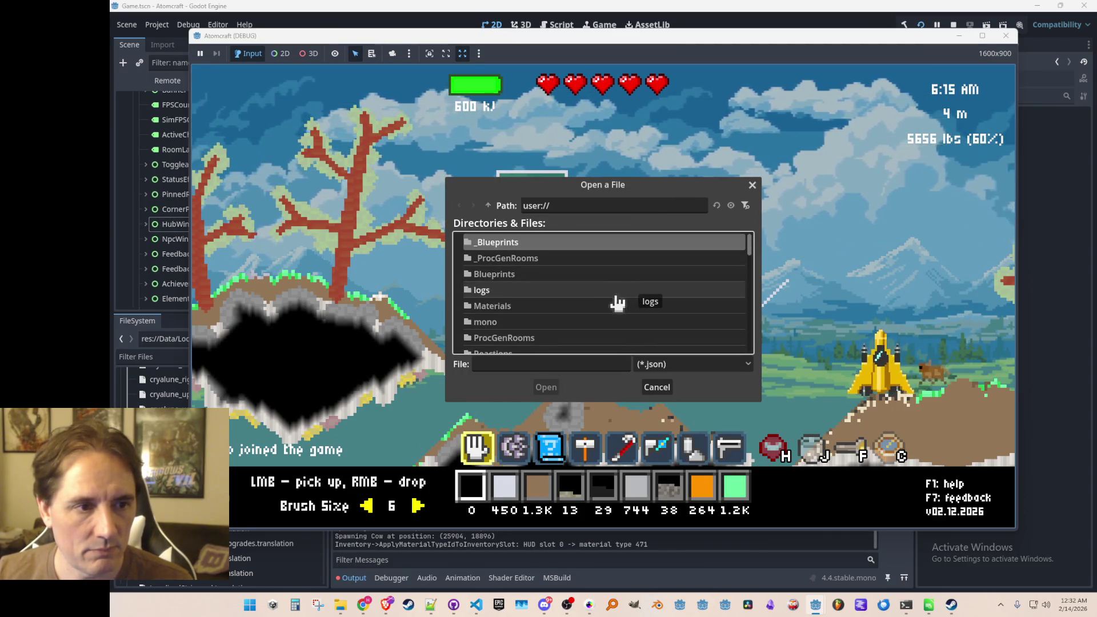
pyautogui.scroll(-10, 667, 292)
pyautogui.scroll(-3, 686, 315)
pyautogui.click(521, 345)
pyautogui.click(546, 387)
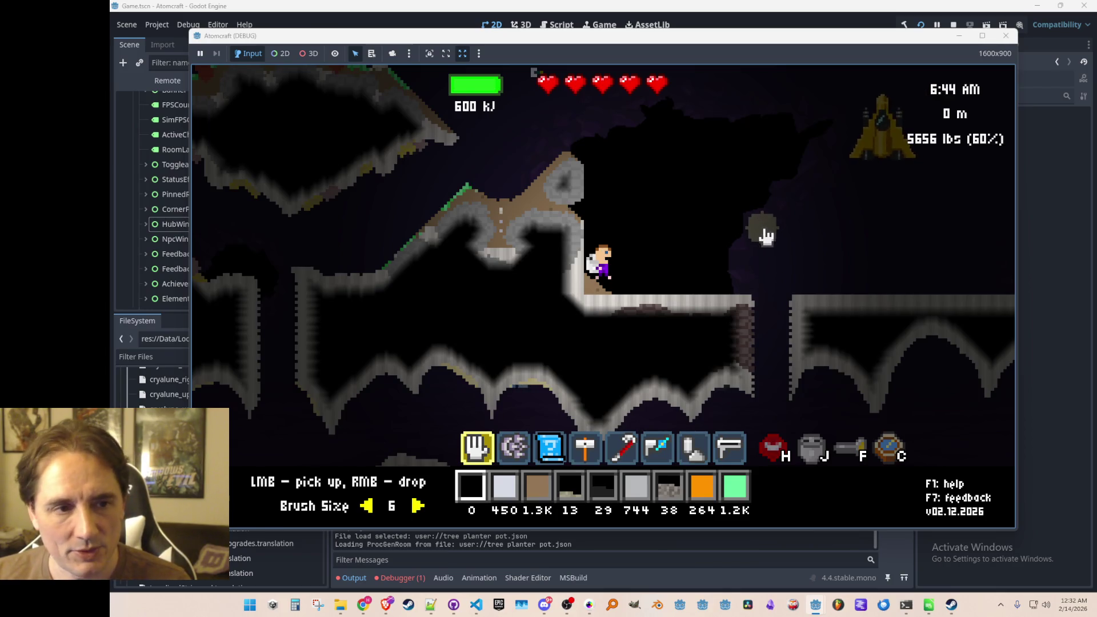
pyautogui.click(954, 25)
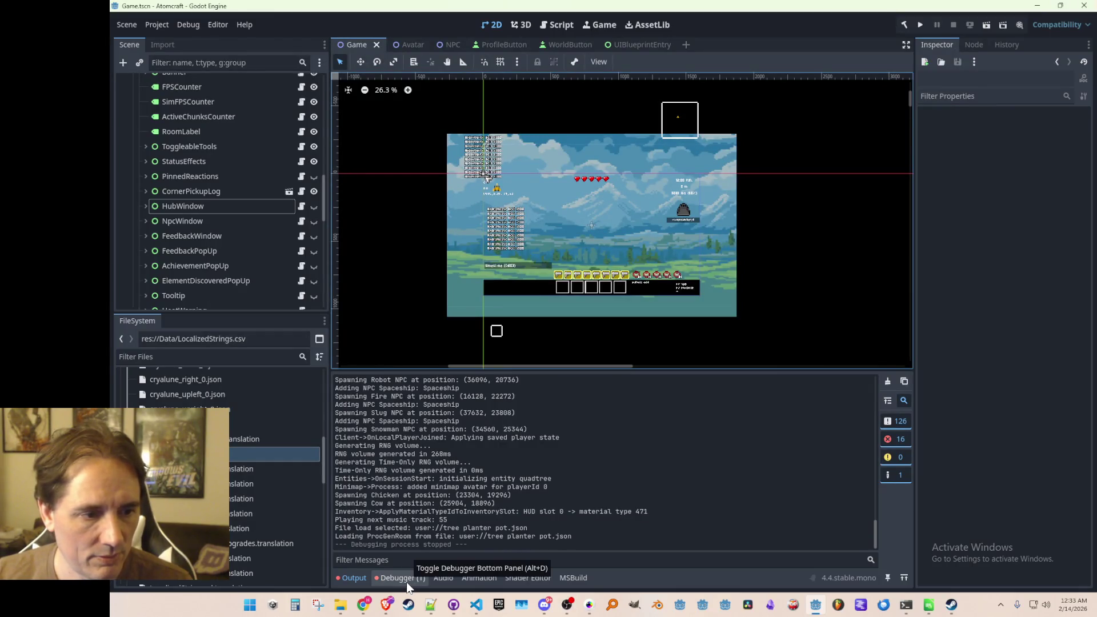
# Open InputManager.cs in Visual Studio Code through quick-open file search
pyautogui.click(477, 606)
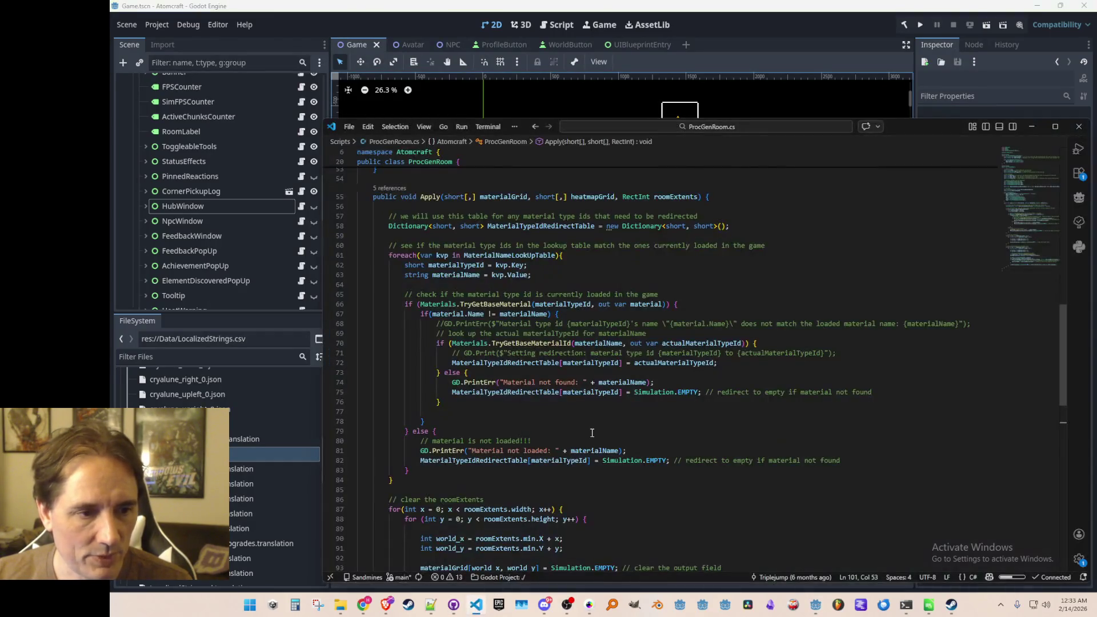
pyautogui.hotkey('ctrl', 't')
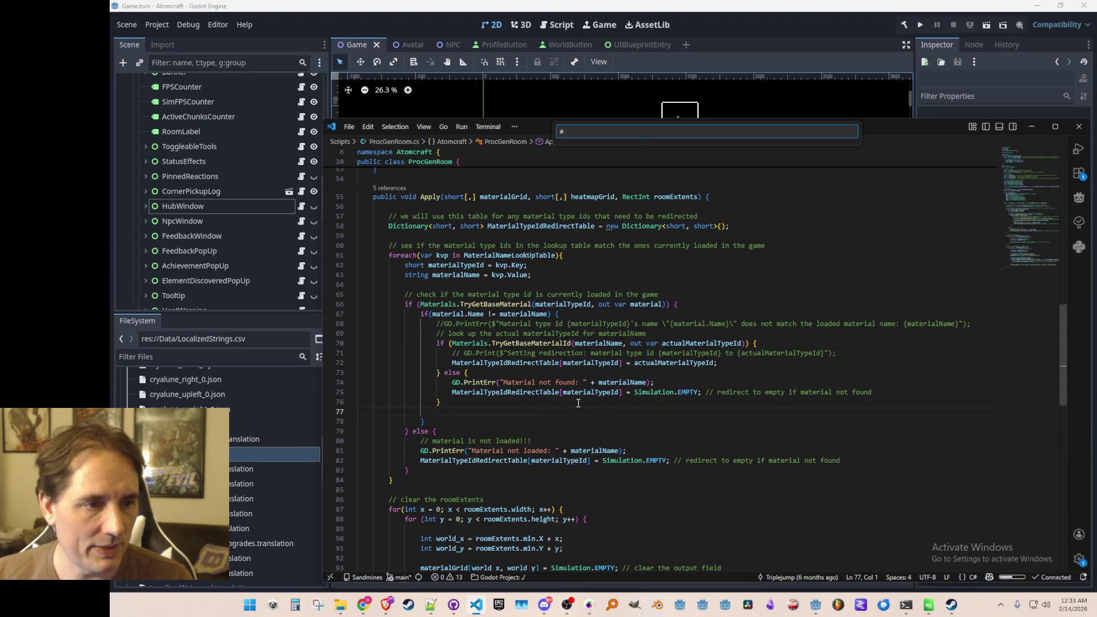
pyautogui.press('BackSpace')
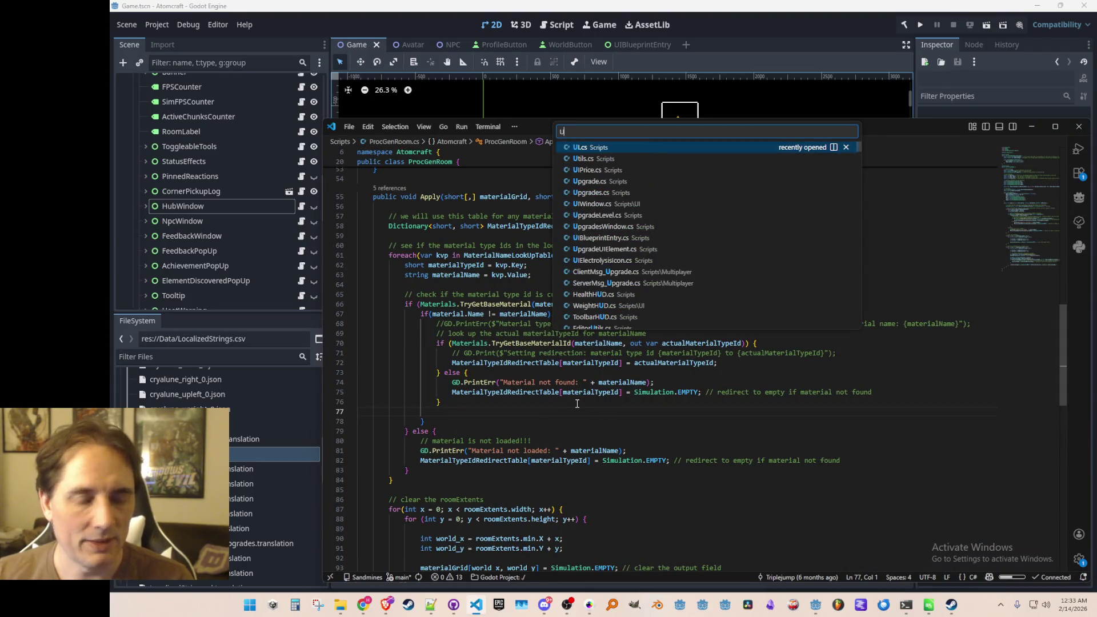
pyautogui.write('InputM')
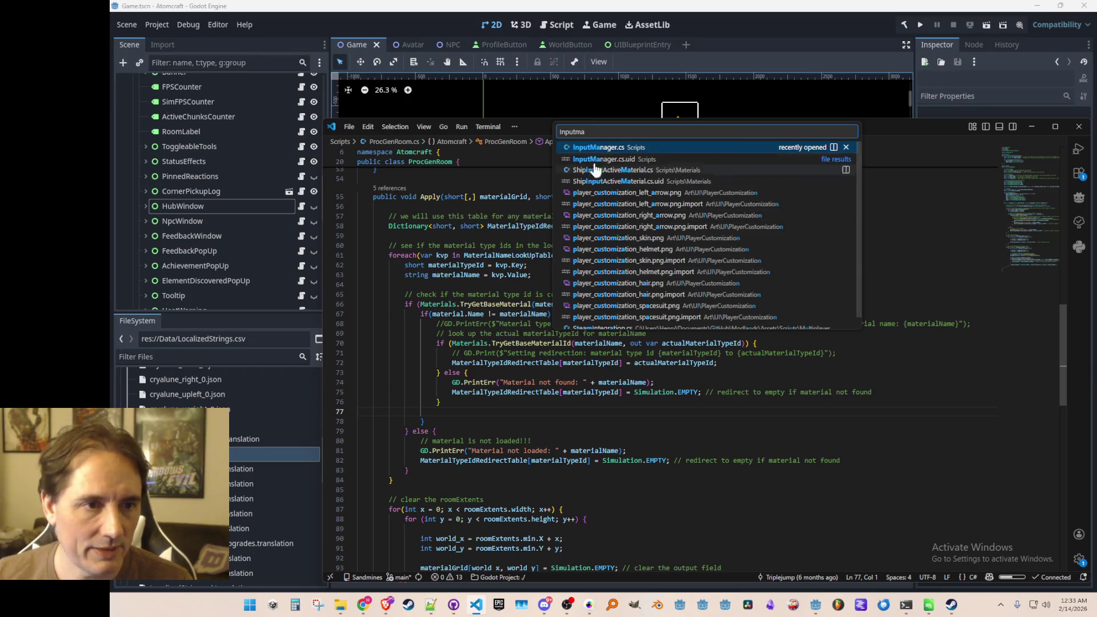
pyautogui.press('Return')
# Find OpenLoadBlueprintDialog across the project and jump to its match near line 433
pyautogui.click(723, 324)
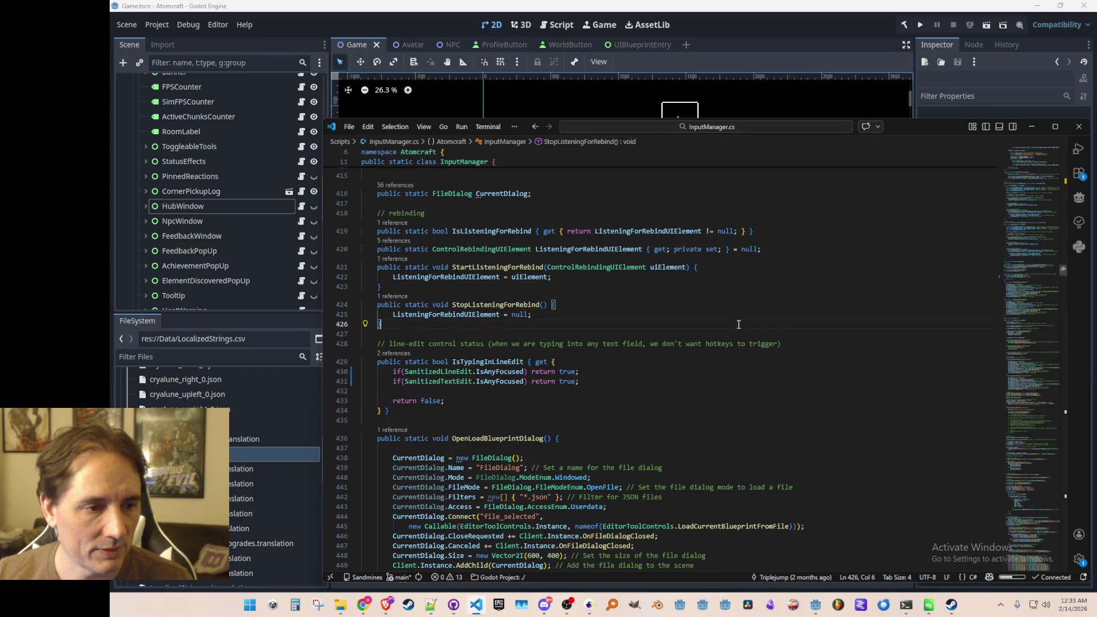
pyautogui.scroll(-5, 744, 315)
pyautogui.scroll(3, 777, 303)
pyautogui.doubleClick(520, 260)
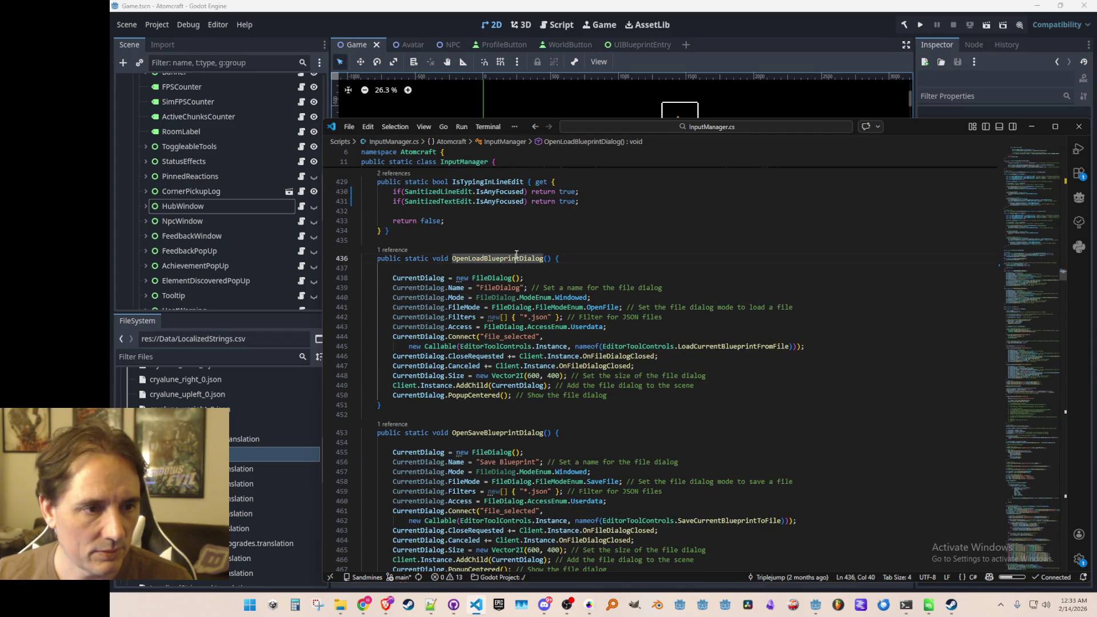
pyautogui.hotkey('ctrl', 'f')
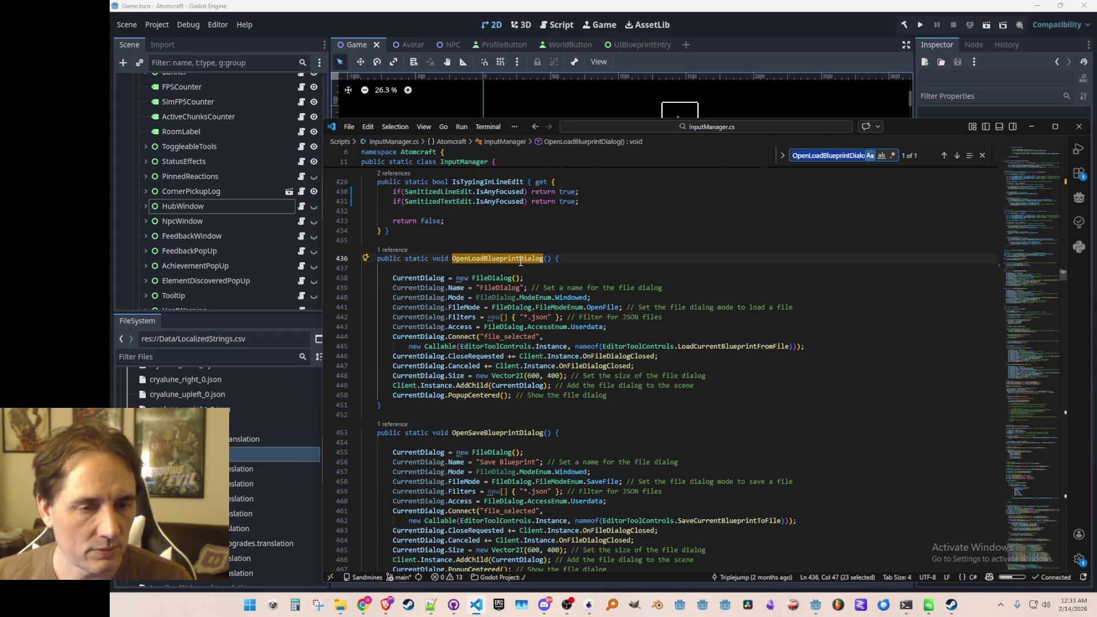
pyautogui.hotkey('ctrl', 'shift', 'f')
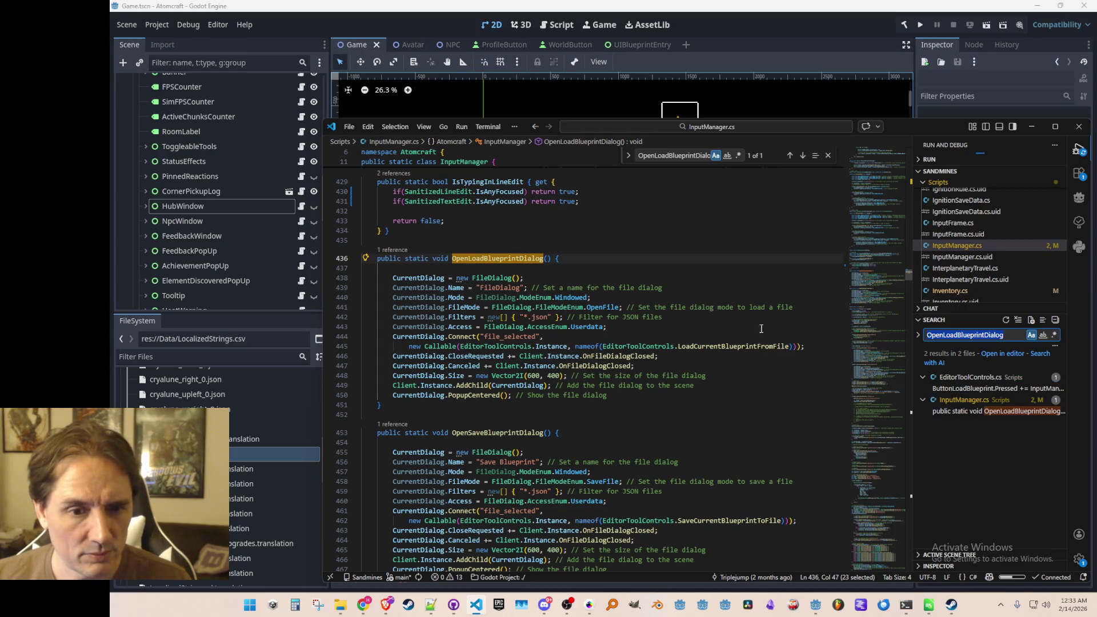
pyautogui.click(982, 413)
pyautogui.click(745, 327)
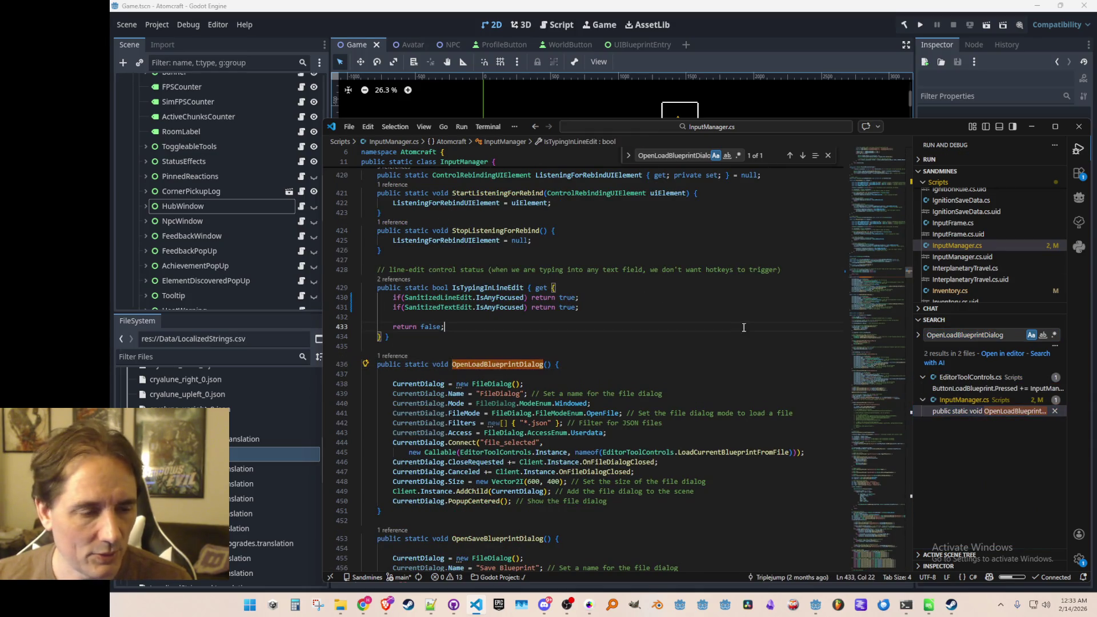
pyautogui.hotkey('ctrl', 'b')
pyautogui.scroll(-5, 777, 344)
pyautogui.moveTo(1026, 236); pyautogui.dragTo(1012, 379)
# Search the file for 'Room' to reach LoadProcGenRoom, then run the game from Godot
pyautogui.hotkey('ctrl', 'f')
pyautogui.write('Room')
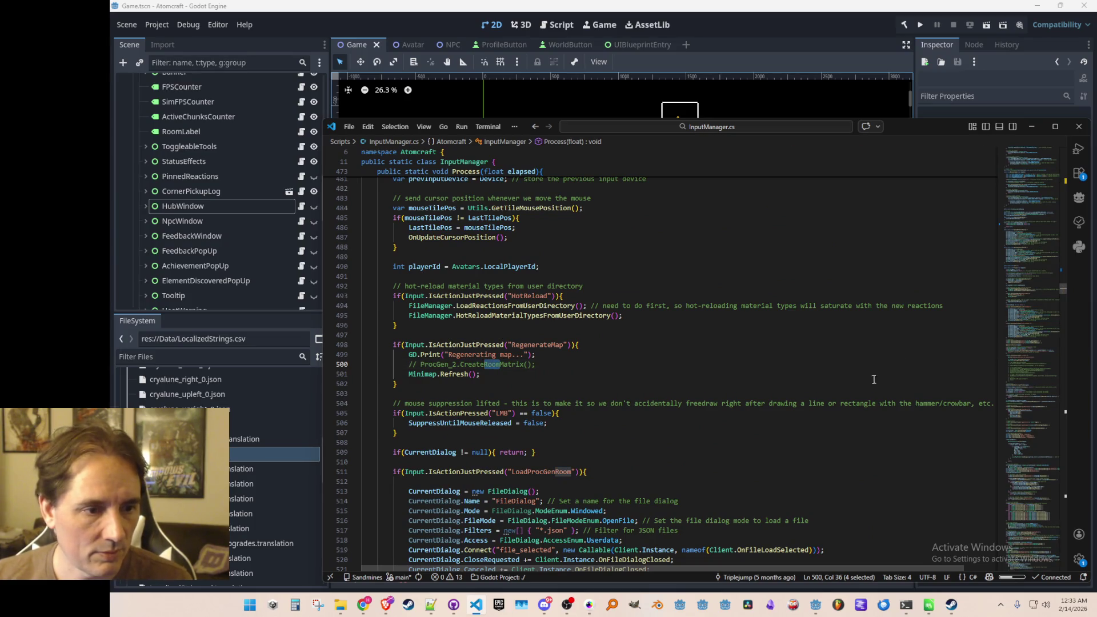
pyautogui.scroll(-8, 882, 374)
pyautogui.click(531, 240)
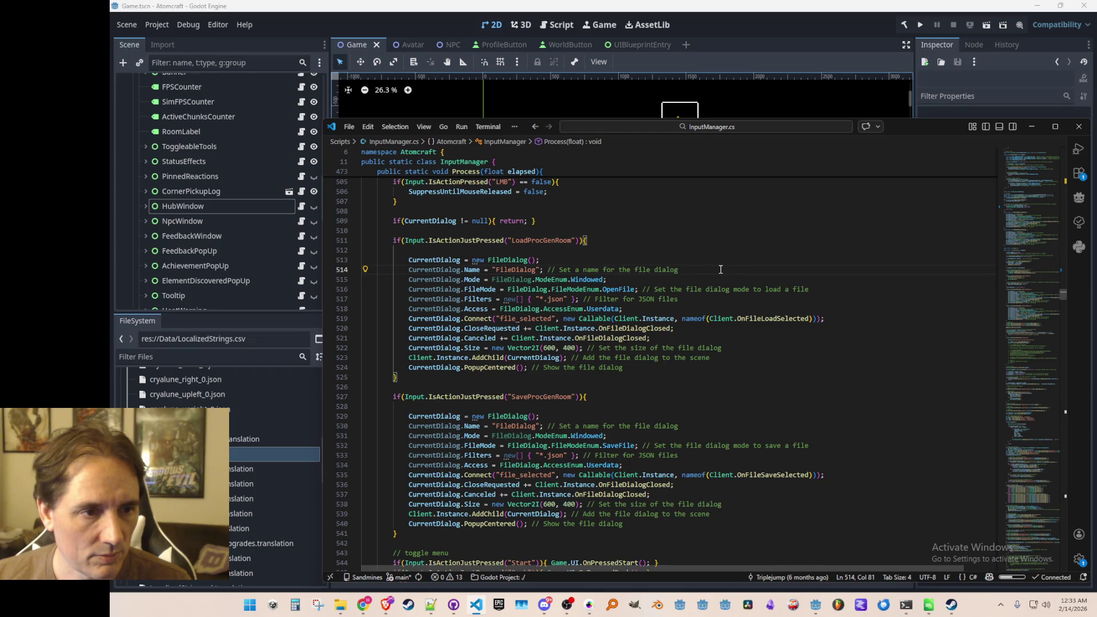
pyautogui.click(904, 5)
pyautogui.click(921, 24)
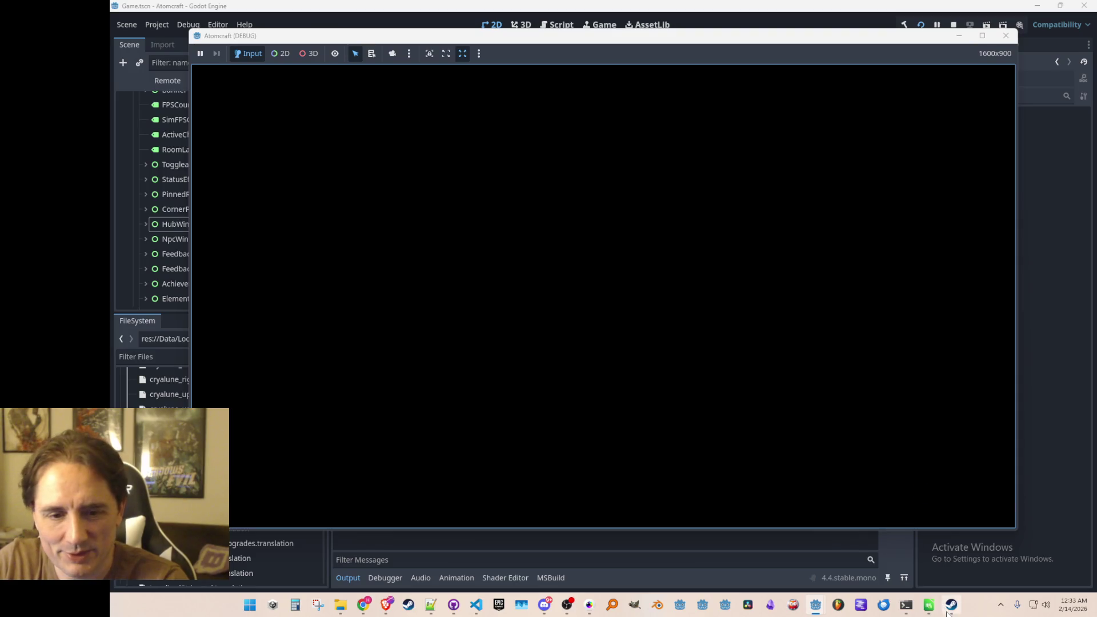
# Minimize Steam, start Single Player, pick the player profile, and load the Enchanted Vista world
pyautogui.click(949, 609)
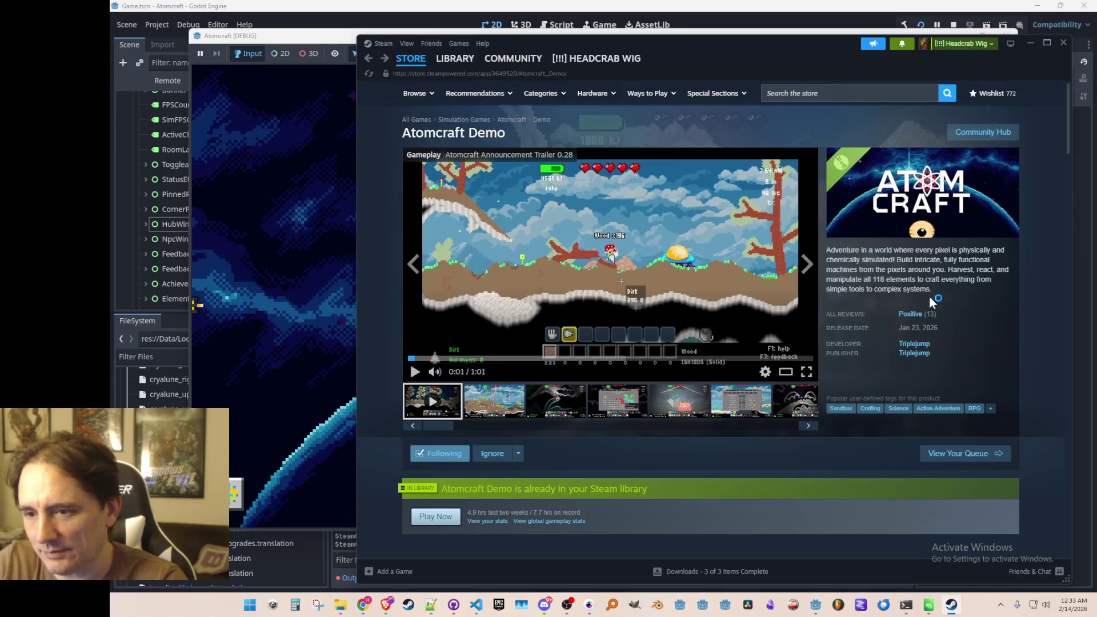
pyautogui.click(1030, 41)
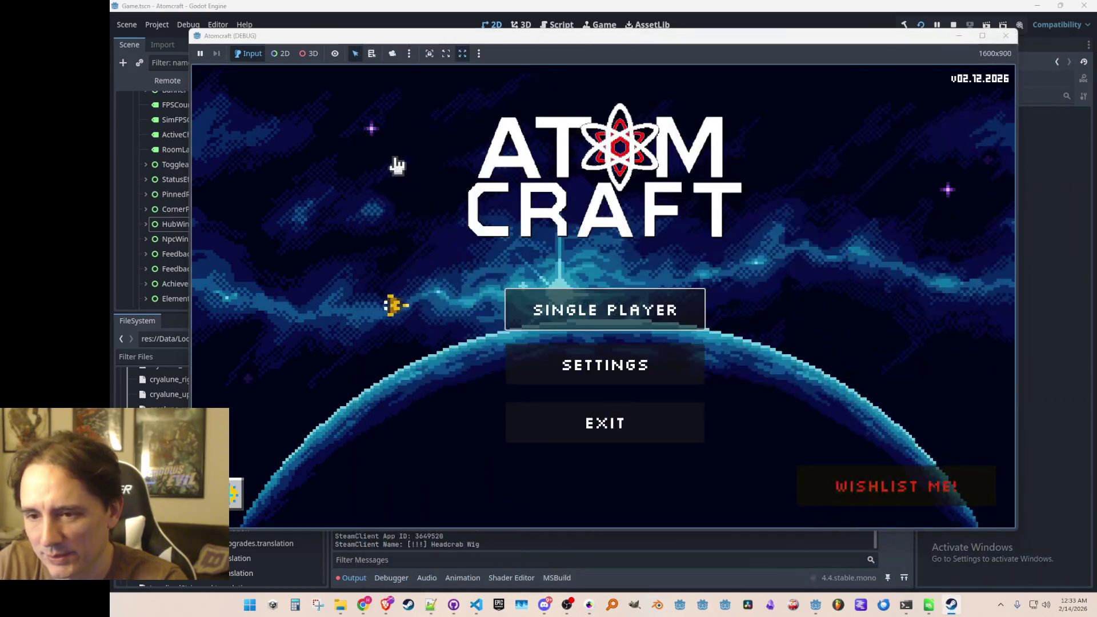
pyautogui.click(548, 304)
pyautogui.scroll(-2, 554, 314)
pyautogui.scroll(-2, 555, 317)
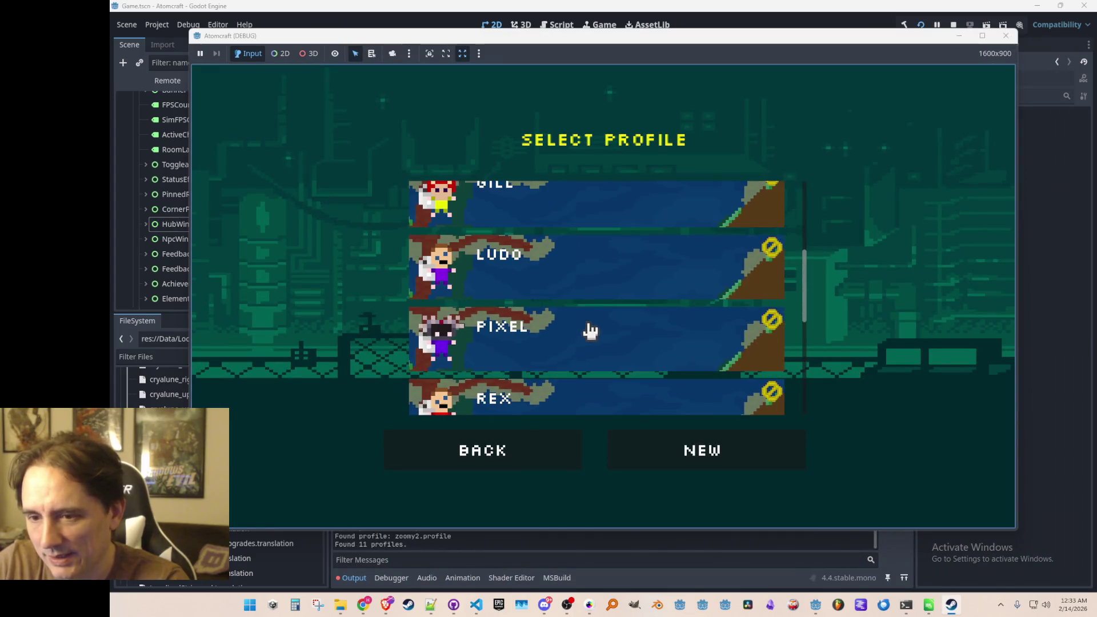
pyautogui.click(568, 276)
pyautogui.click(569, 303)
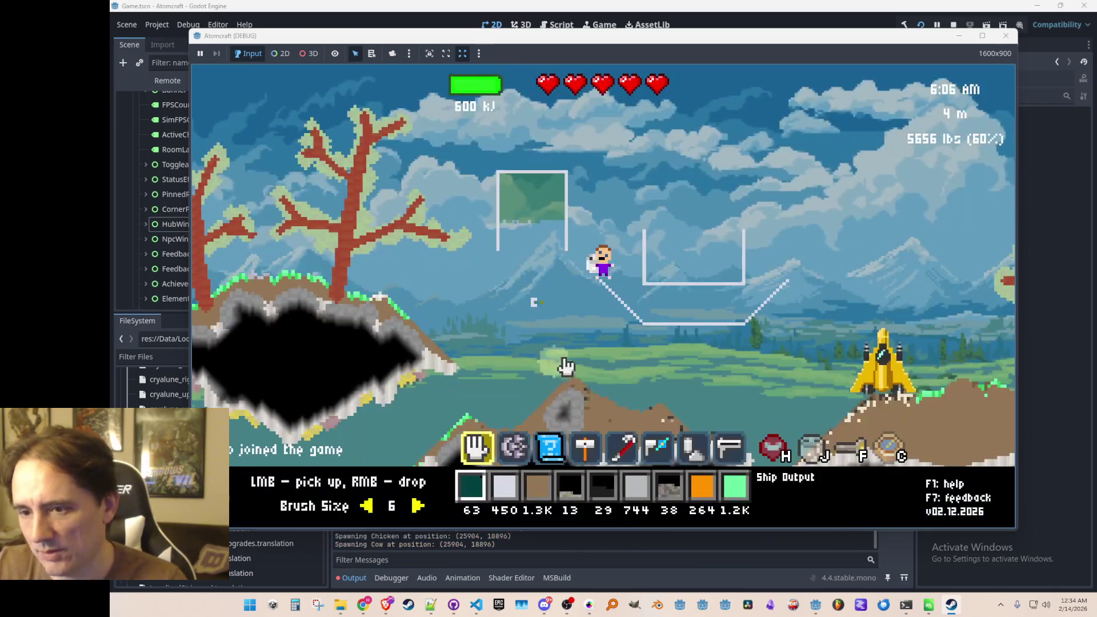
# In the design editor, load the tree planter pot.json blueprint file
pyautogui.press('i')
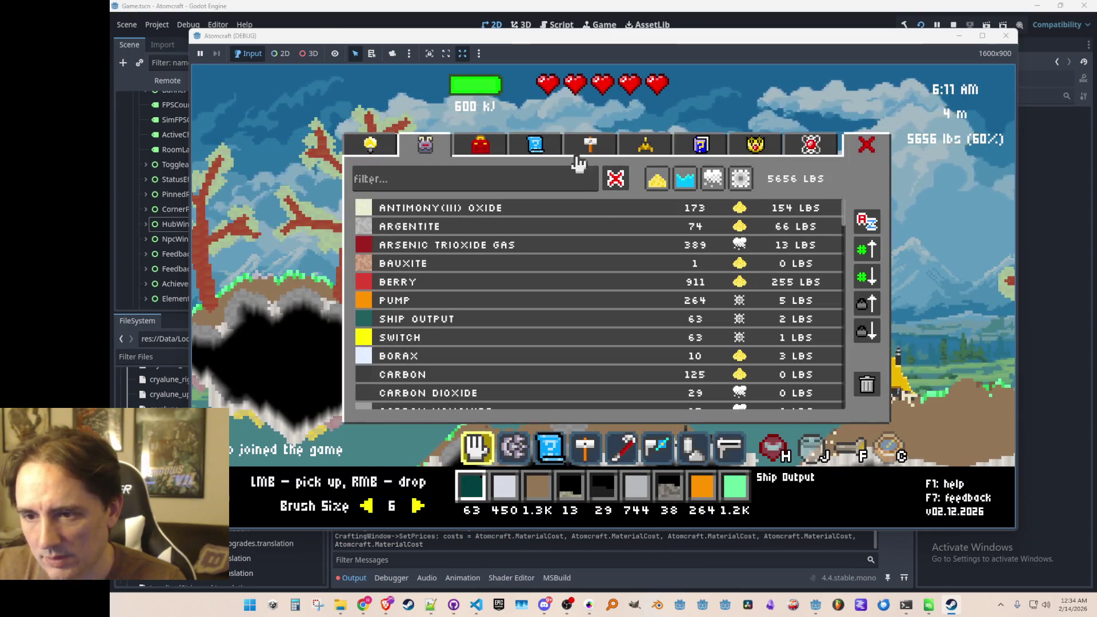
pyautogui.click(565, 155)
pyautogui.press('Escape')
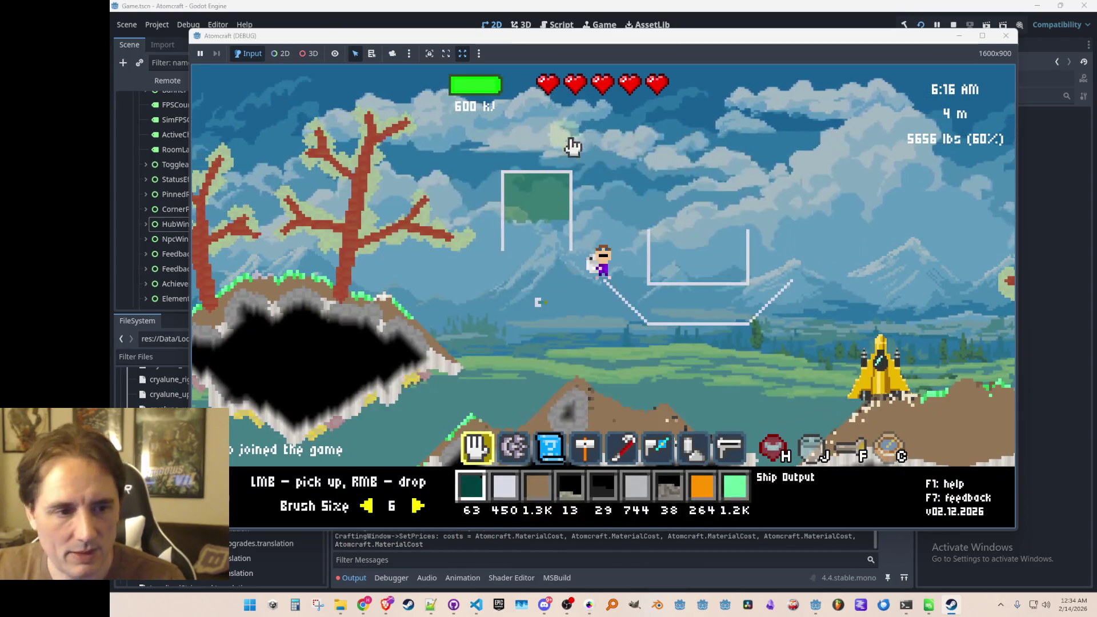
pyautogui.press('e')
pyautogui.click(217, 445)
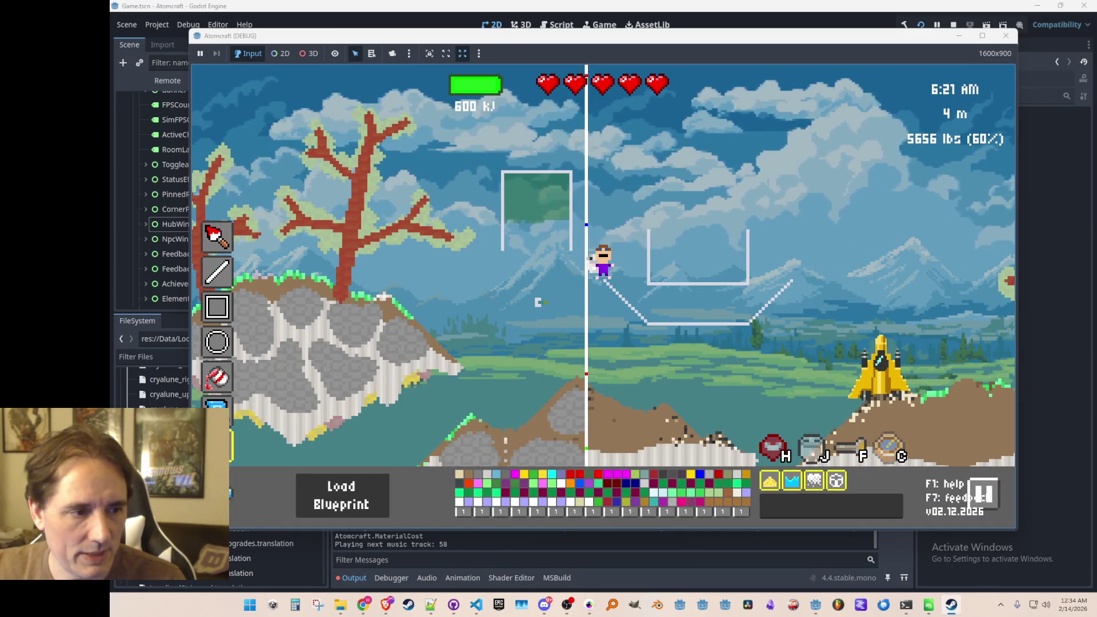
pyautogui.click(341, 496)
pyautogui.moveTo(749, 247); pyautogui.dragTo(749, 349)
pyautogui.click(581, 343)
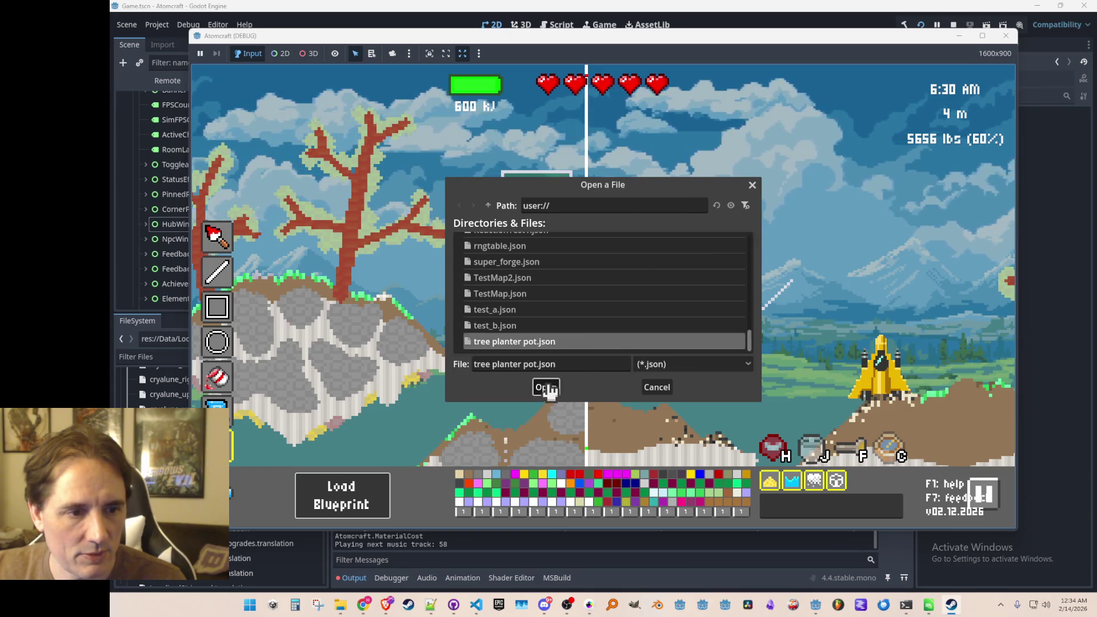
pyautogui.click(546, 387)
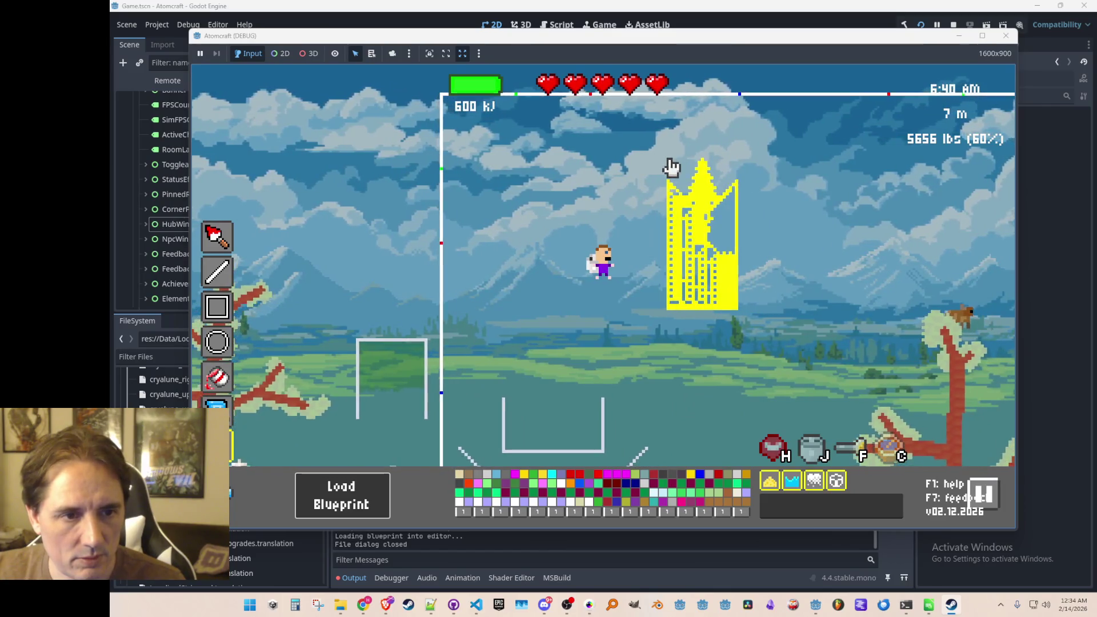
# Place the blueprint in the sky, capture it into blueprint slot 4, and view the saved list
pyautogui.click(671, 167)
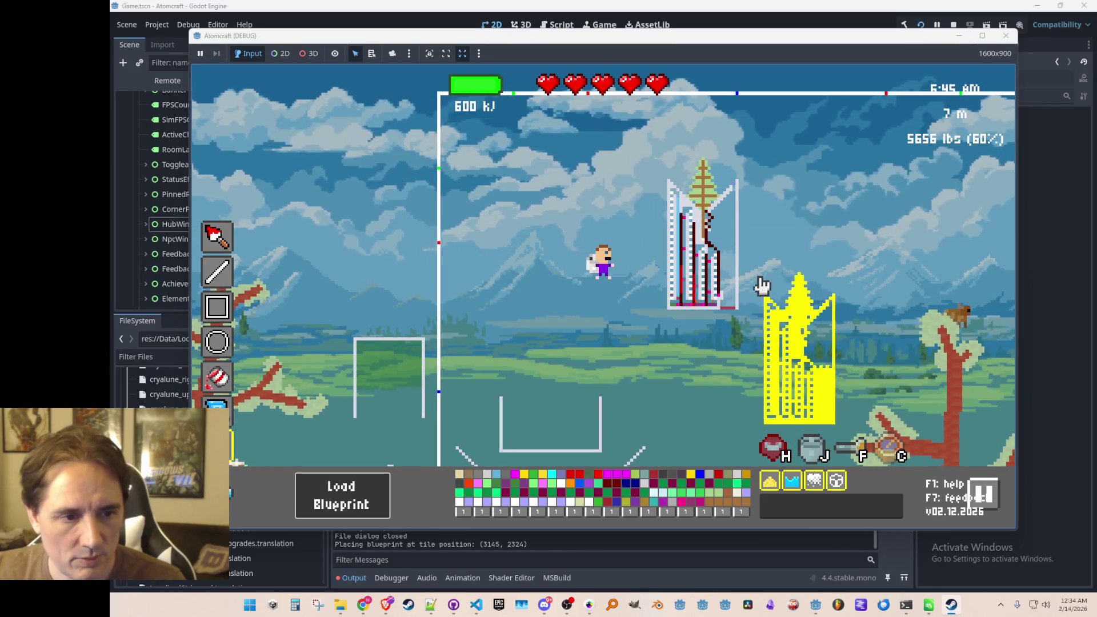
pyautogui.rightClick(675, 338)
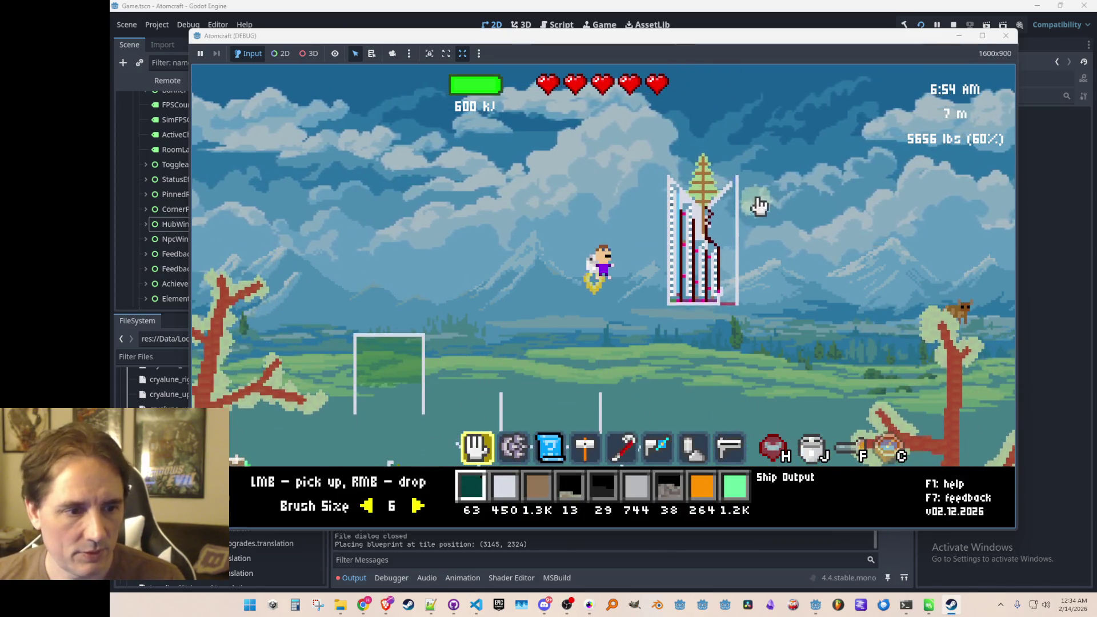
pyautogui.scroll(-2, 797, 246)
pyautogui.press('4')
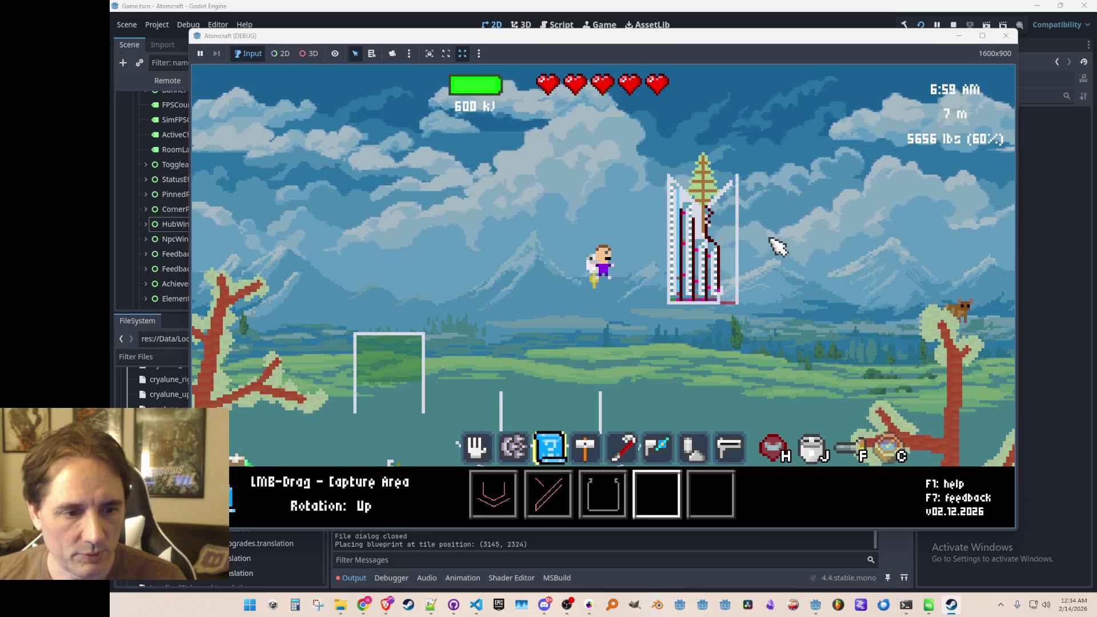
pyautogui.moveTo(661, 148)
pyautogui.mouseDown()
pyautogui.moveTo(738, 268)
pyautogui.moveTo(741, 311)
pyautogui.mouseUp()
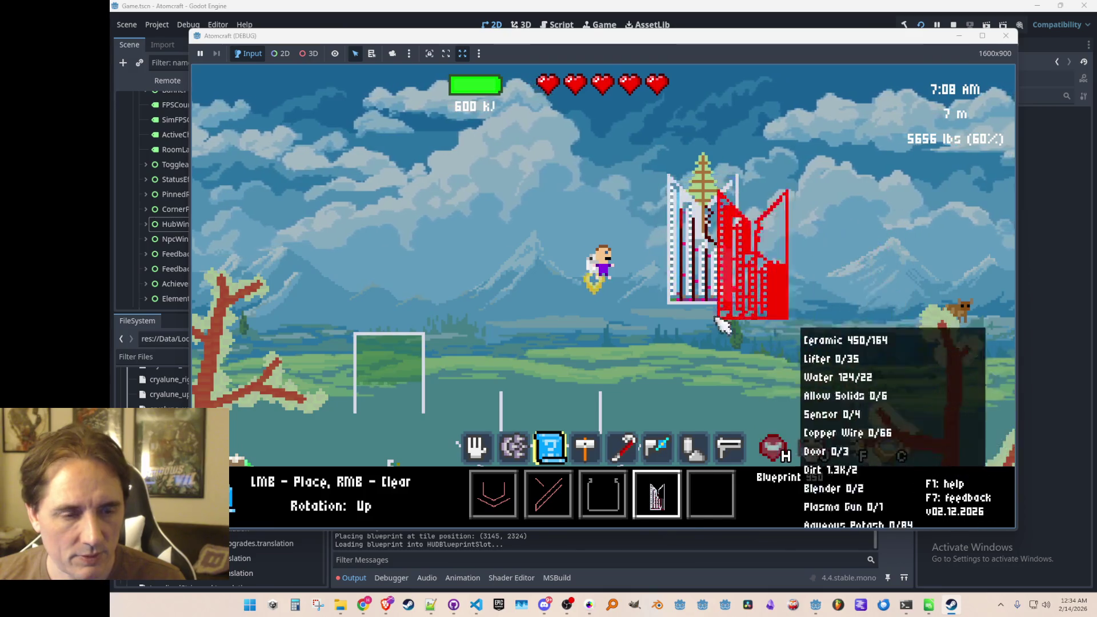
pyautogui.press('c')
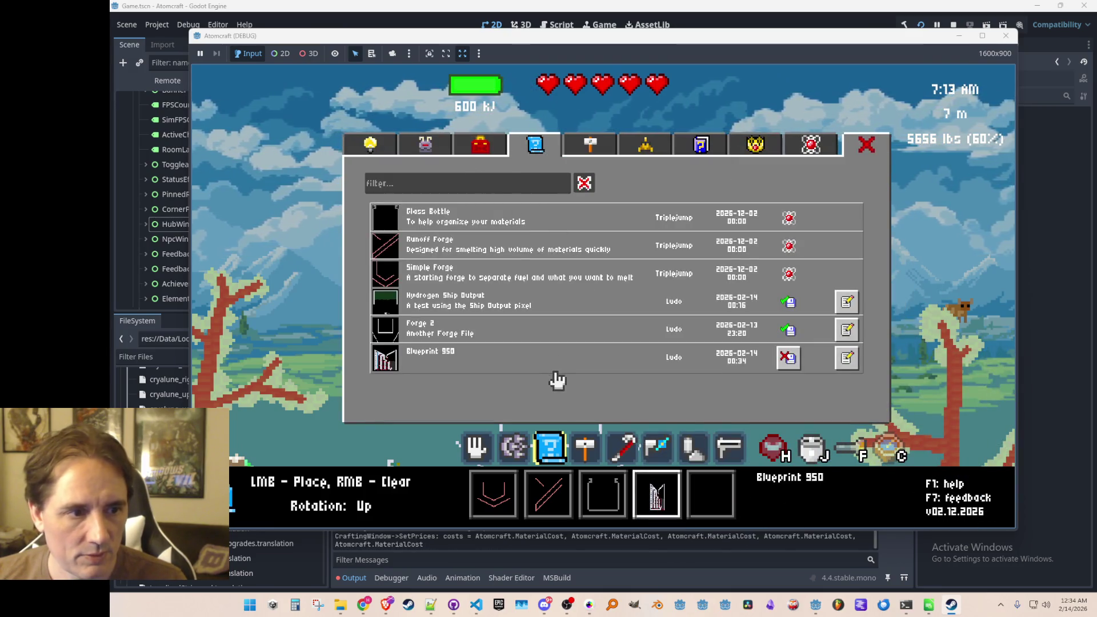
# Retitle Blueprint 950 'Tree Planter' with description 'for planting trees' and save it
pyautogui.click(847, 359)
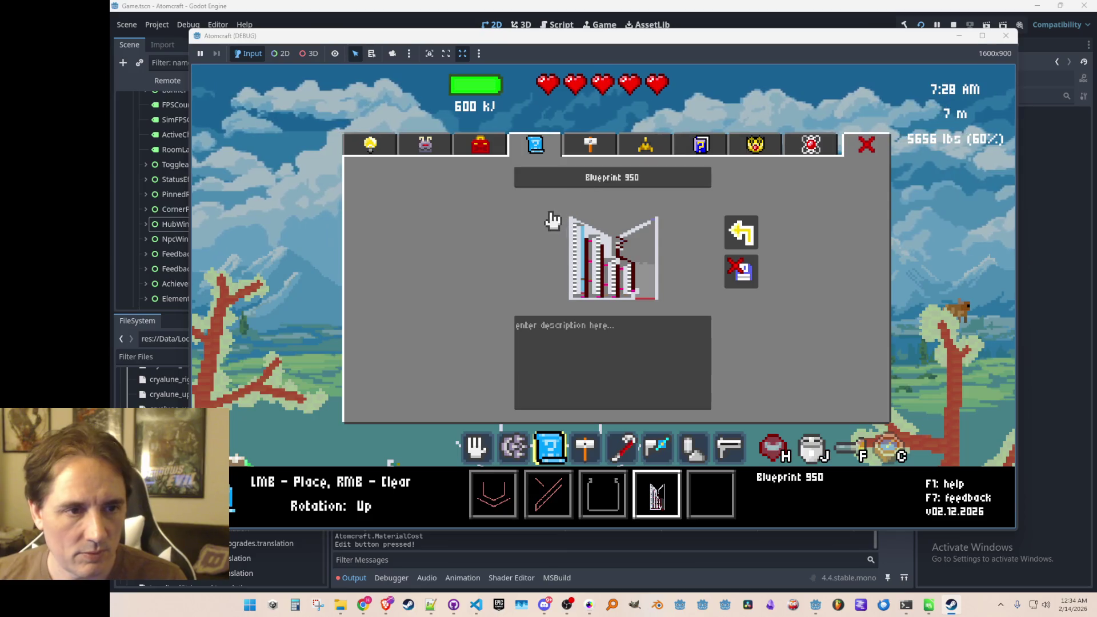
pyautogui.hotkey('ctrl', 'a')
pyautogui.press('BackSpace')
pyautogui.write('Tr')
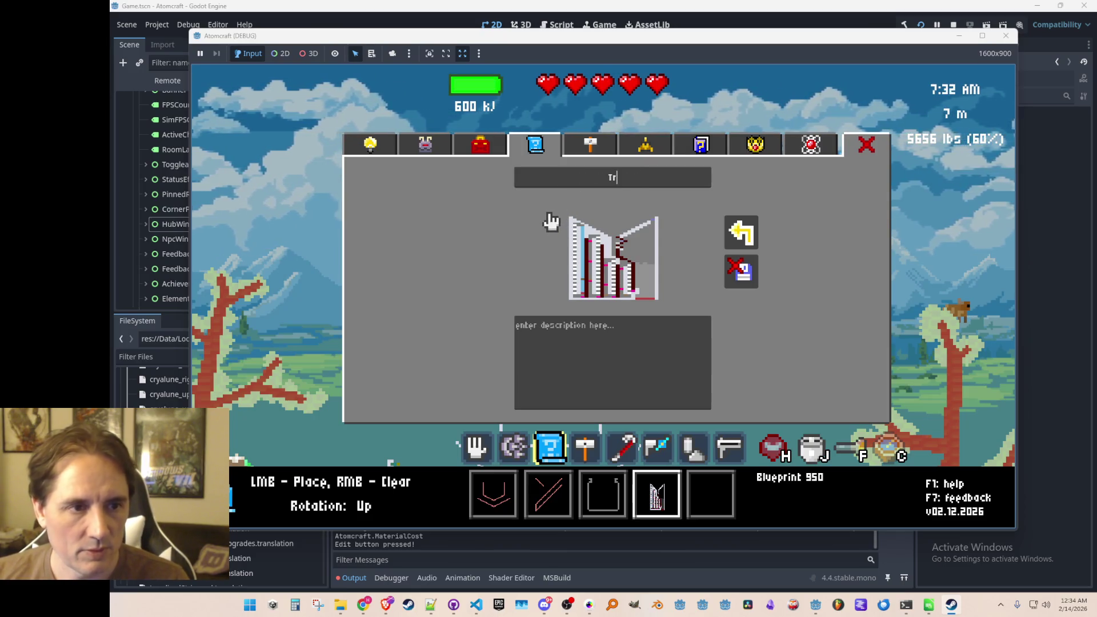
pyautogui.write('ee Planter')
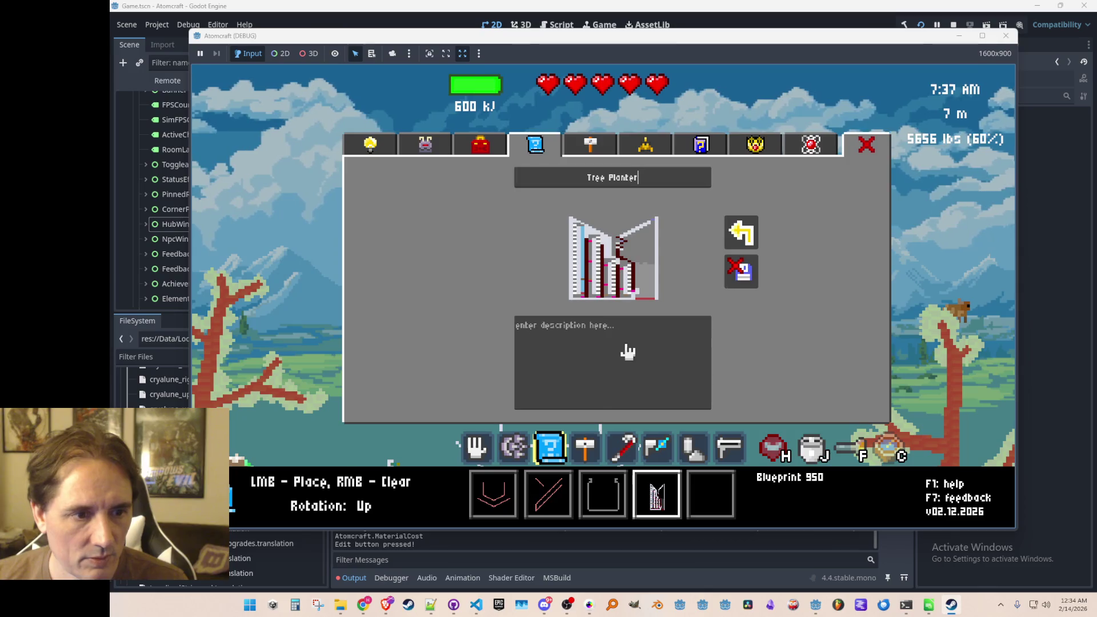
pyautogui.click(601, 335)
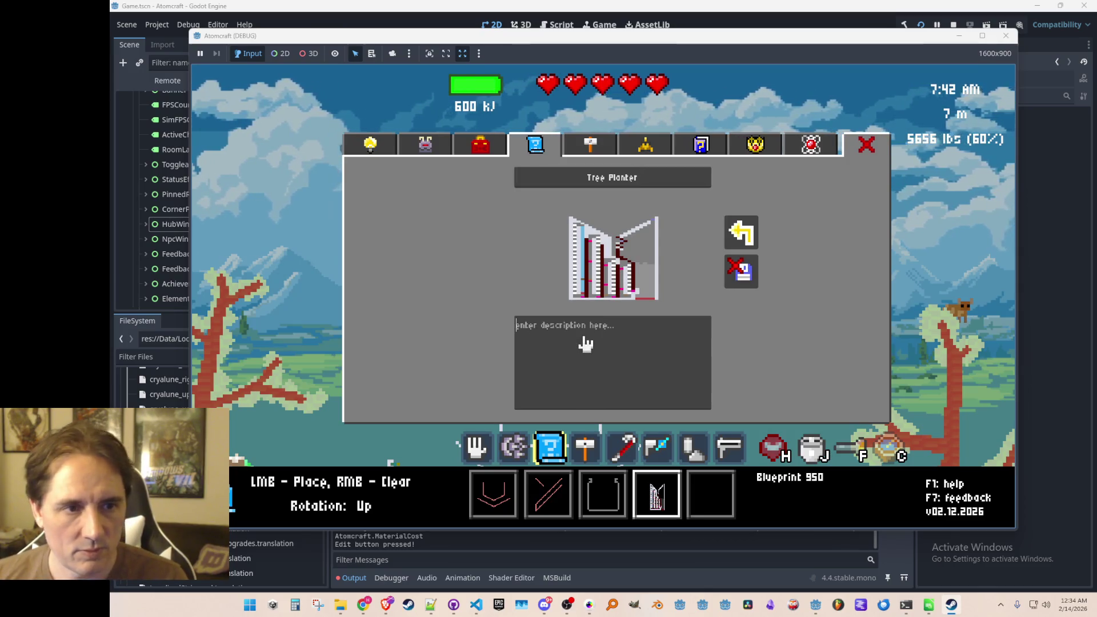
pyautogui.write('for planting trees')
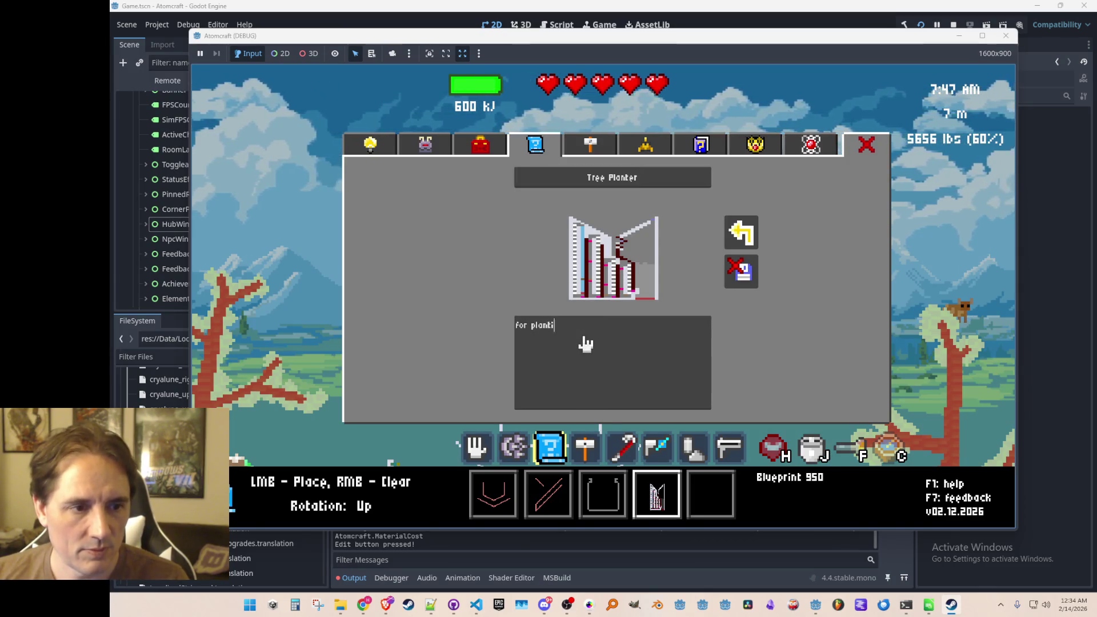
pyautogui.click(741, 271)
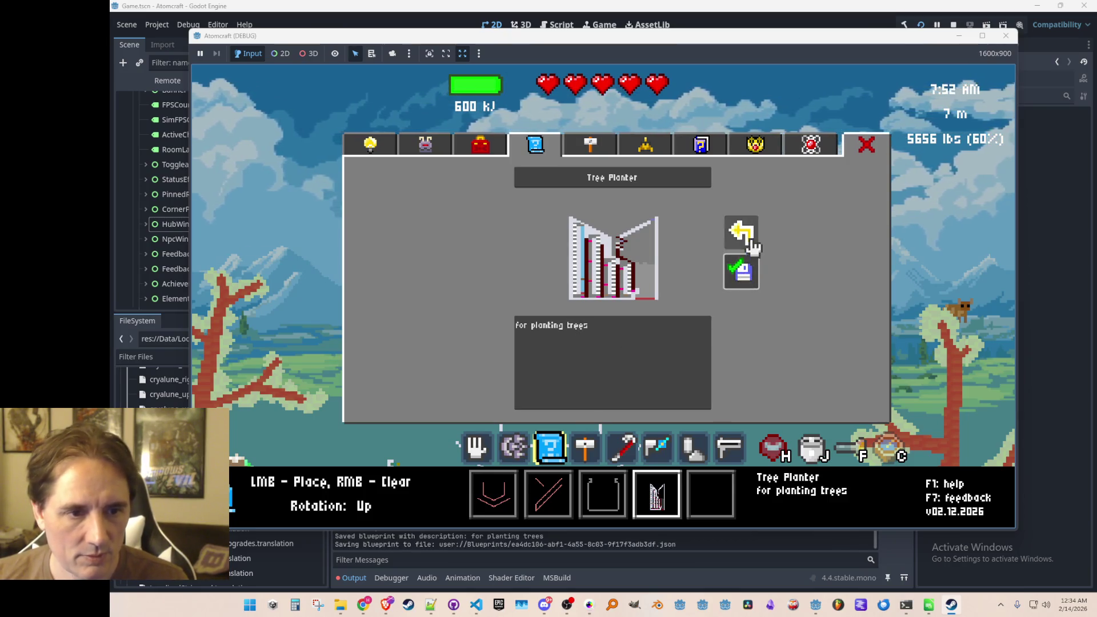
pyautogui.click(743, 235)
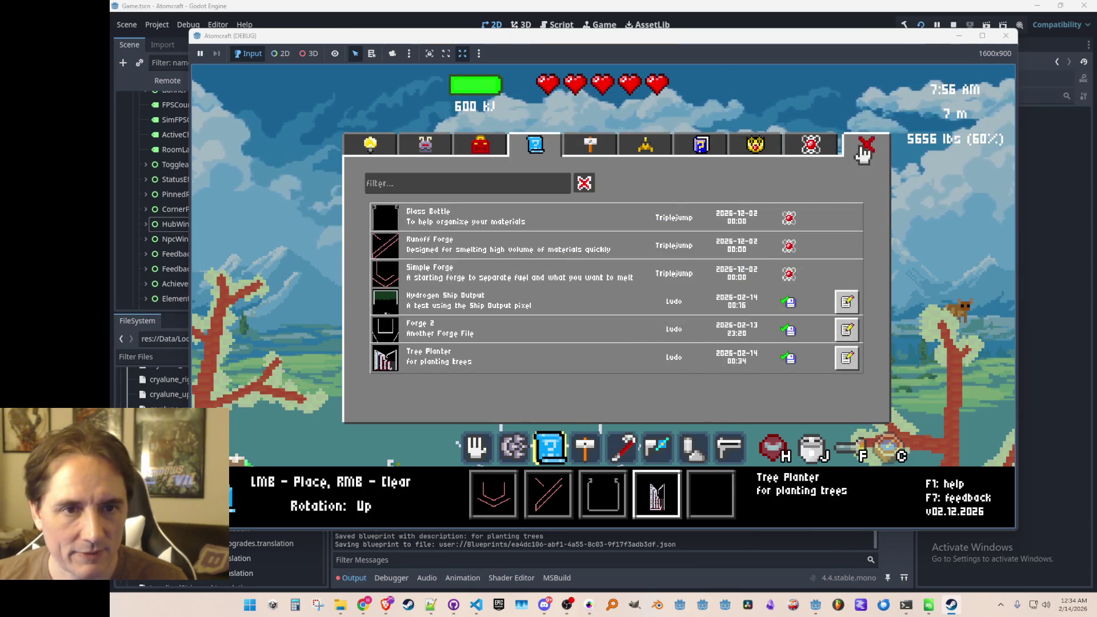
# Close the blueprint list, cancel the placement preview, and stop the running game
pyautogui.click(864, 147)
pyautogui.rightClick(825, 252)
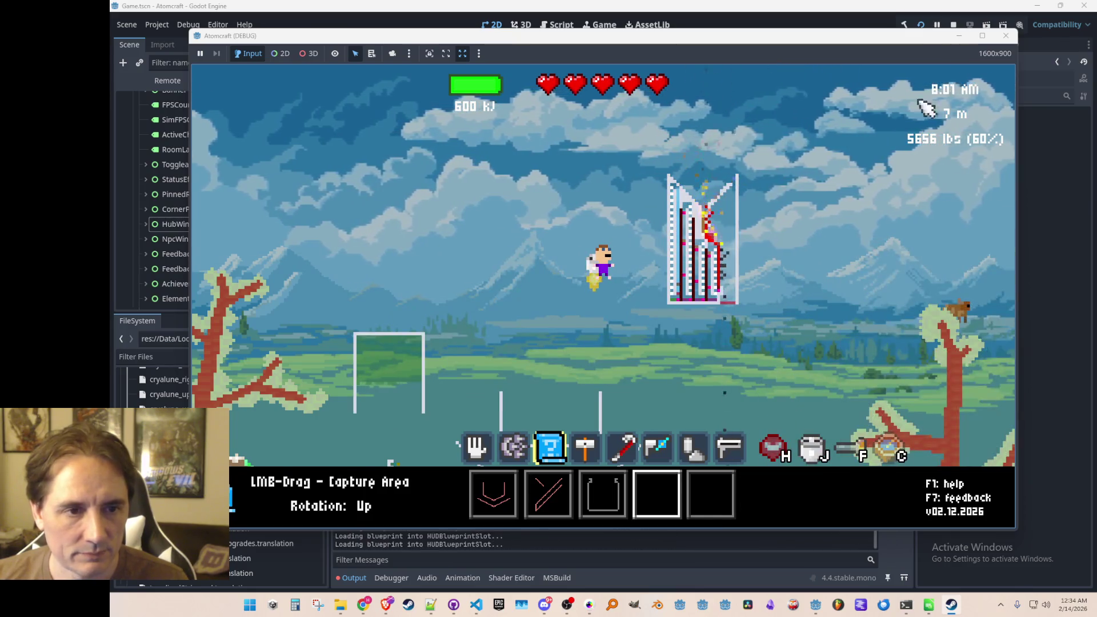
pyautogui.click(954, 25)
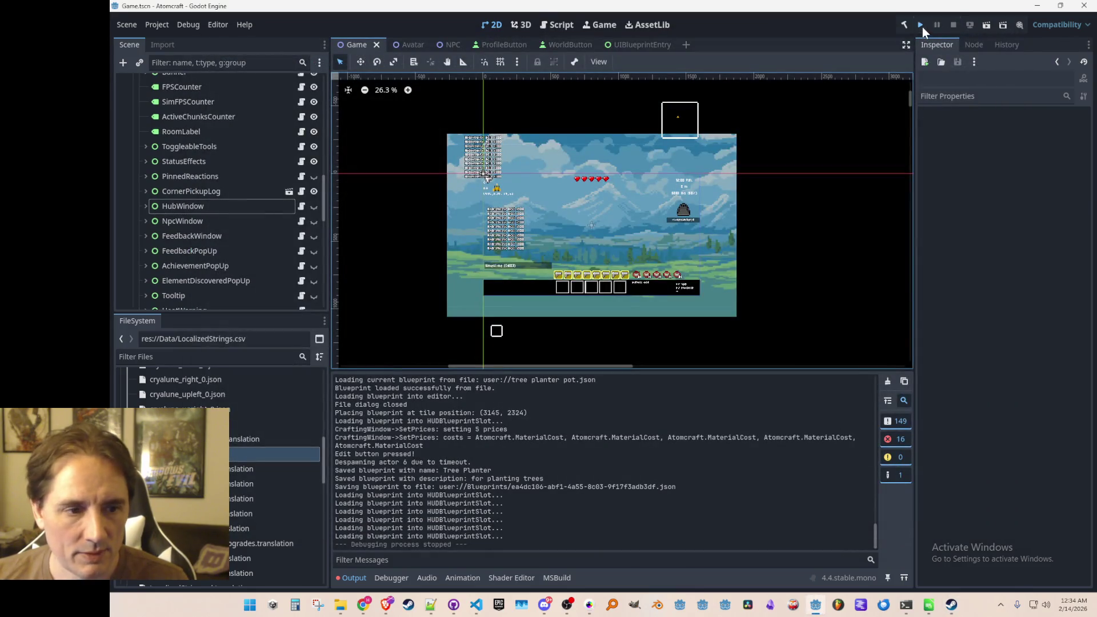
# Rerun the project, start Single Player with the profile, and load Enchanted Vista
pyautogui.click(921, 25)
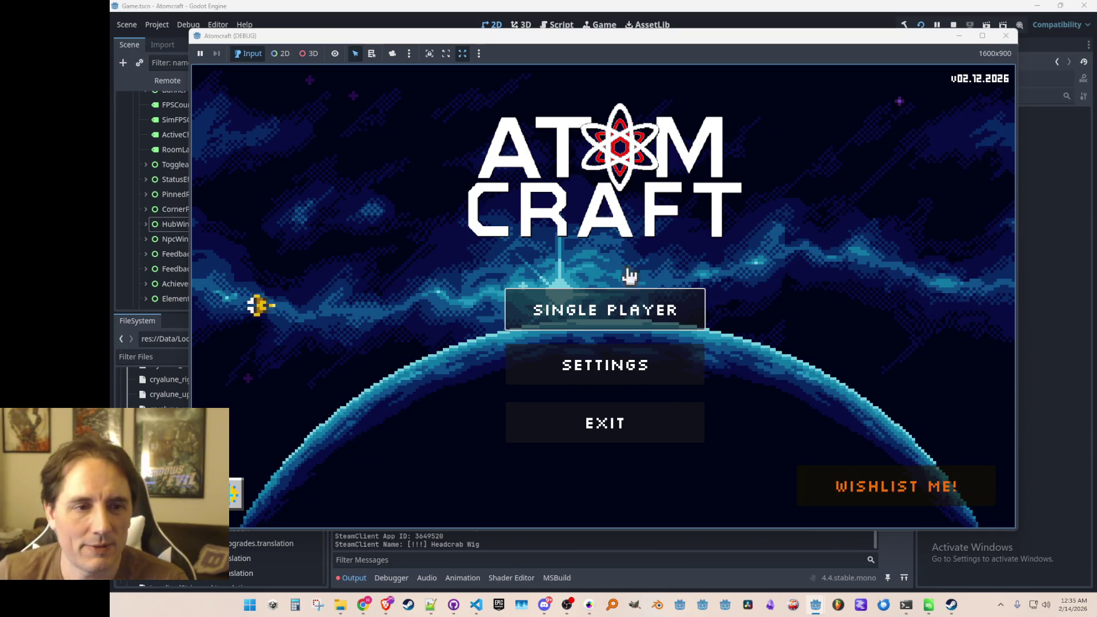
pyautogui.click(629, 311)
pyautogui.click(581, 350)
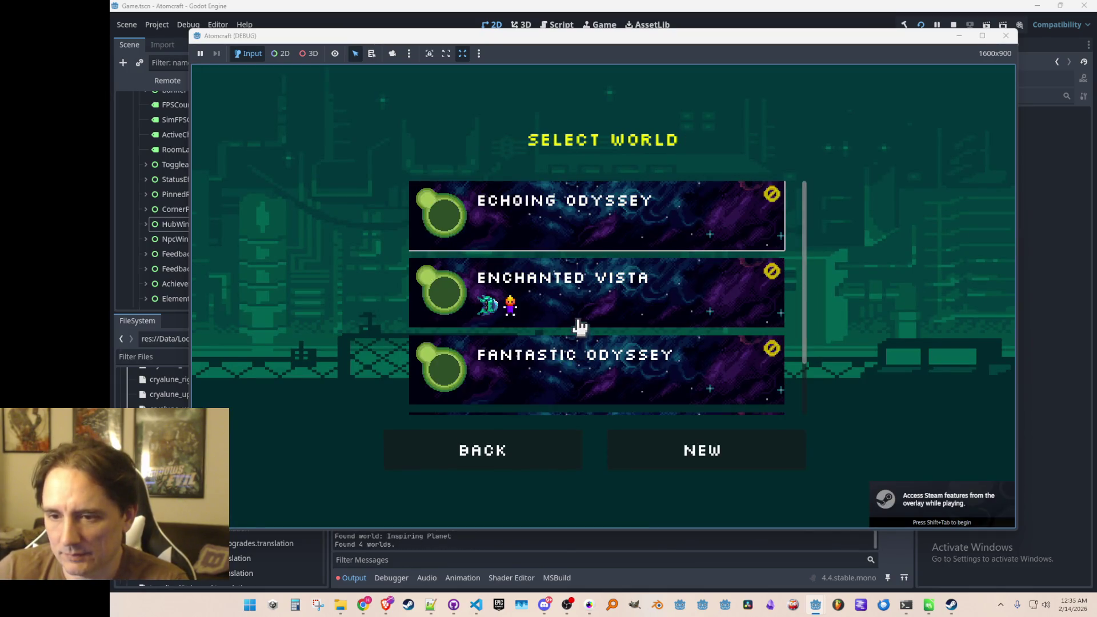
pyautogui.click(589, 301)
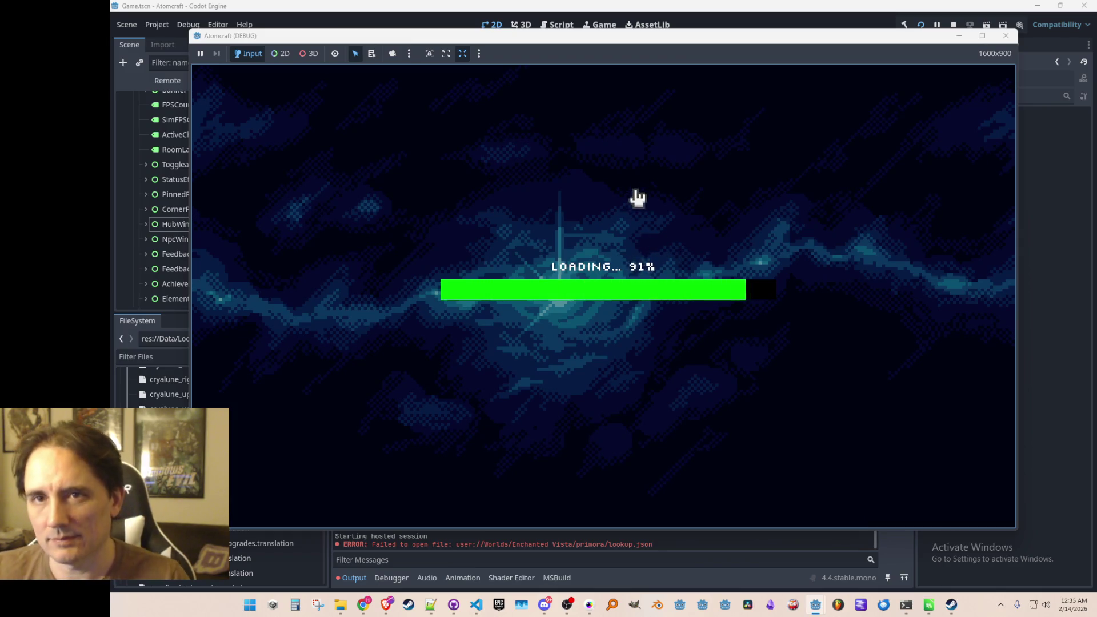
# Load the Tree Planter blueprint from the Blueprints tab into the hotbar
pyautogui.press('i')
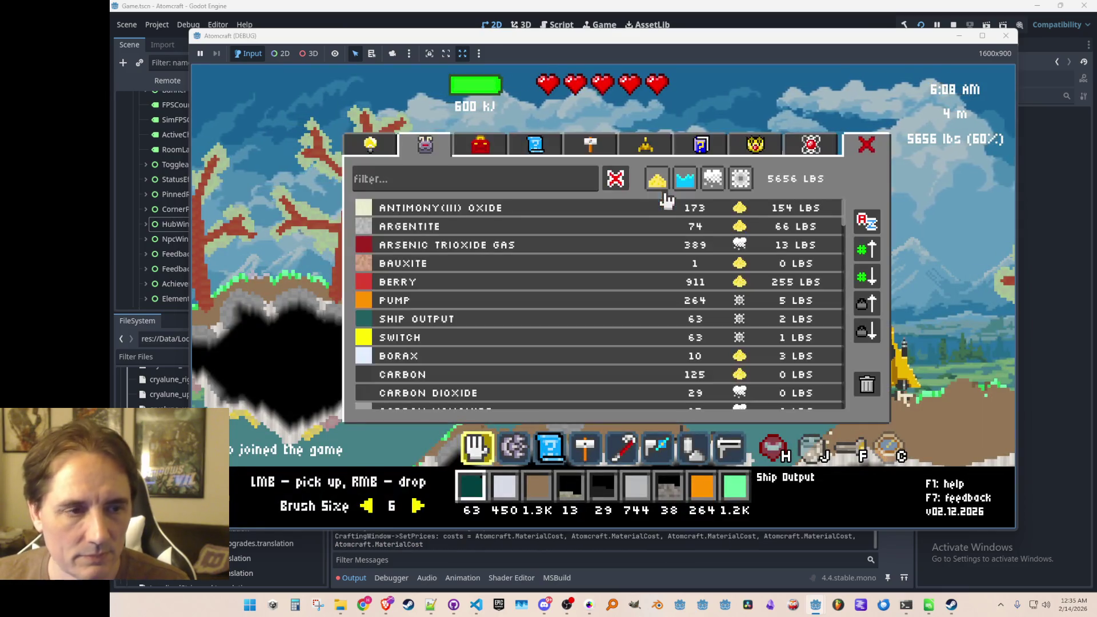
pyautogui.click(602, 179)
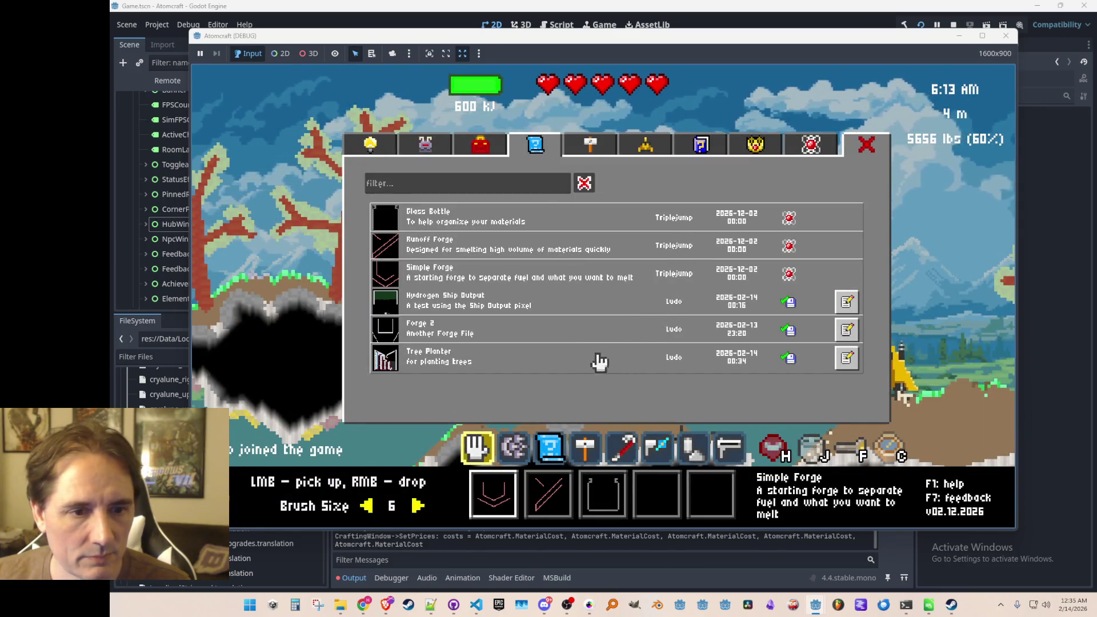
pyautogui.doubleClick(527, 364)
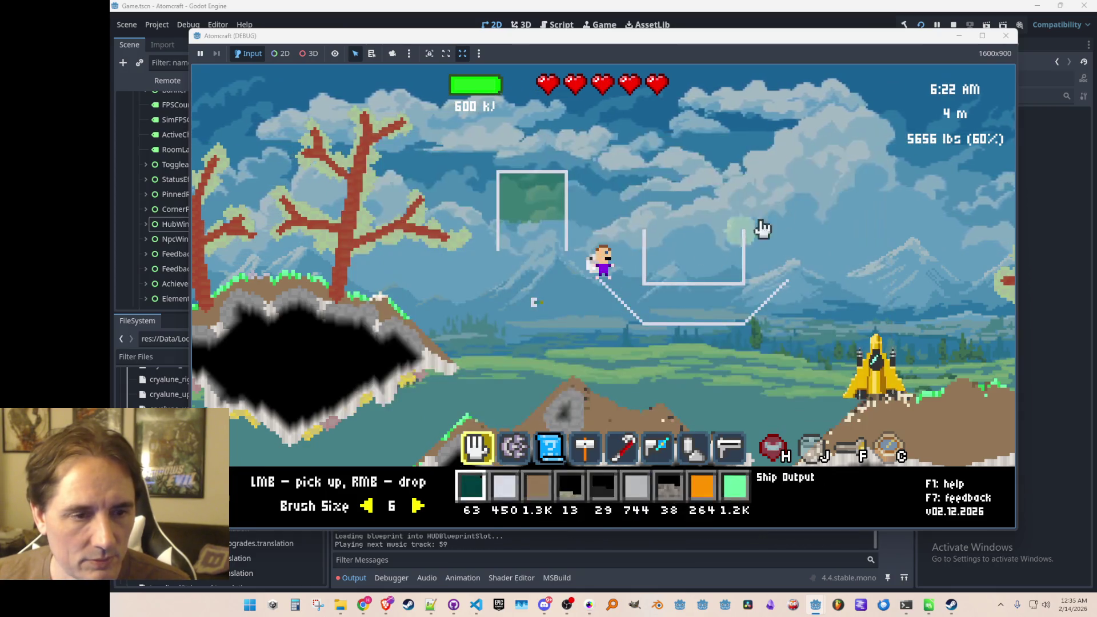
pyautogui.scroll(-2, 839, 189)
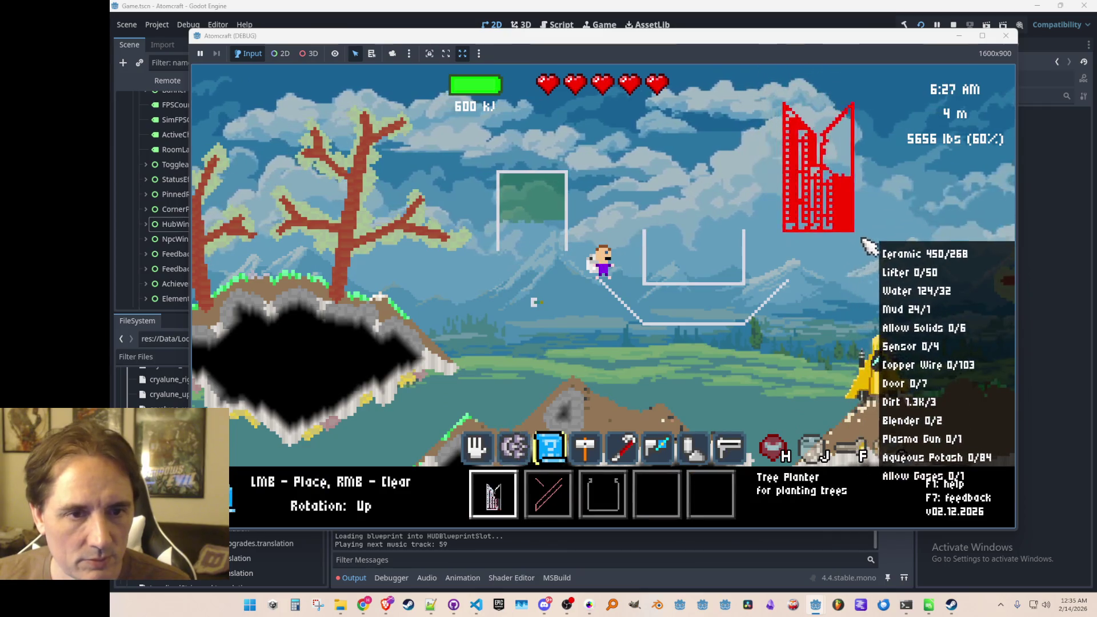
# Fly up and right while cycling hotbar slots to preview blueprints in the sky
pyautogui.press('d')
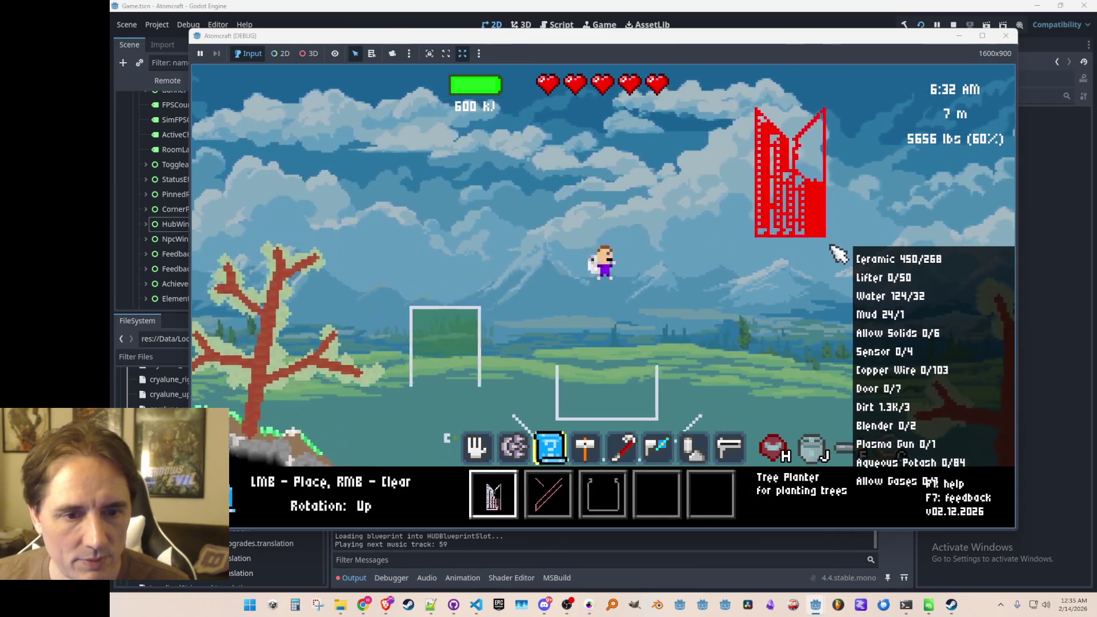
pyautogui.press('w')
pyautogui.press('w')
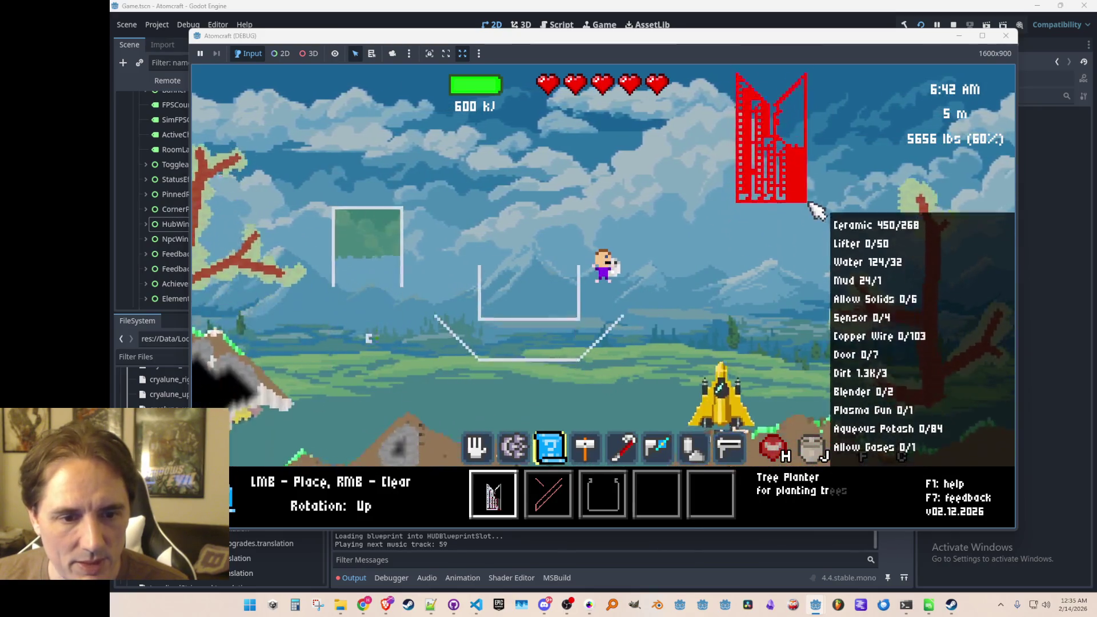
pyautogui.press('w')
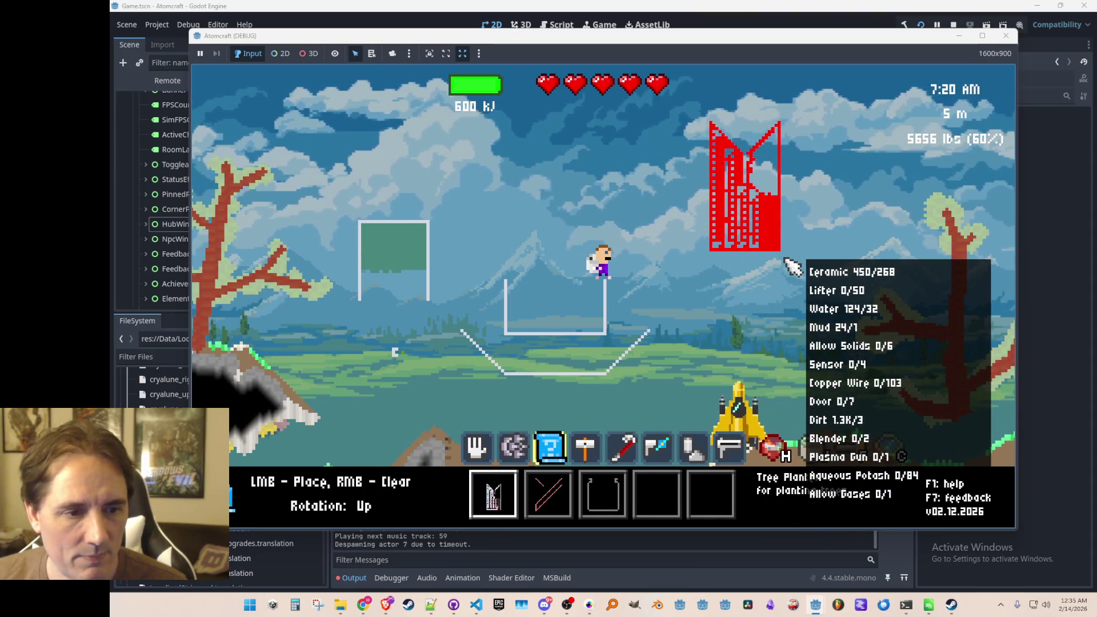
pyautogui.scroll(-2, 789, 266)
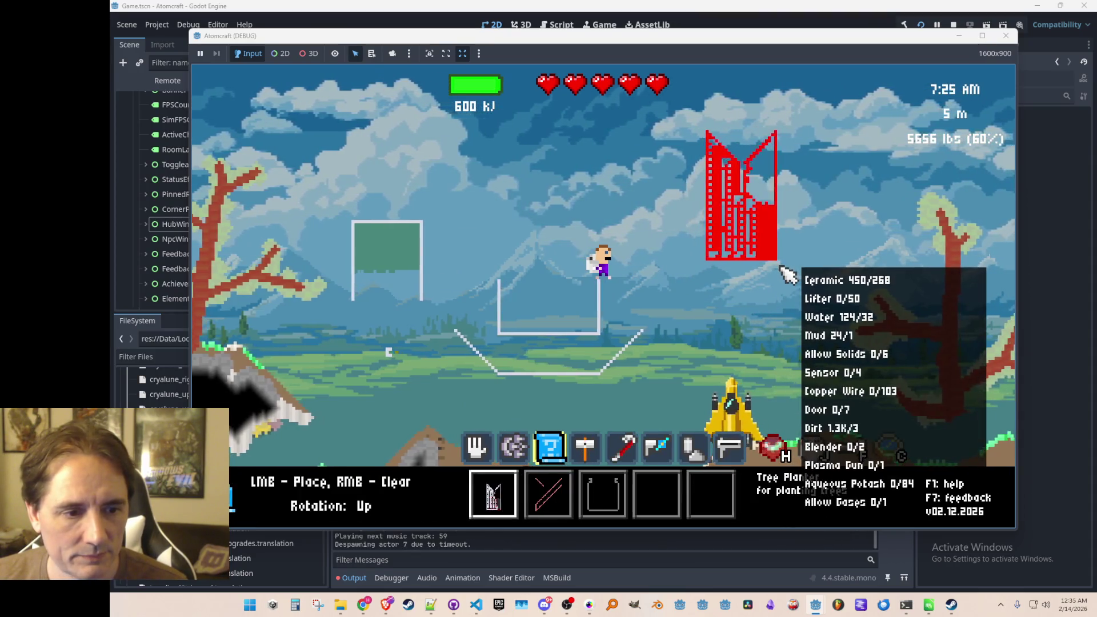
pyautogui.scroll(-2, 774, 264)
pyautogui.scroll(1, 767, 263)
pyautogui.scroll(1, 766, 262)
pyautogui.scroll(-1, 766, 260)
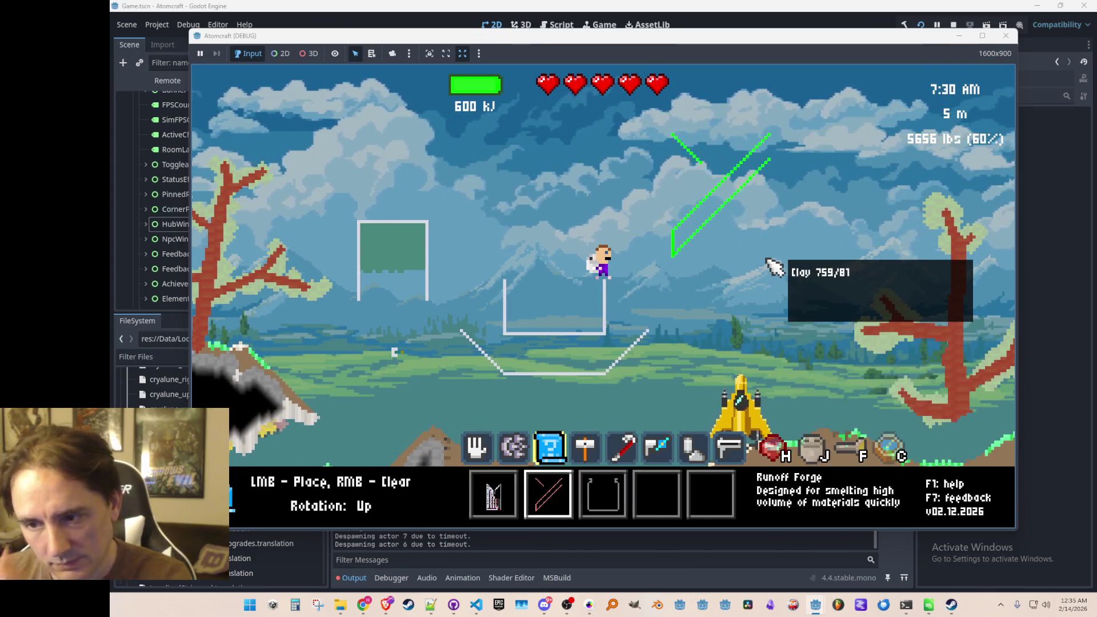
pyautogui.scroll(-1, 777, 275)
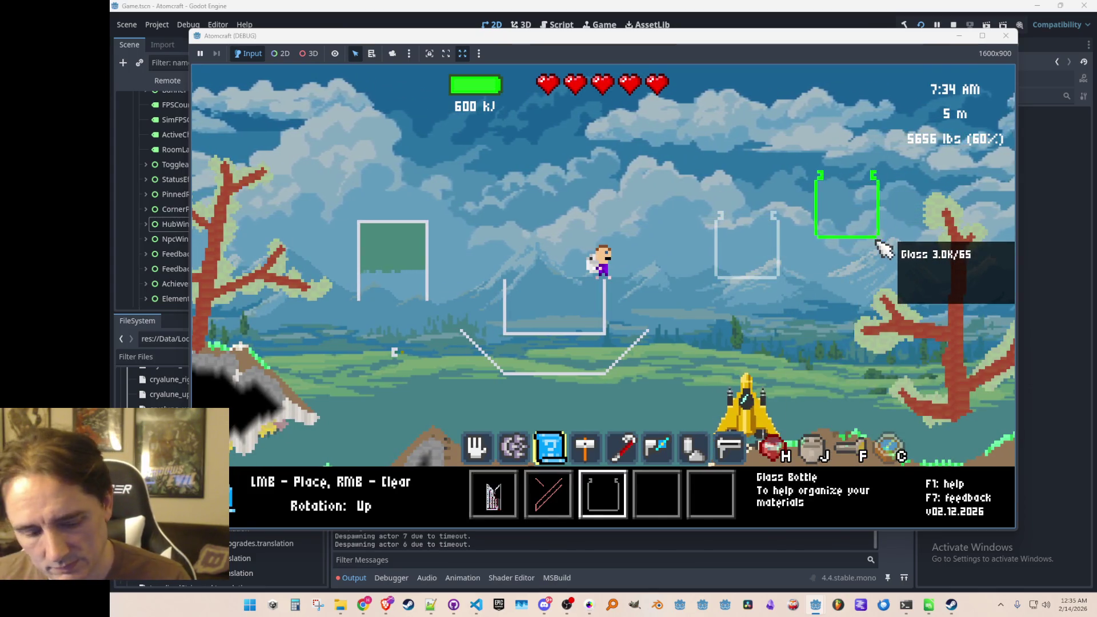
pyautogui.press('w')
pyautogui.press('d')
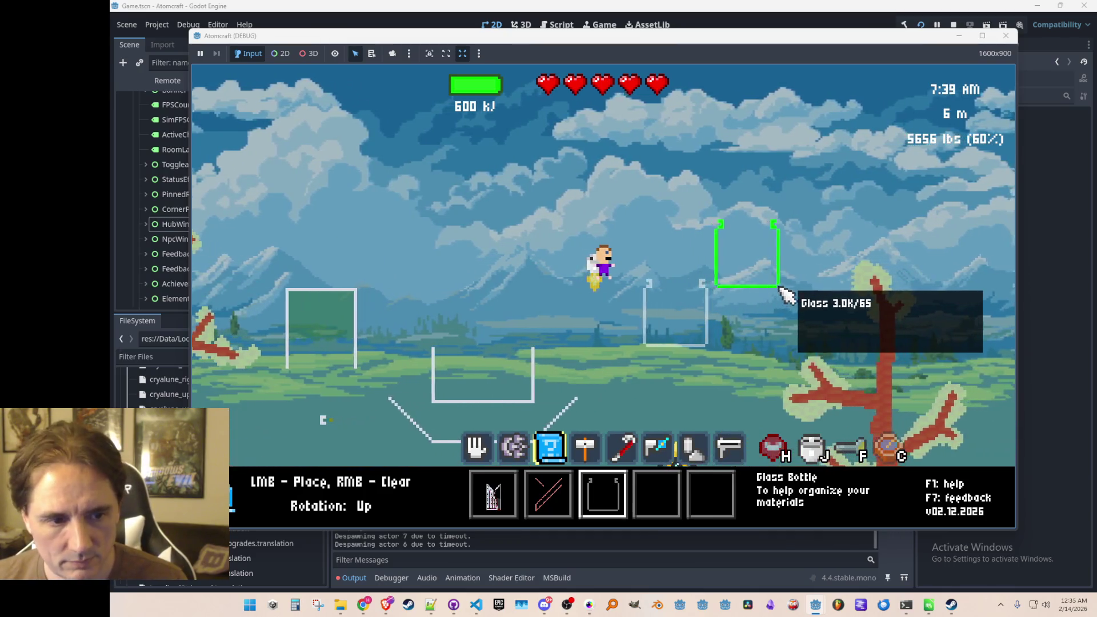
pyautogui.scroll(1, 792, 293)
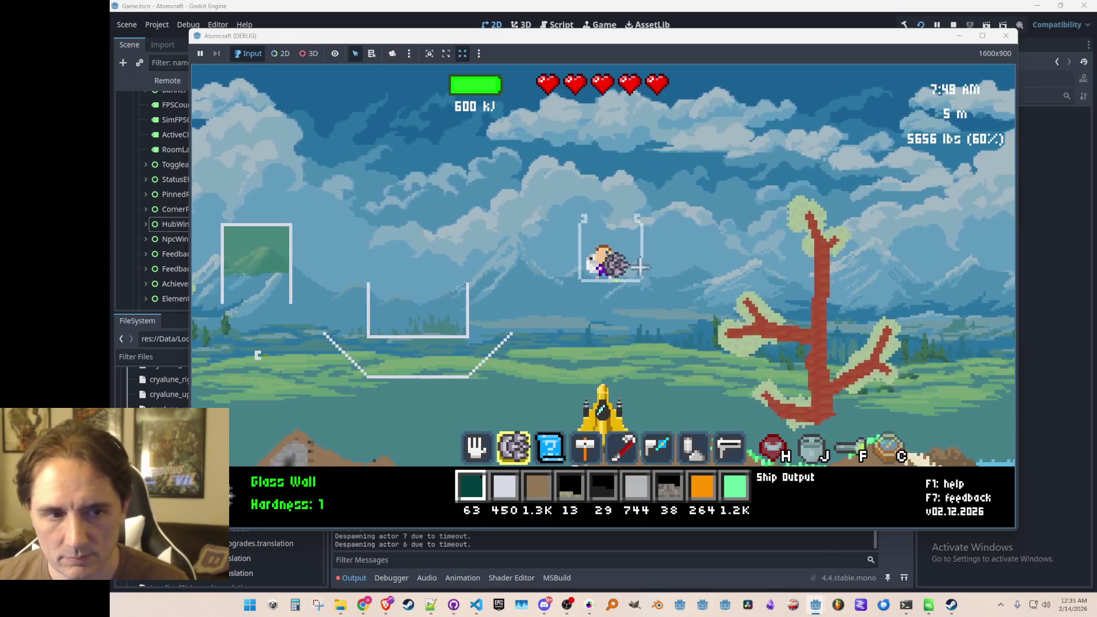
# Fly the character up, left and right around the level with the jetpack
pyautogui.press('w')
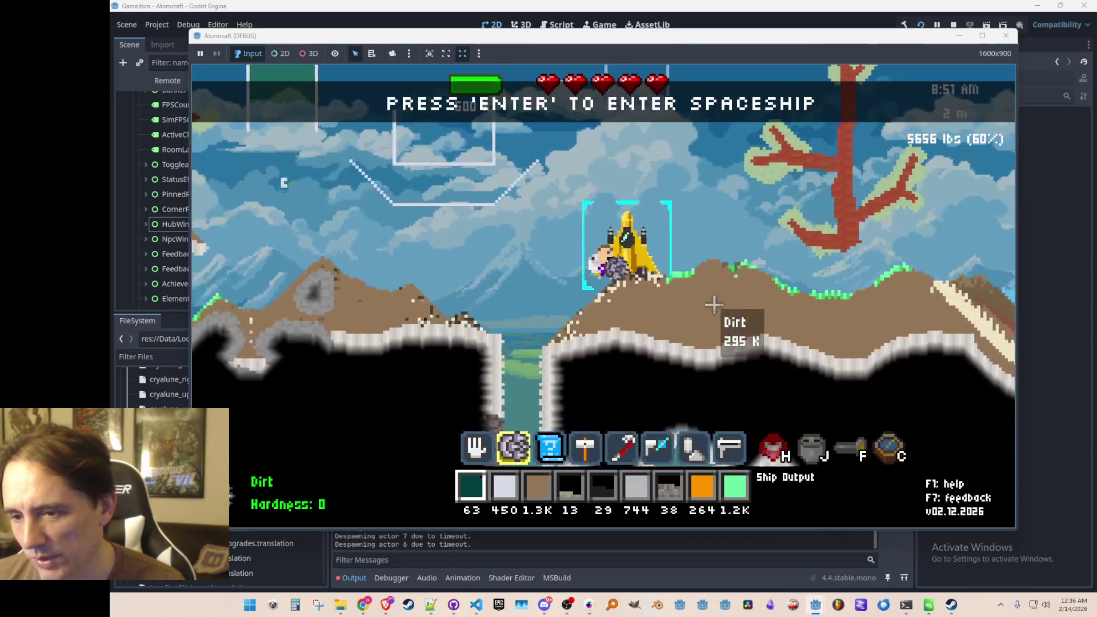
pyautogui.press('w')
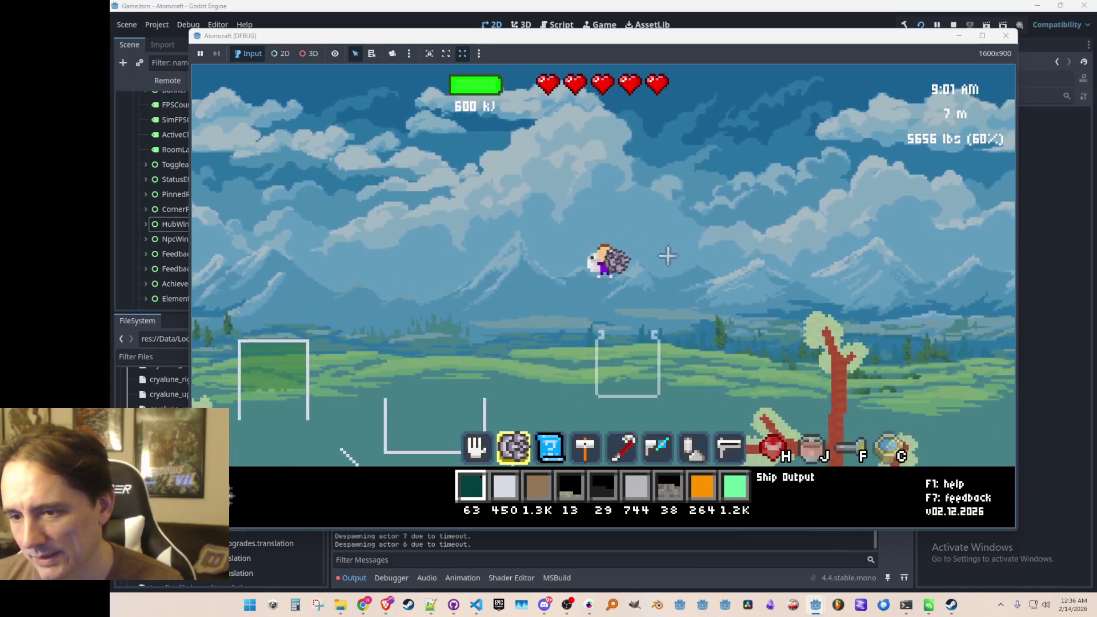
pyautogui.press('w')
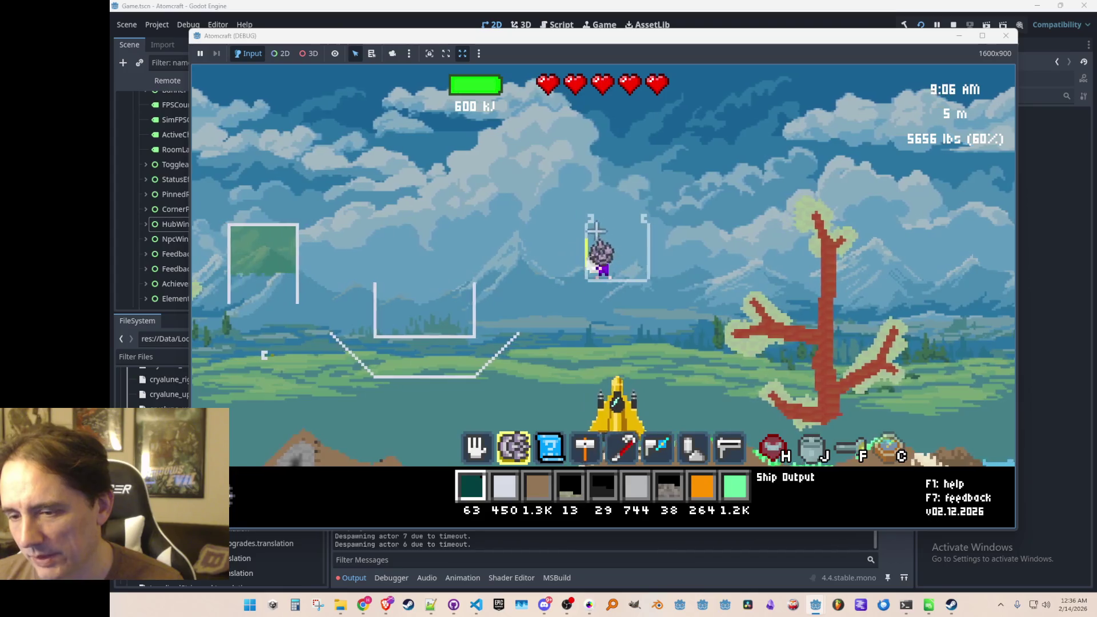
pyautogui.press('a')
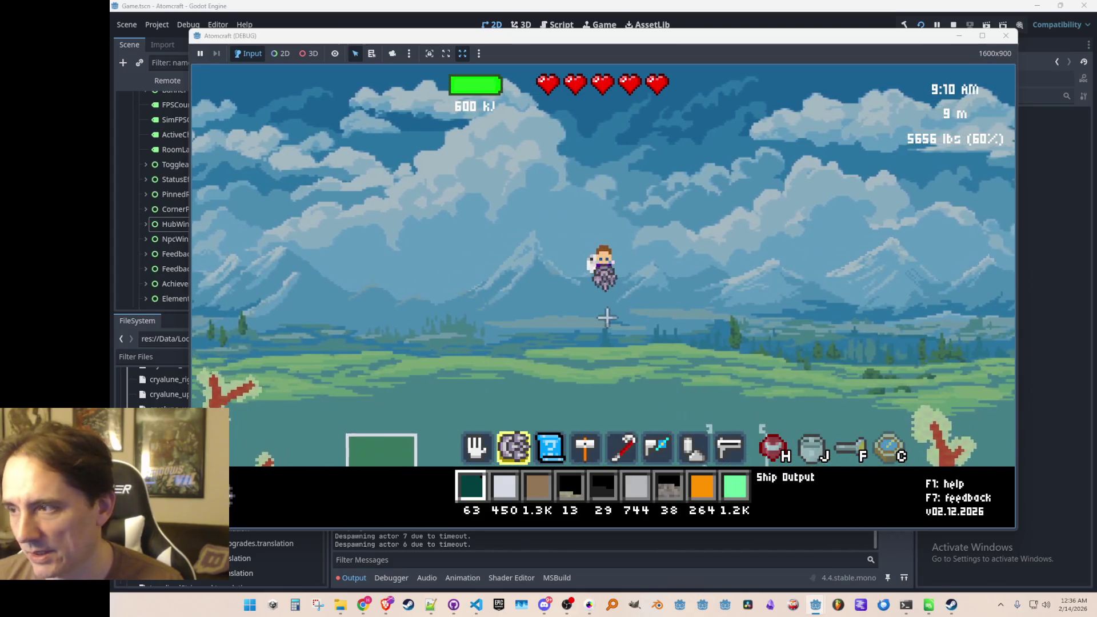
pyautogui.press('d')
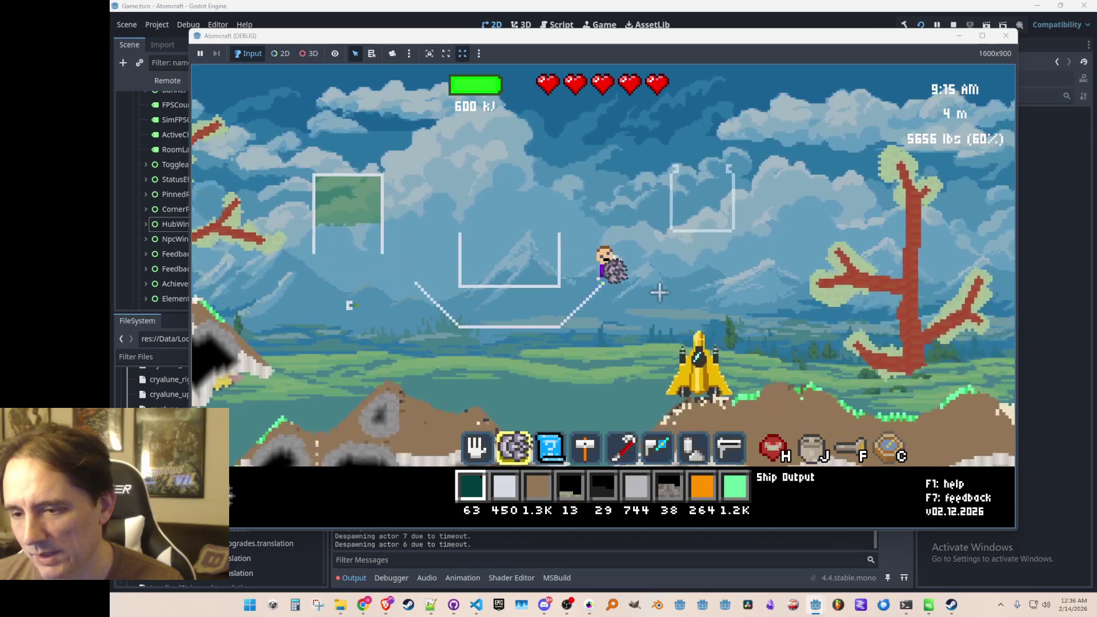
pyautogui.press('a')
pyautogui.press('w')
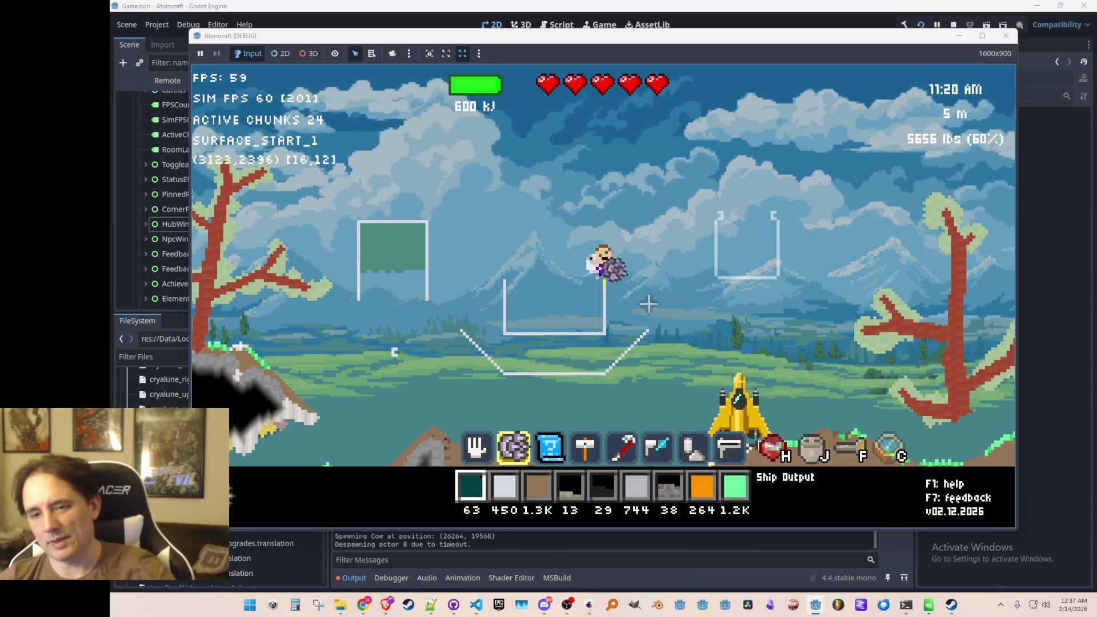
pyautogui.press('d')
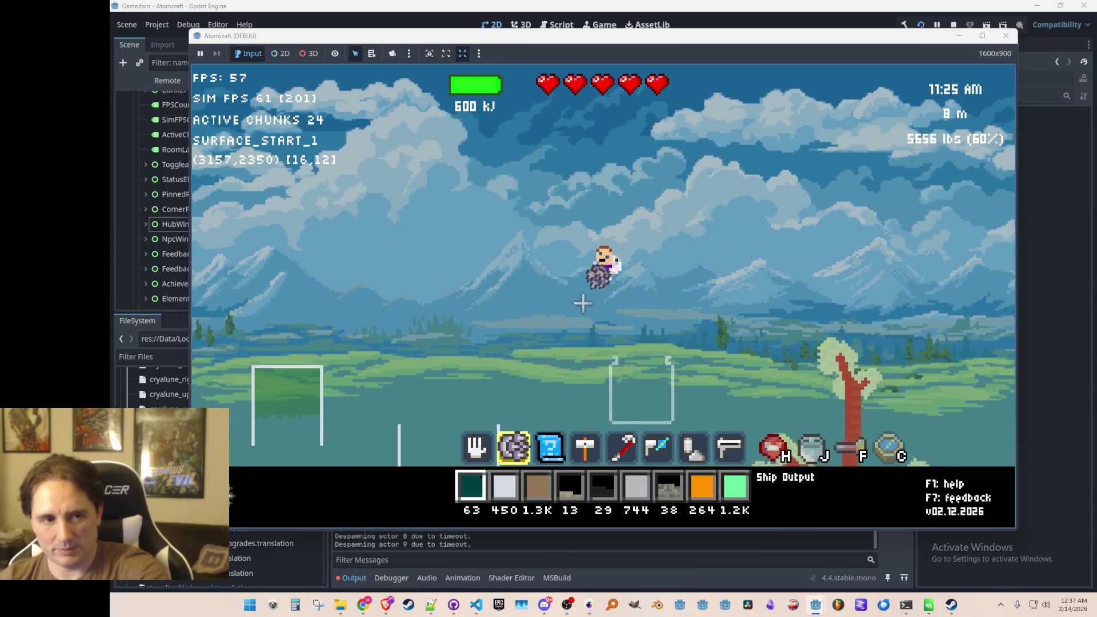
pyautogui.press('a')
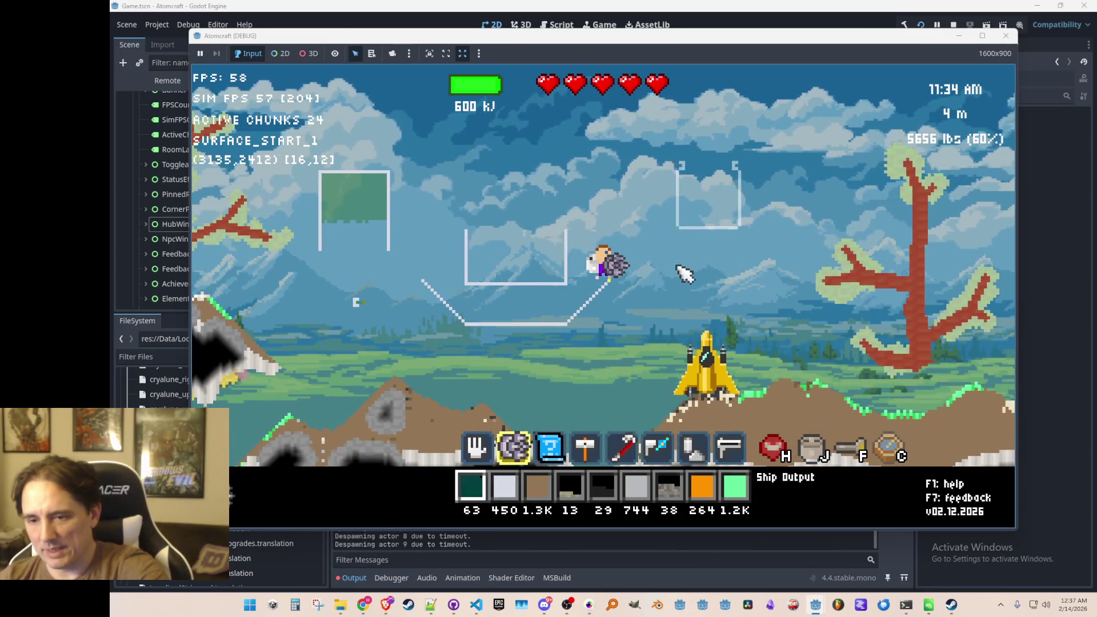
pyautogui.scroll(-2, 657, 349)
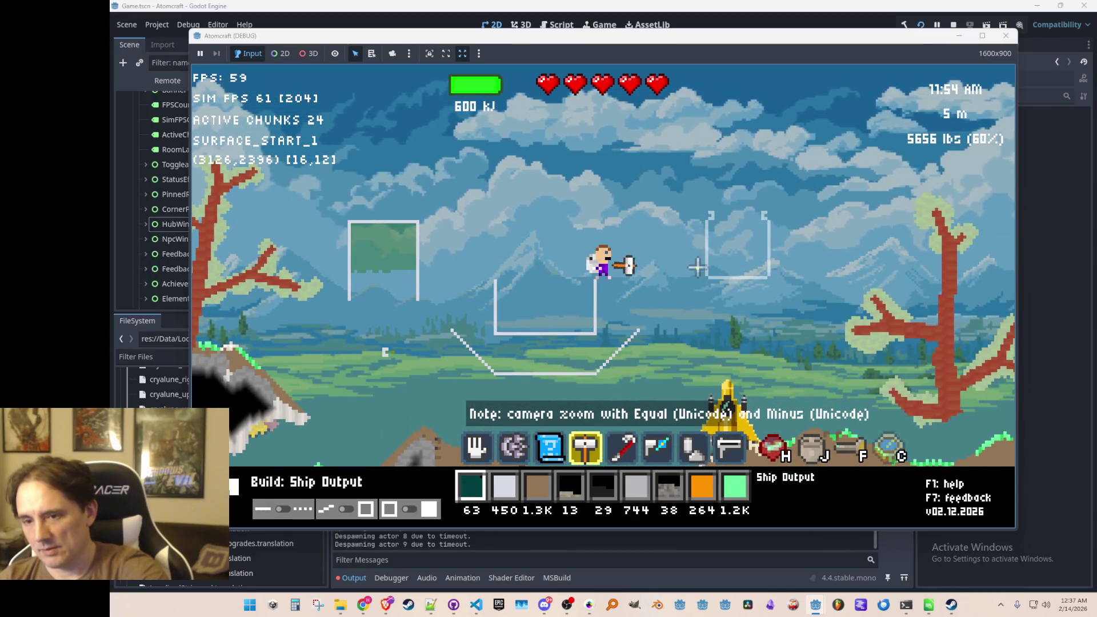
# Switch back to the build tool and land the character beside the yellow spaceship
pyautogui.press('5')
pyautogui.press('2')
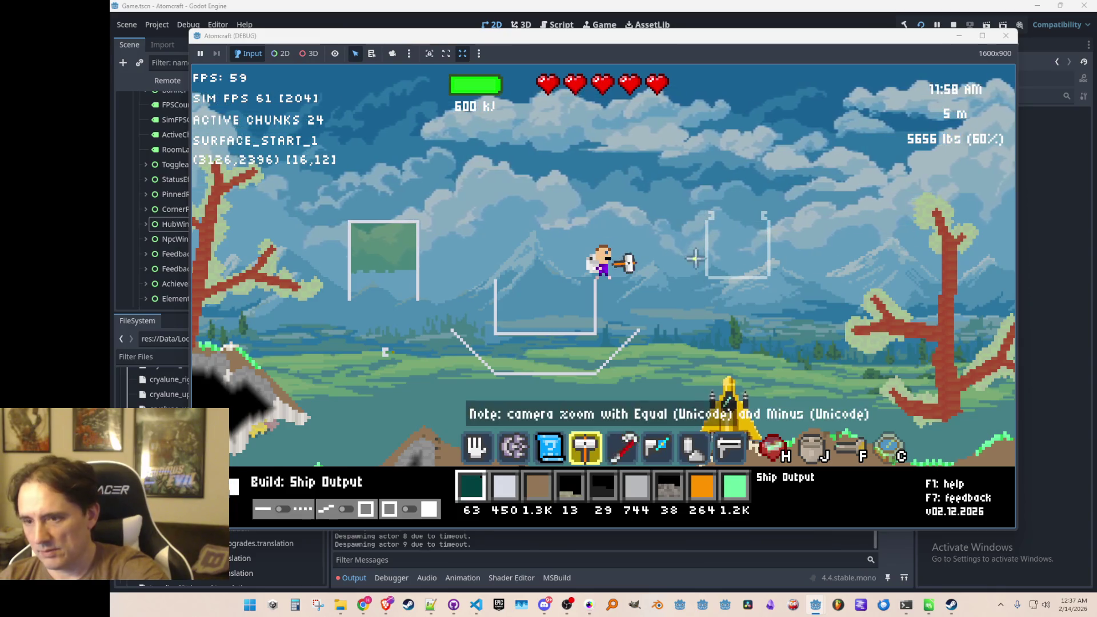
pyautogui.press('3')
pyautogui.press('2')
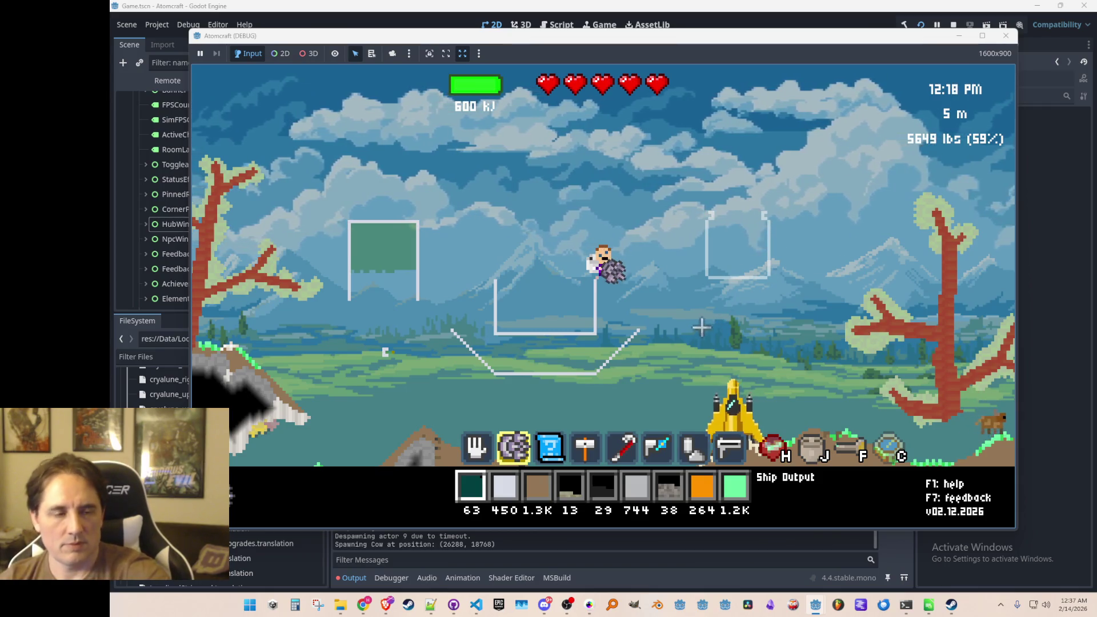
pyautogui.press('d')
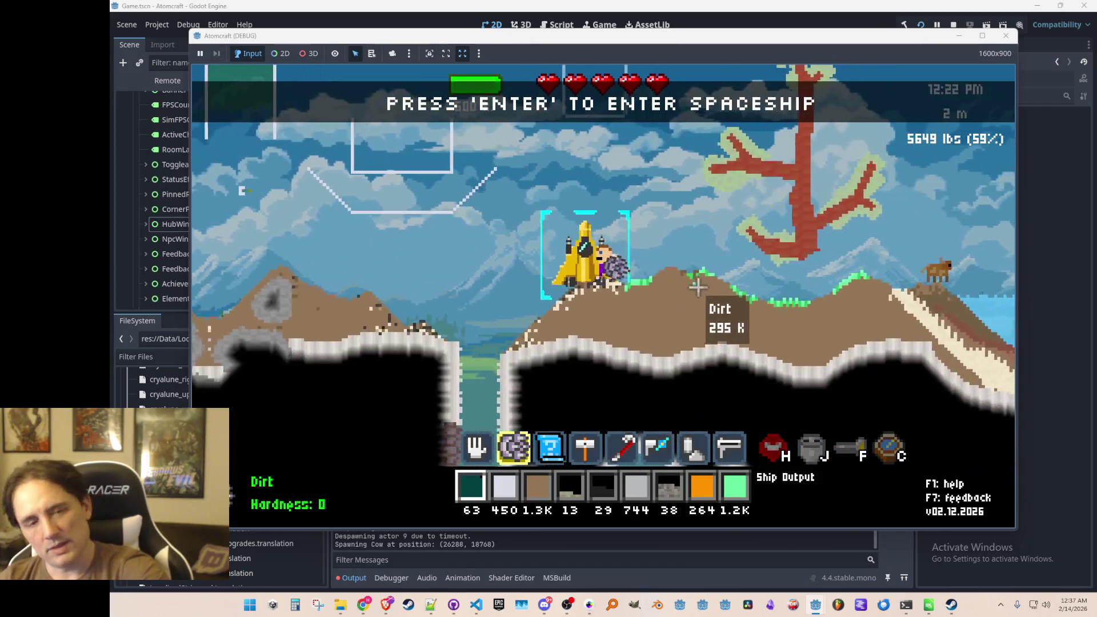
pyautogui.press('w')
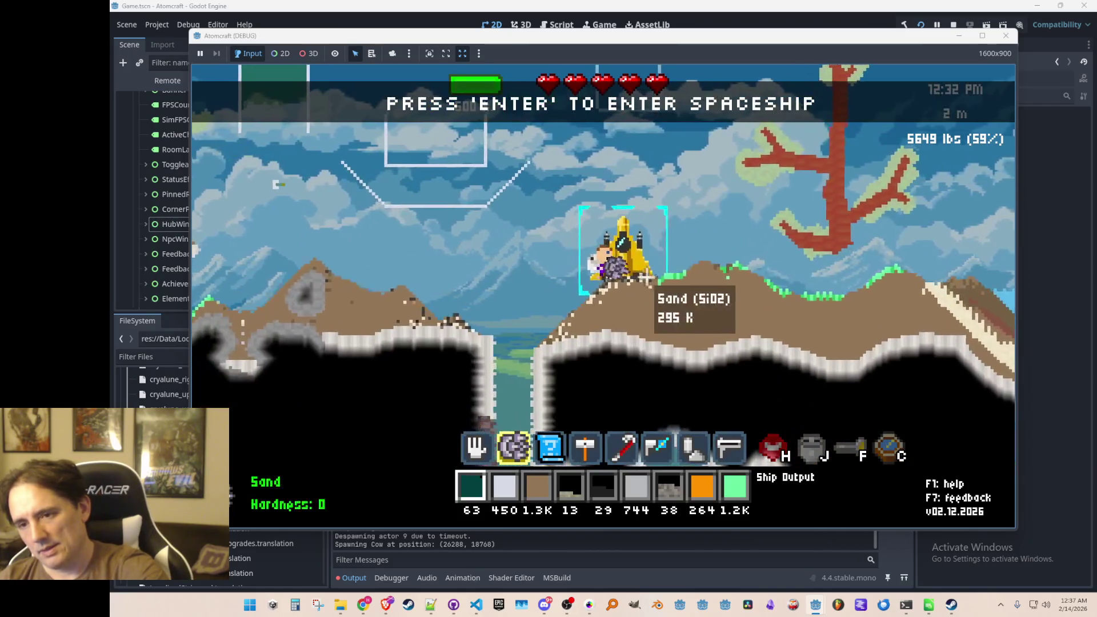
pyautogui.press('w')
pyautogui.press('w')
pyautogui.press('a')
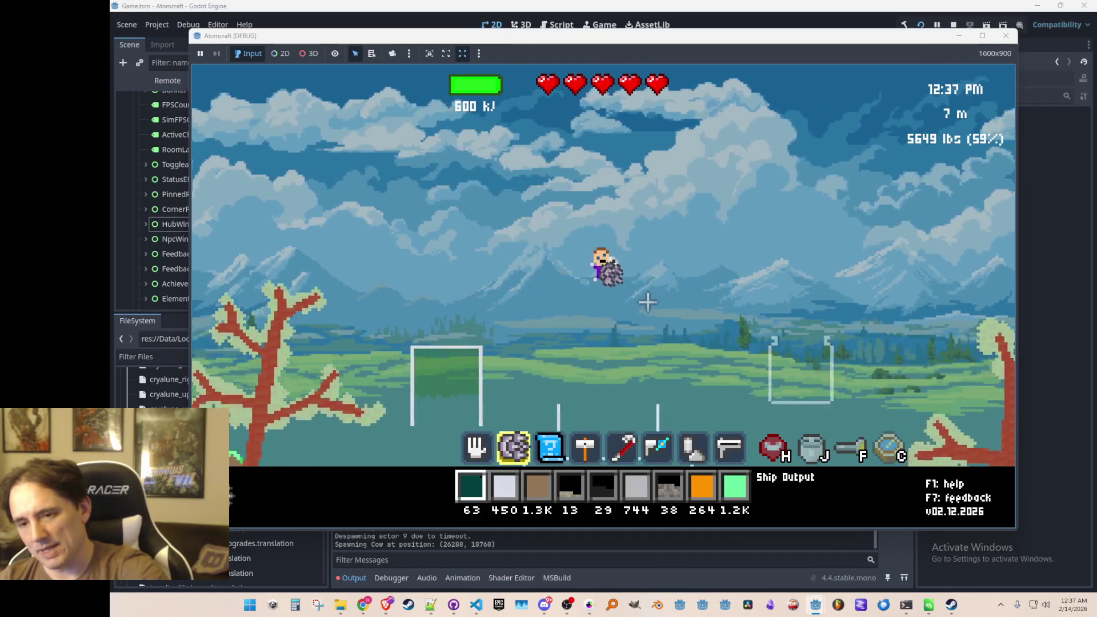
pyautogui.press('d')
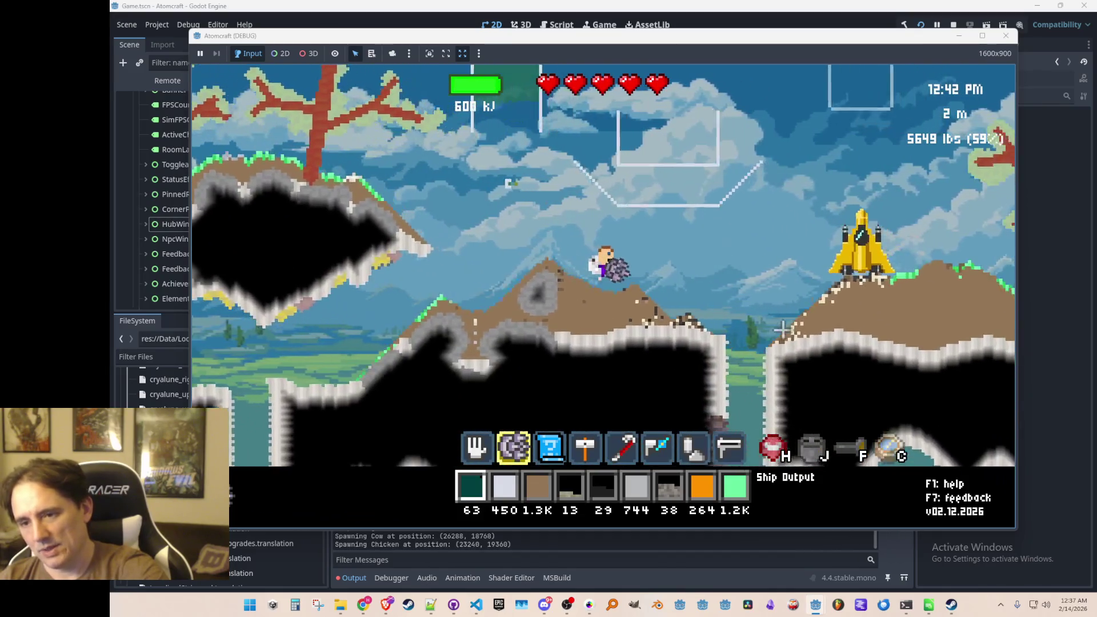
pyautogui.press('d')
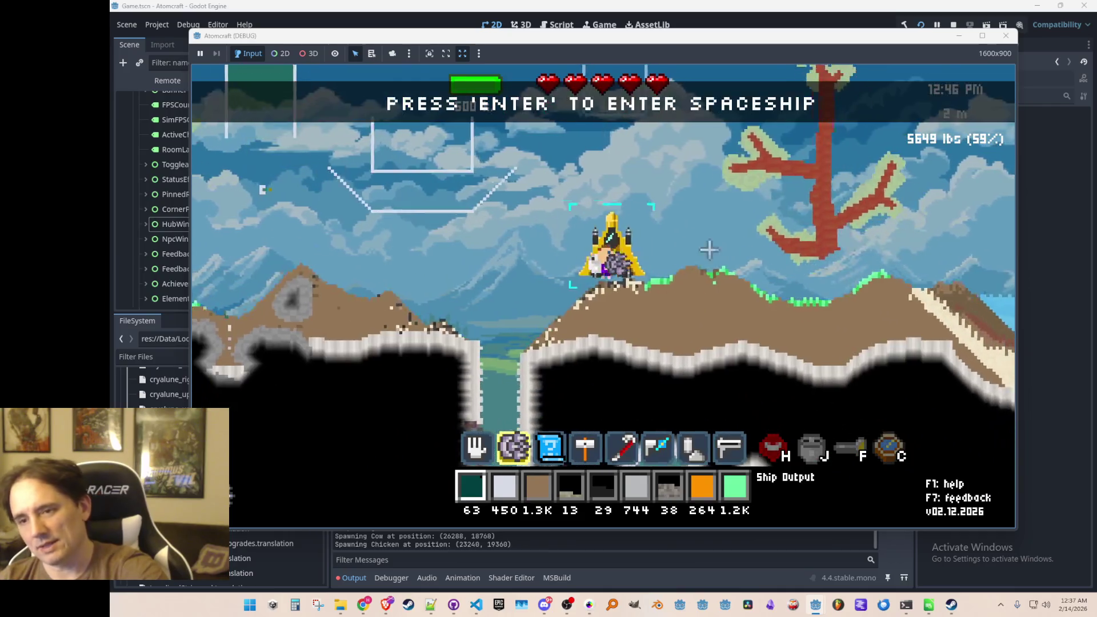
pyautogui.press('w')
pyautogui.press('a')
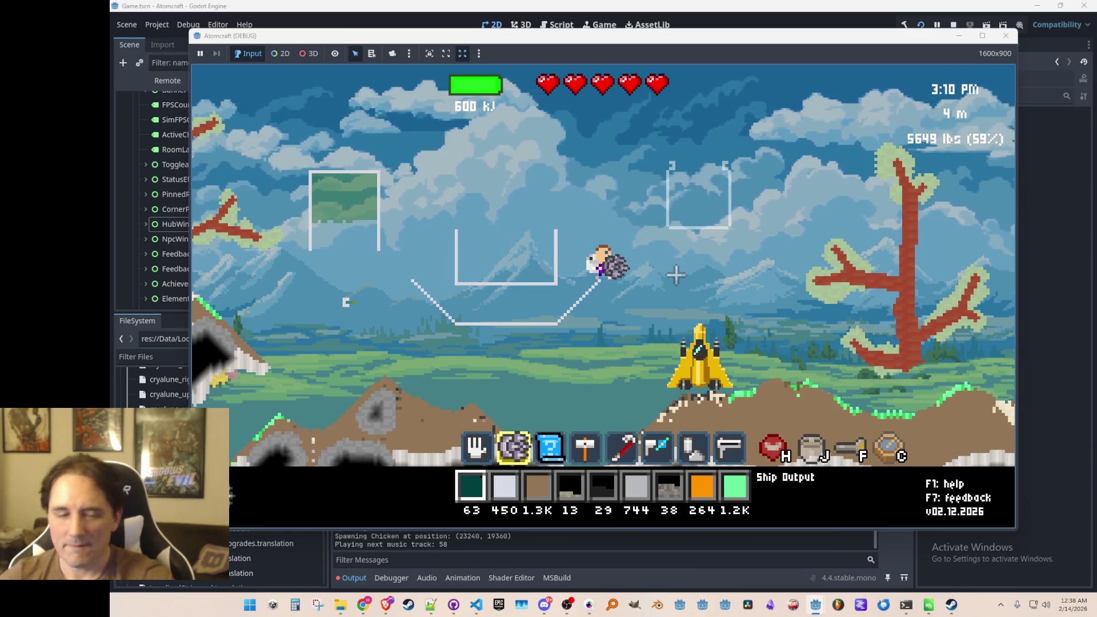
# Open the hub window with Tab to show the six saved blueprints
pyautogui.press('Tab')
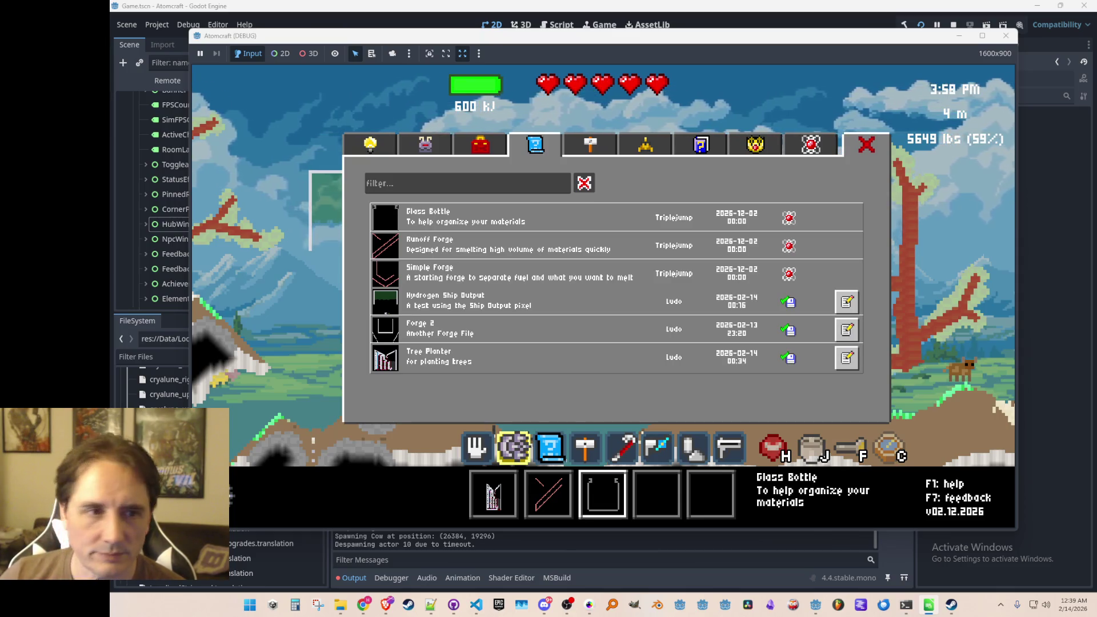
pyautogui.click(377, 148)
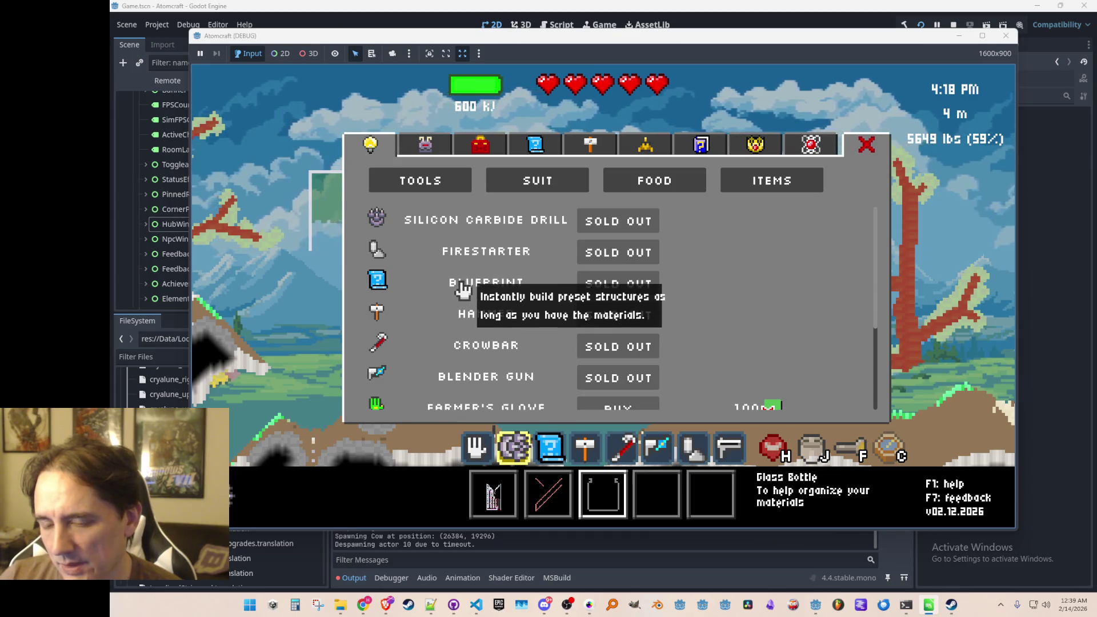
pyautogui.click(535, 145)
pyautogui.click(573, 152)
pyautogui.click(540, 150)
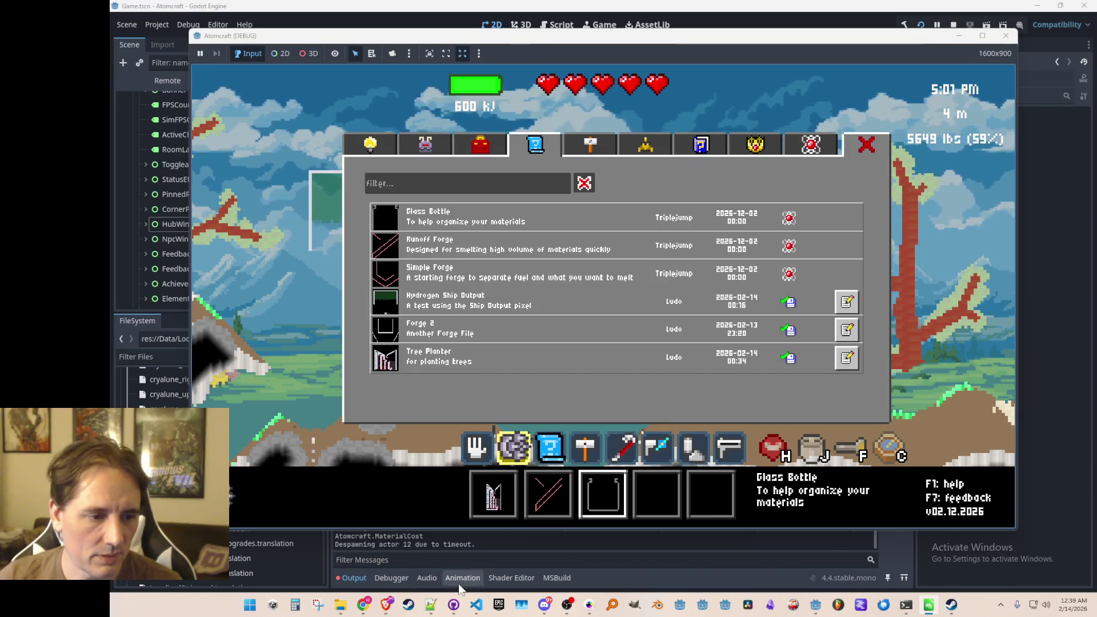
pyautogui.click(476, 605)
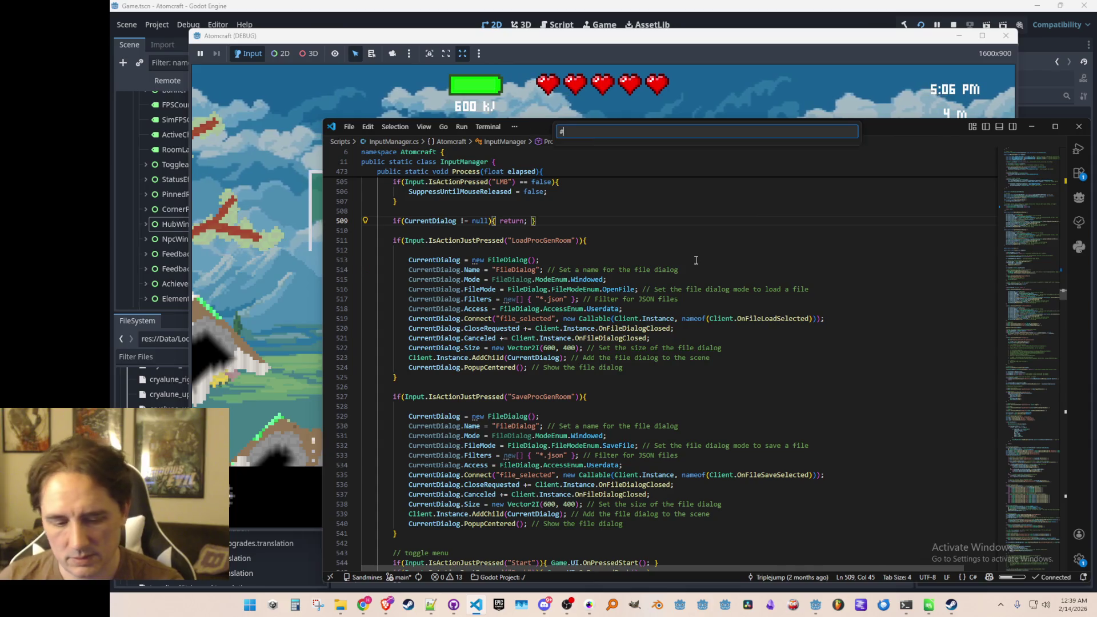
# Open HubWindow.cs and scroll to the Refresh() call in OnOpen
pyautogui.hotkey('ctrl', 'p')
pyautogui.write('HubWin')
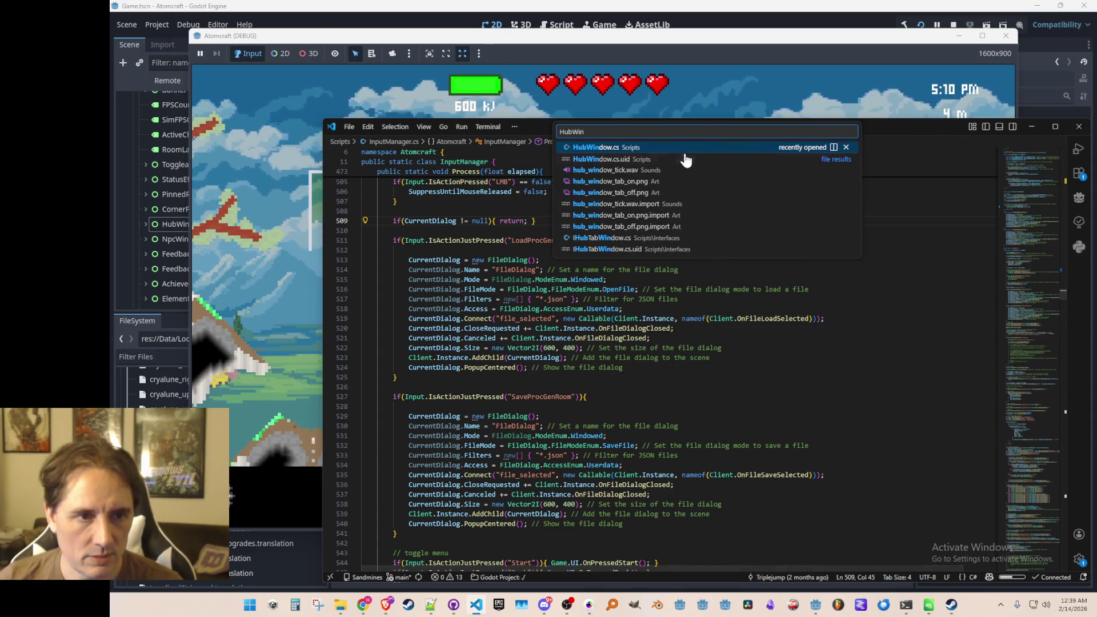
pyautogui.click(685, 149)
pyautogui.scroll(-15, 704, 357)
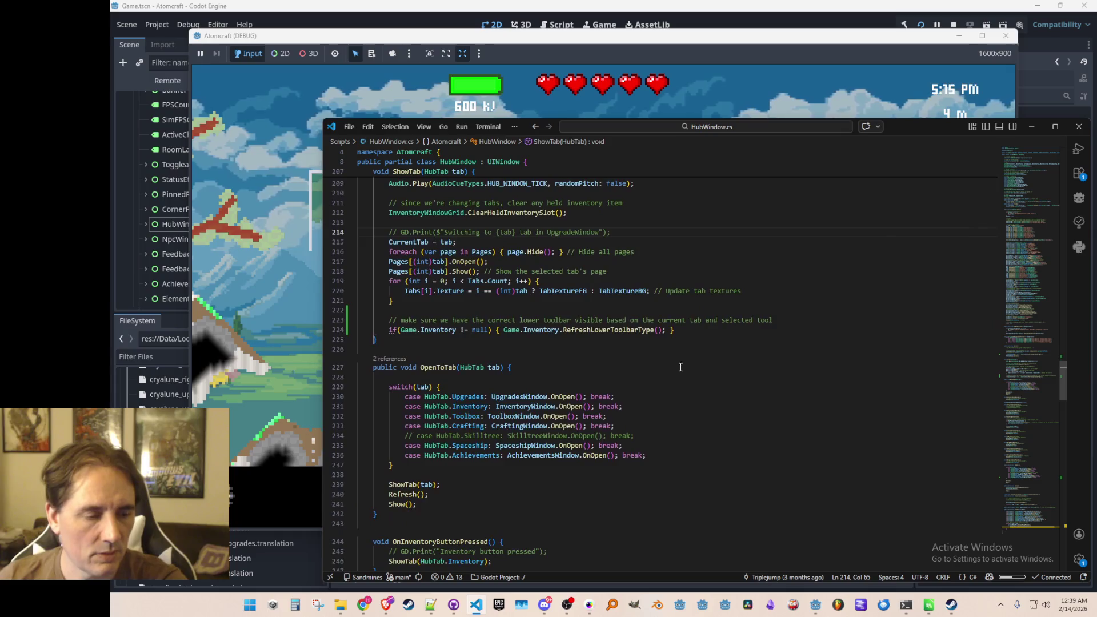
pyautogui.scroll(-9, 728, 310)
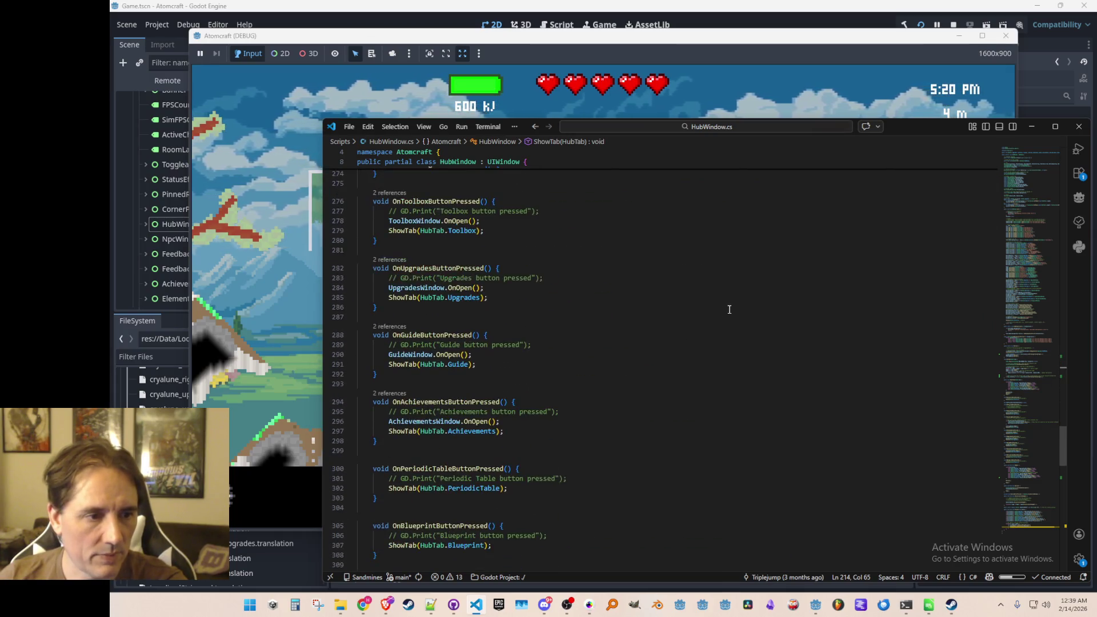
pyautogui.scroll(-3, 731, 308)
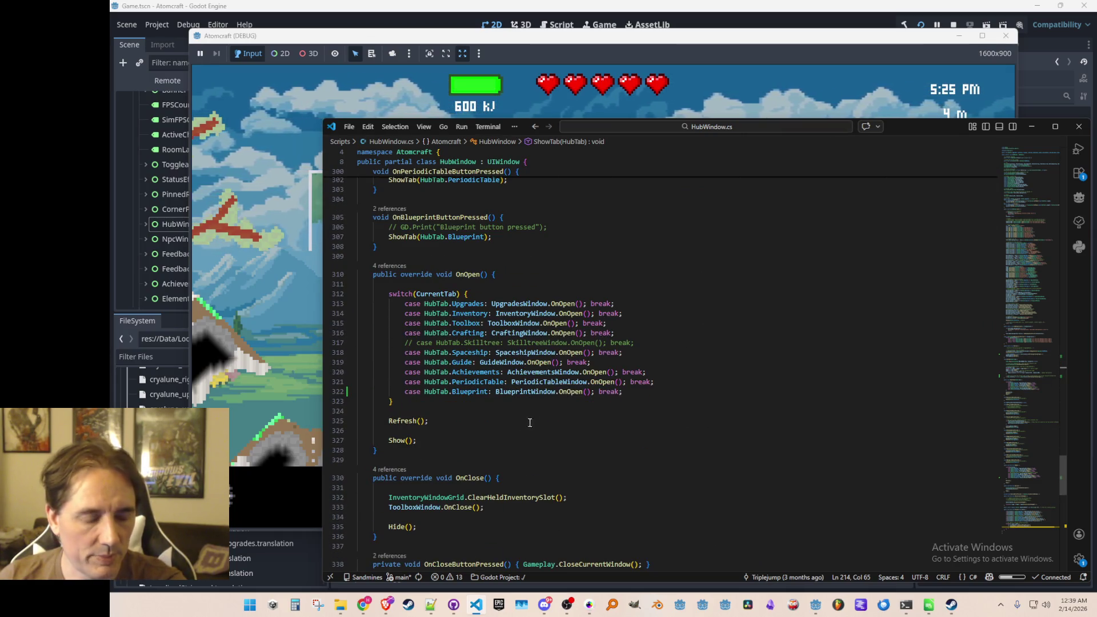
pyautogui.scroll(5, 522, 424)
pyautogui.scroll(3, 557, 394)
pyautogui.scroll(-9, 566, 380)
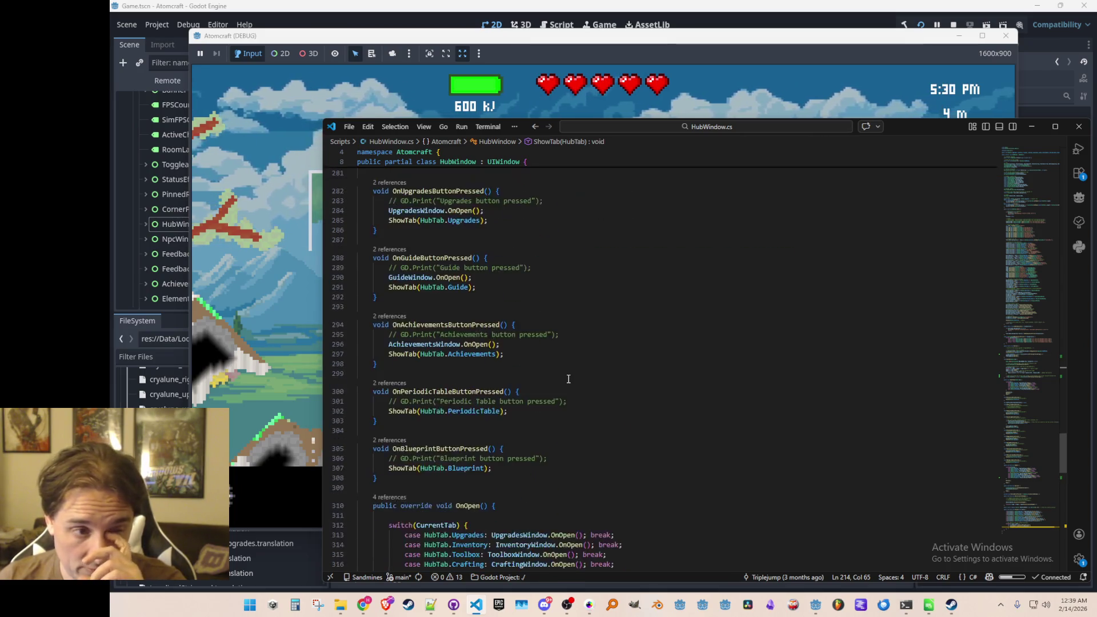
# Go to the definition of Refresh and place the caret at line 203
pyautogui.rightClick(412, 322)
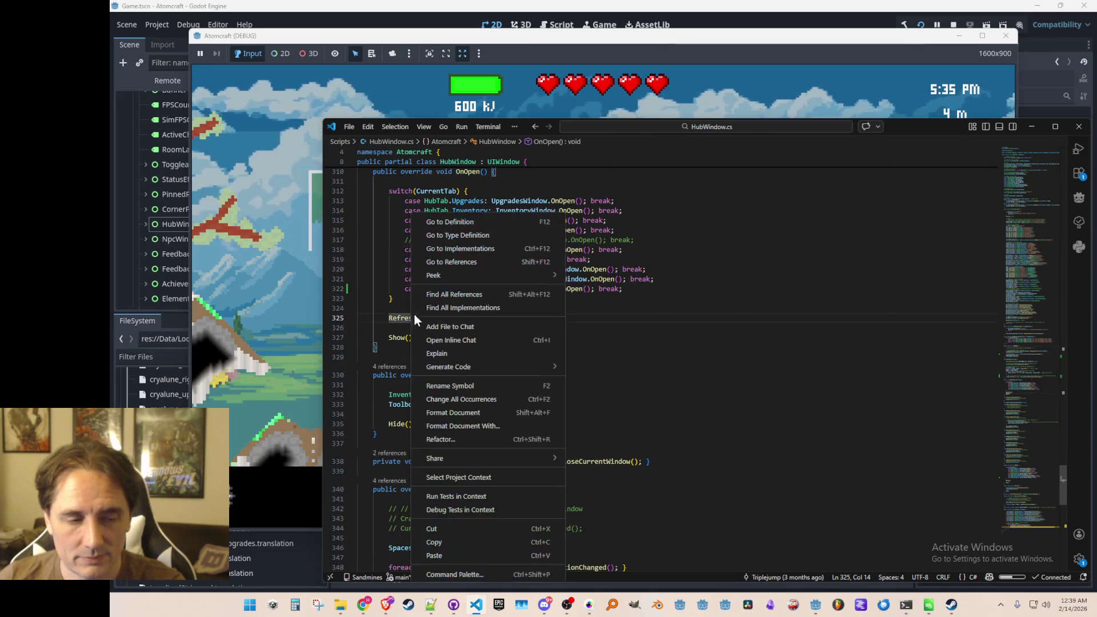
pyautogui.click(465, 231)
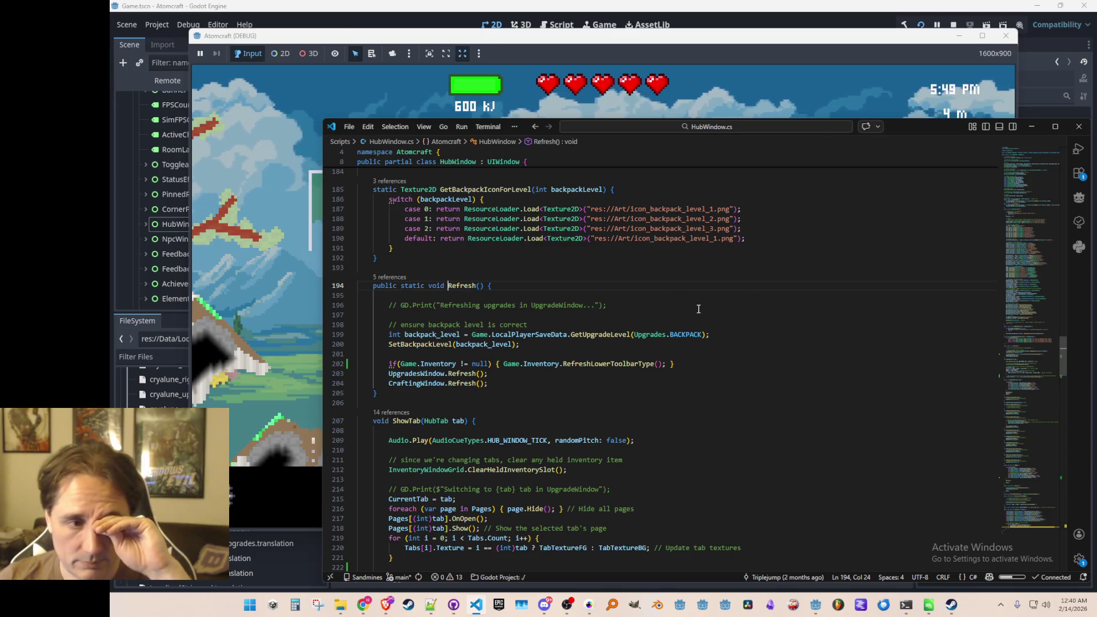
pyautogui.scroll(-1, 777, 342)
pyautogui.click(787, 346)
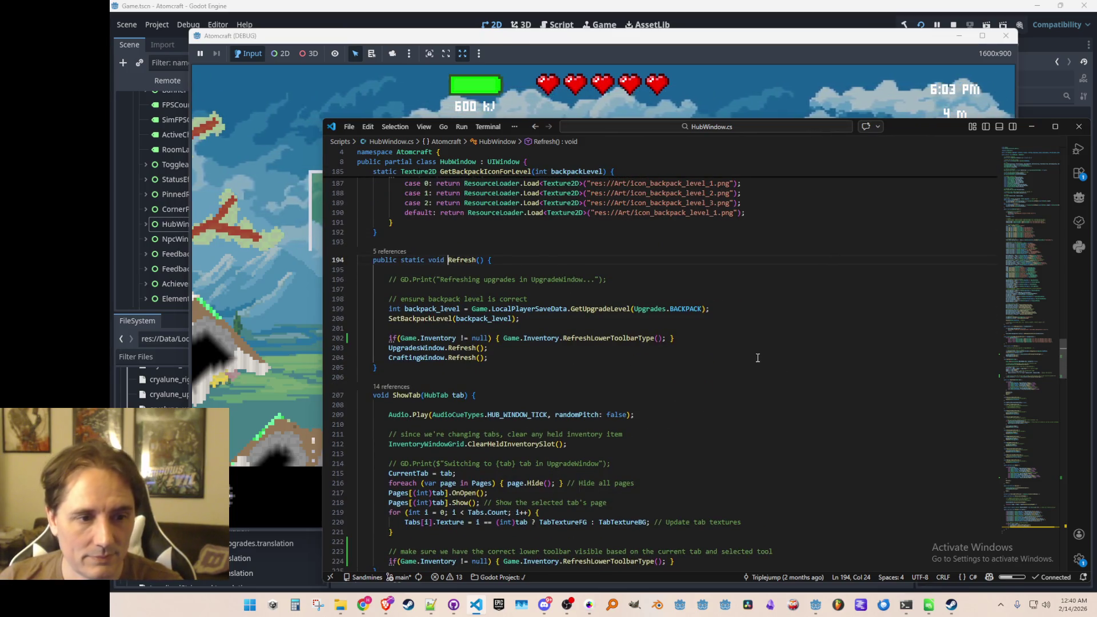
pyautogui.scroll(-1, 777, 332)
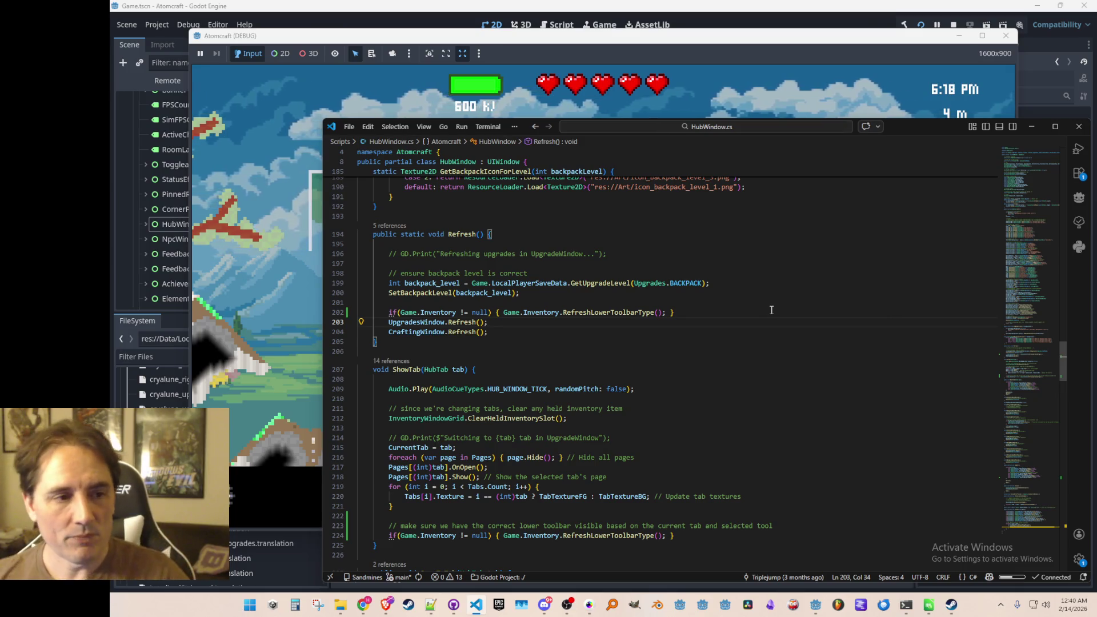
# Add '// TODO - ensure we are showing the correct tabs for the systems we have unlocked' above the backpack check
pyautogui.press('Up')
pyautogui.press('Up')
pyautogui.press('Up')
pyautogui.press('Home')
pyautogui.press('Home')
pyautogui.press('Up')
pyautogui.press('Return')
pyautogui.press('Return')
pyautogui.press('Up')
pyautogui.write('// TODO - make')
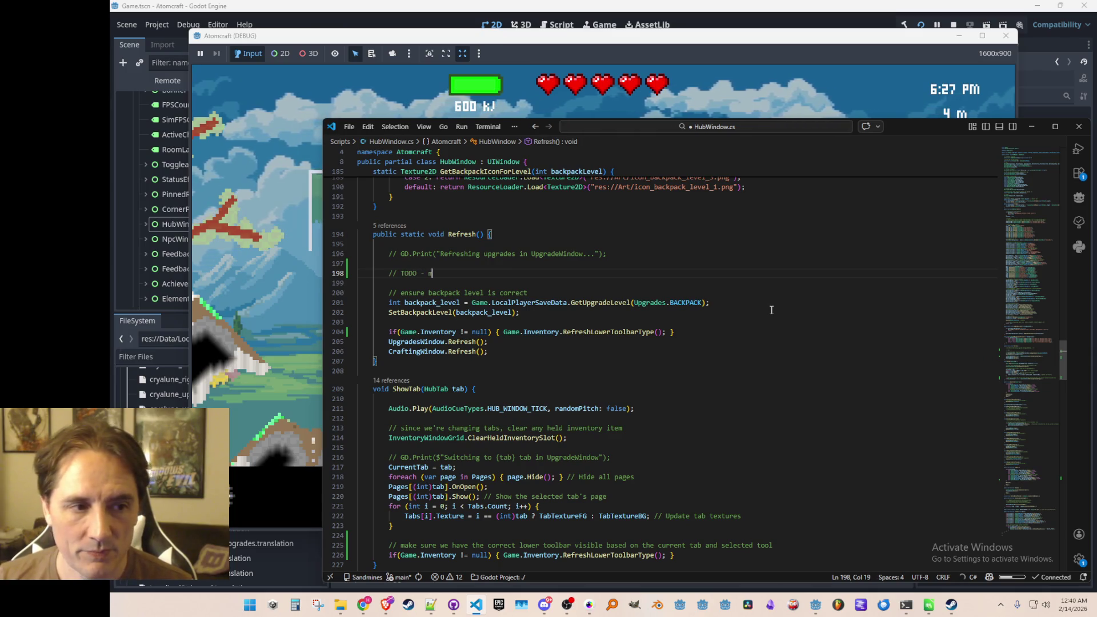
pyautogui.write(" sure we're")
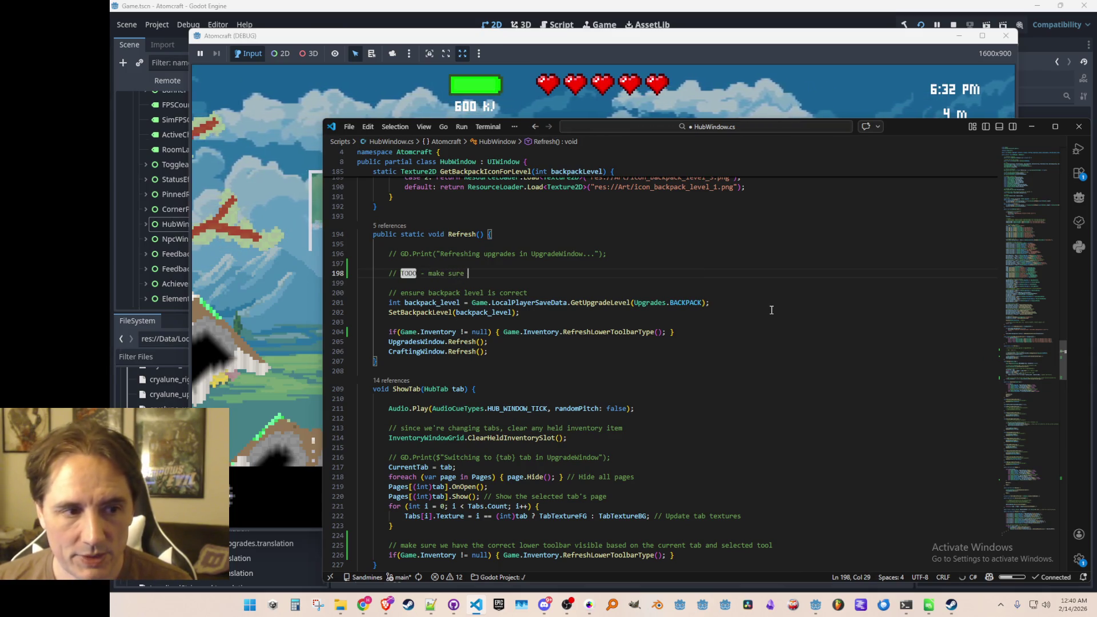
pyautogui.hotkey('ctrl', 'shift', 'Left')
pyautogui.hotkey('ctrl', 'shift', 'Left')
pyautogui.hotkey('ctrl', 'shift', 'Left')
pyautogui.hotkey('ctrl', 'shift', 'Left')
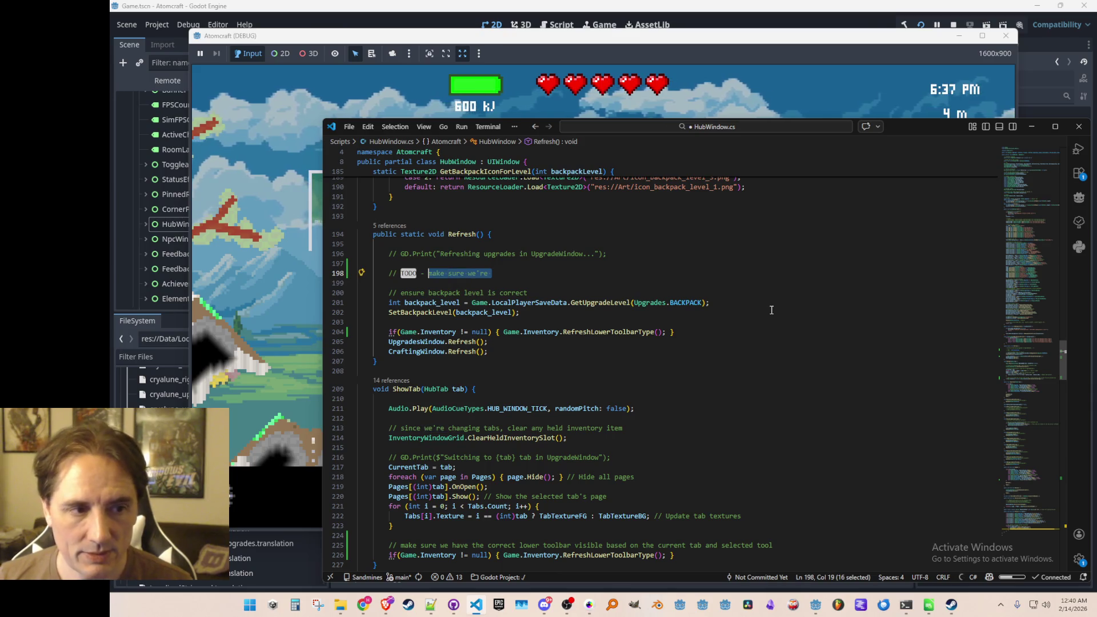
pyautogui.write('ensure we are showing the corre c')
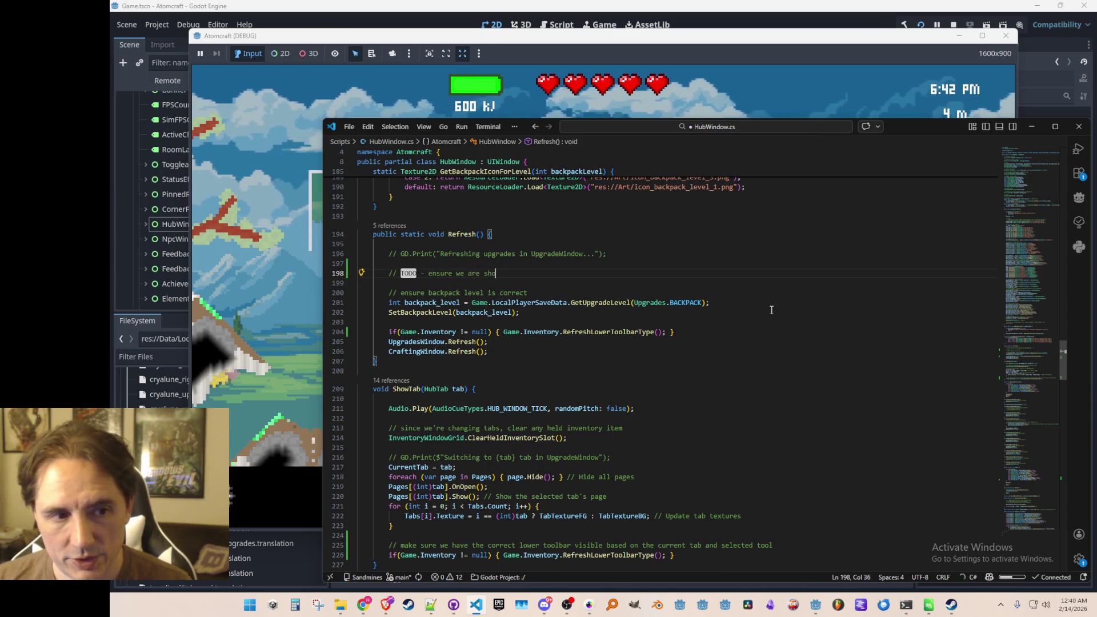
pyautogui.press('BackSpace')
pyautogui.press('BackSpace')
pyautogui.write('ct tabs ')
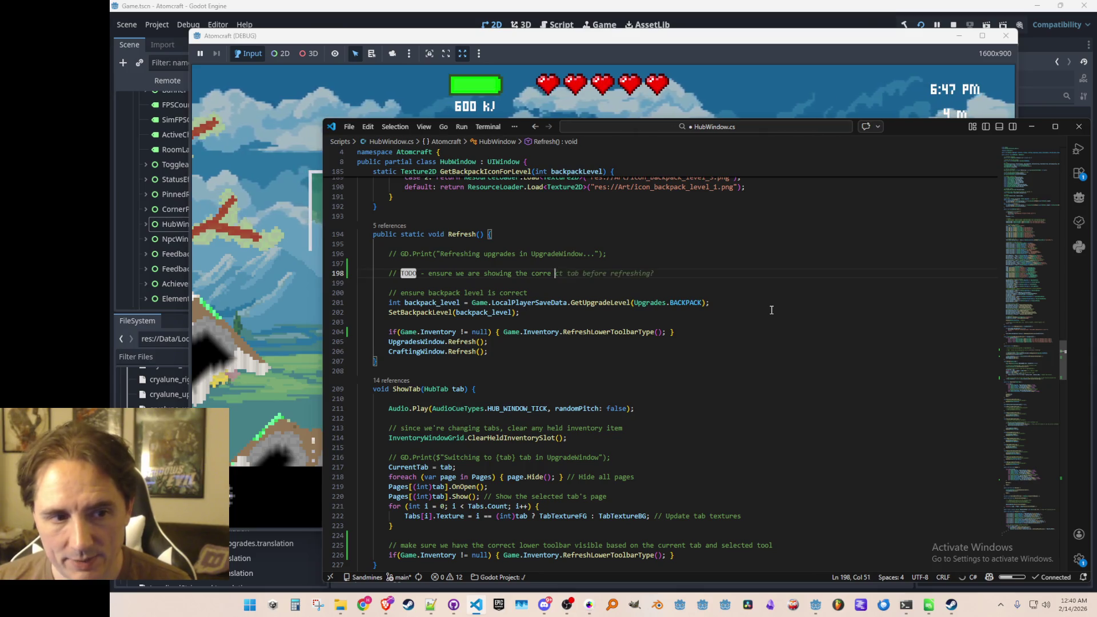
pyautogui.write('for t')
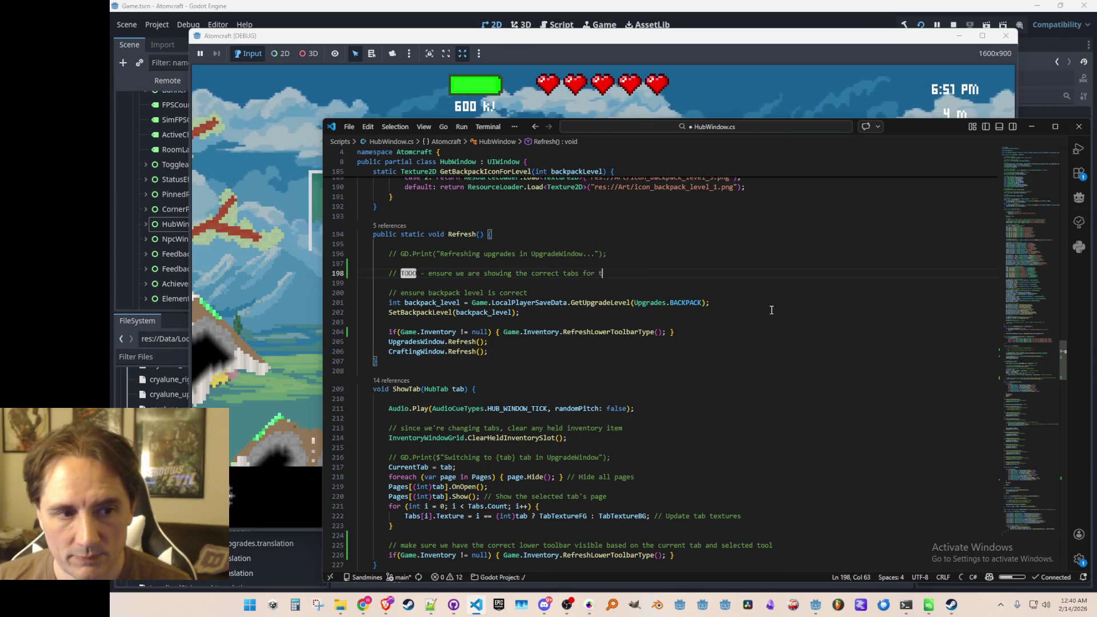
pyautogui.write('he systems ')
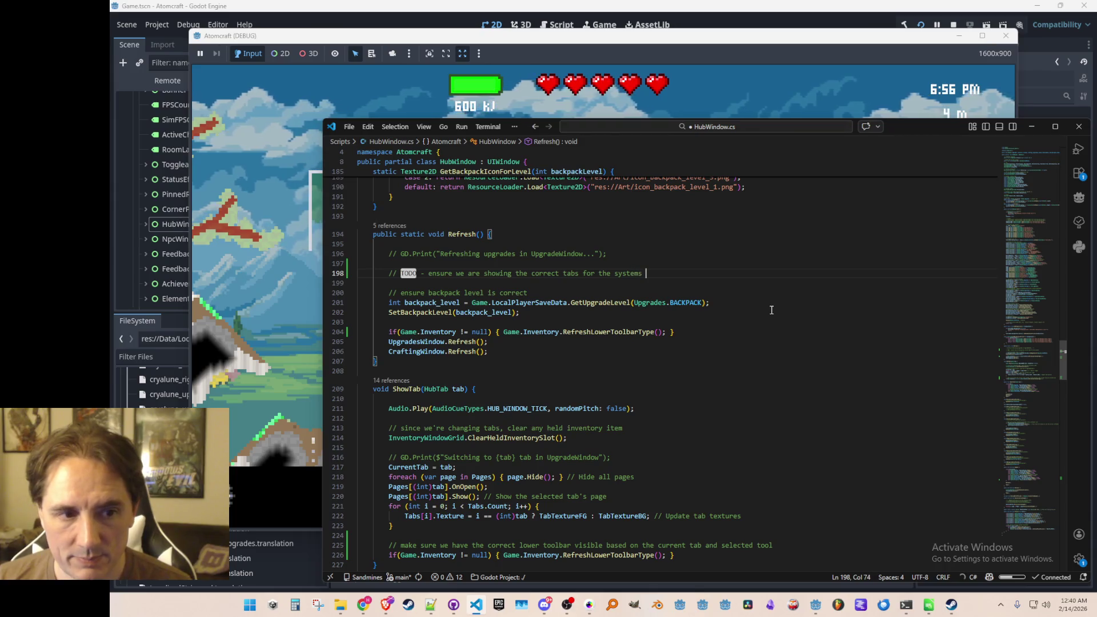
pyautogui.write('we have unlocked')
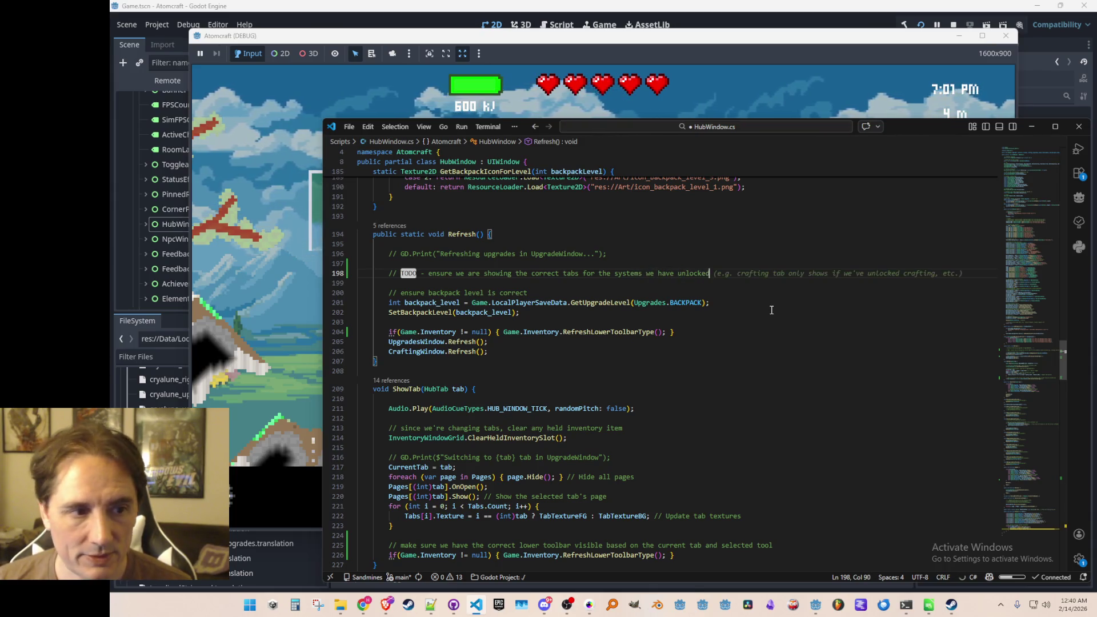
pyautogui.press('Return')
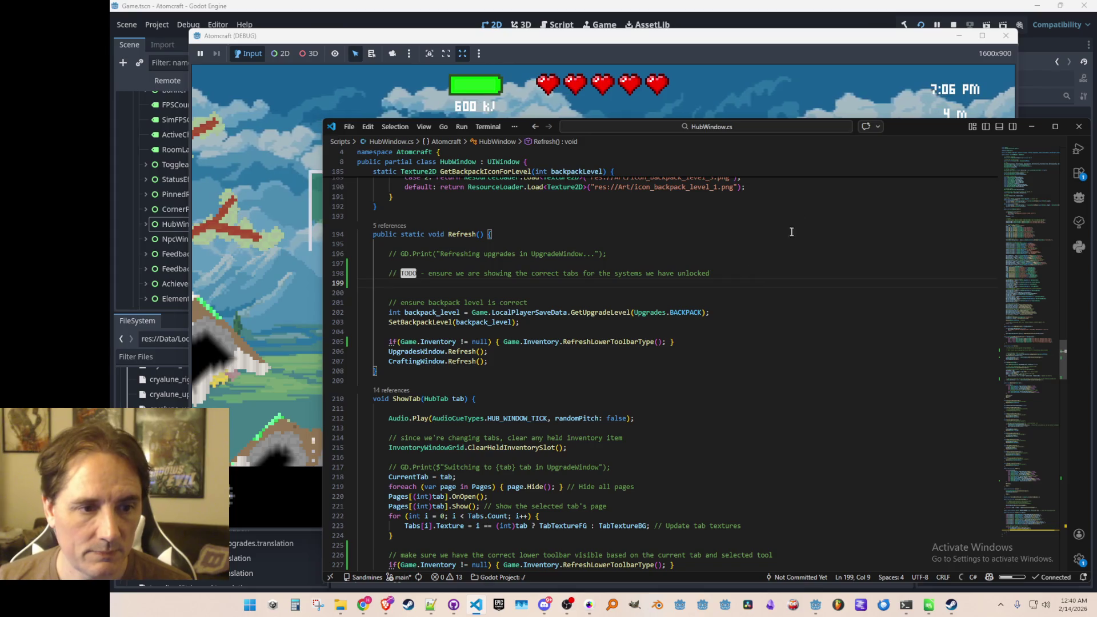
# Close the hub window in the running game and fly up onto the yellow spaceship
pyautogui.click(1031, 126)
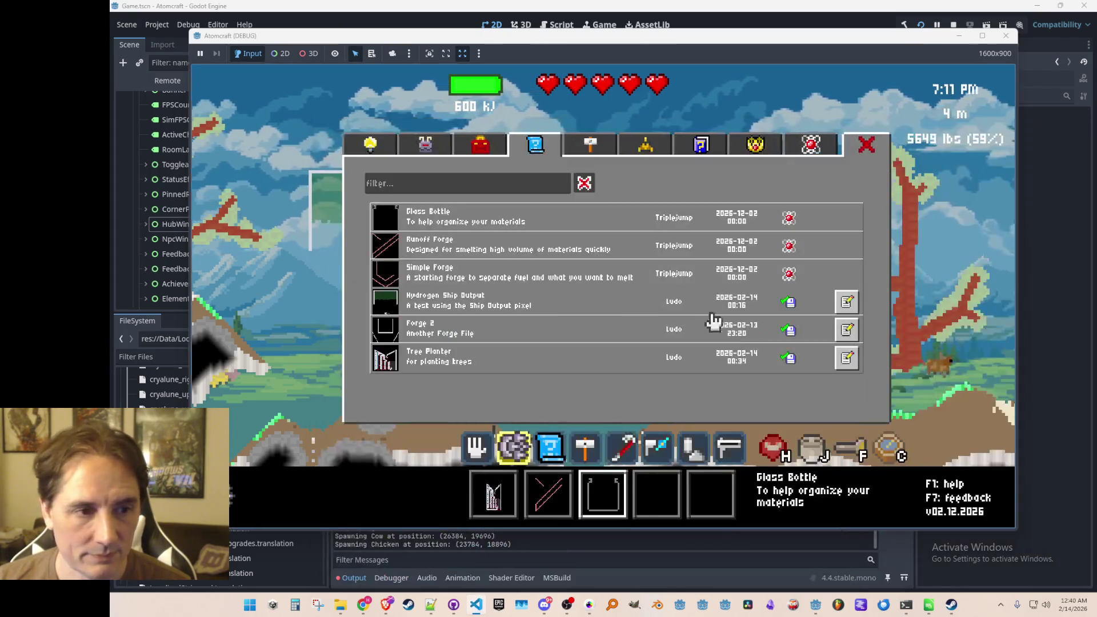
pyautogui.click(865, 143)
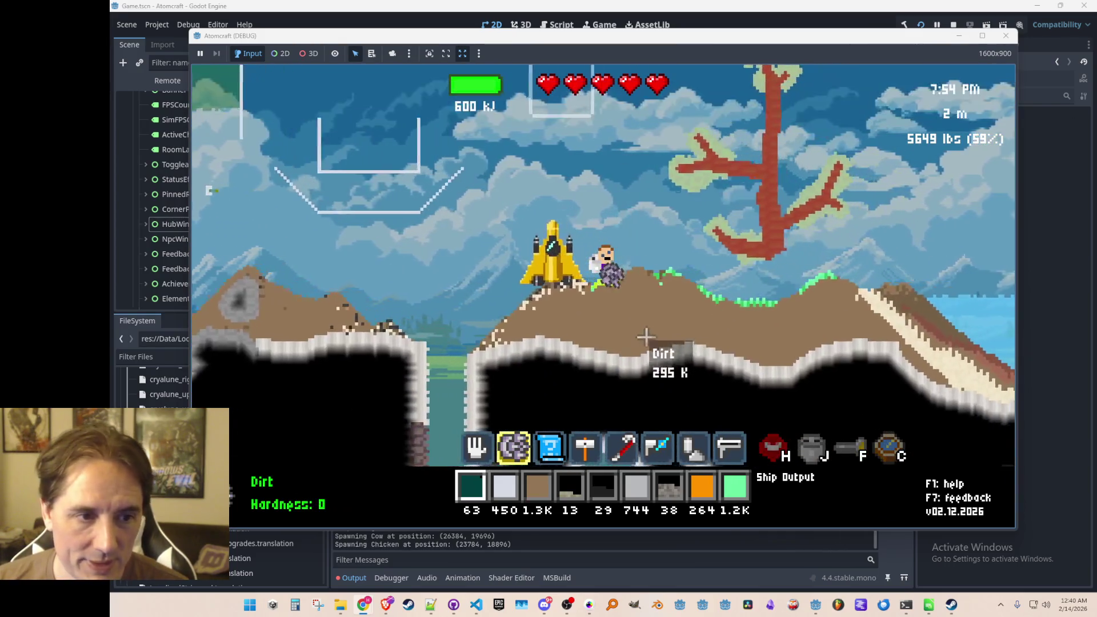
pyautogui.press('space')
pyautogui.press('a')
pyautogui.press('d')
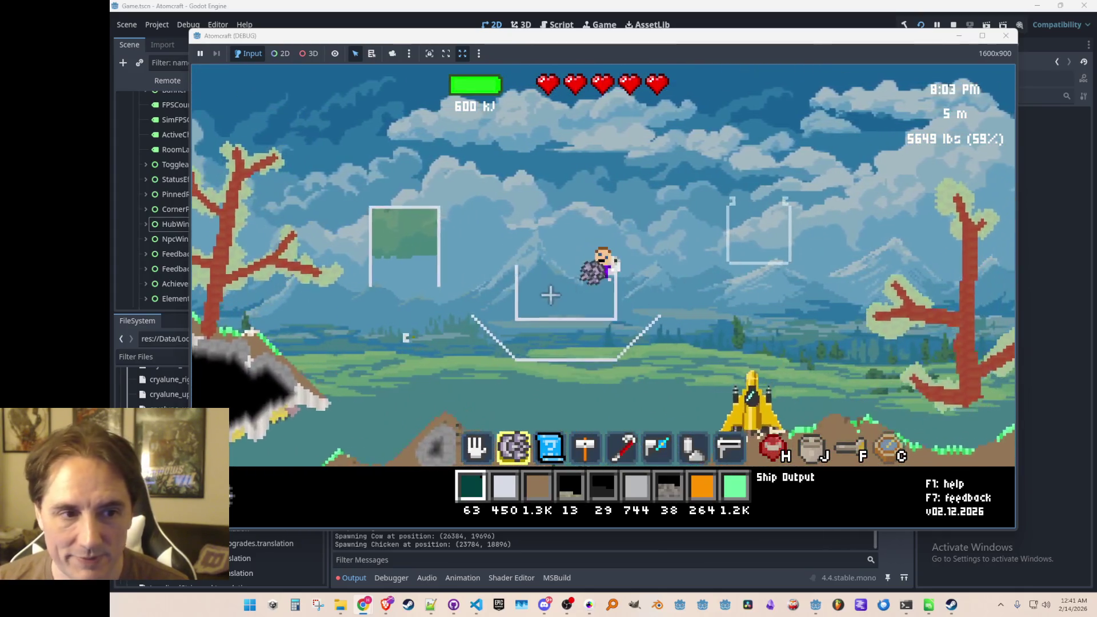
pyautogui.press('space')
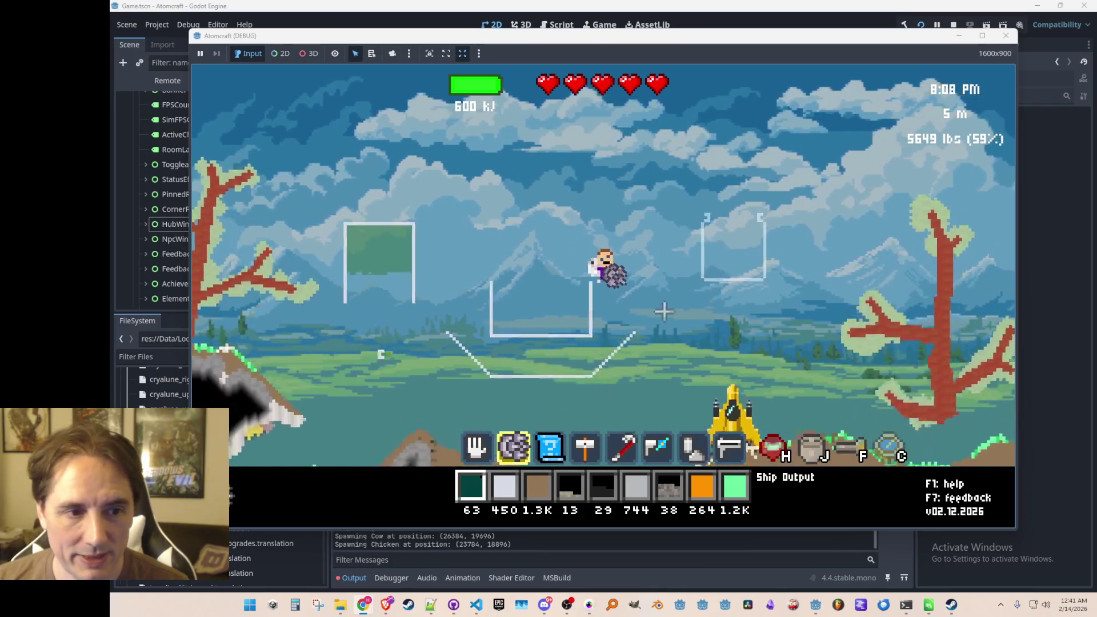
pyautogui.press('d')
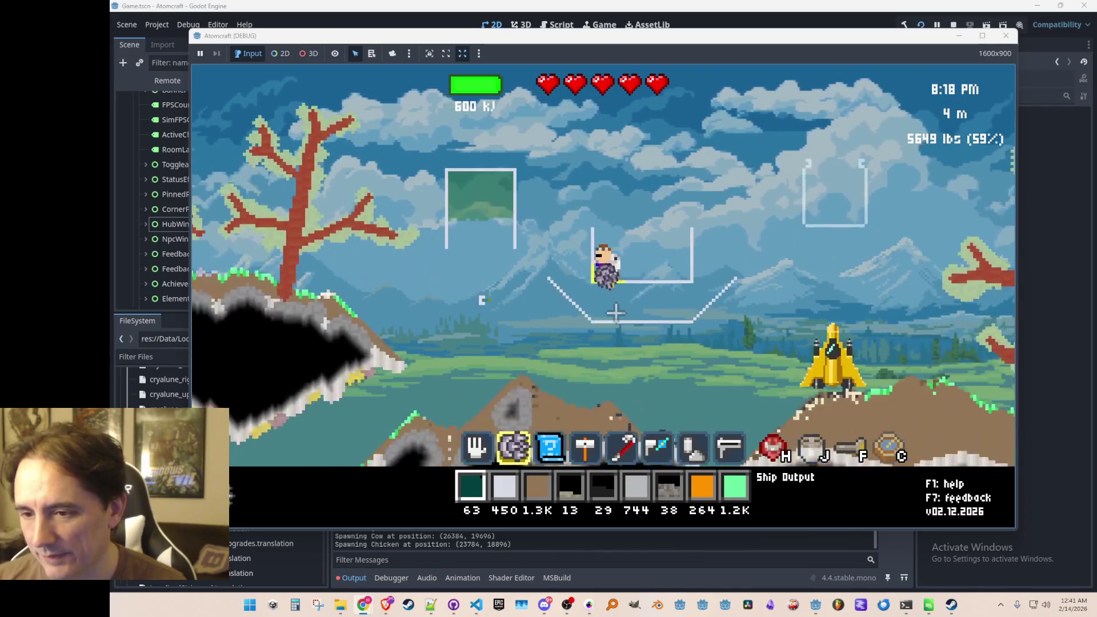
pyautogui.press('d')
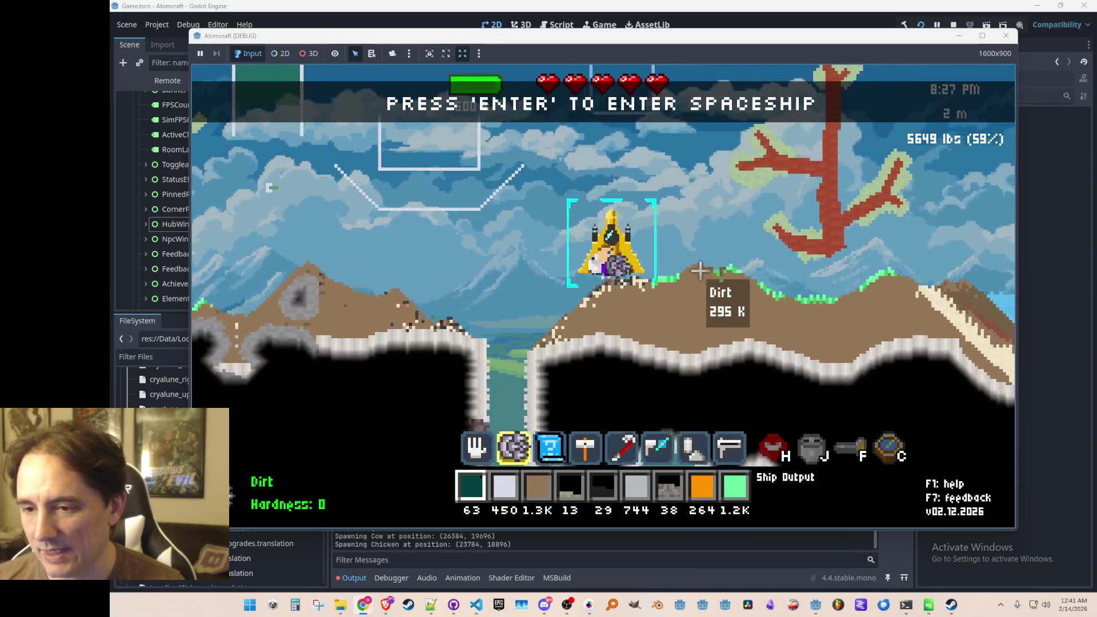
# Jetpack off the spaceship, drift left, and fly back down onto it
pyautogui.press('space')
pyautogui.press('d')
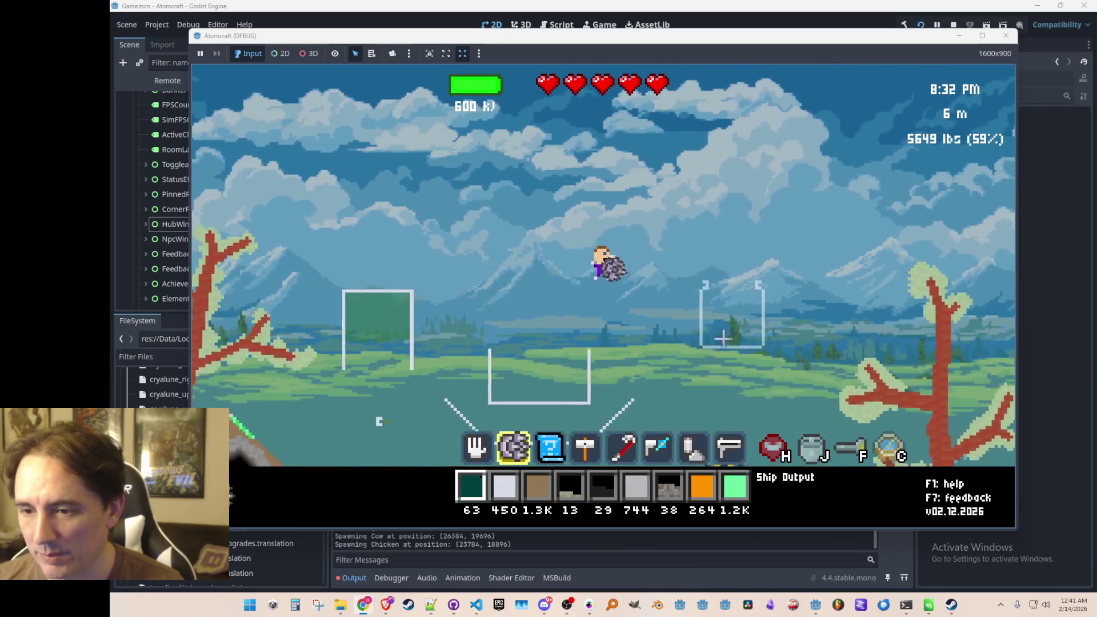
pyautogui.press('space')
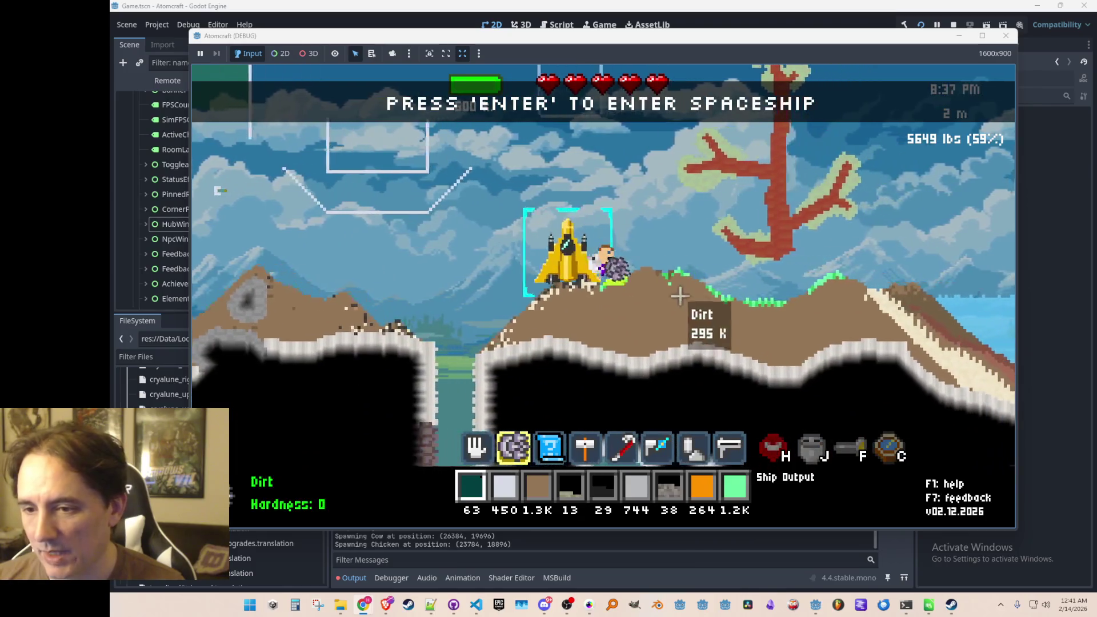
pyautogui.press('a')
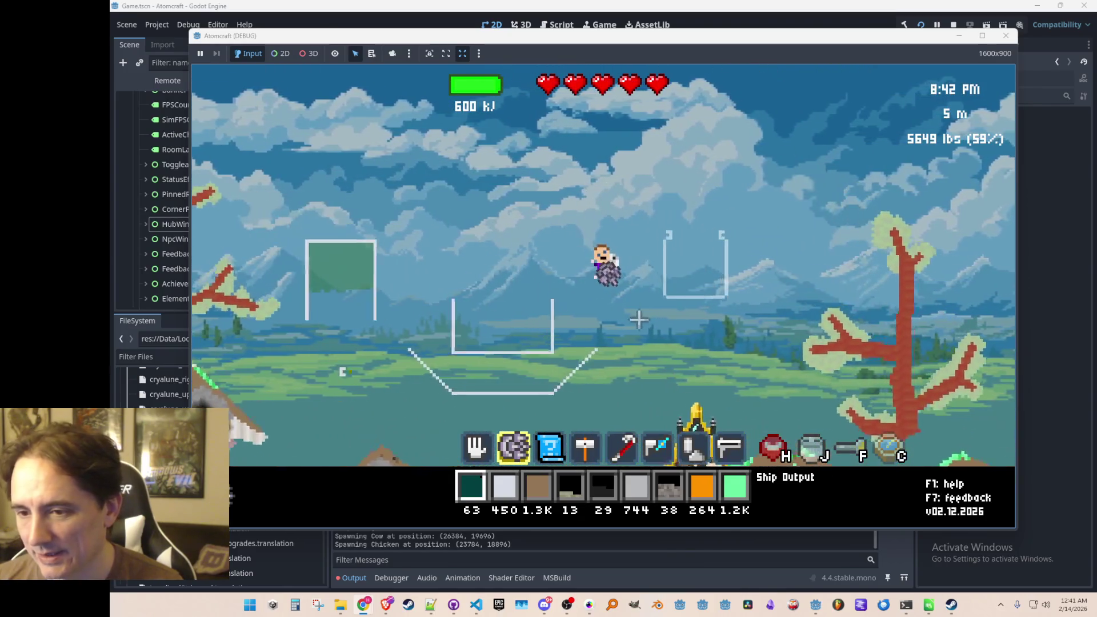
pyautogui.press('space')
pyautogui.press('a')
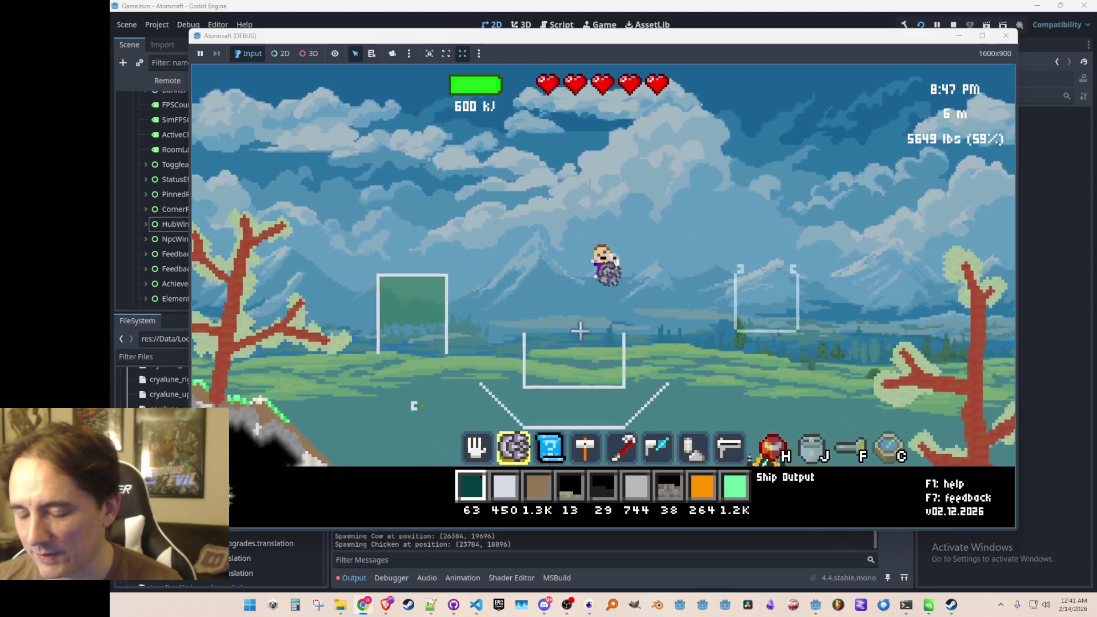
pyautogui.press('d')
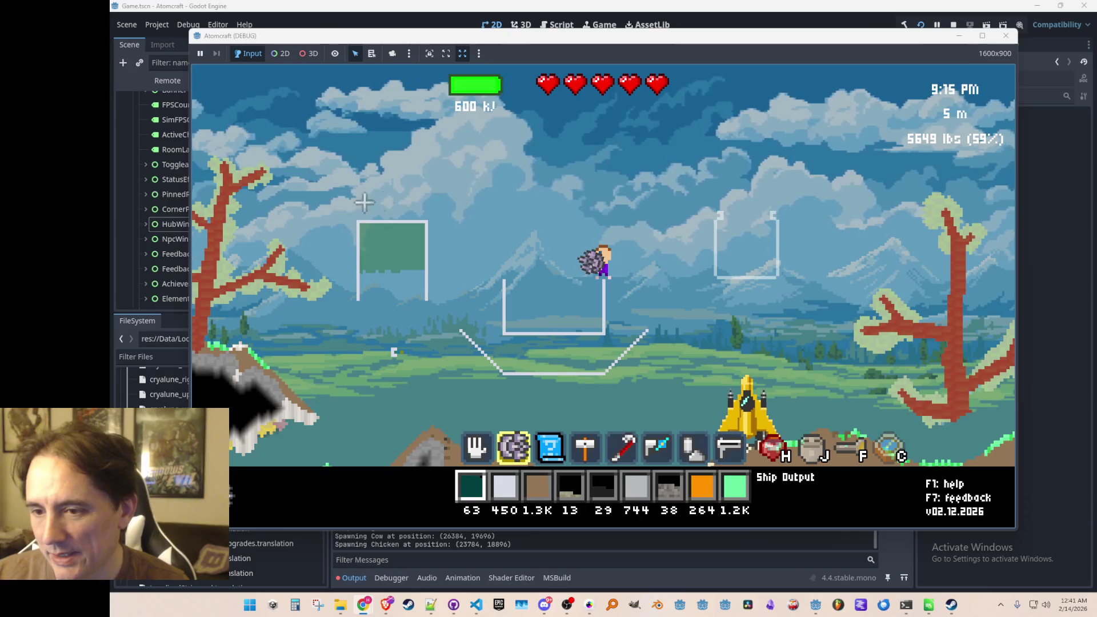
pyautogui.press('d')
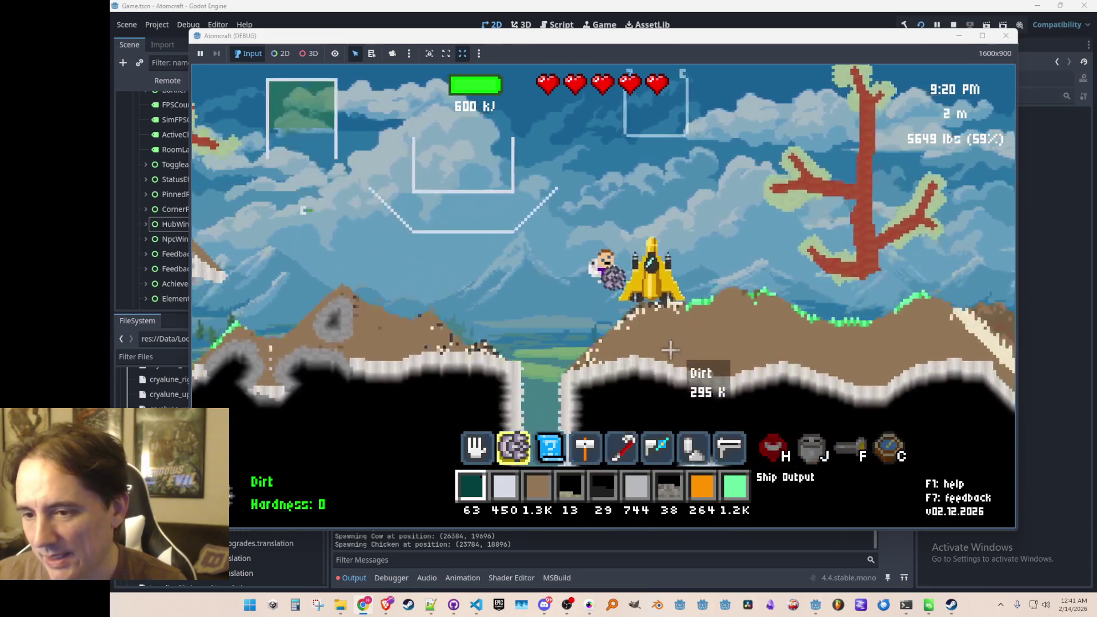
# Hop on and off the spaceship a few more times, then stop the debug run
pyautogui.press('w')
pyautogui.press('a')
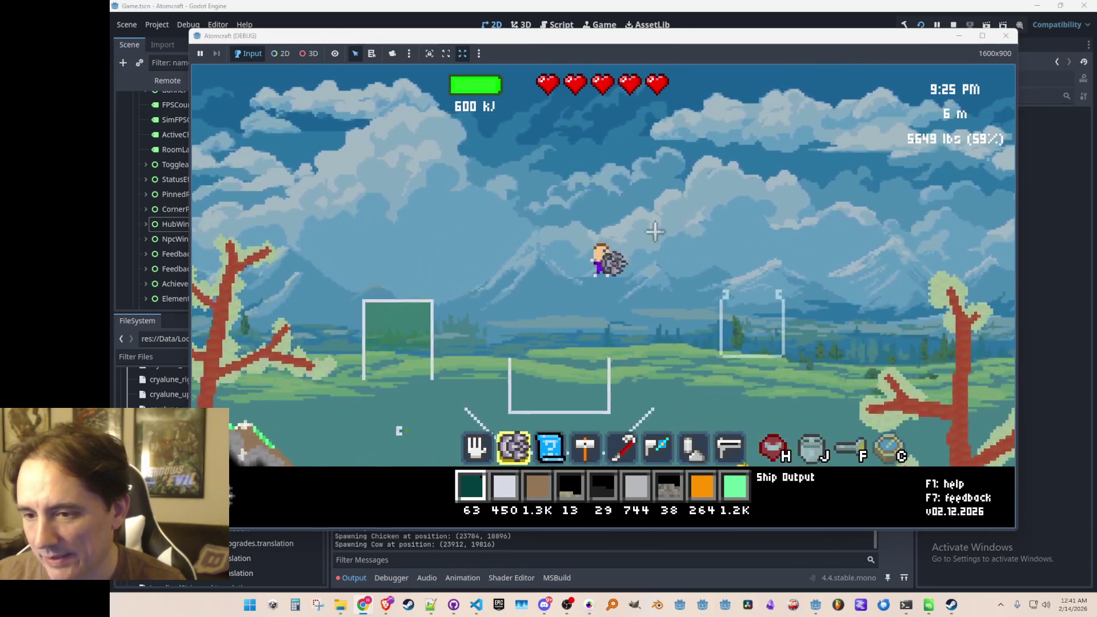
pyautogui.press('d')
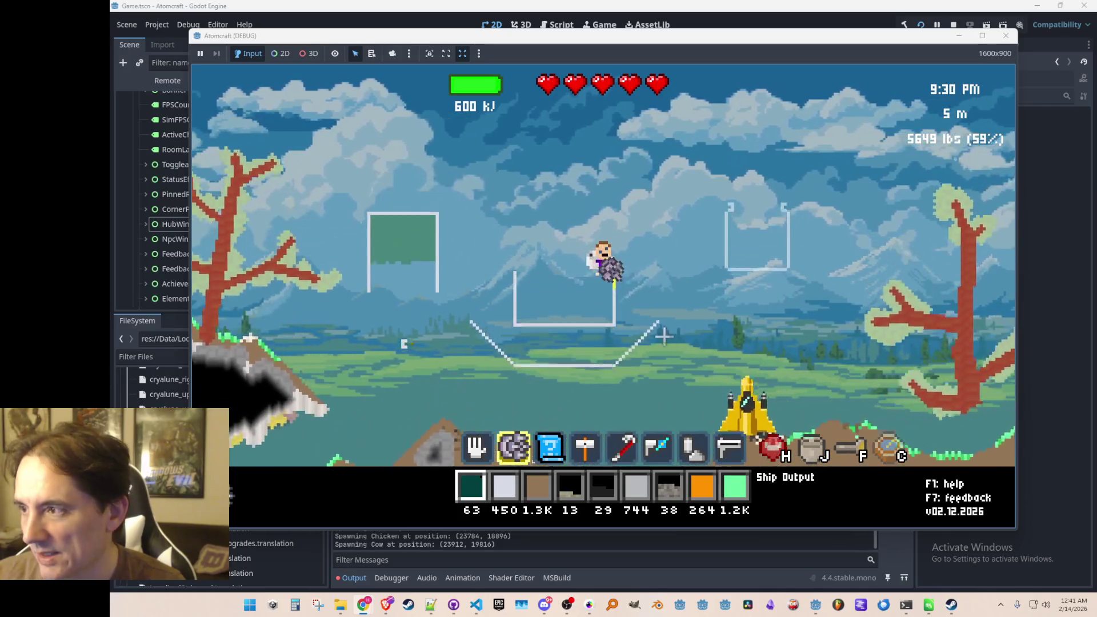
pyautogui.press('d')
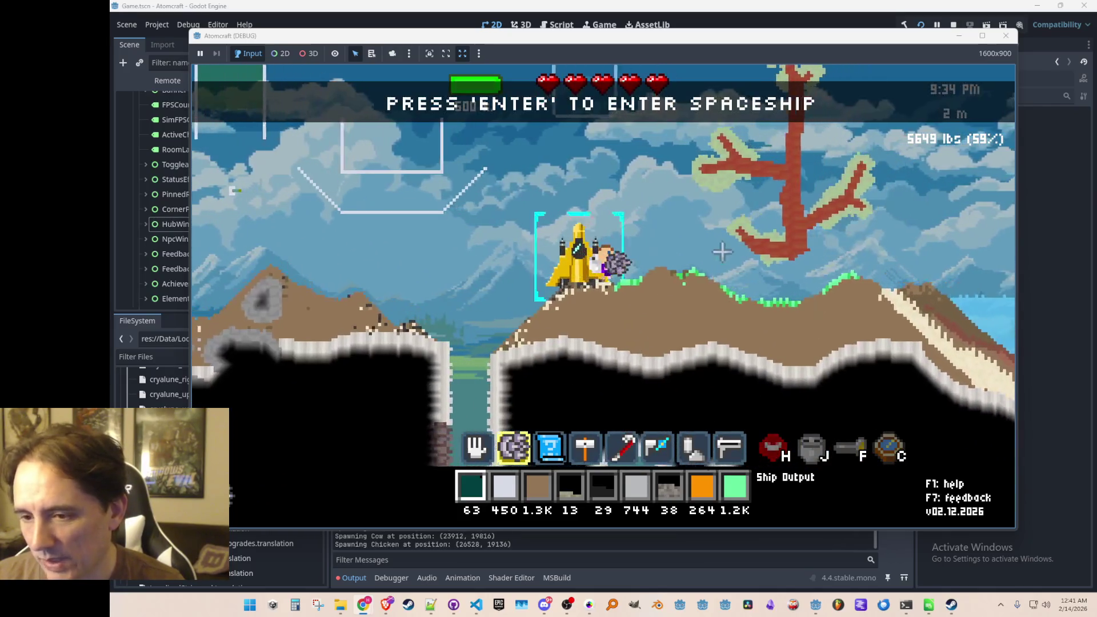
pyautogui.press('w')
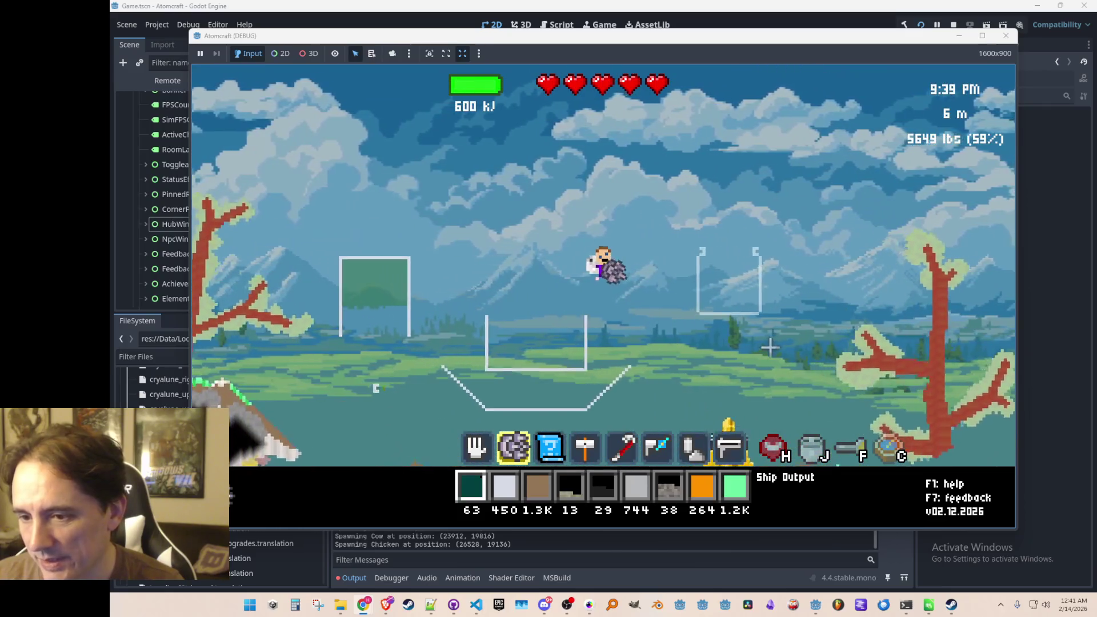
pyautogui.press('d')
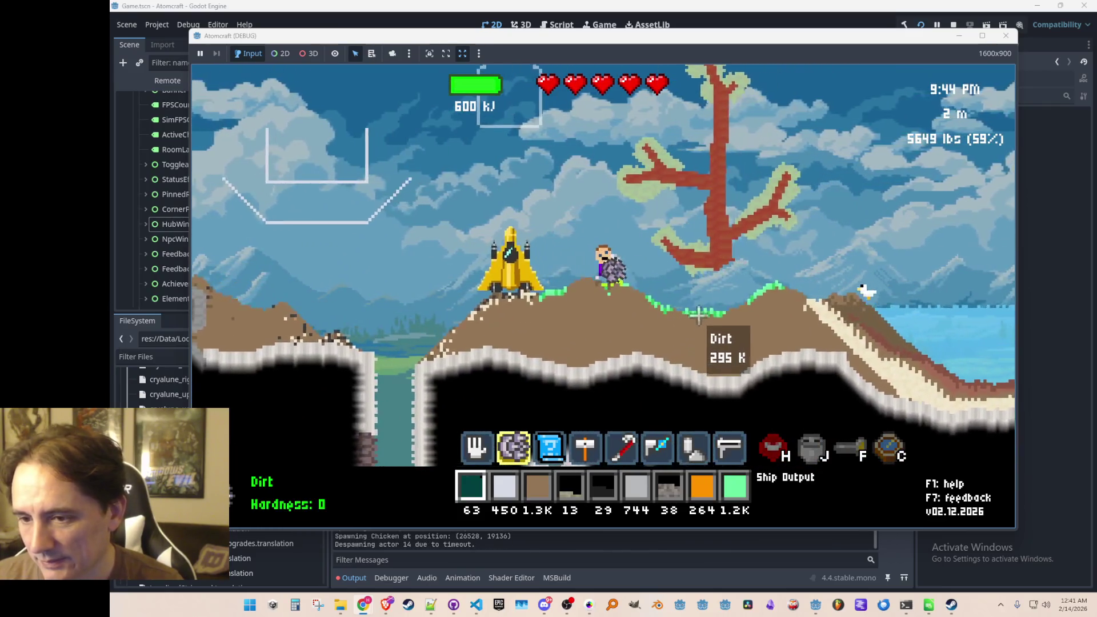
pyautogui.press('a')
pyautogui.press('a')
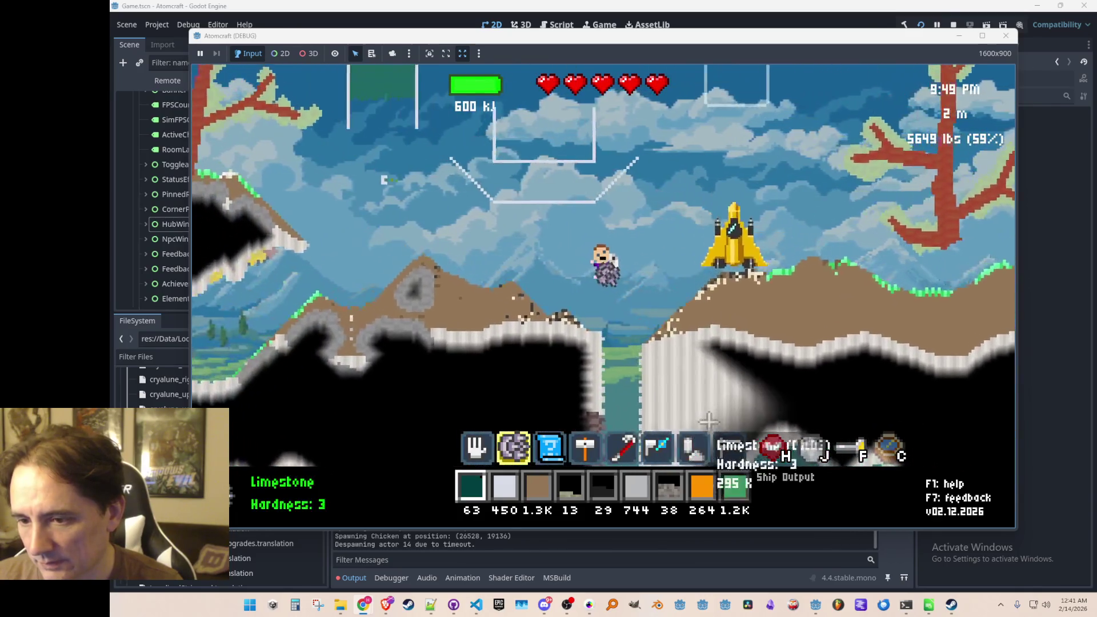
pyautogui.press('d')
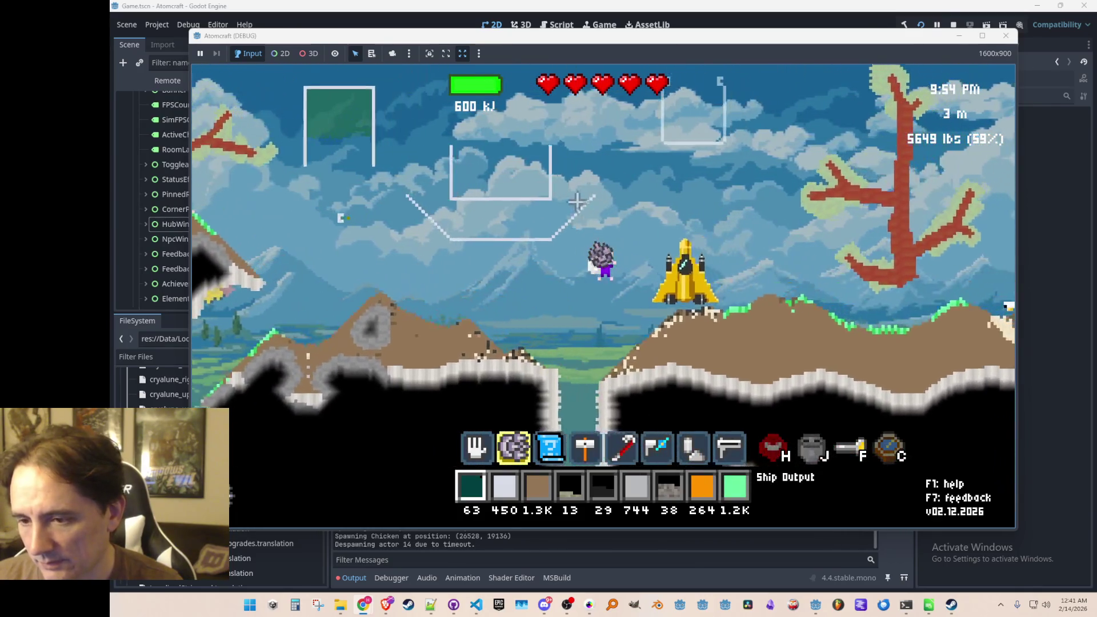
pyautogui.press('w')
pyautogui.press('a')
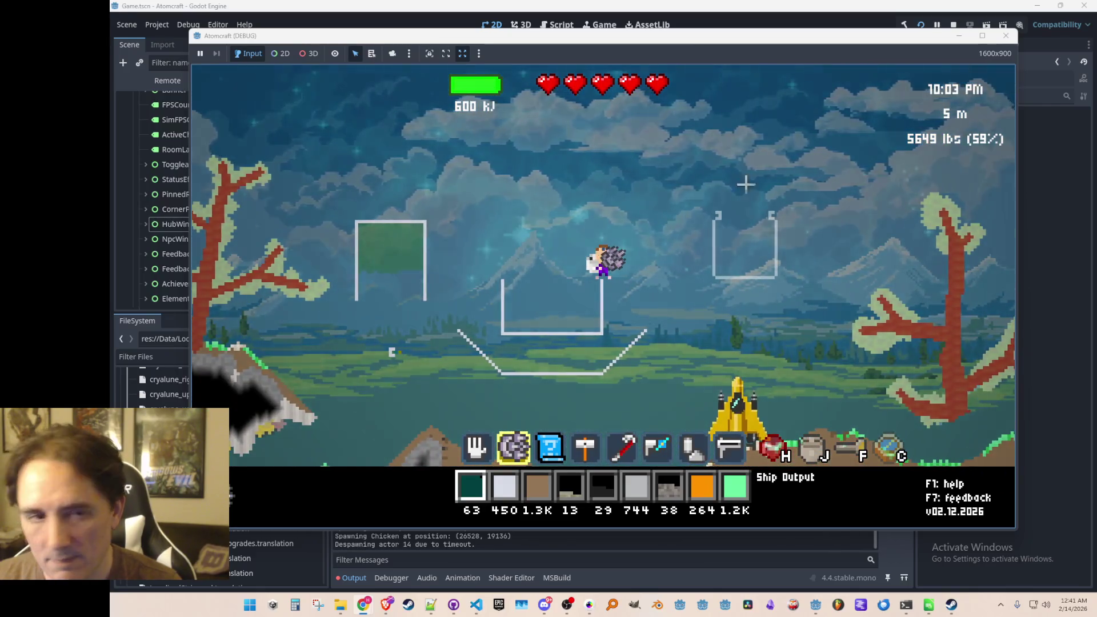
pyautogui.click(953, 26)
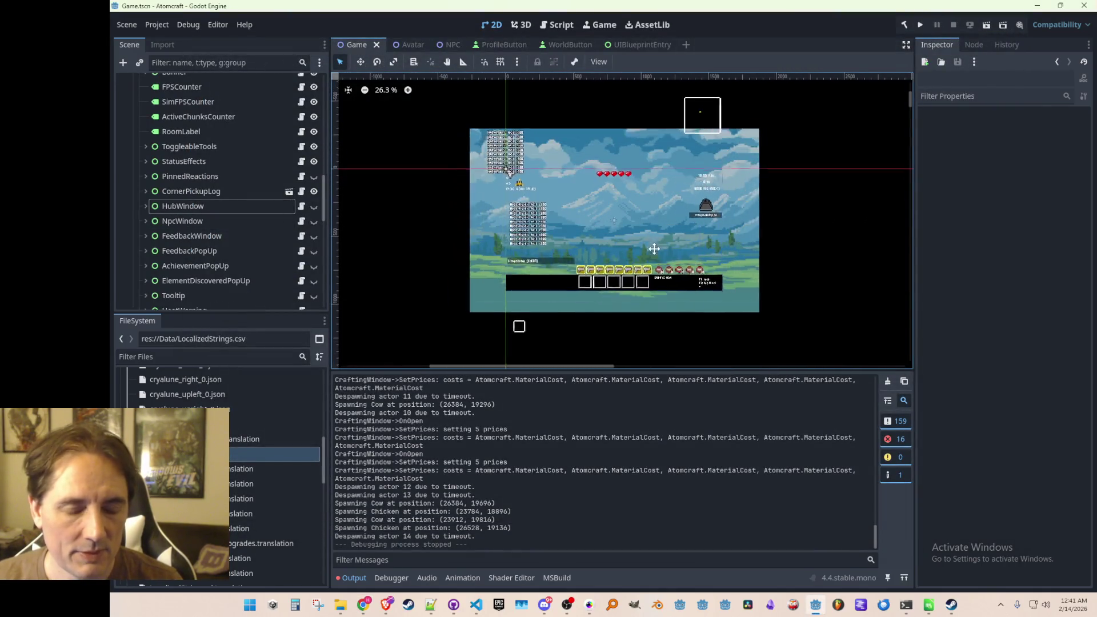
# Save Game.tscn with Ctrl+S, then bring the Atomcraft Demo store page forward
pyautogui.hotkey('ctrl', 's')
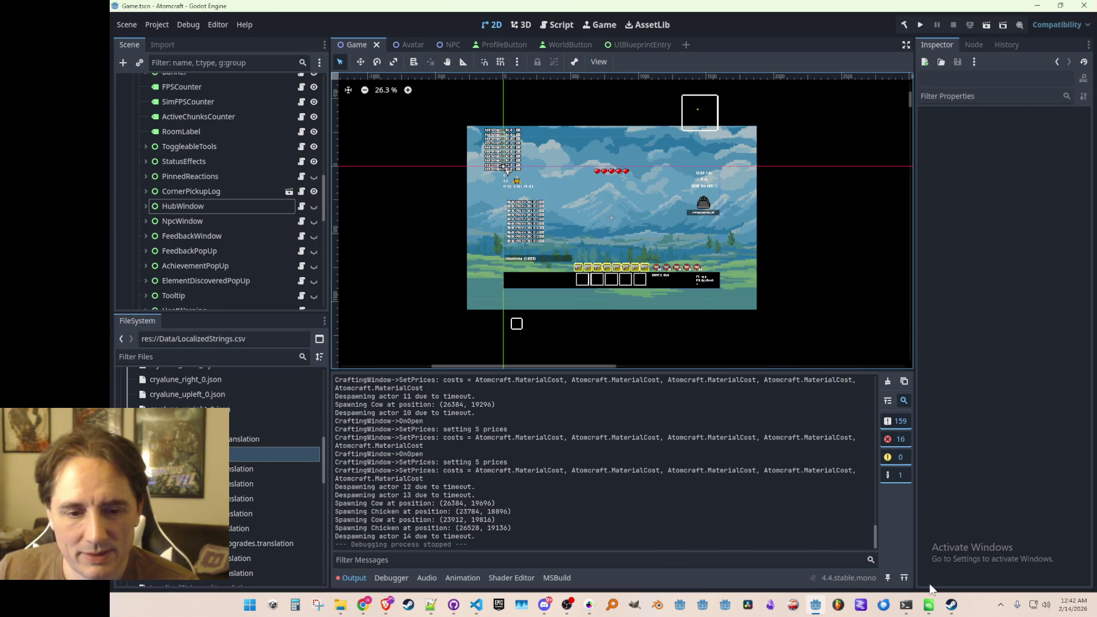
pyautogui.click(952, 605)
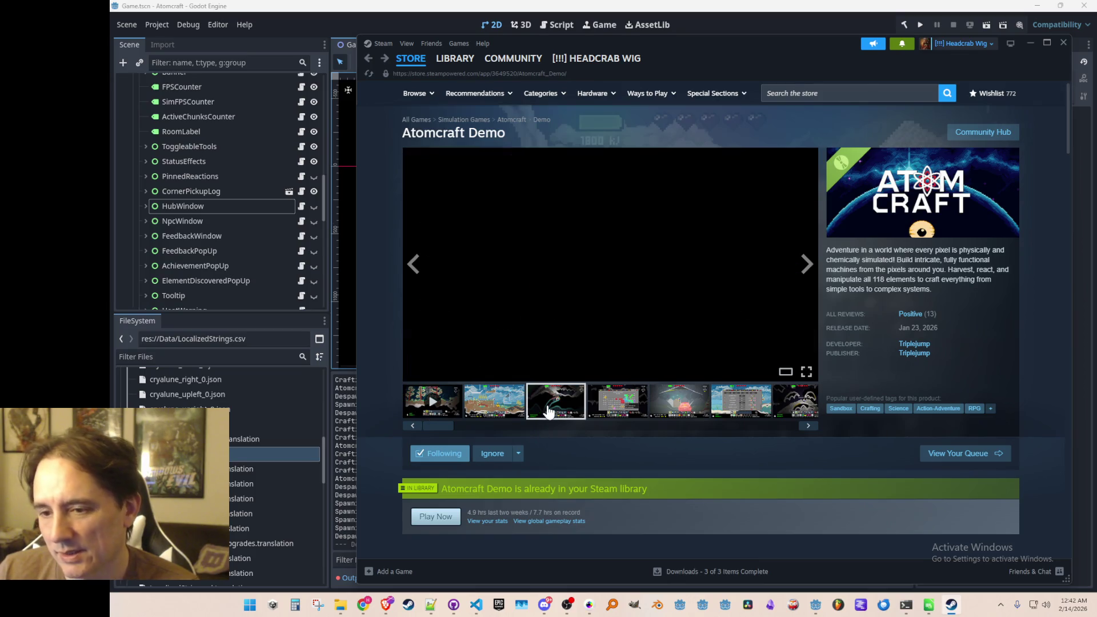
# Flip through the store page screenshots to the red-glow gameplay shot
pyautogui.click(679, 407)
pyautogui.click(742, 407)
pyautogui.click(781, 411)
pyautogui.click(563, 409)
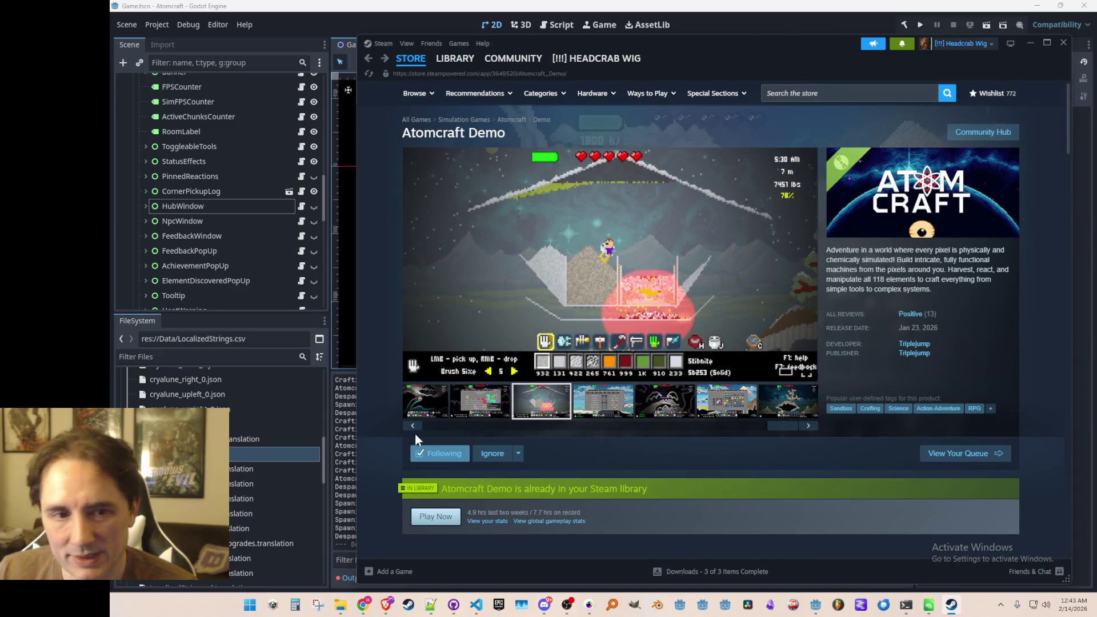
# Select and deselect parts of the game's description paragraph
pyautogui.moveTo(950, 292); pyautogui.dragTo(834, 250)
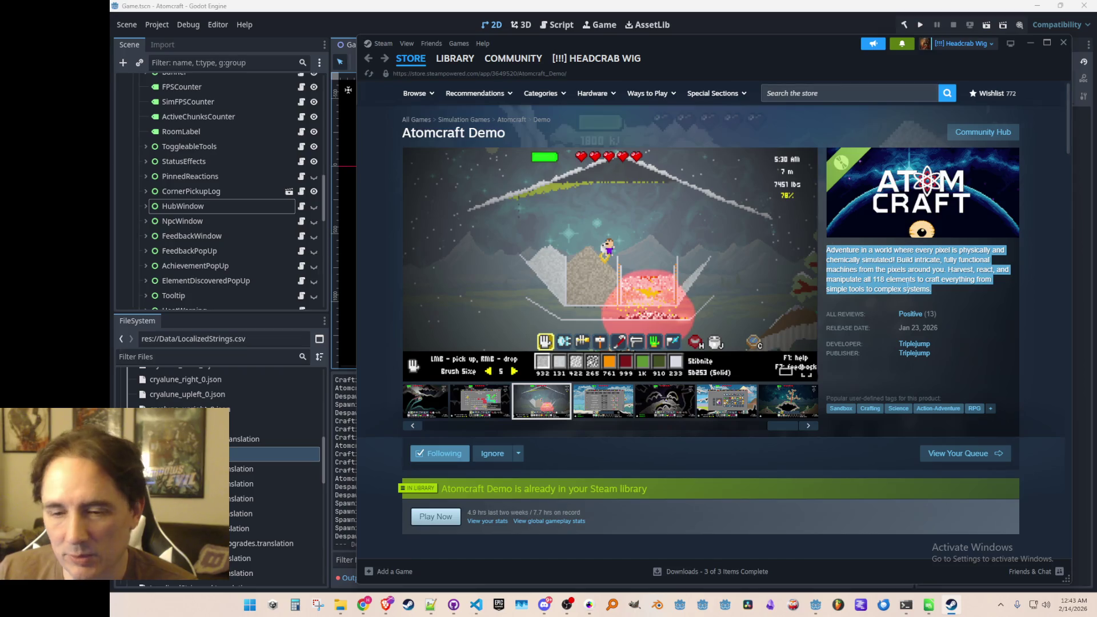
pyautogui.click(896, 289)
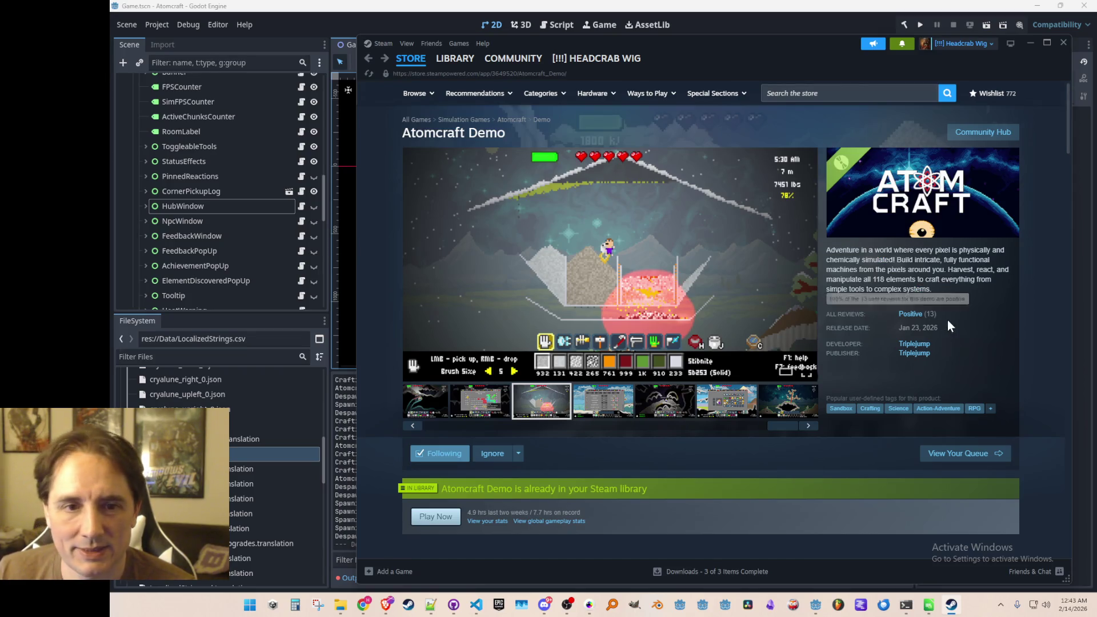
pyautogui.moveTo(936, 286)
pyautogui.mouseDown()
pyautogui.moveTo(831, 245)
pyautogui.moveTo(954, 293)
pyautogui.mouseUp()
pyautogui.click(913, 299)
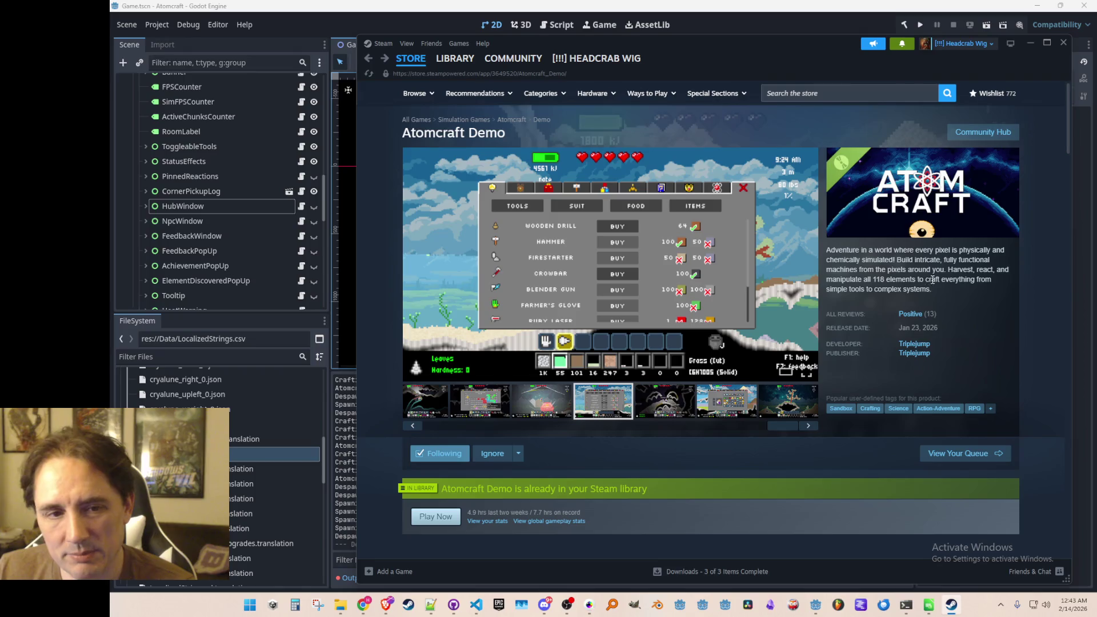
pyautogui.moveTo(935, 293)
pyautogui.mouseDown()
pyautogui.moveTo(835, 260)
pyautogui.moveTo(981, 297)
pyautogui.moveTo(830, 250)
pyautogui.mouseUp()
pyautogui.click(850, 270)
pyautogui.click(1006, 295)
pyautogui.click(830, 249)
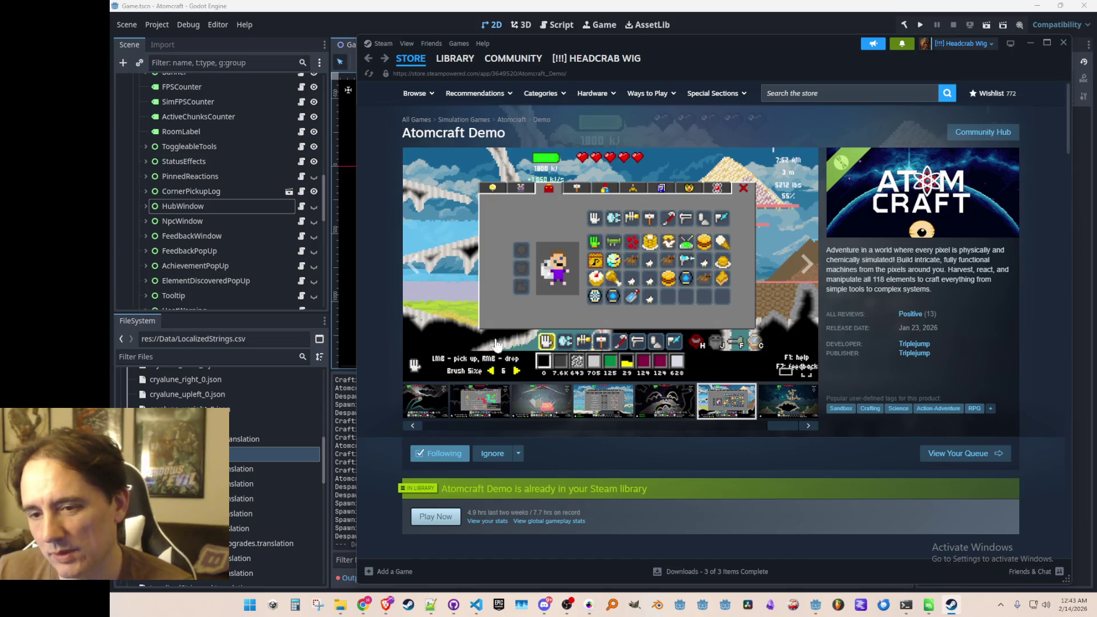
# View the periodic-table and shop screenshots, then briefly select the description text
pyautogui.click(445, 429)
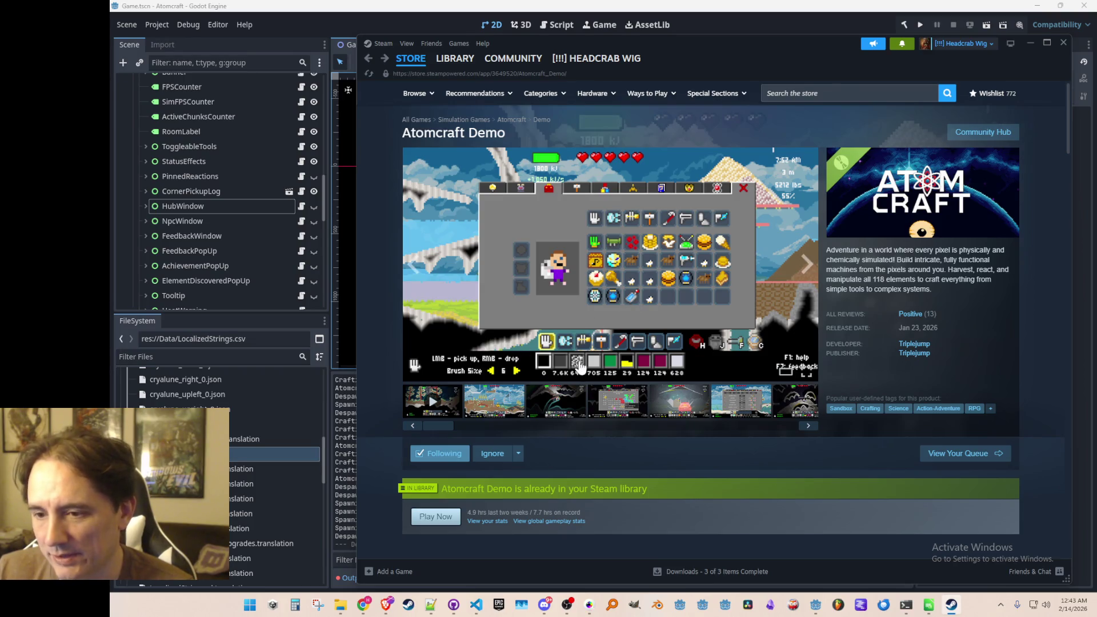
pyautogui.click(610, 410)
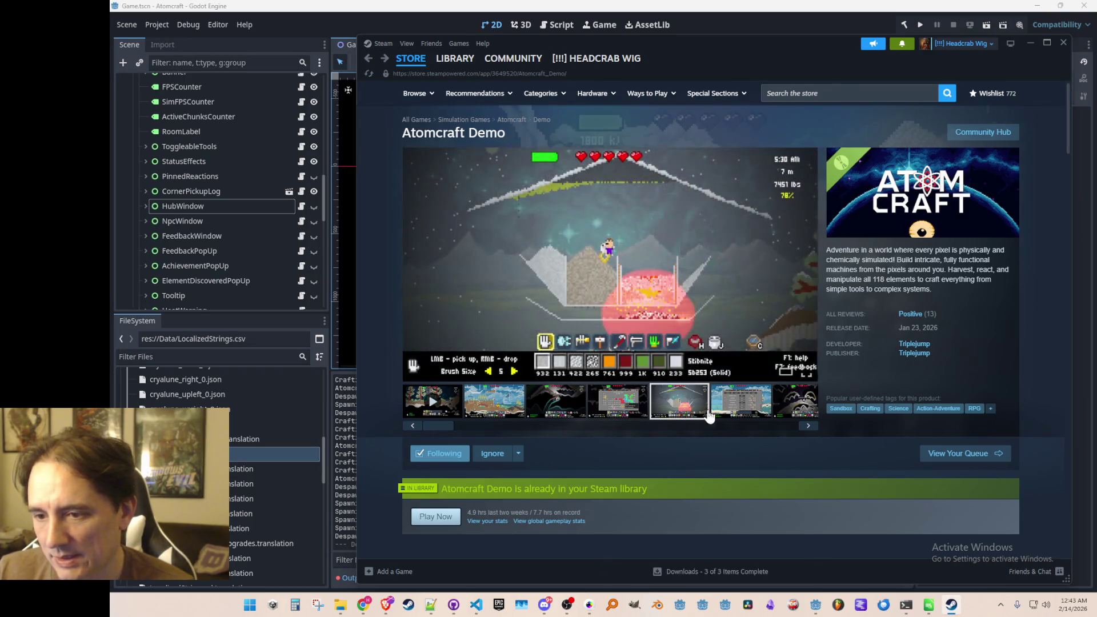
pyautogui.click(729, 412)
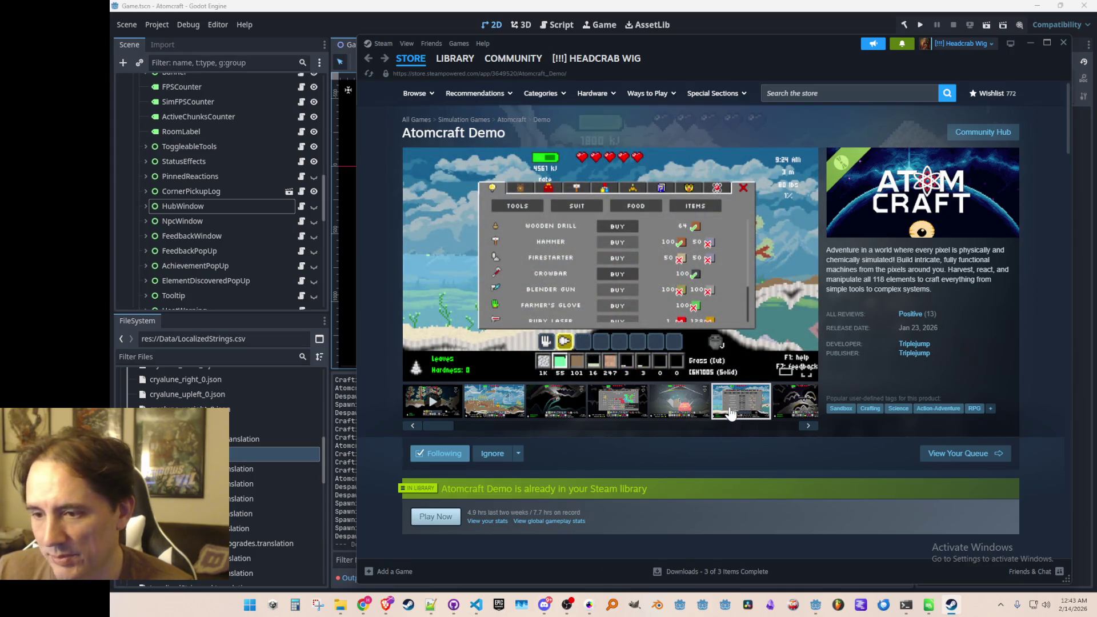
pyautogui.moveTo(913, 318)
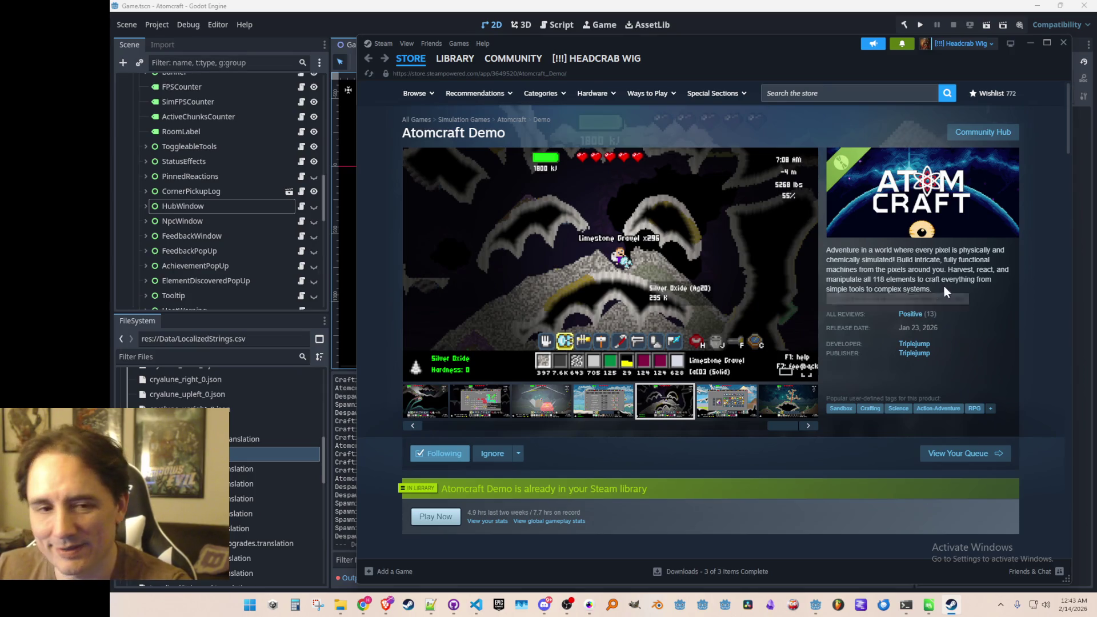
pyautogui.moveTo(928, 289)
pyautogui.mouseDown()
pyautogui.moveTo(914, 320)
pyautogui.moveTo(857, 349)
pyautogui.mouseUp()
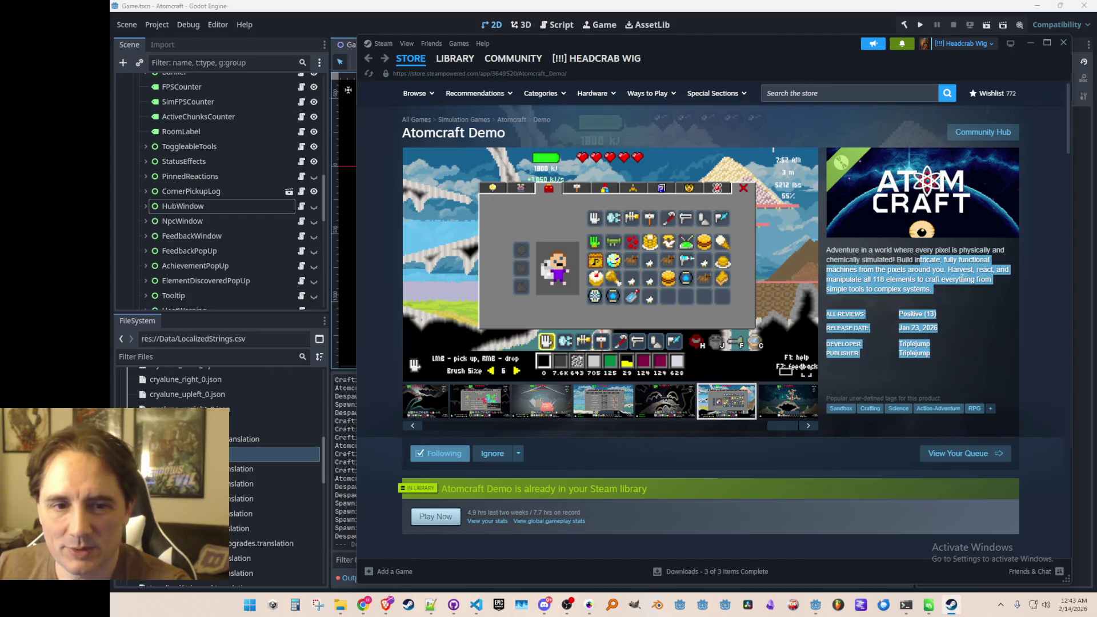
pyautogui.click(892, 338)
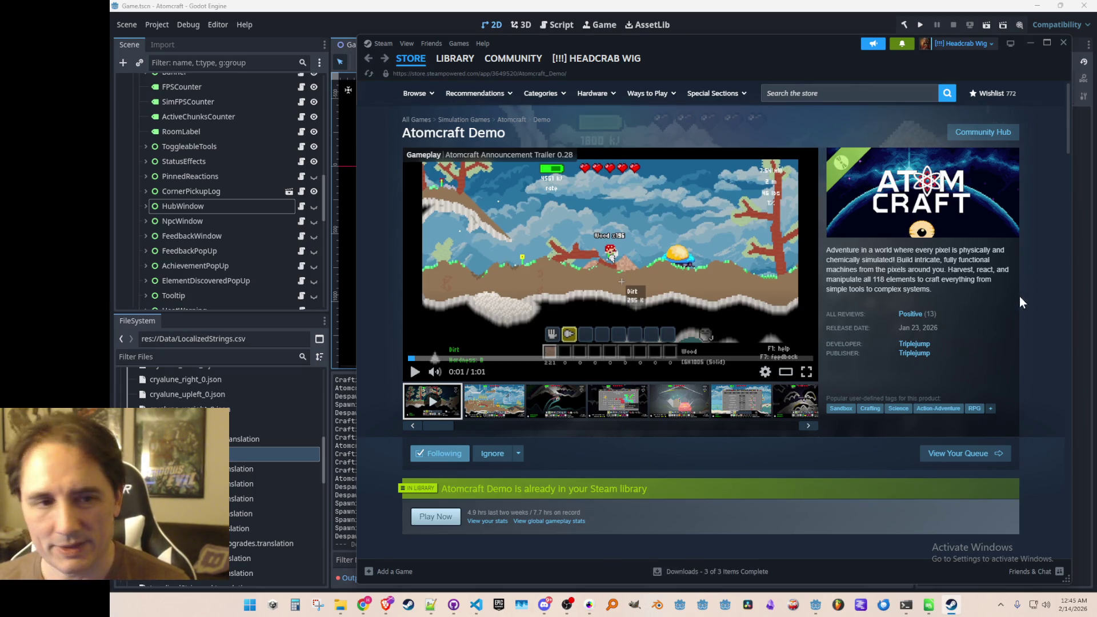
pyautogui.scroll(-3, 1001, 217)
pyautogui.scroll(-8, 1002, 217)
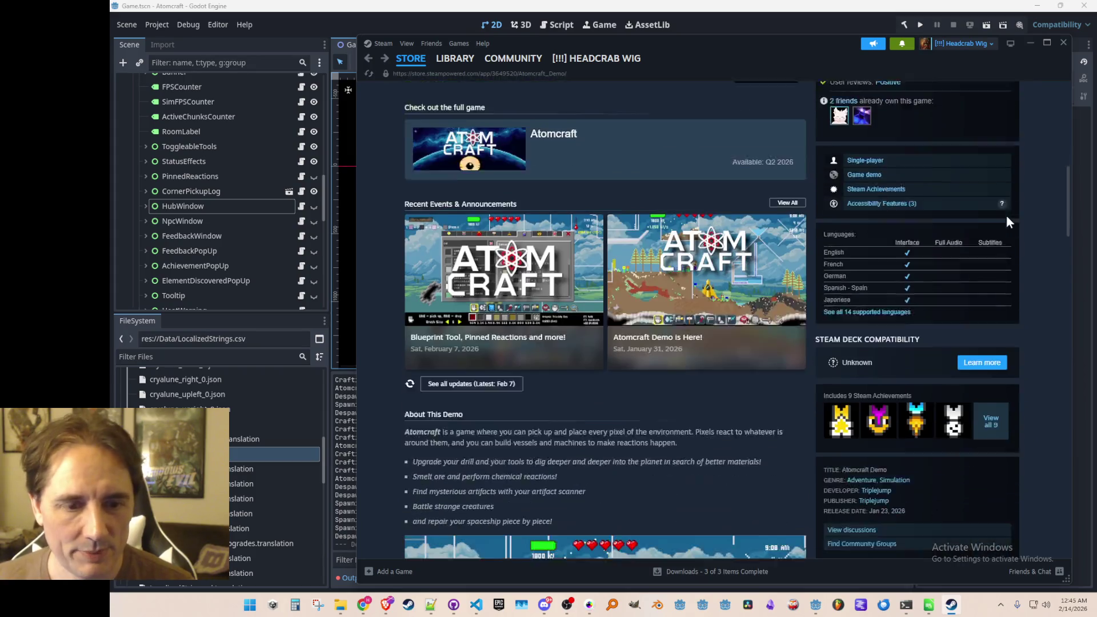
pyautogui.scroll(4, 1024, 314)
pyautogui.scroll(-5, 1027, 314)
pyautogui.scroll(3, 1027, 308)
pyautogui.scroll(7, 1025, 307)
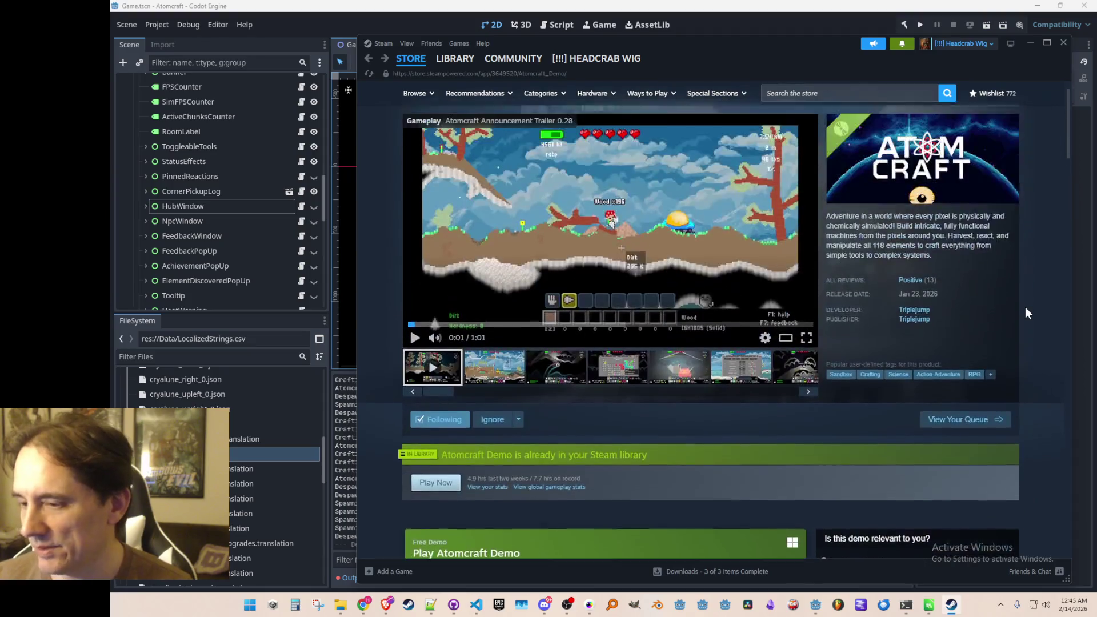
pyautogui.scroll(-8, 1028, 306)
pyautogui.scroll(10, 1041, 294)
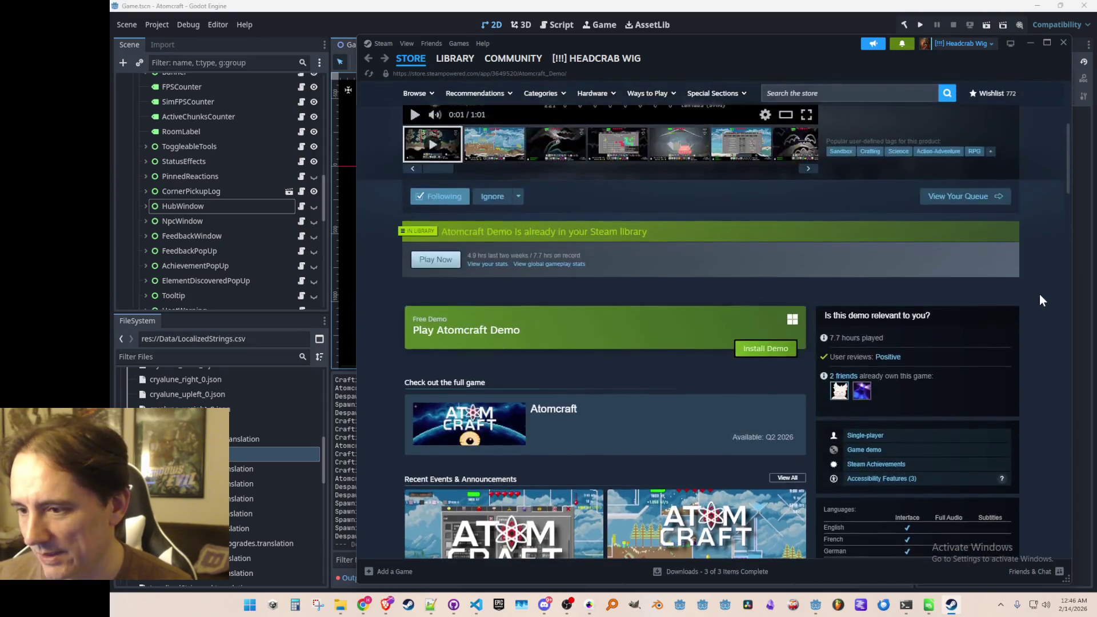
pyautogui.scroll(-4, 1040, 295)
pyautogui.scroll(-5, 1037, 284)
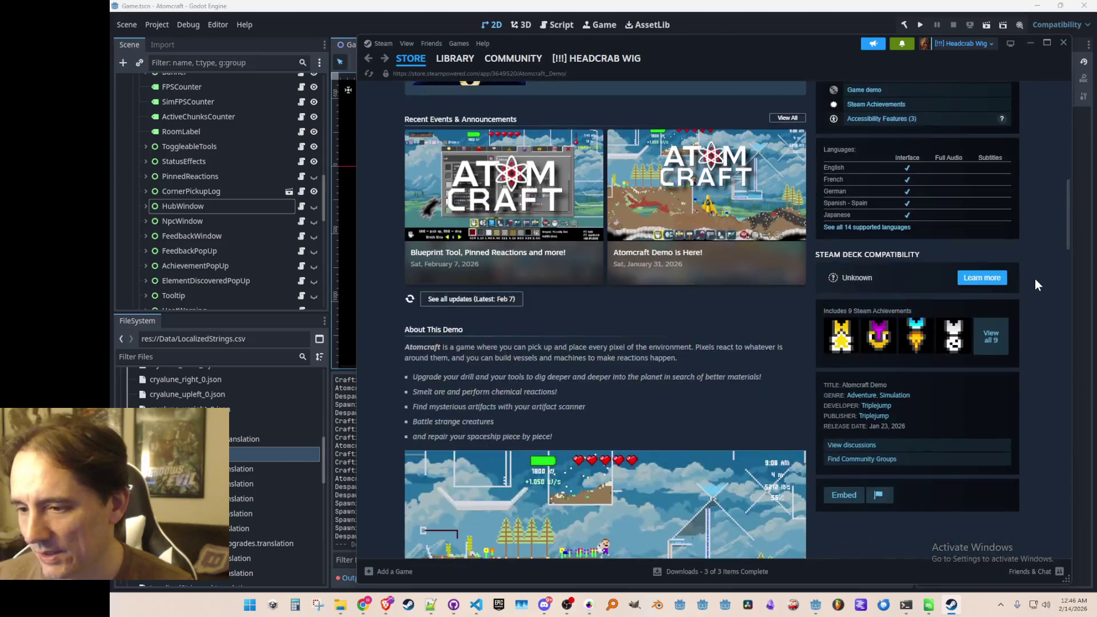
pyautogui.scroll(10, 1036, 284)
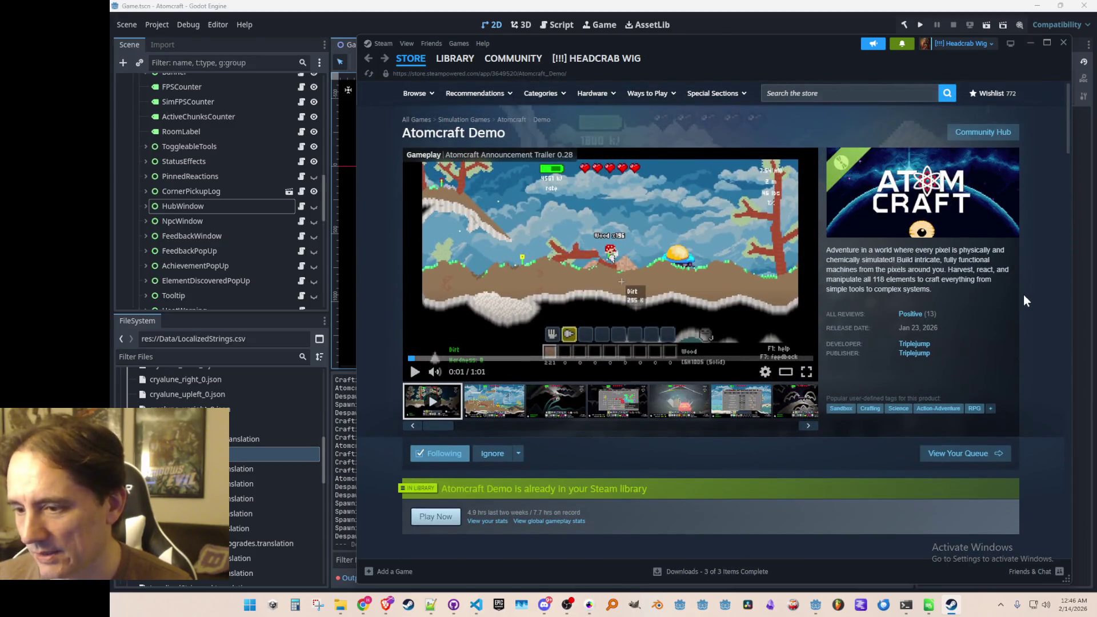
pyautogui.moveTo(823, 54); pyautogui.dragTo(818, 56)
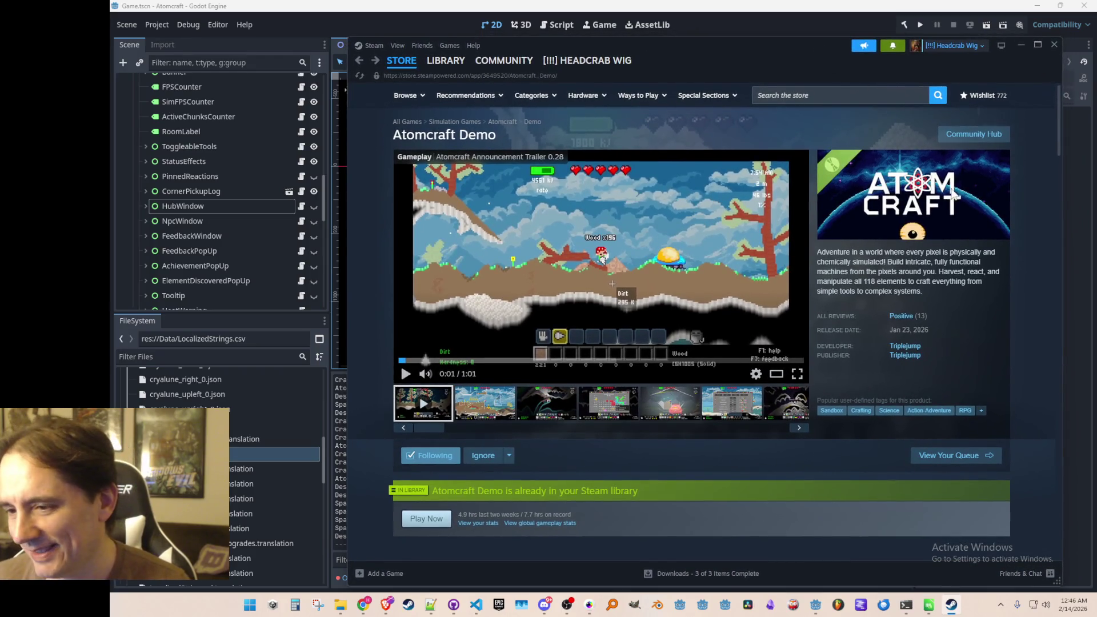
# Minimize Steam to reveal the Godot editor with the Game scene open
pyautogui.click(1022, 47)
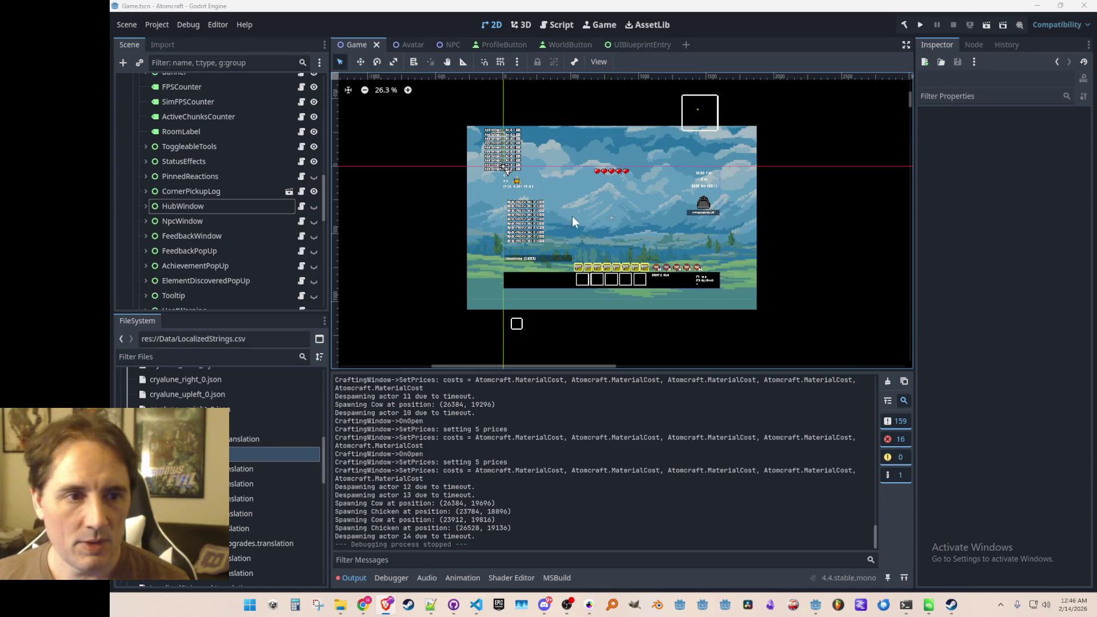
pyautogui.scroll(1, 181, 208)
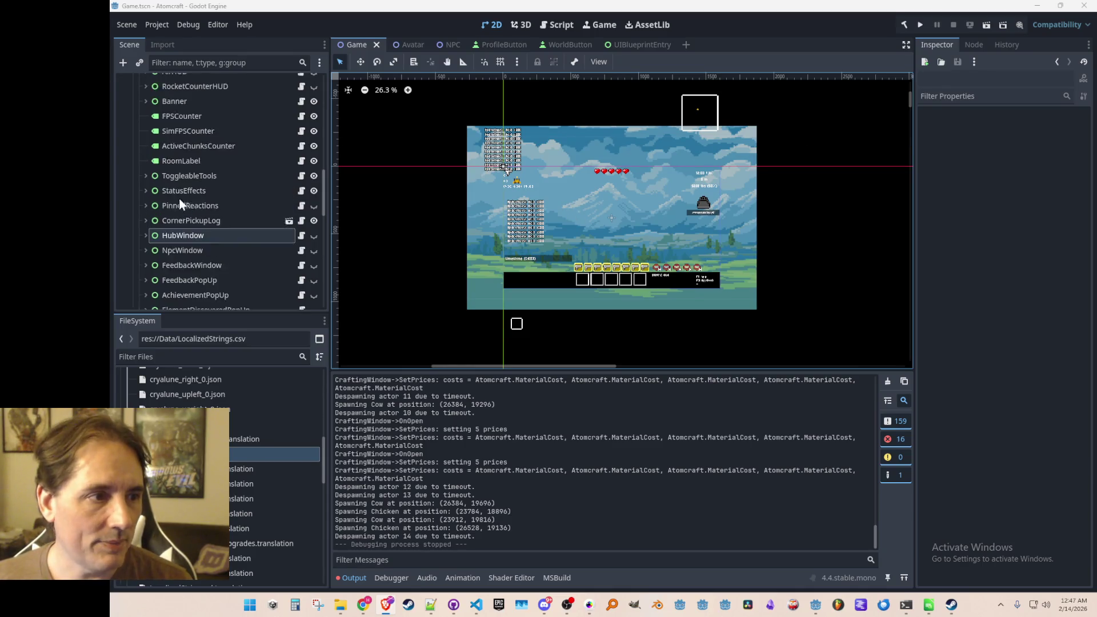
# Toggle HubWindow visible and center the canvas on its tabbed panel
pyautogui.click(314, 237)
pyautogui.scroll(3, 628, 229)
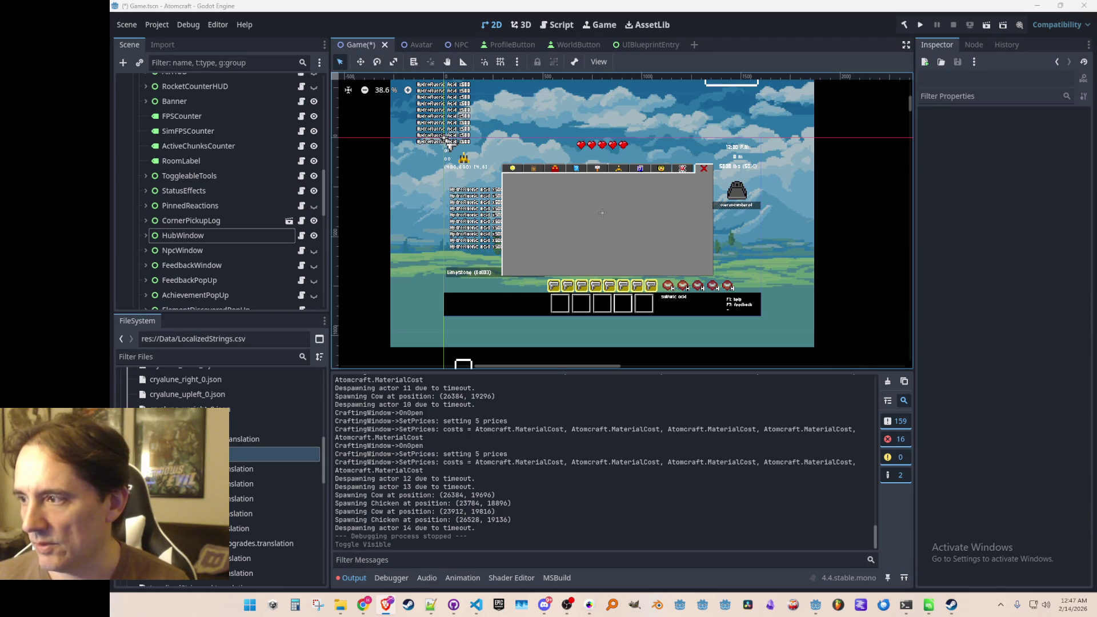
pyautogui.scroll(2, 609, 248)
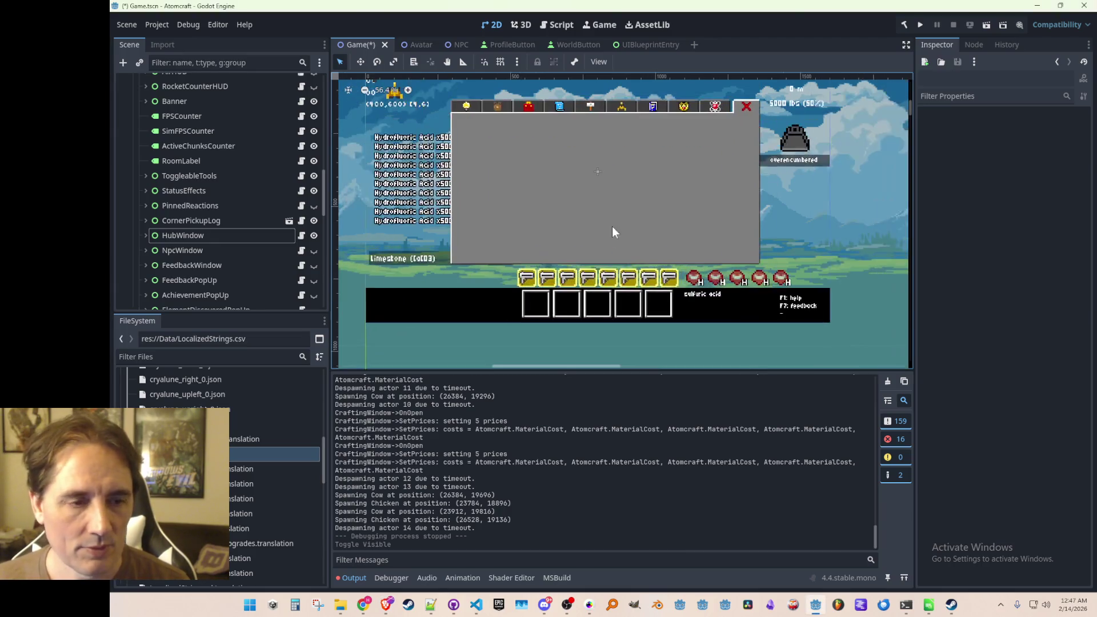
pyautogui.moveTo(633, 169); pyautogui.dragTo(636, 208)
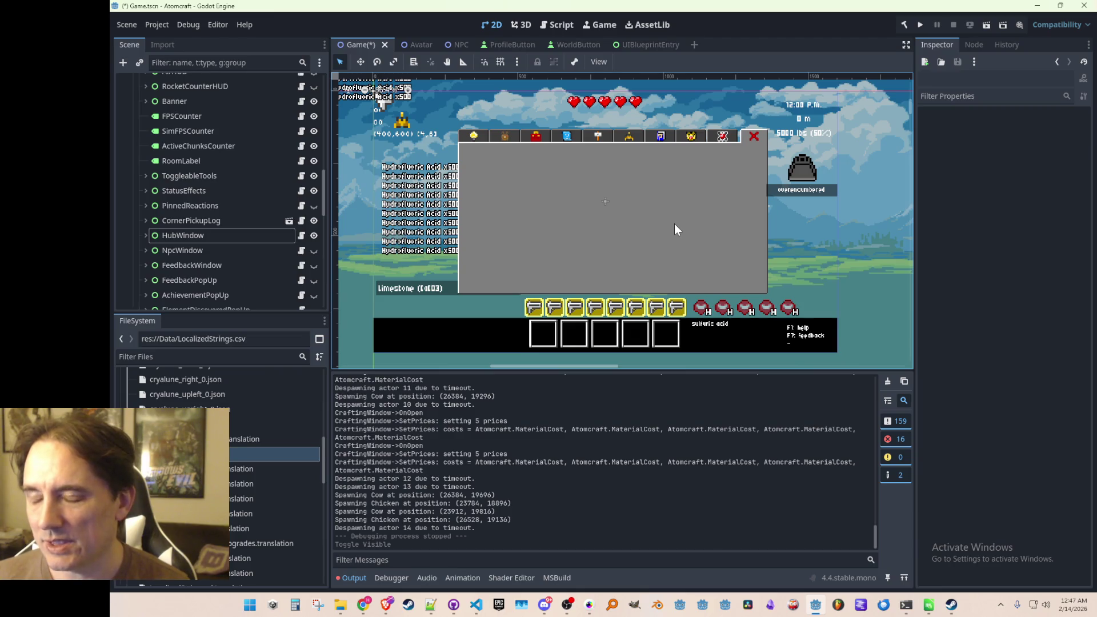
pyautogui.scroll(-1, 674, 238)
pyautogui.scroll(3, 674, 239)
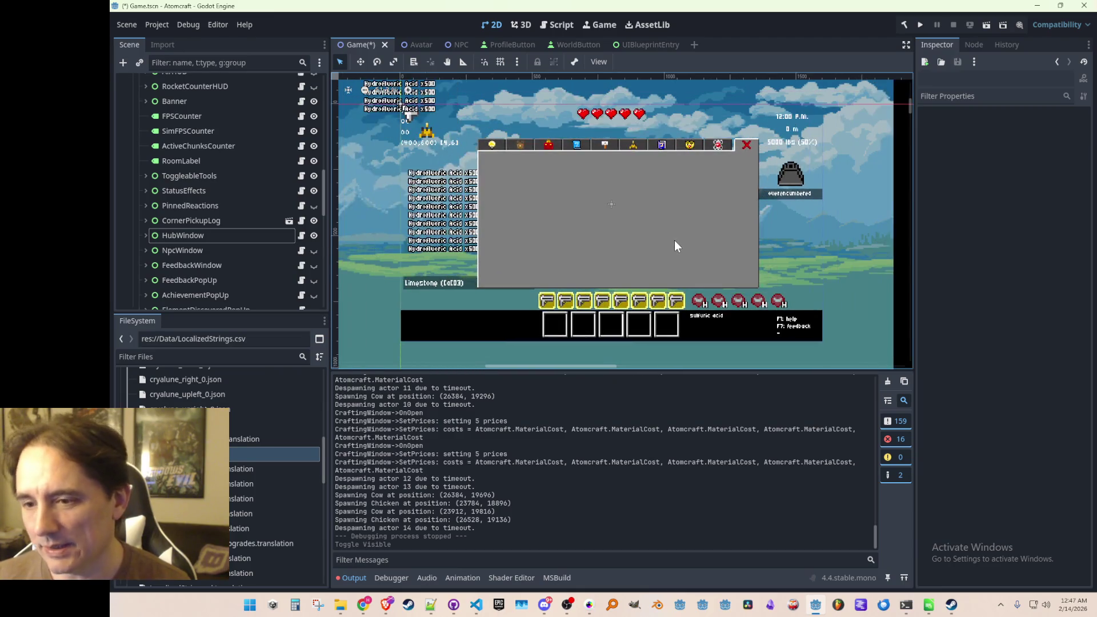
pyautogui.scroll(-2, 676, 241)
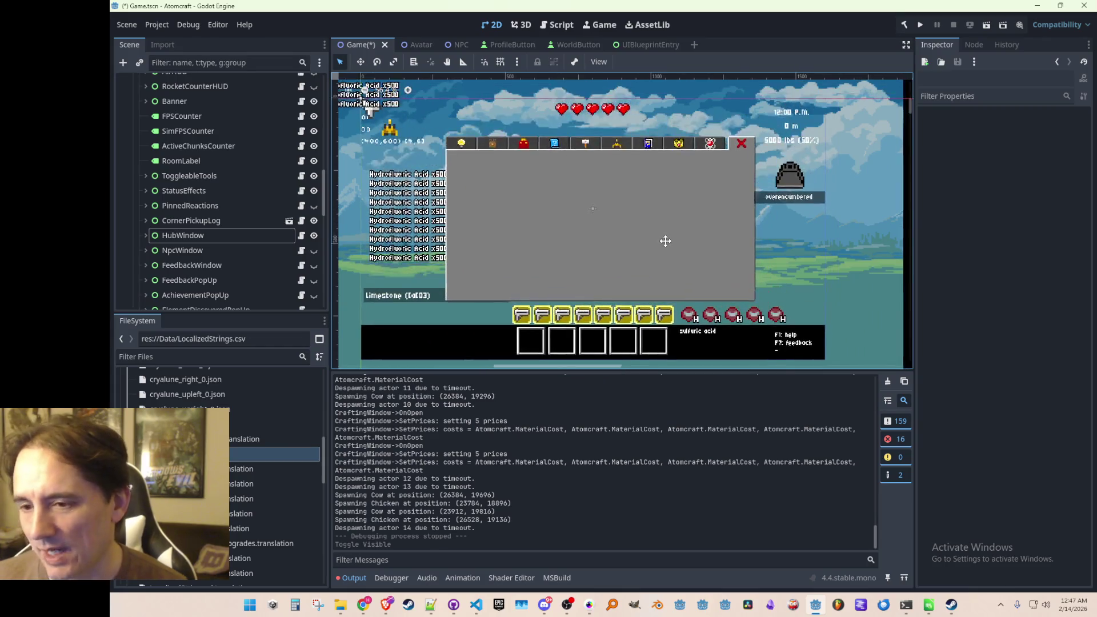
pyautogui.scroll(1, 669, 237)
pyautogui.scroll(-1, 671, 234)
pyautogui.moveTo(670, 234); pyautogui.dragTo(674, 234)
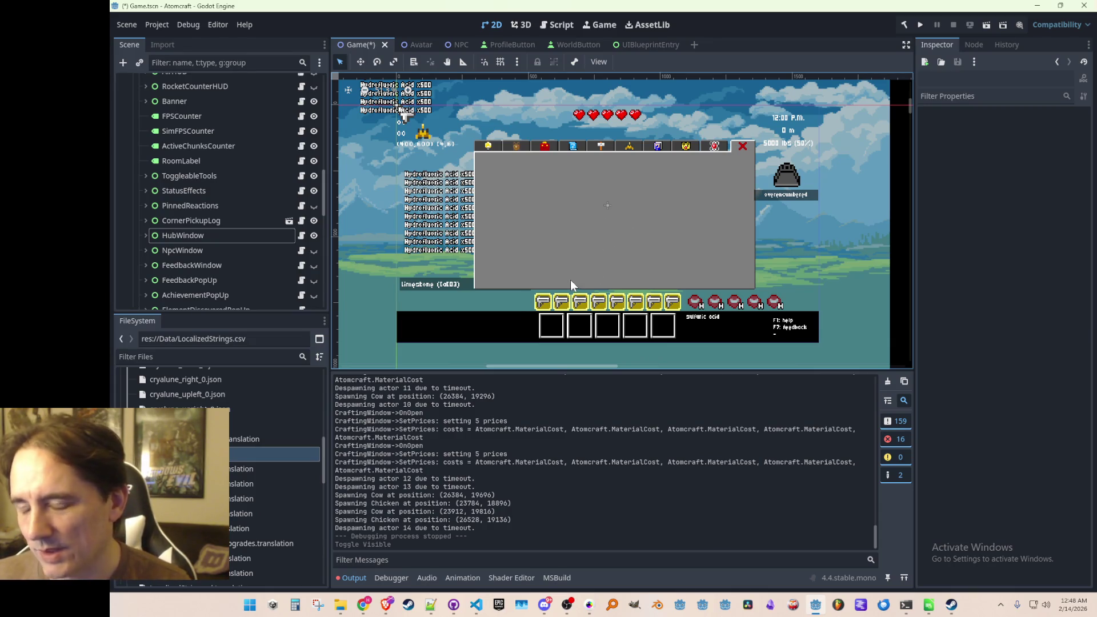
# Select HubWindow in the Scene dock and expand it to list its child pages
pyautogui.scroll(-3, 609, 240)
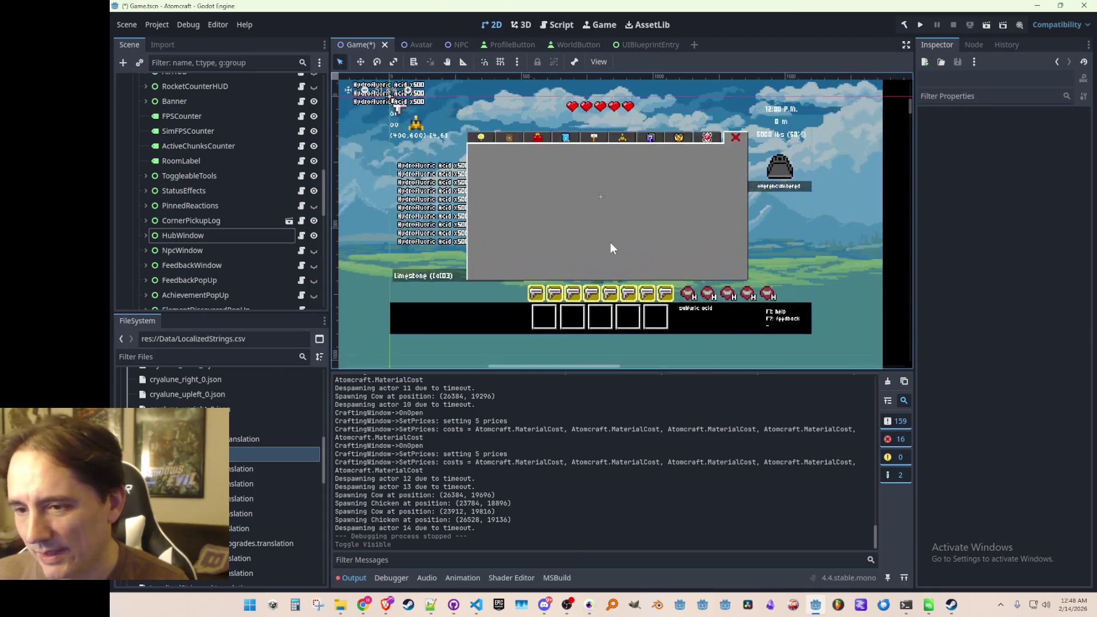
pyautogui.scroll(-1, 598, 234)
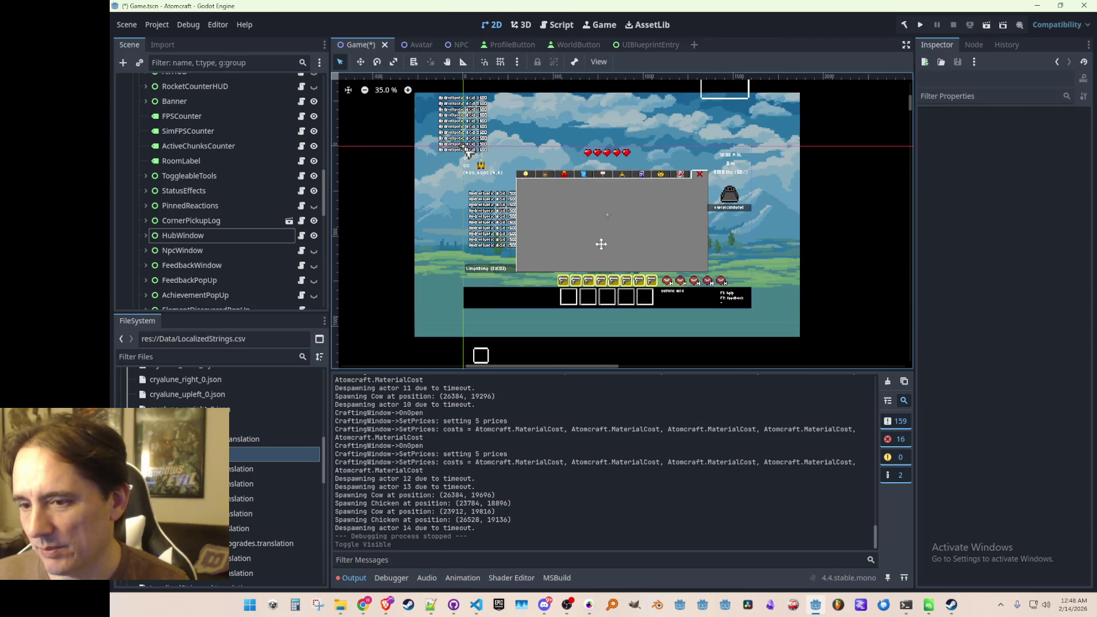
pyautogui.scroll(1, 601, 244)
pyautogui.scroll(-1, 602, 240)
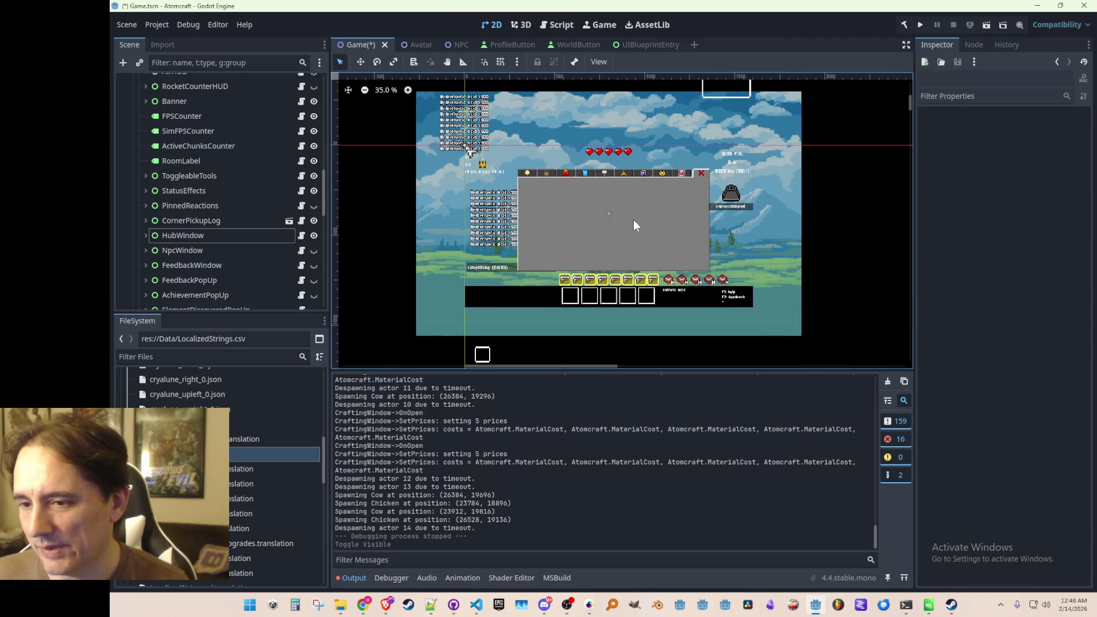
pyautogui.scroll(7, 623, 212)
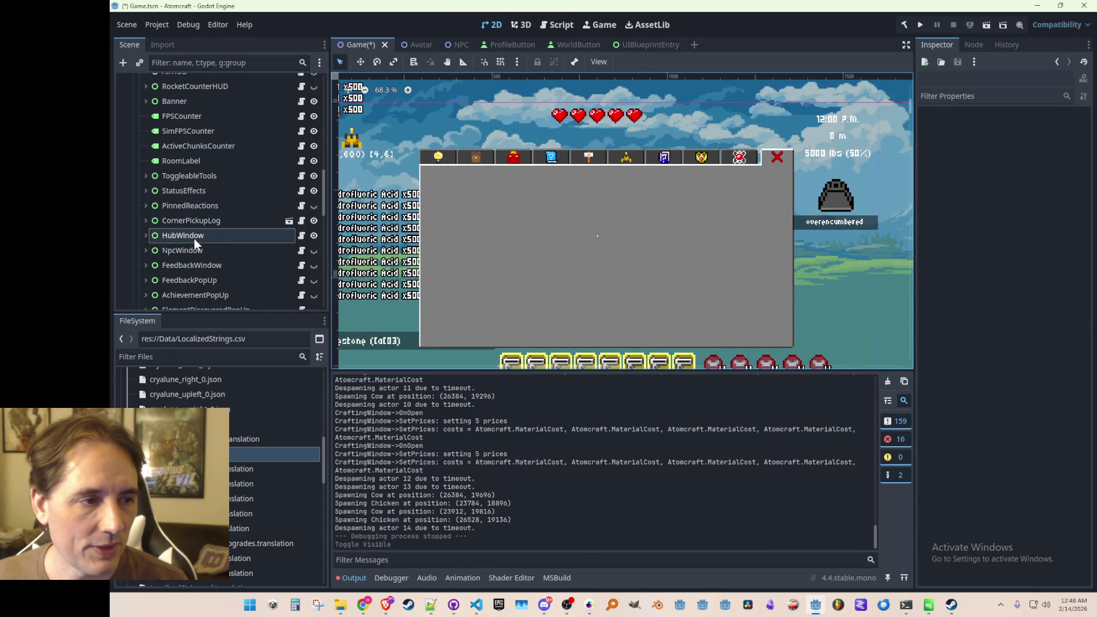
pyautogui.click(177, 235)
pyautogui.click(147, 235)
# Expand Tabs and collapse Tab_Inventory, Tab_Toolbox, Tab_Blueprint, Tab_Crafting, Tab_Skilltree and Tab_Spaceship
pyautogui.scroll(-3, 221, 229)
pyautogui.scroll(-4, 220, 228)
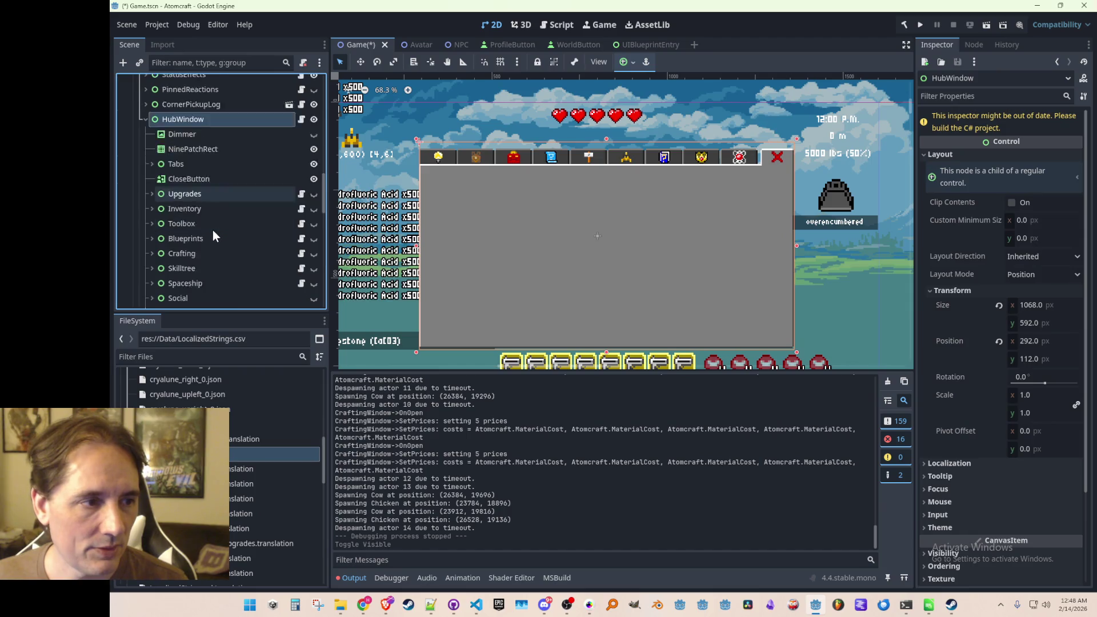
pyautogui.scroll(4, 212, 229)
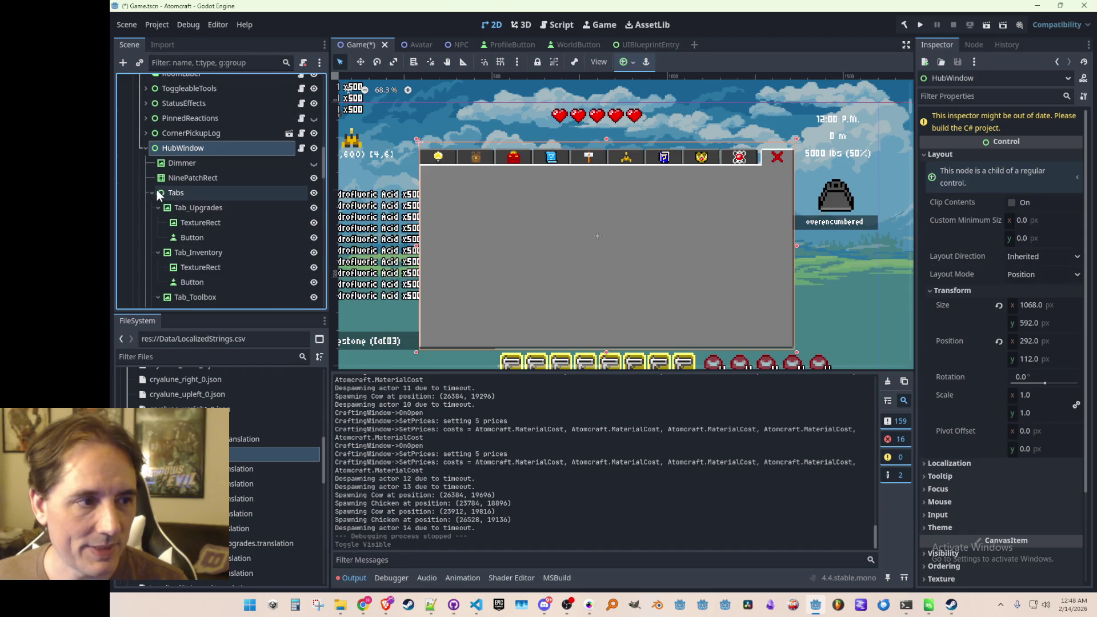
pyautogui.click(153, 190)
pyautogui.scroll(-2, 153, 190)
pyautogui.click(158, 194)
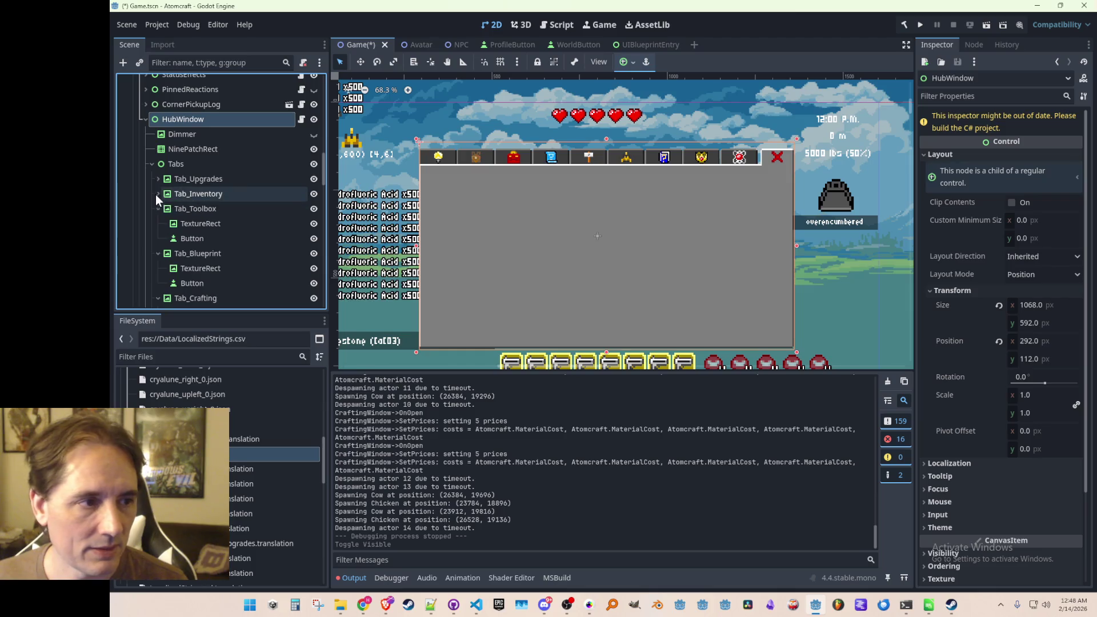
pyautogui.click(158, 208)
pyautogui.click(158, 223)
pyautogui.click(157, 239)
pyautogui.click(159, 252)
pyautogui.click(156, 268)
# Collapse Tab_Achievements and Tab_PeriodicTable, then zoom the viewport to 75%
pyautogui.scroll(-5, 154, 268)
pyautogui.click(158, 210)
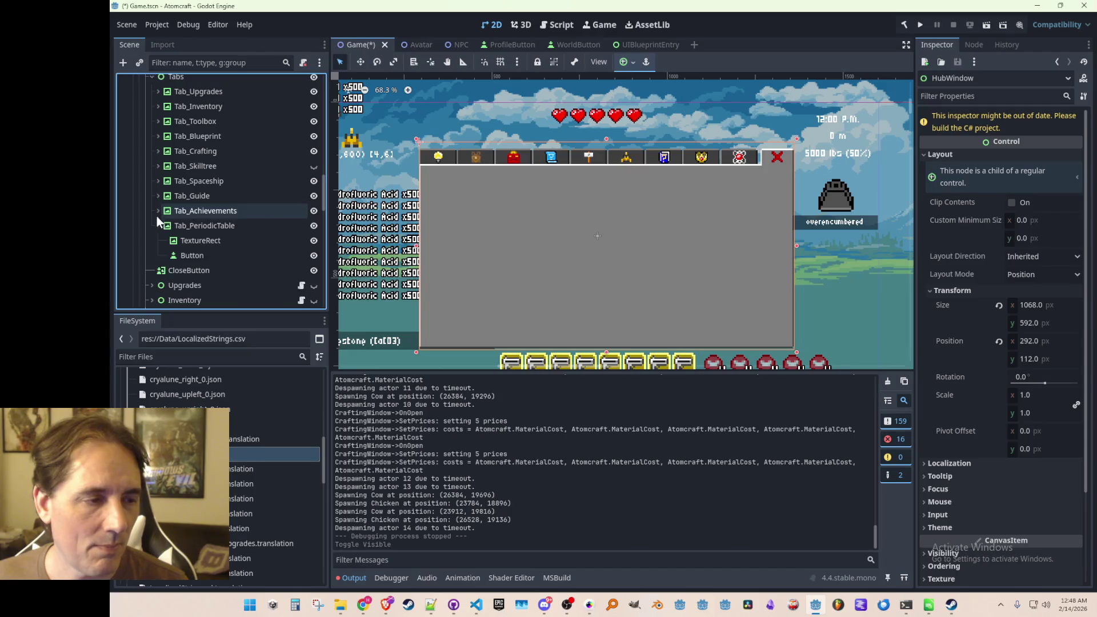
pyautogui.click(158, 226)
pyautogui.scroll(4, 216, 220)
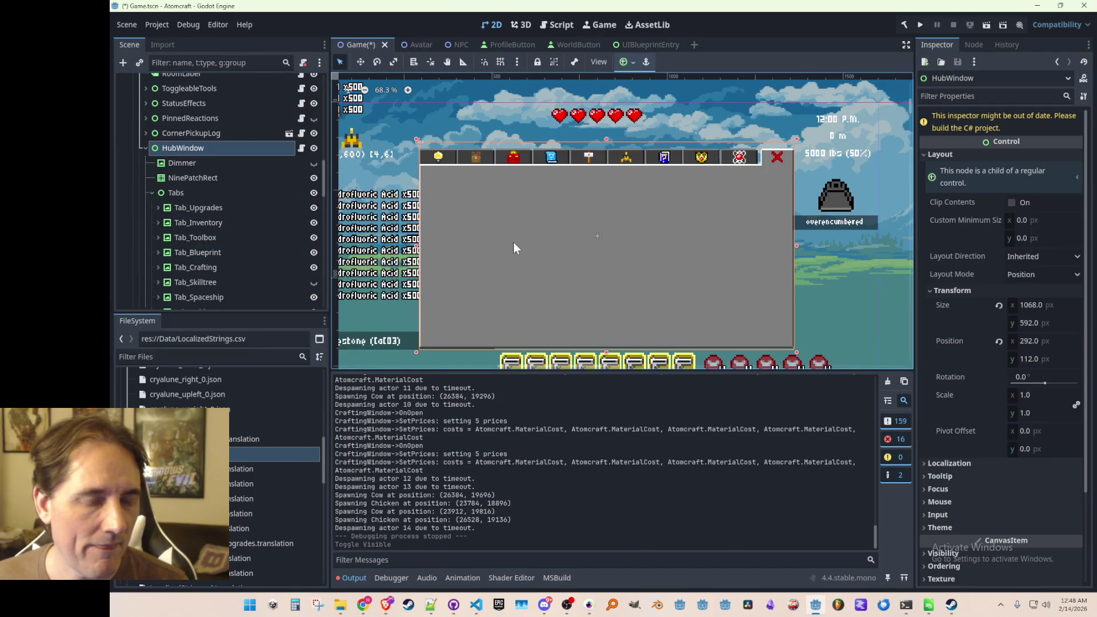
pyautogui.scroll(4, 521, 221)
pyautogui.scroll(-2, 562, 222)
pyautogui.scroll(-1, 530, 212)
pyautogui.scroll(1, 529, 211)
pyautogui.scroll(1, 527, 206)
pyautogui.scroll(-2, 530, 197)
pyautogui.scroll(1, 529, 200)
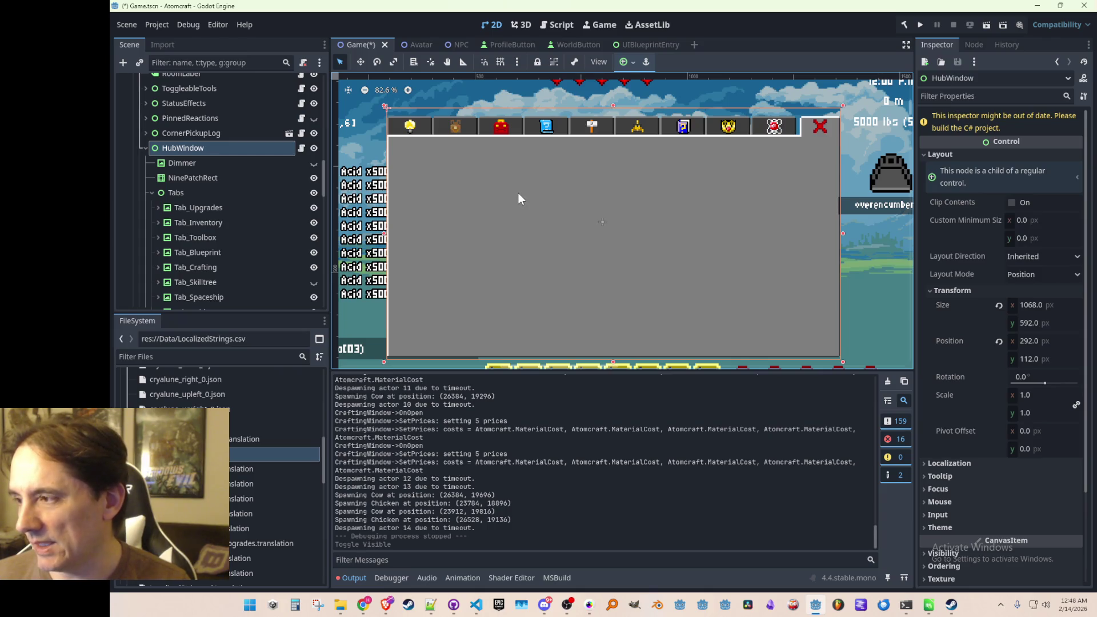
pyautogui.scroll(-2, 522, 226)
pyautogui.scroll(1, 522, 229)
pyautogui.moveTo(529, 235); pyautogui.dragTo(526, 232)
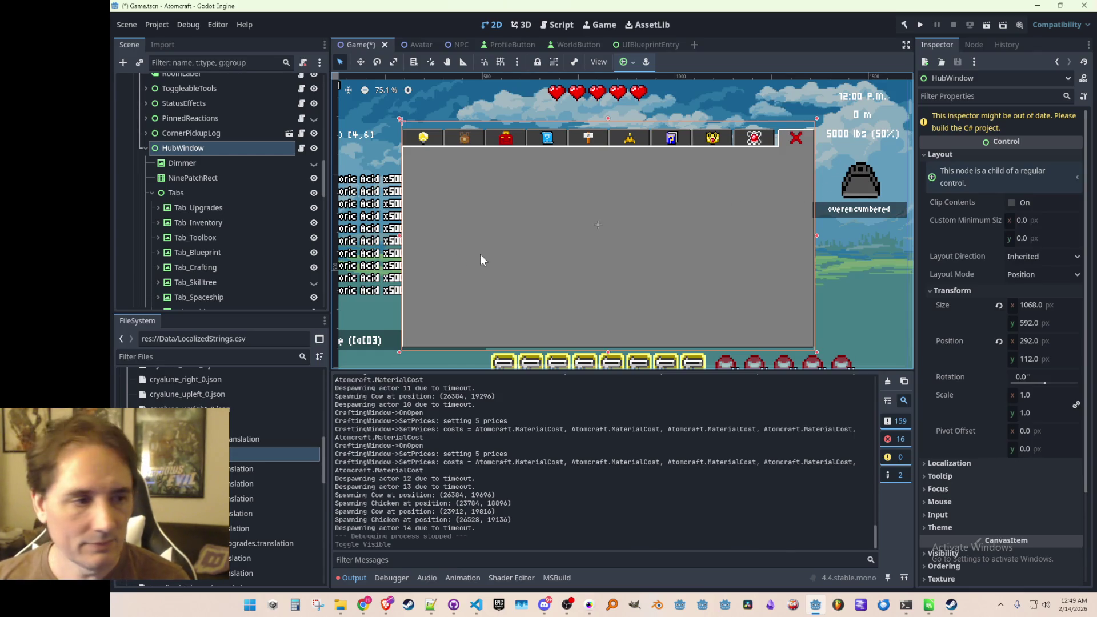
# Select the Tabs node under HubWindow and review its properties against Tab_Upgrades
pyautogui.click(540, 217)
pyautogui.click(172, 150)
pyautogui.click(213, 194)
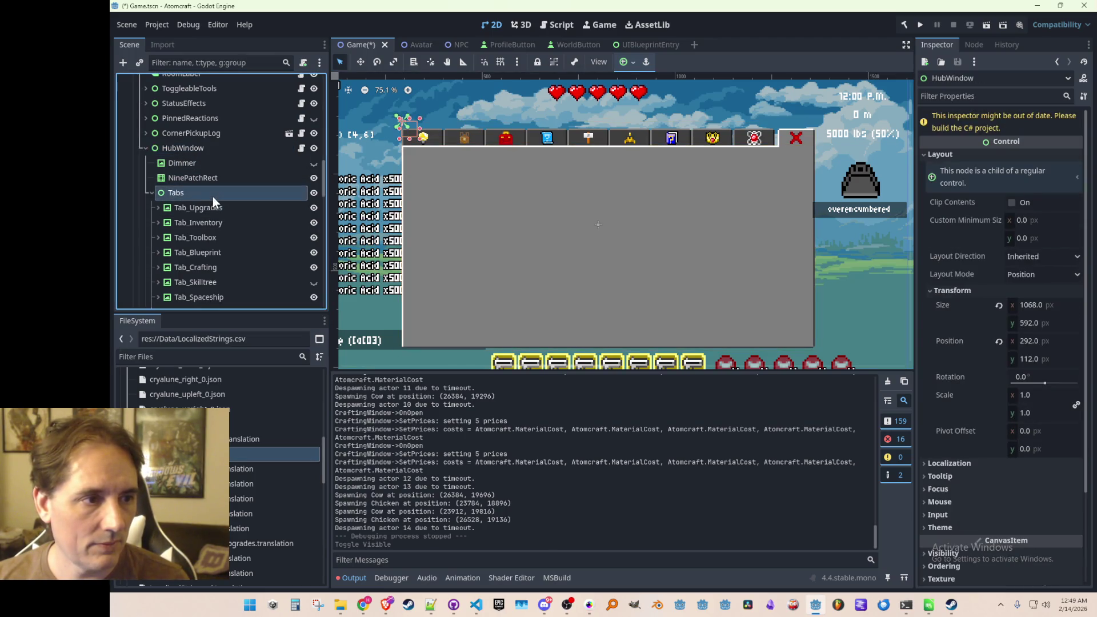
pyautogui.click(233, 211)
pyautogui.scroll(-1, 243, 212)
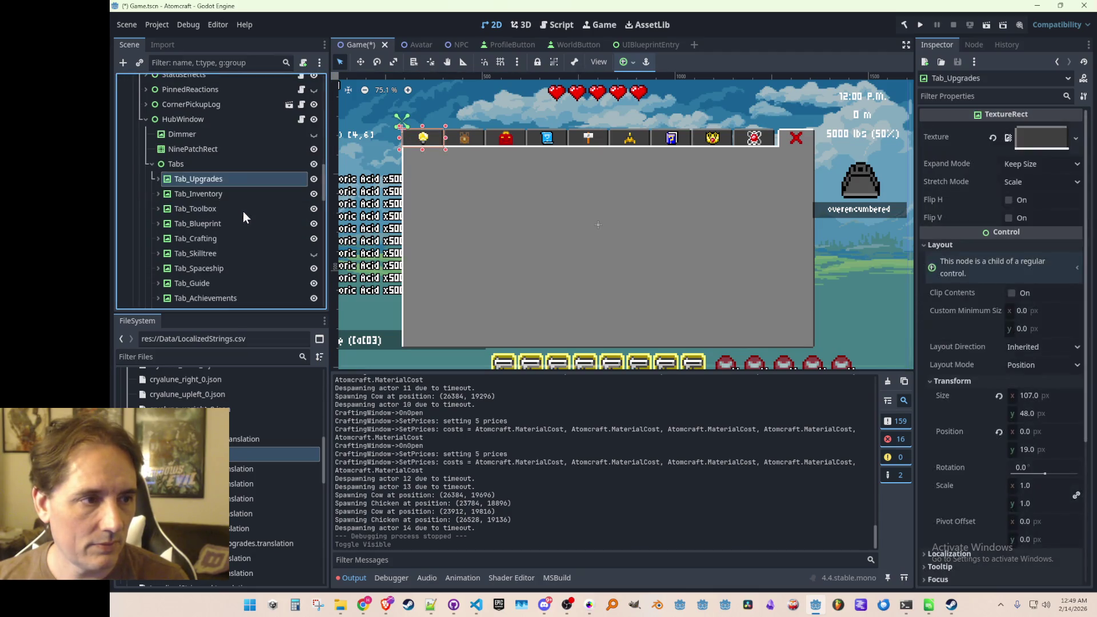
pyautogui.click(218, 167)
pyautogui.scroll(15, 220, 474)
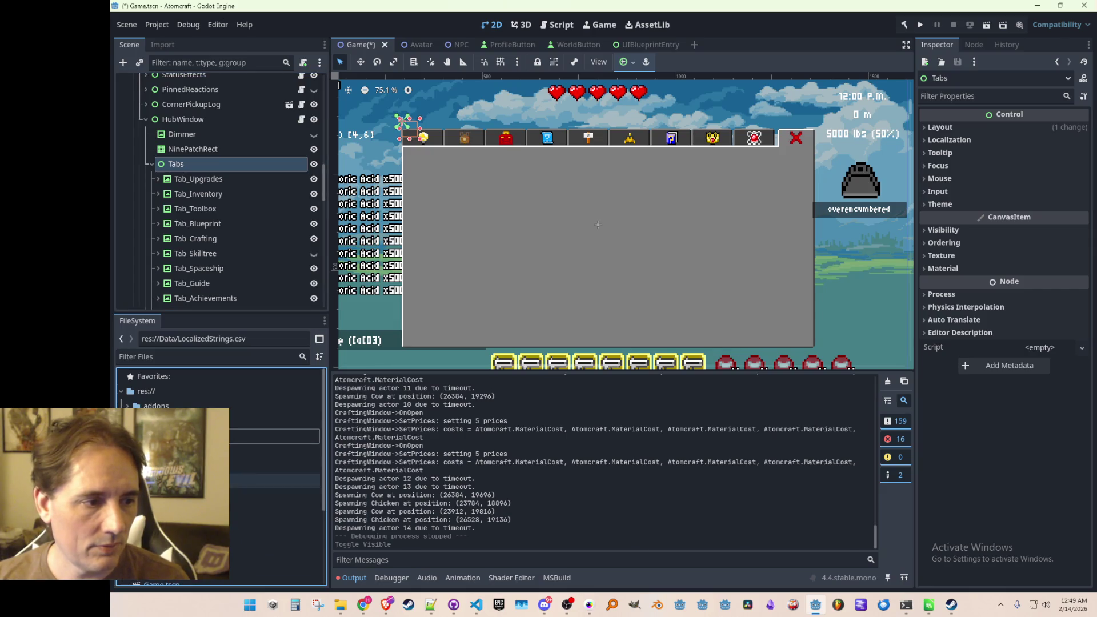
pyautogui.scroll(-5, 220, 440)
# Browse the Scripts and Prefabs folders in the FileSystem dock, ending on Scripts
pyautogui.click(171, 430)
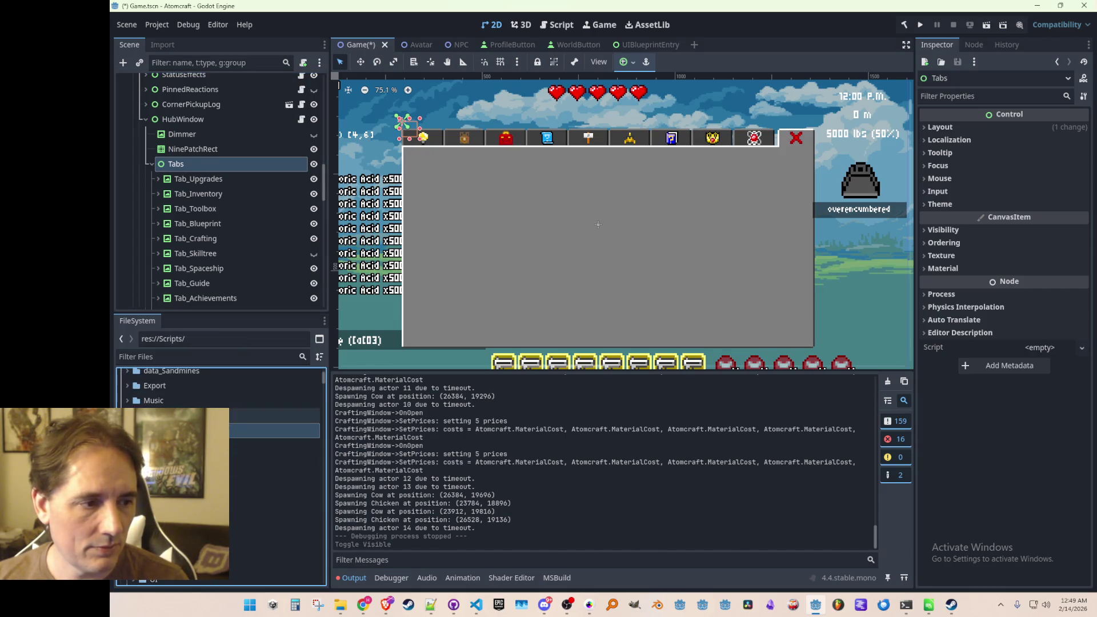
pyautogui.scroll(-2, 220, 445)
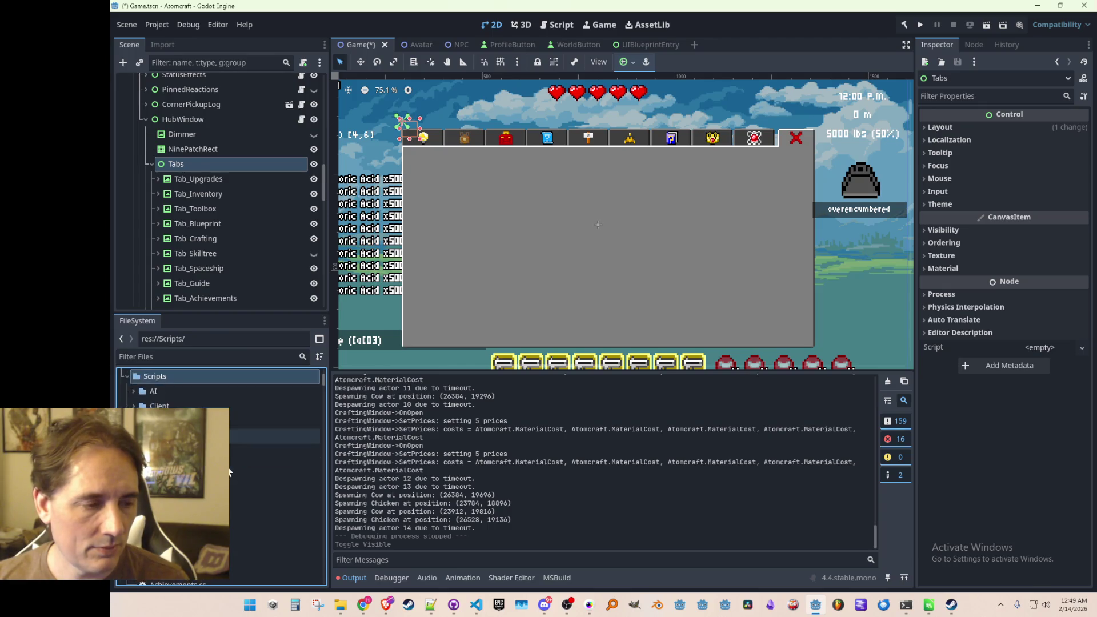
pyautogui.click(199, 393)
pyautogui.click(203, 403)
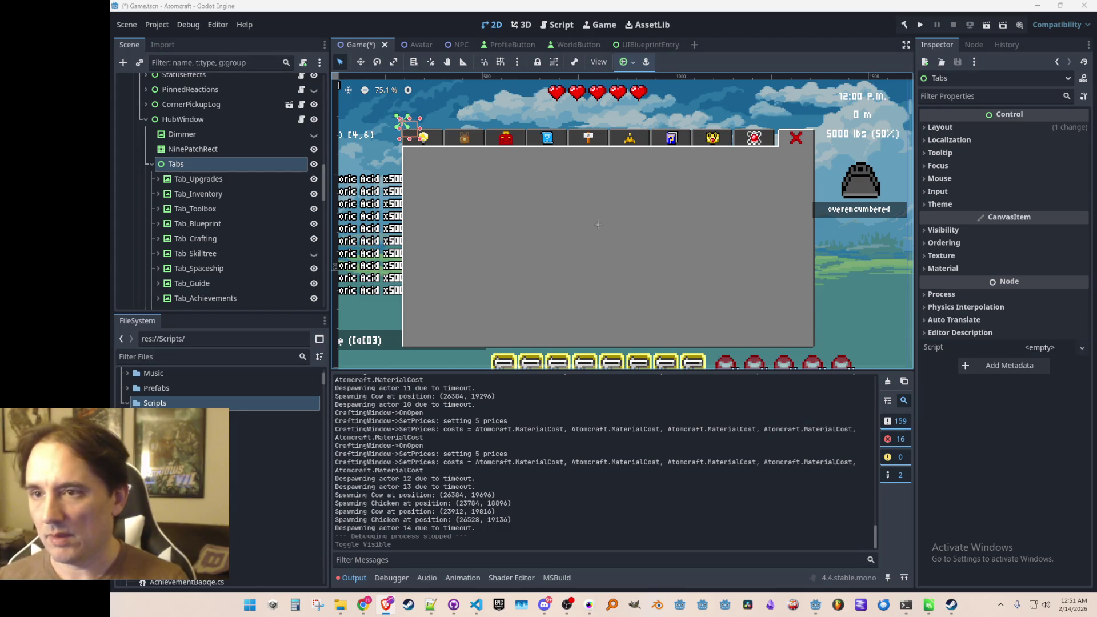
# Resize the Tabs control to 40×13 and save the Game scene
pyautogui.scroll(-2, 577, 196)
pyautogui.scroll(3, 442, 162)
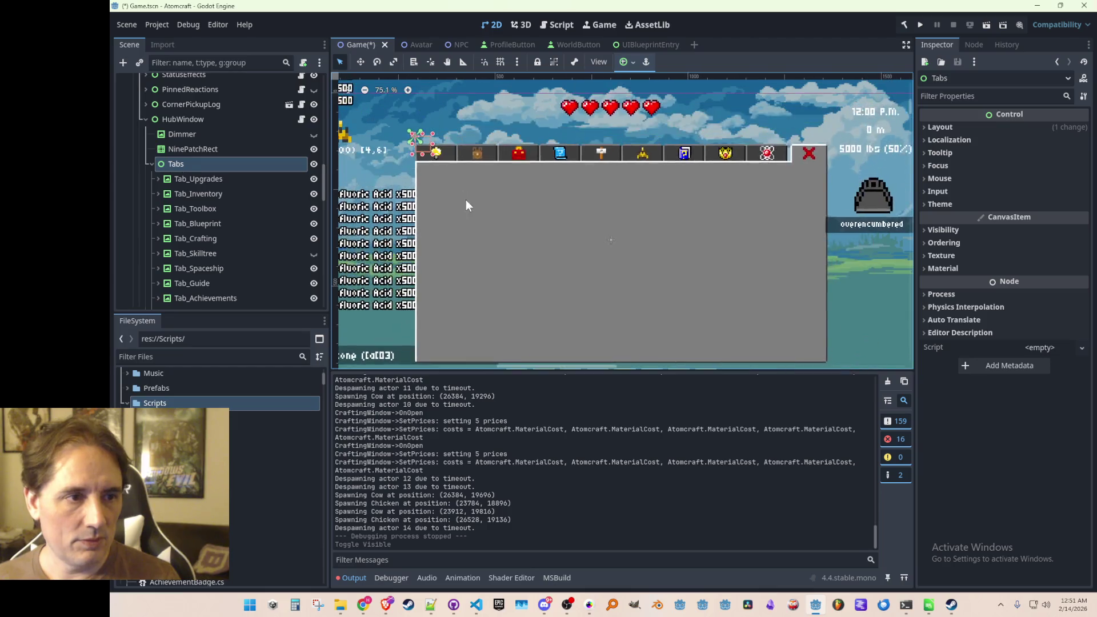
pyautogui.moveTo(424, 138); pyautogui.dragTo(423, 135)
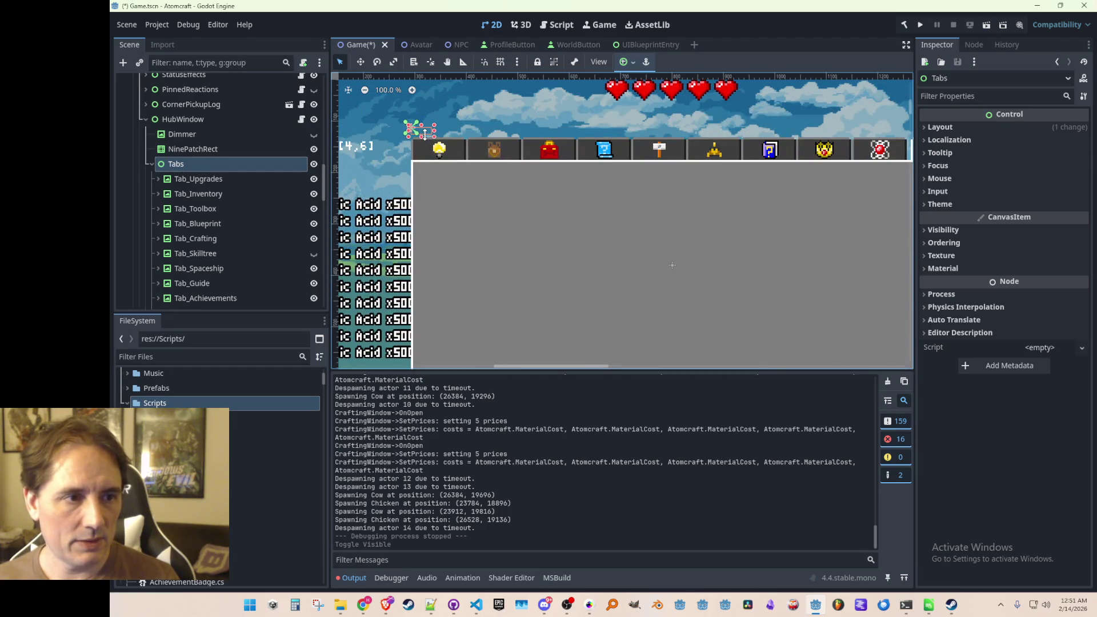
pyautogui.scroll(-3, 585, 242)
pyautogui.hotkey('ctrl', 's')
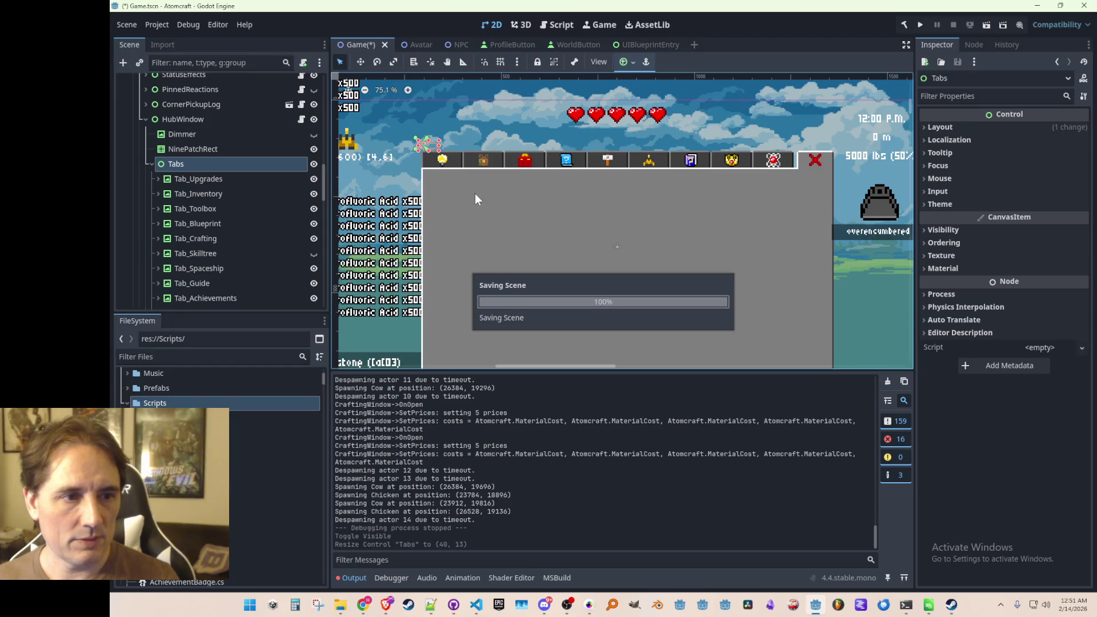
# Set the Tabs control's mouse filter to Ignore and save the scene
pyautogui.click(958, 178)
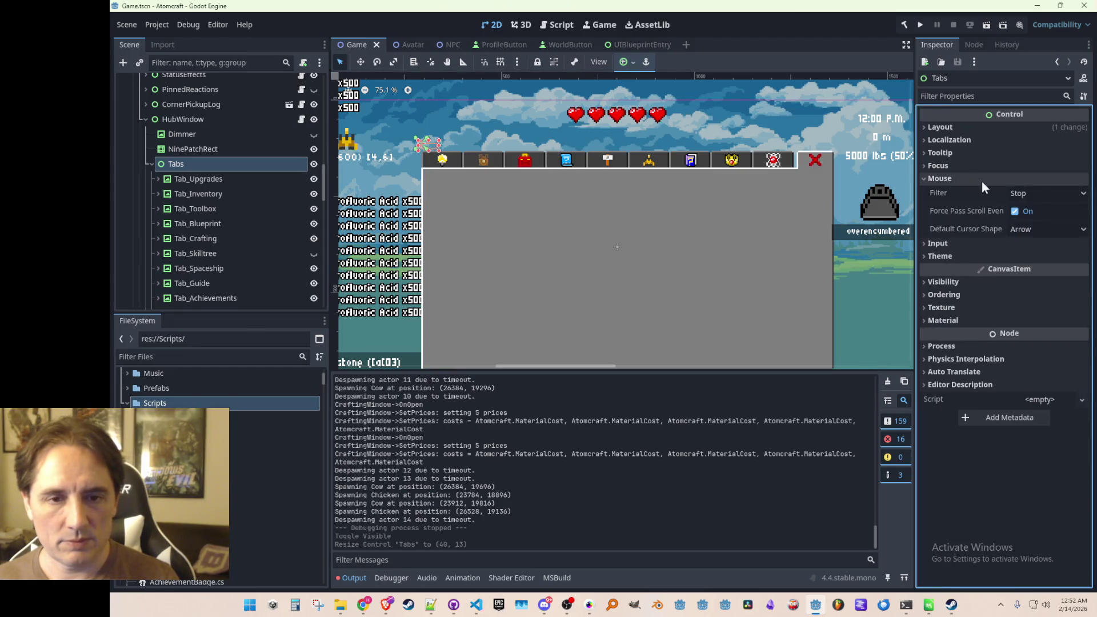
pyautogui.click(1031, 192)
pyautogui.click(1031, 239)
pyautogui.hotkey('ctrl', 's')
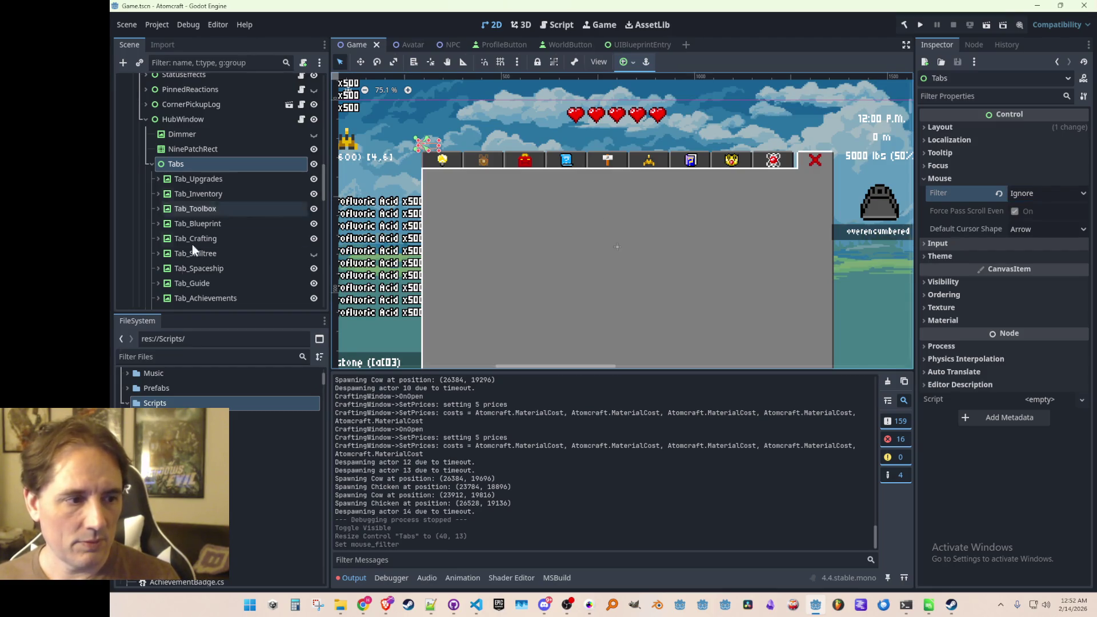
pyautogui.scroll(2, 217, 475)
pyautogui.scroll(3, 217, 457)
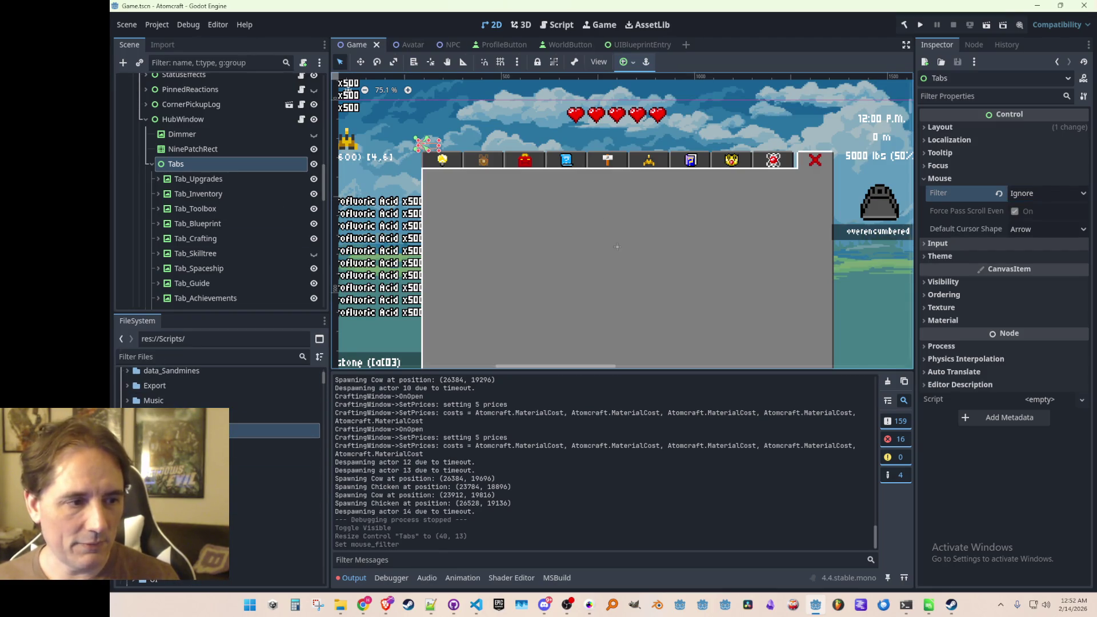
# Create a new C# script named HubWindowTabs in the Scripts folder
pyautogui.rightClick(175, 431)
pyautogui.moveTo(262, 374)
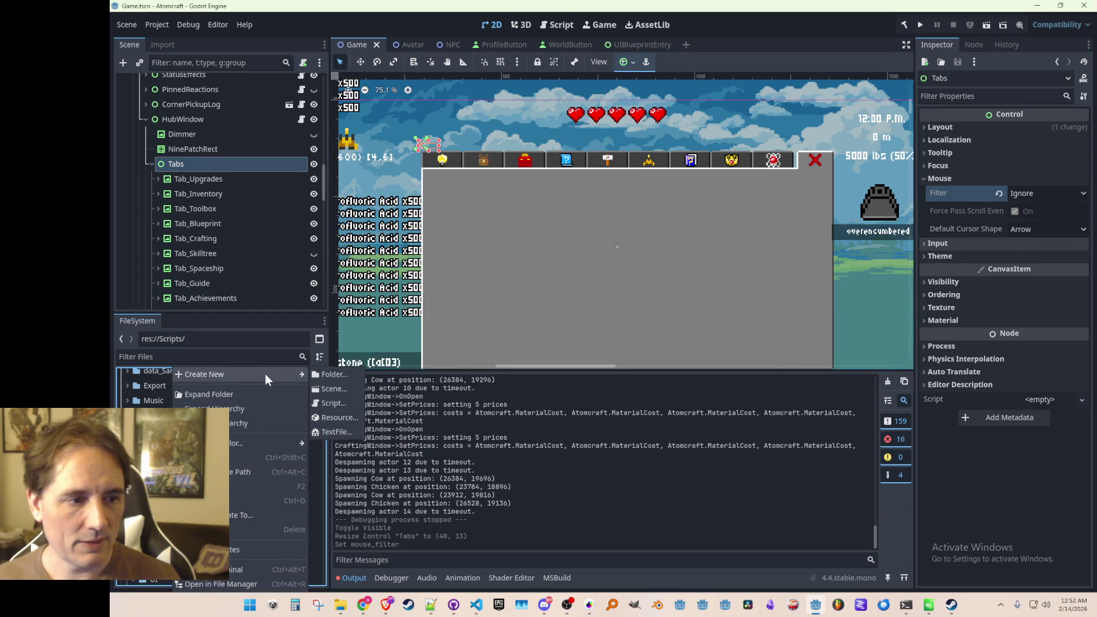
pyautogui.click(327, 403)
pyautogui.write('HubWindowTab.cs')
pyautogui.press('Return')
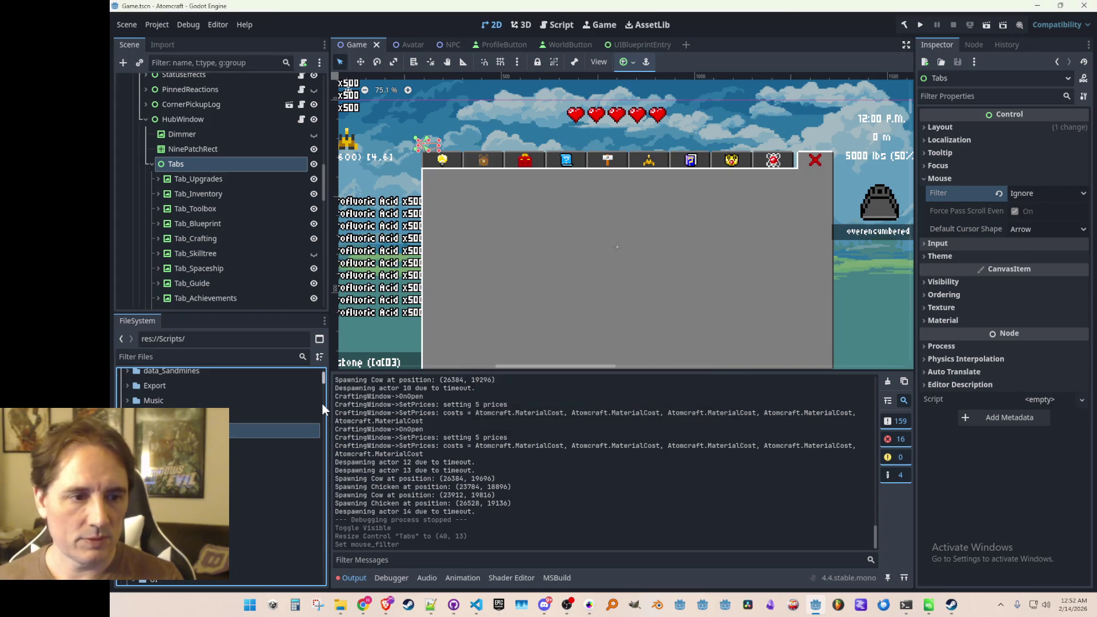
# Open HubWindowTabs.cs in the code editor
pyautogui.moveTo(323, 373); pyautogui.dragTo(310, 465)
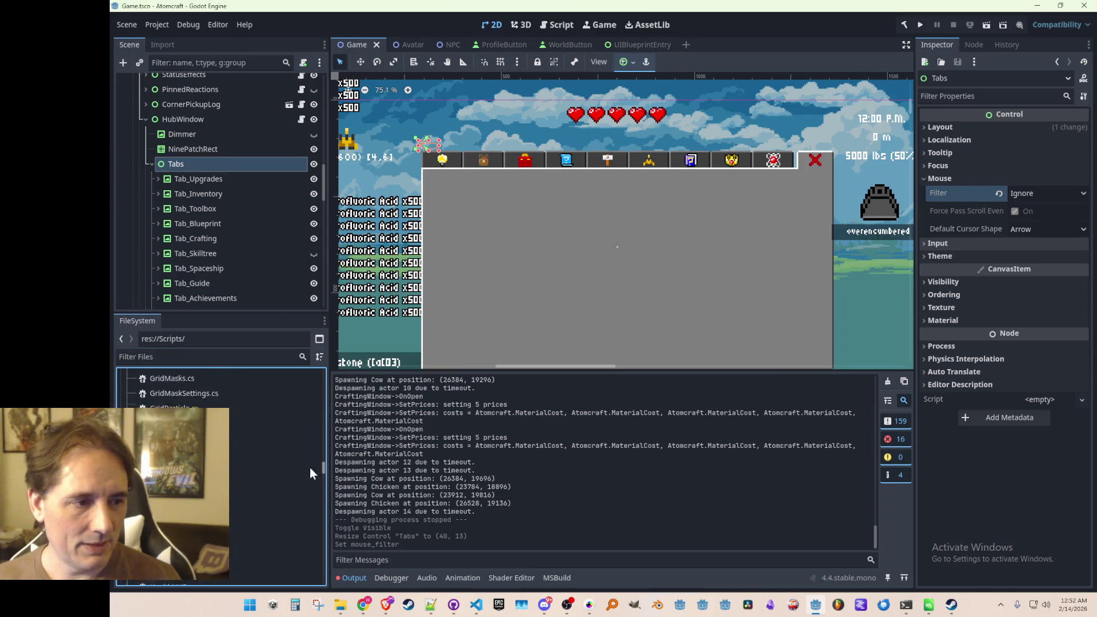
pyautogui.scroll(-5, 269, 462)
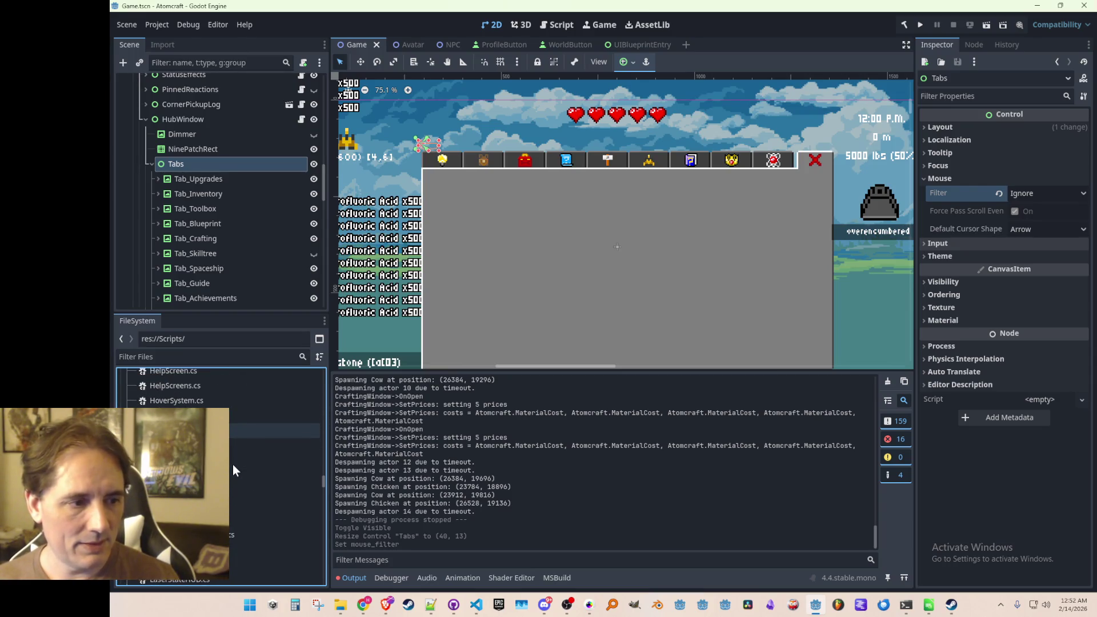
pyautogui.scroll(1, 232, 463)
pyautogui.click(234, 458)
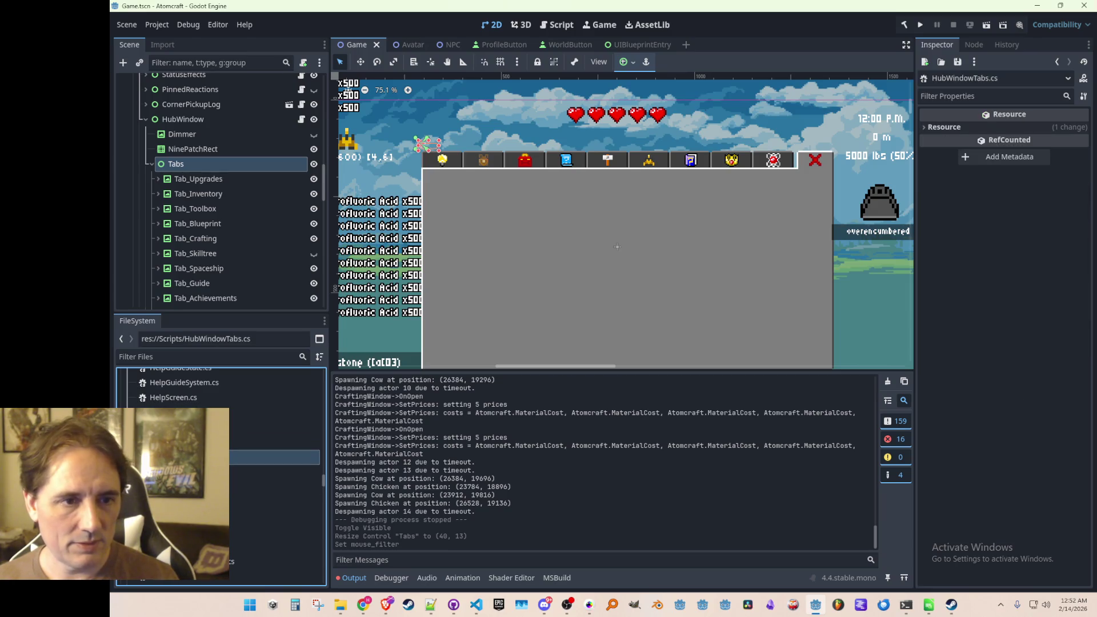
pyautogui.doubleClick(234, 458)
# Wrap the HubWindowTabs class in a namespace Atomcraft { } block
pyautogui.press('Home')
pyautogui.press('Return')
pyautogui.press('Return')
pyautogui.press('Up')
pyautogui.press('Up')
pyautogui.write('namespace Atomcraft {')
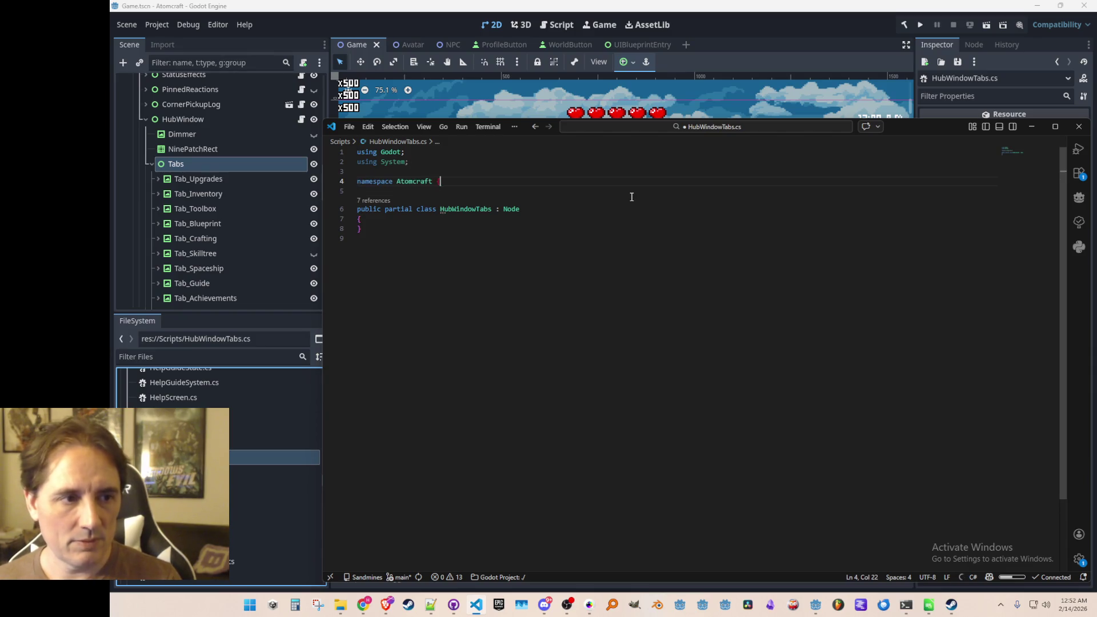
pyautogui.hotkey('ctrl', 'End')
pyautogui.press('Return')
pyautogui.write('}')
# Change the base class from Node to Control, insert the suggested Init() method, and save
pyautogui.press('Up')
pyautogui.press('Up')
pyautogui.press('Up')
pyautogui.press('End')
pyautogui.hotkey('ctrl', 'shift', 'Left')
pyautogui.write('Control')
pyautogui.press('Delete')
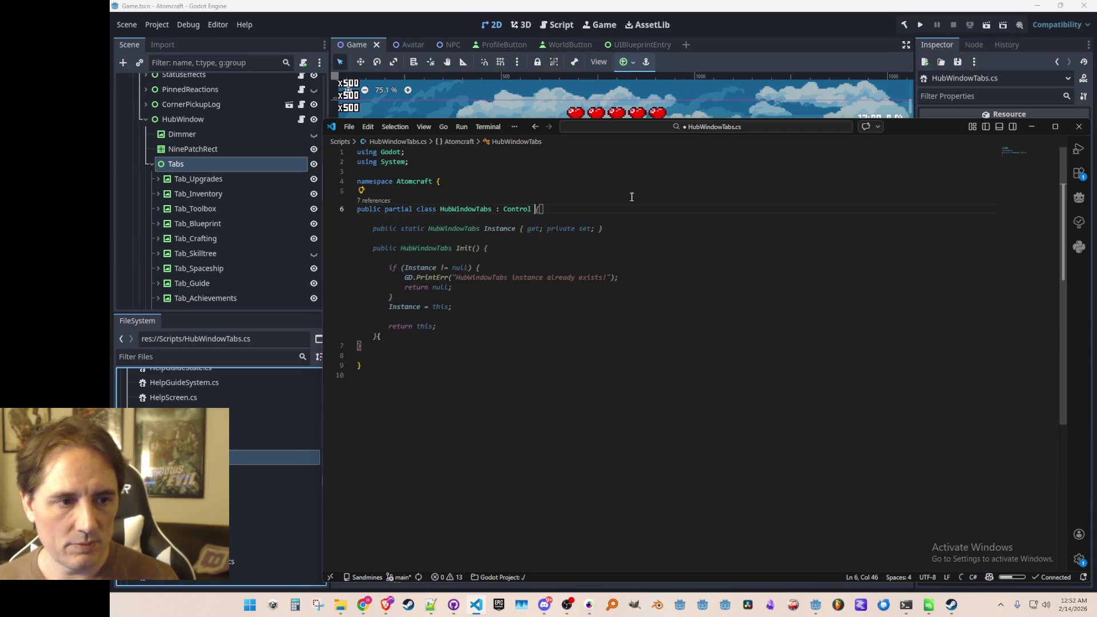
pyautogui.press('Return')
pyautogui.press('Tab')
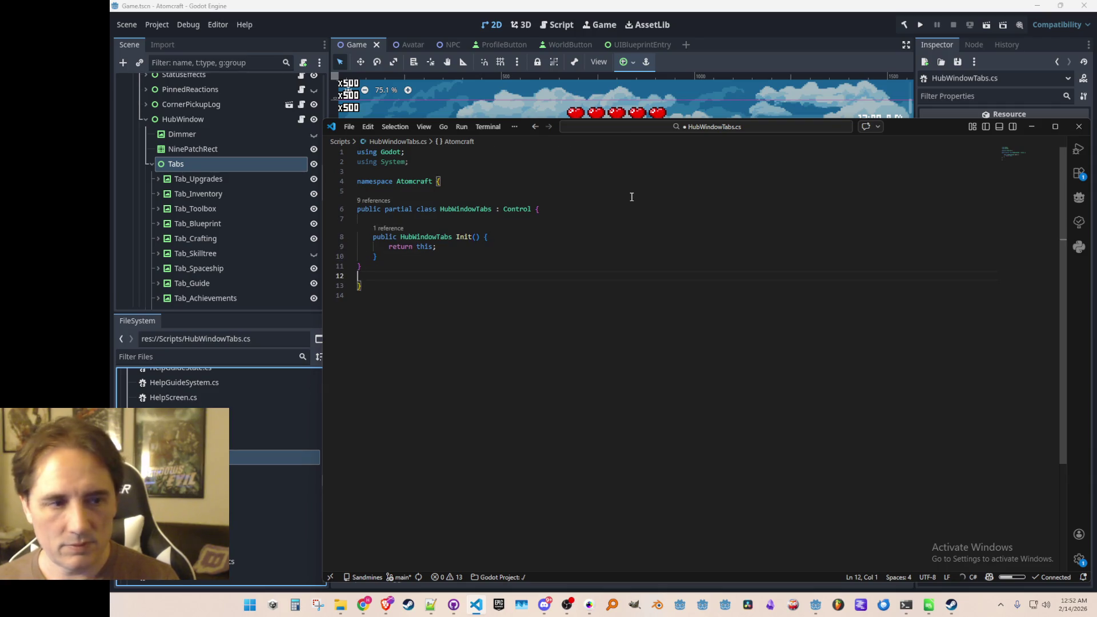
pyautogui.hotkey('ctrl', 's')
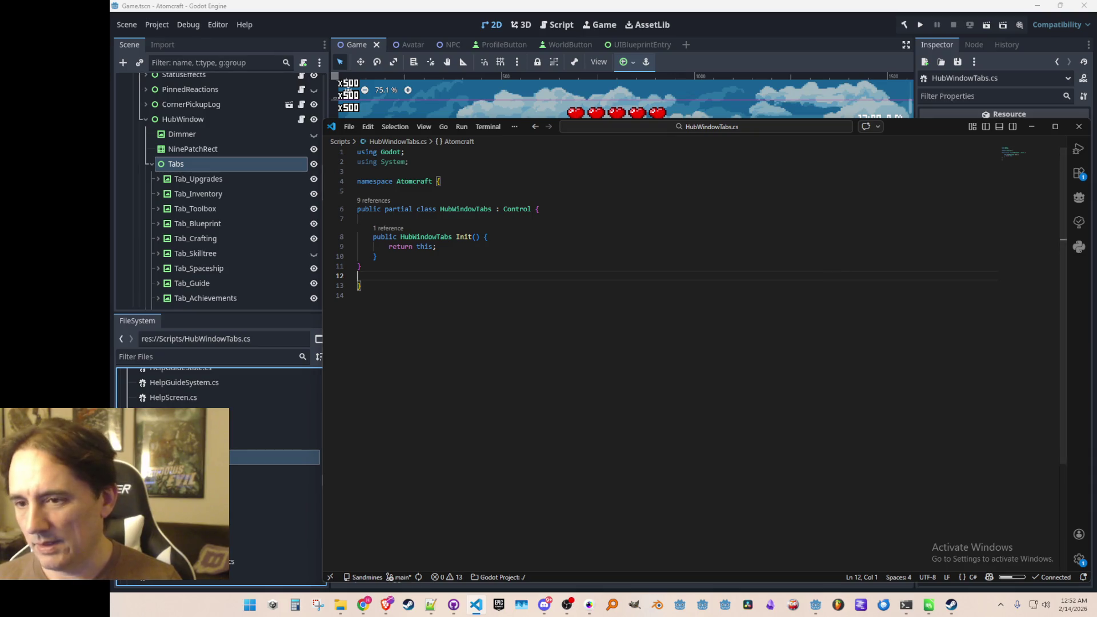
pyautogui.hotkey('alt', 'Tab')
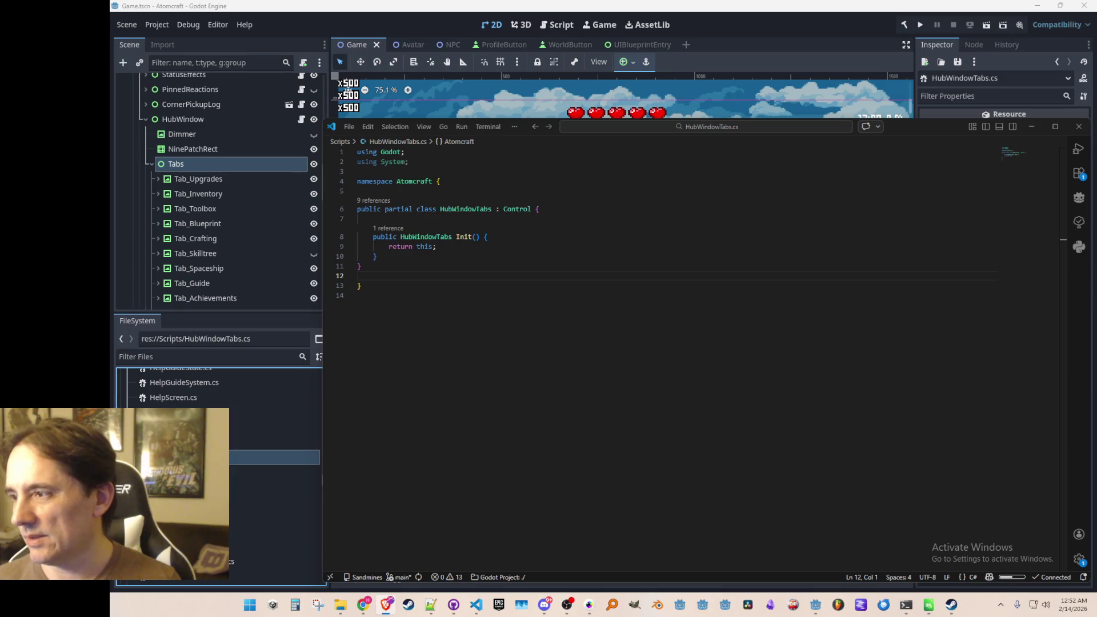
pyautogui.click(605, 335)
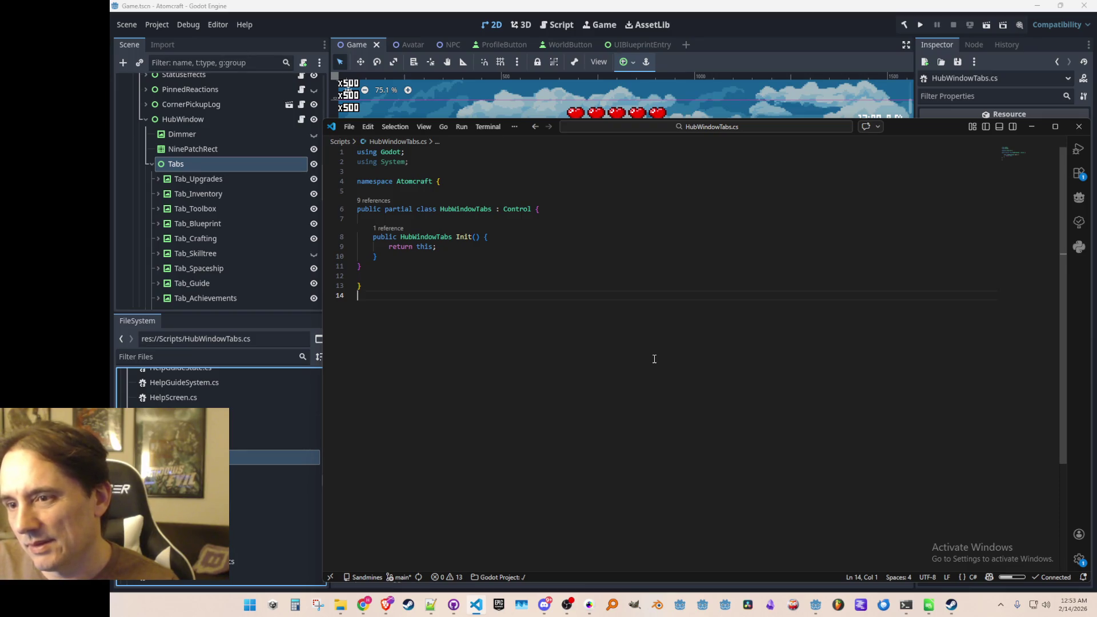
# Bring the Atomcraft Demo store page to the front and scroll through it
pyautogui.click(951, 605)
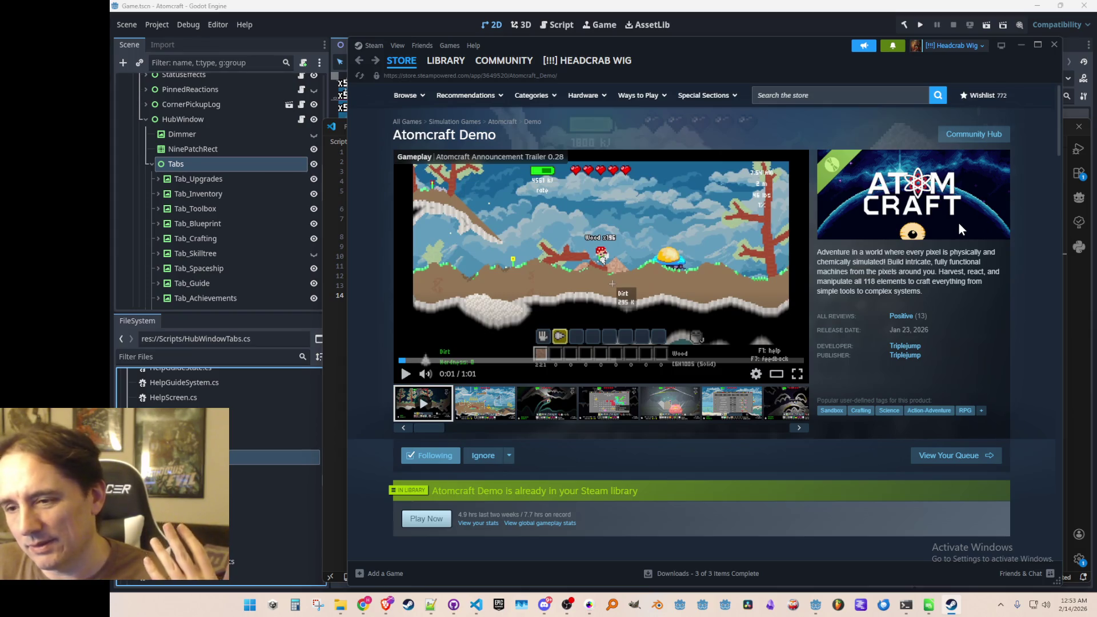
pyautogui.scroll(-1, 974, 222)
pyautogui.scroll(1, 974, 222)
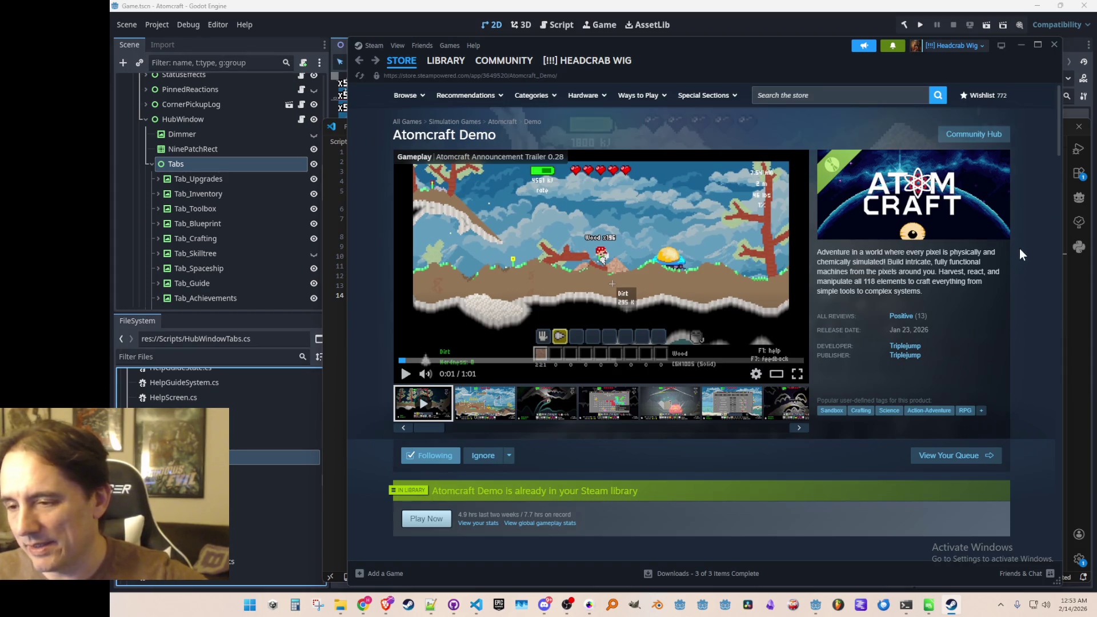
pyautogui.scroll(-5, 1007, 228)
pyautogui.scroll(5, 1008, 229)
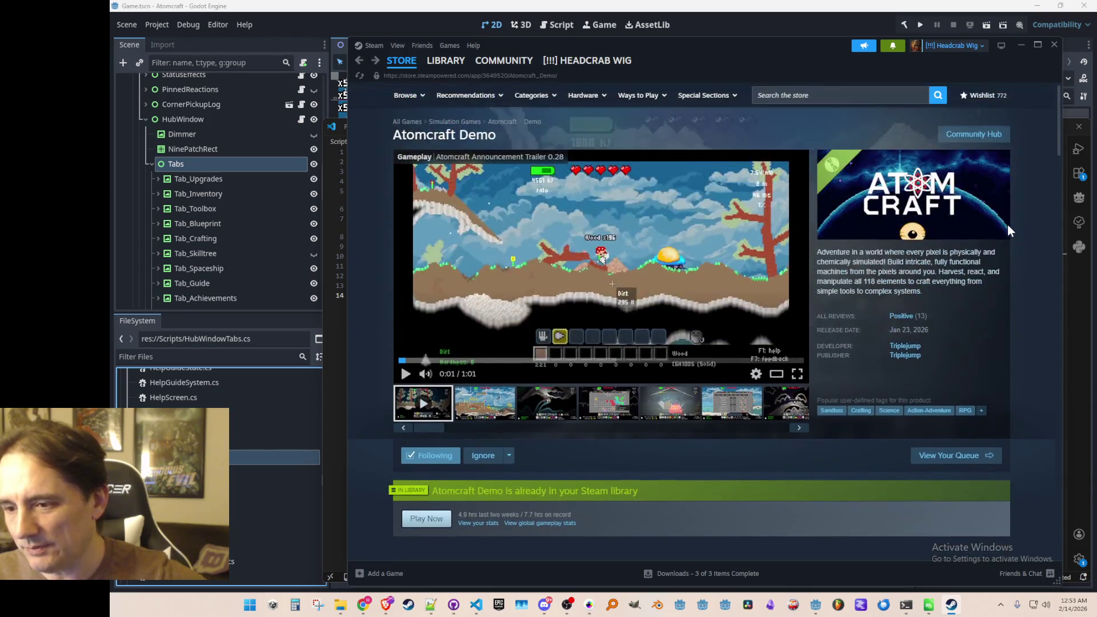
pyautogui.scroll(-1, 1006, 269)
pyautogui.scroll(-2, 1007, 269)
pyautogui.scroll(4, 1011, 269)
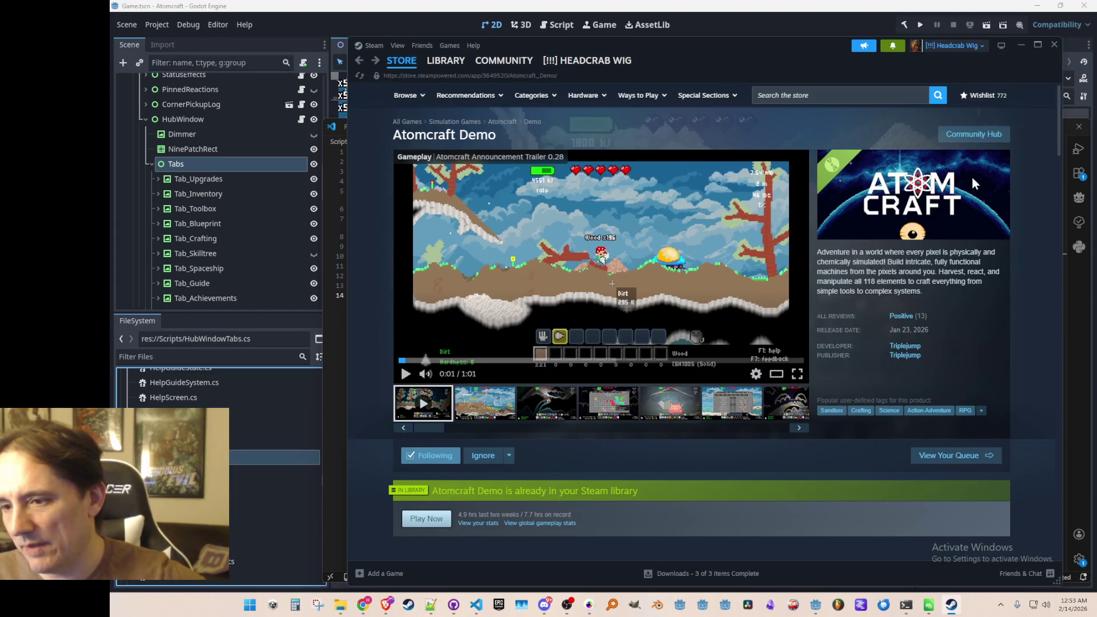
# Read the game's description, then show a gameplay screenshot in place of the trailer
pyautogui.tripleClick(860, 252)
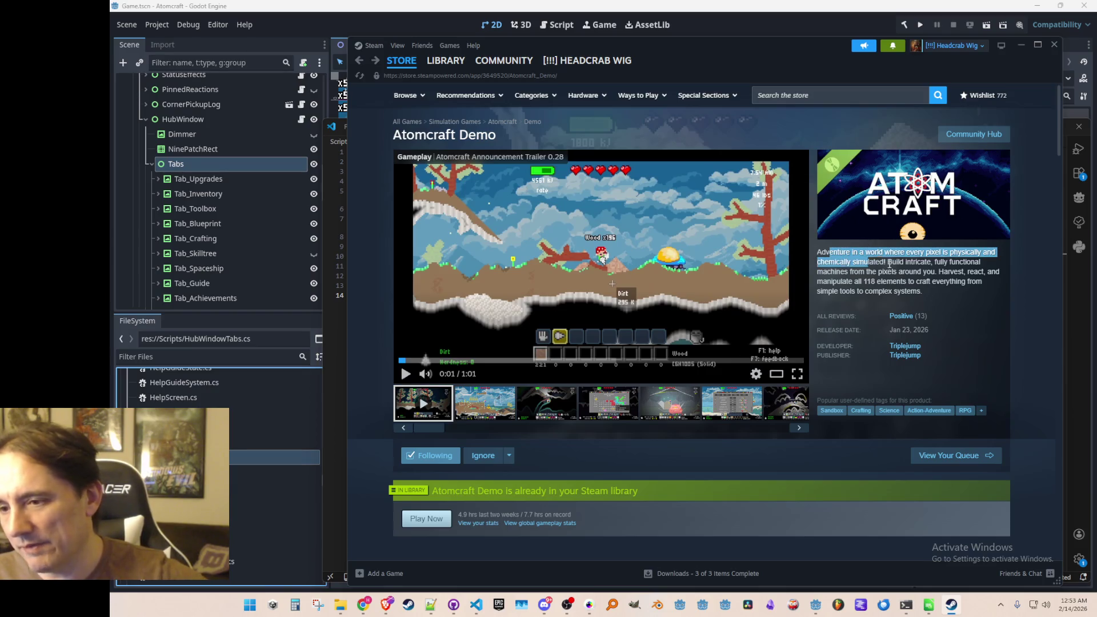
pyautogui.click(855, 232)
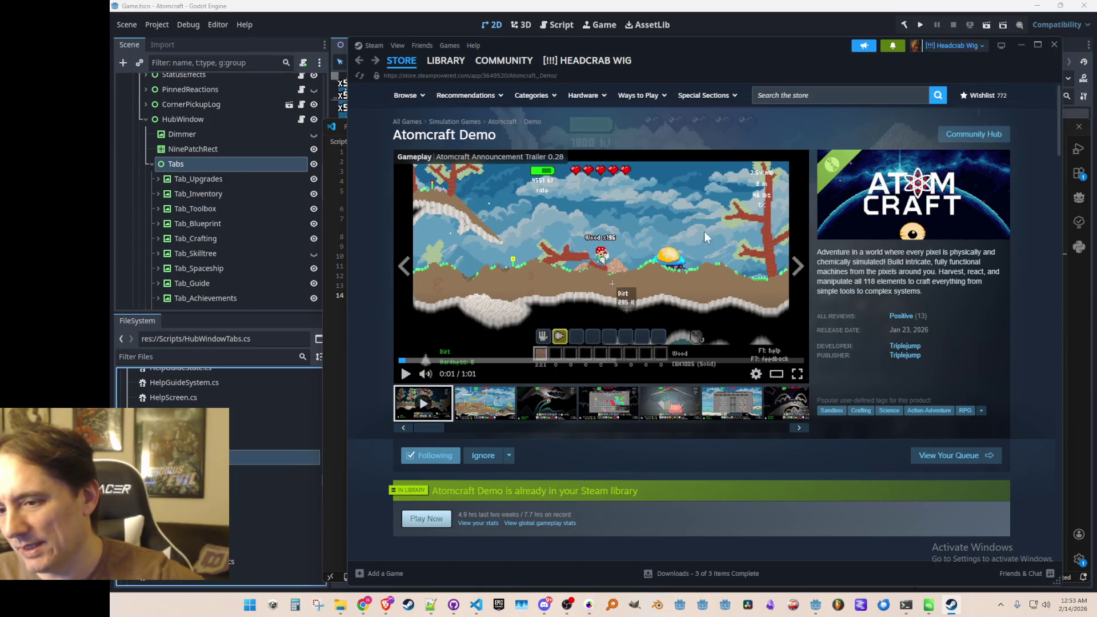
pyautogui.scroll(-3, 629, 285)
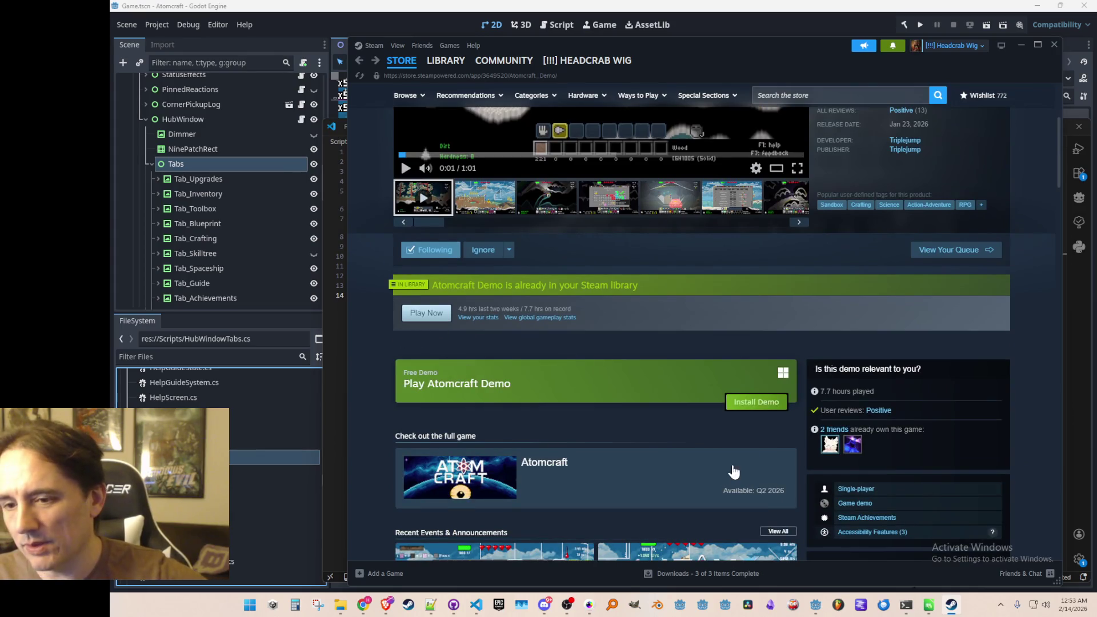
pyautogui.scroll(3, 730, 473)
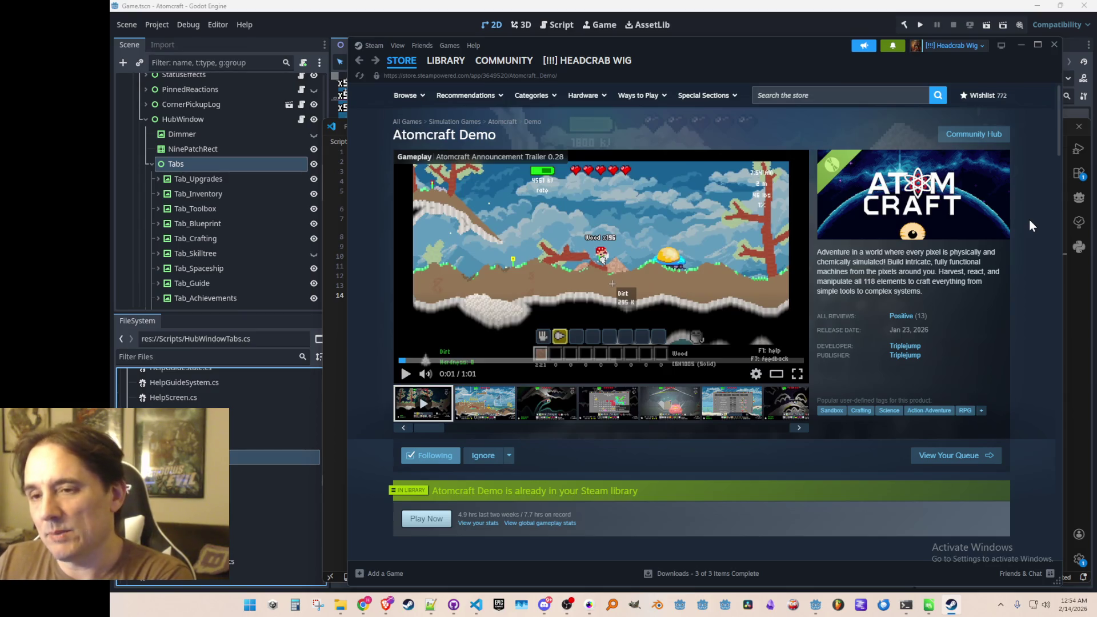
pyautogui.scroll(-3, 1026, 197)
pyautogui.scroll(3, 1026, 197)
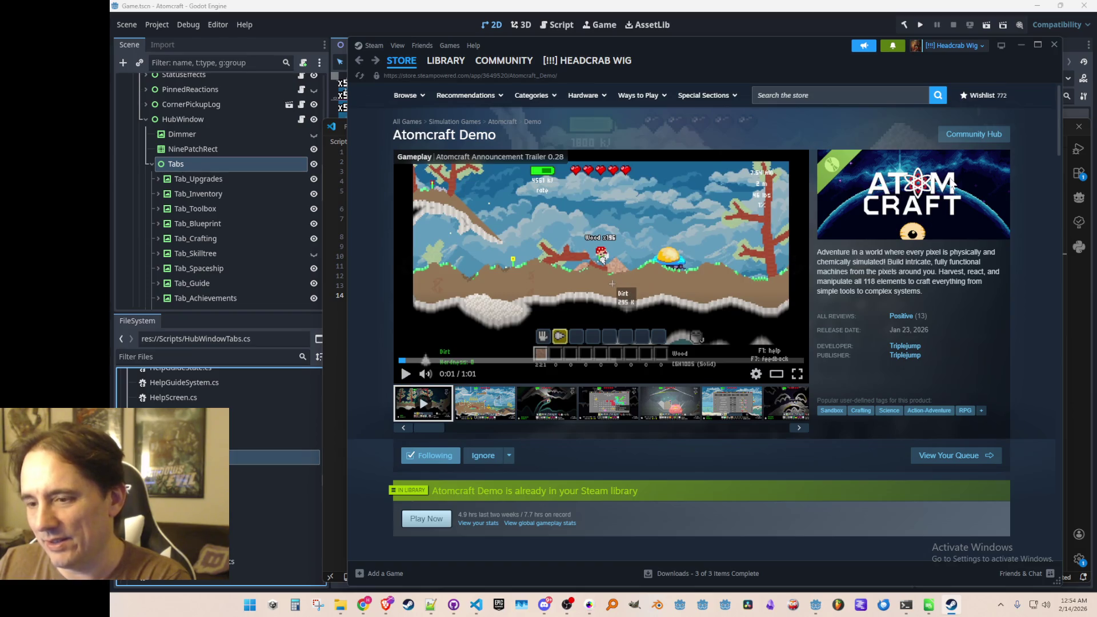
pyautogui.click(478, 410)
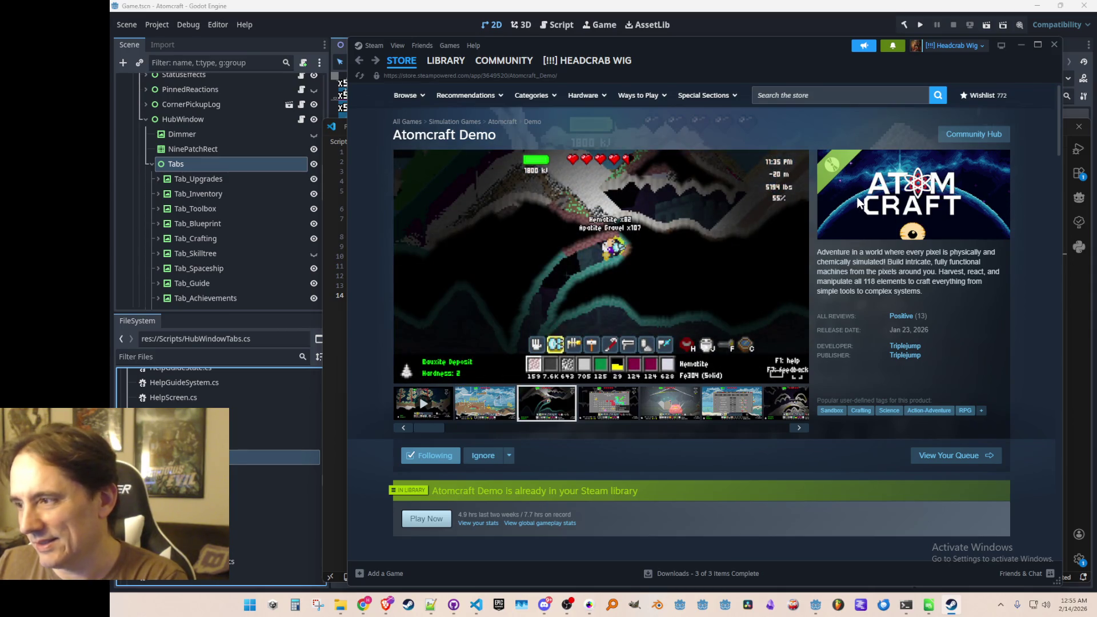
pyautogui.click(852, 96)
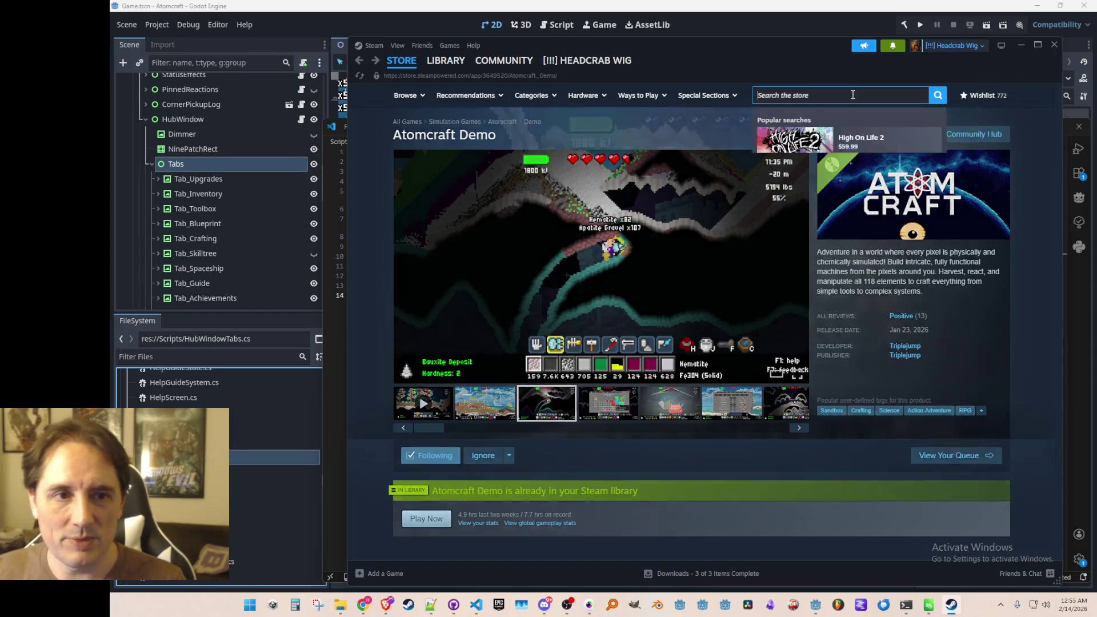
# Search for and view the Factorio and OpenTTD store pages, then go back twice to Atomcraft Demo
pyautogui.write('factorio')
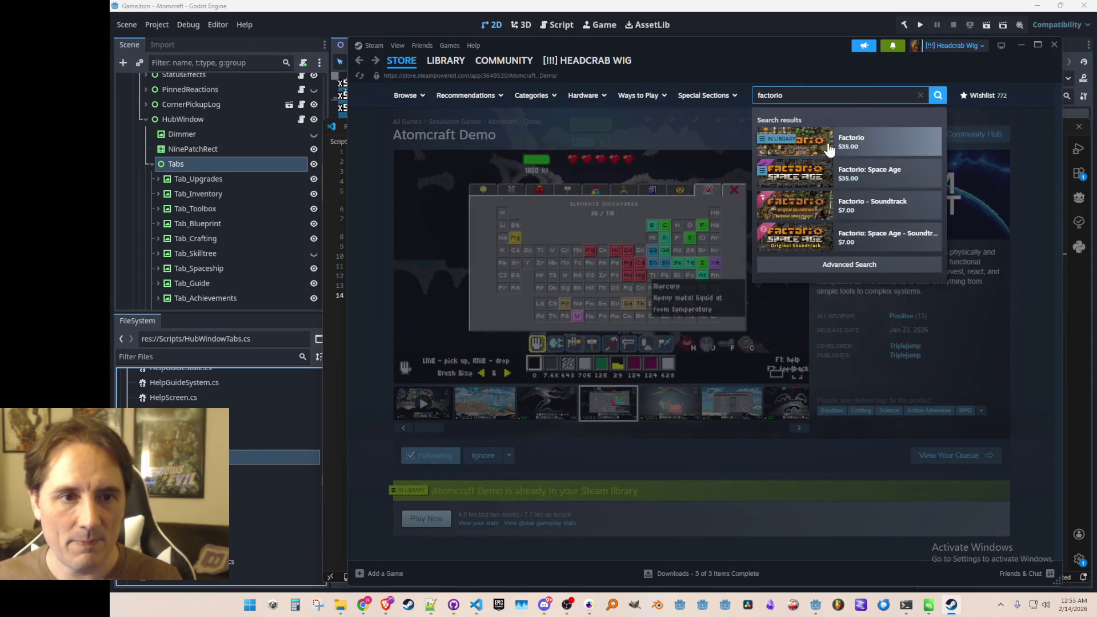
pyautogui.click(823, 146)
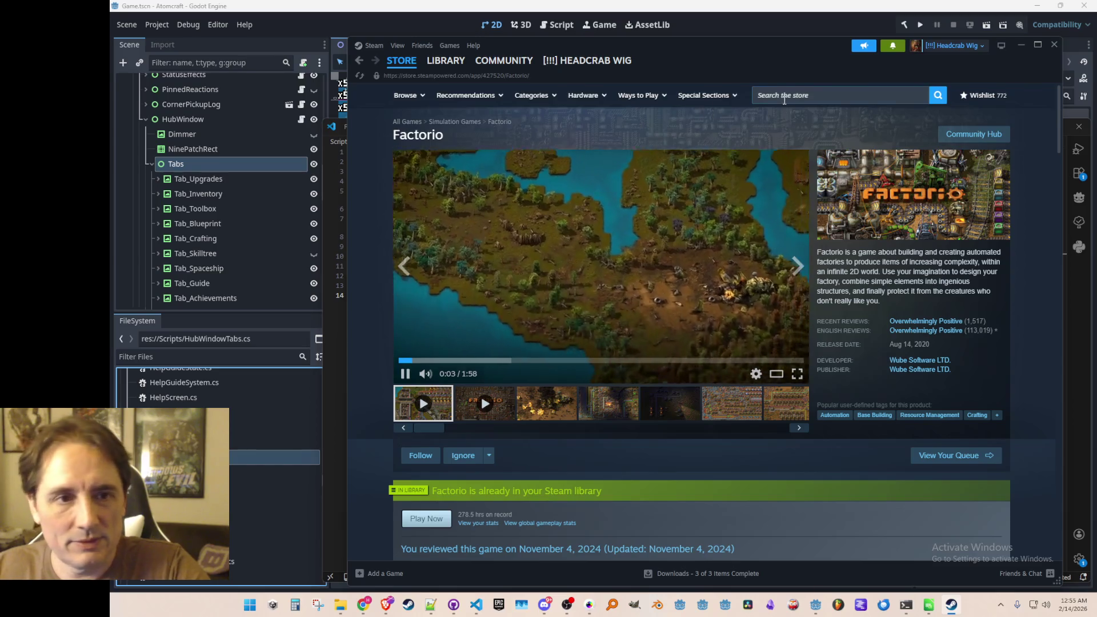
pyautogui.click(766, 95)
pyautogui.write('opent')
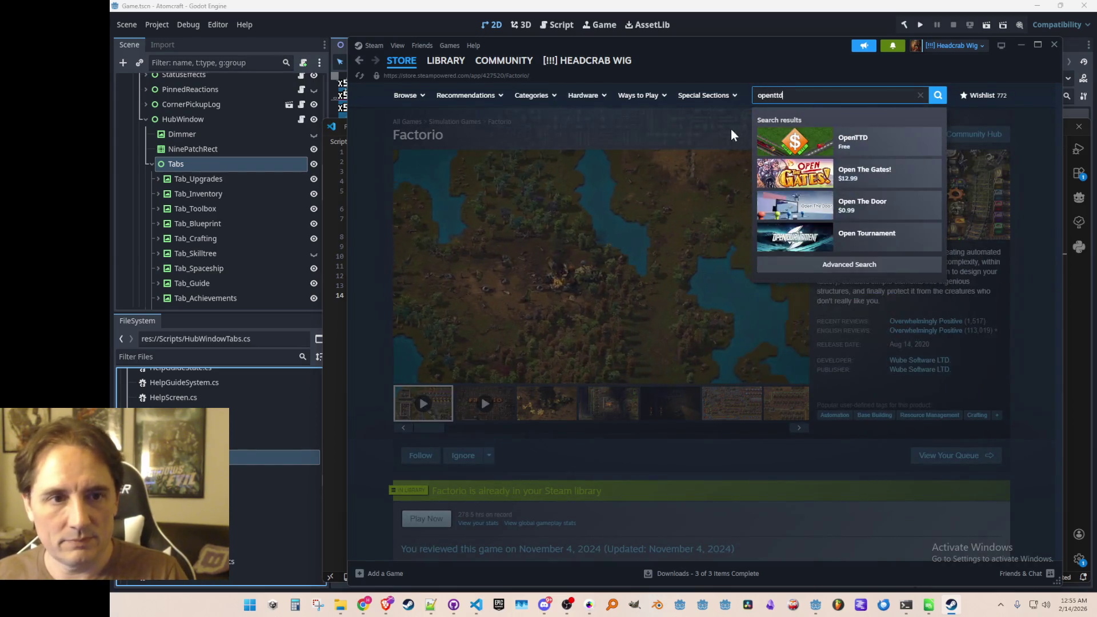
pyautogui.write('td')
pyautogui.click(828, 140)
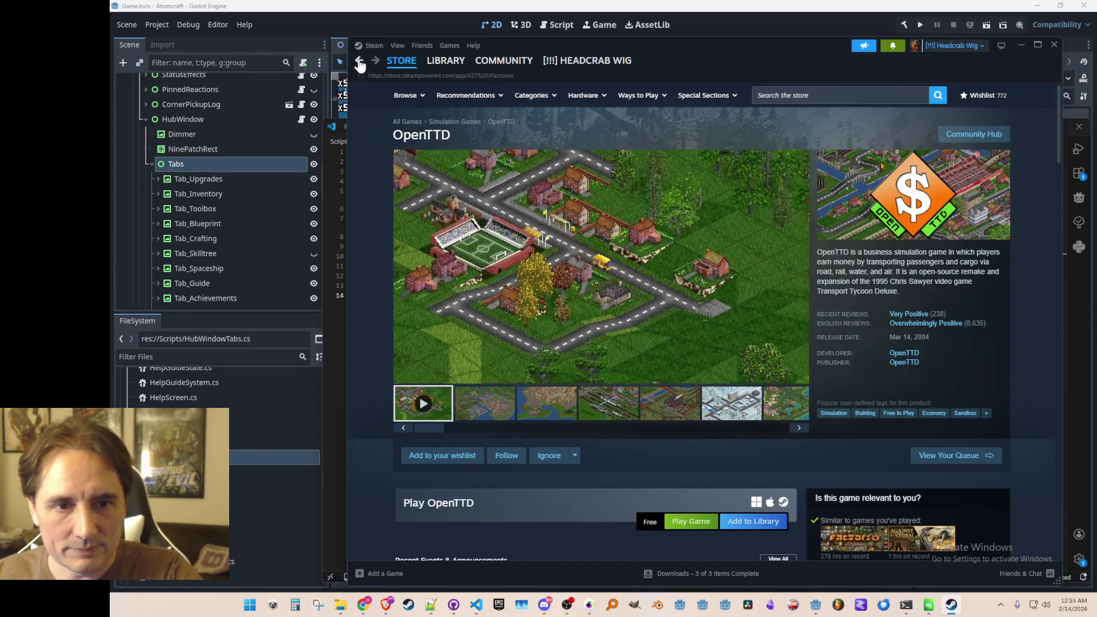
pyautogui.click(359, 62)
pyautogui.click(359, 62)
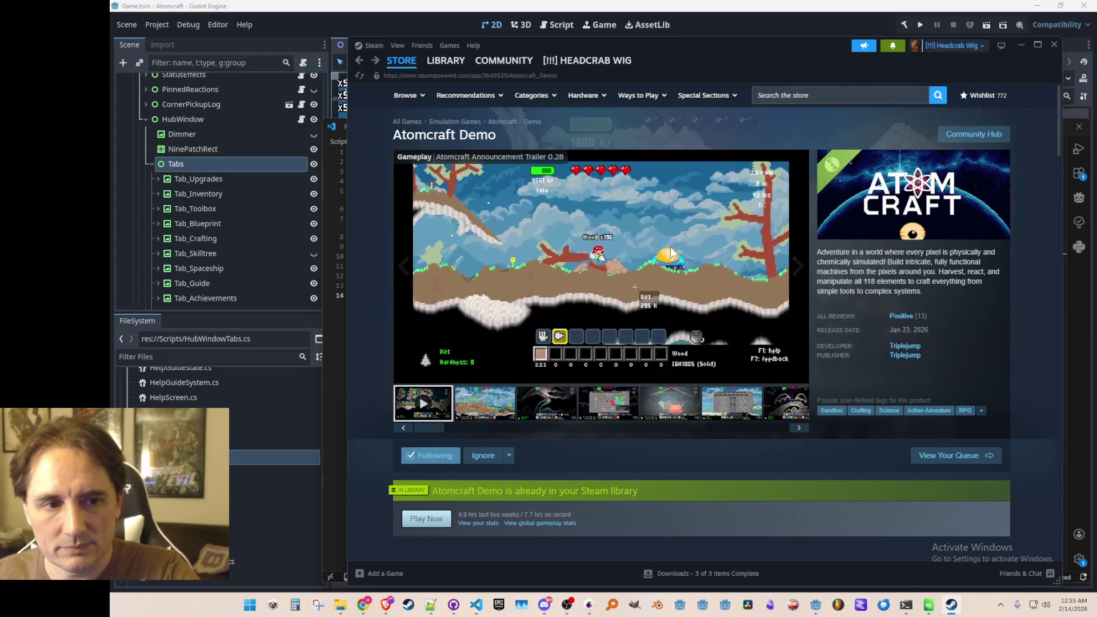
# Pause the Atomcraft Demo trailer and step through the gallery screenshots to the tree scene
pyautogui.click(703, 245)
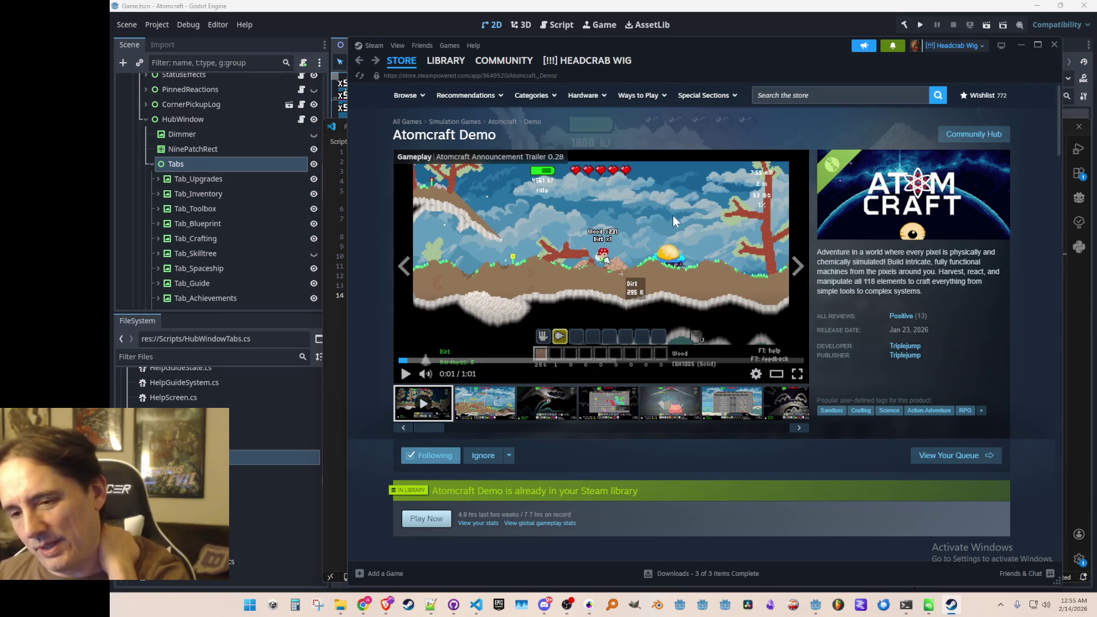
pyautogui.click(501, 409)
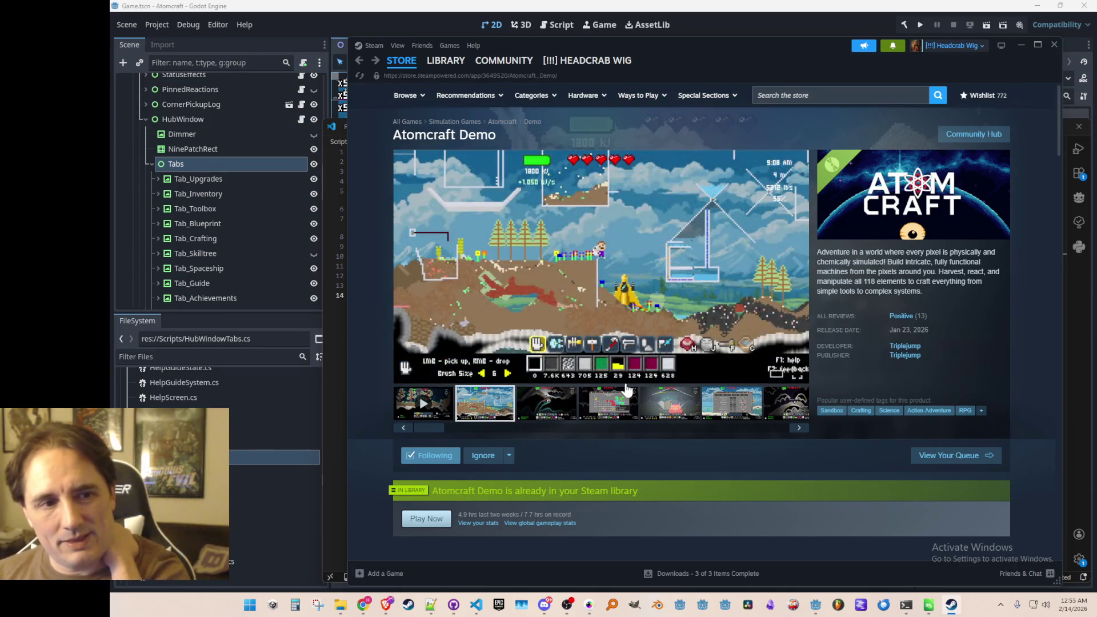
pyautogui.click(569, 407)
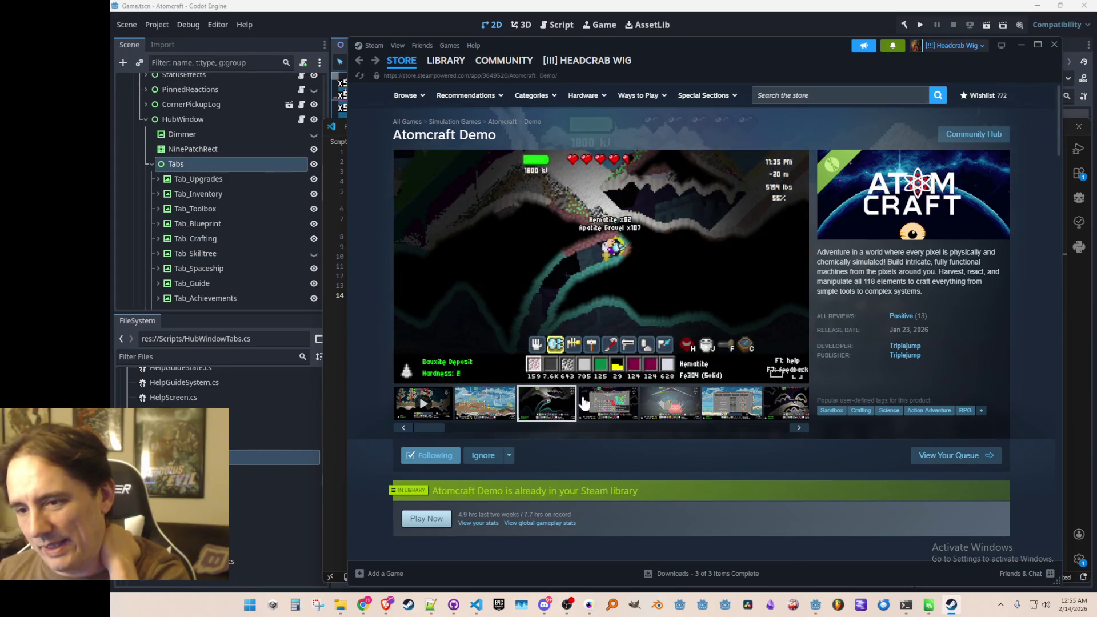
pyautogui.click(597, 416)
pyautogui.click(674, 410)
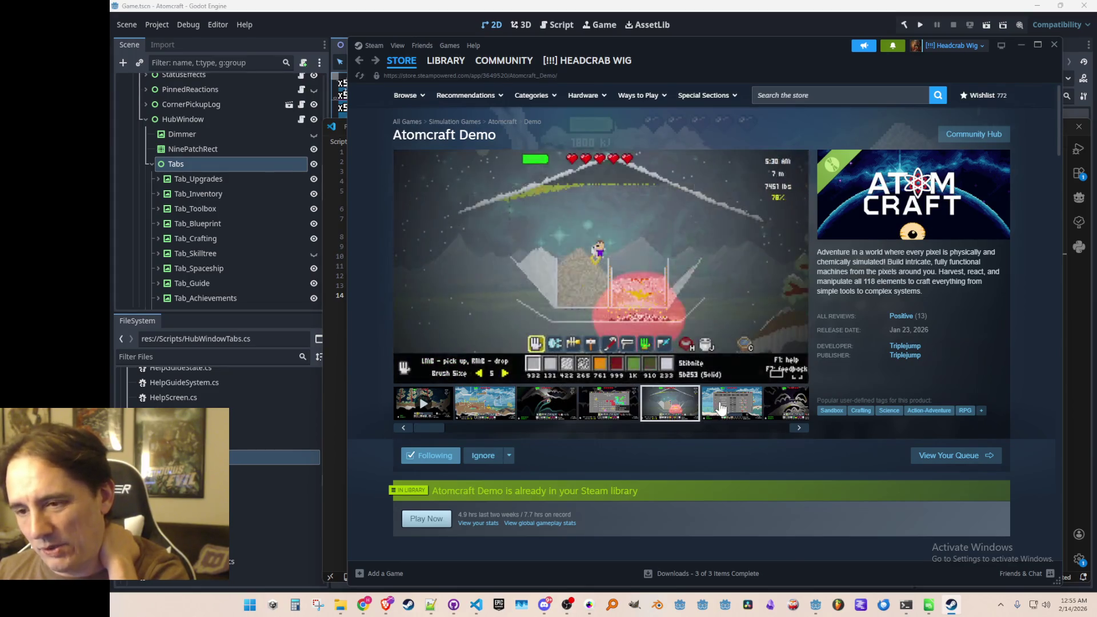
pyautogui.click(735, 407)
pyautogui.click(786, 411)
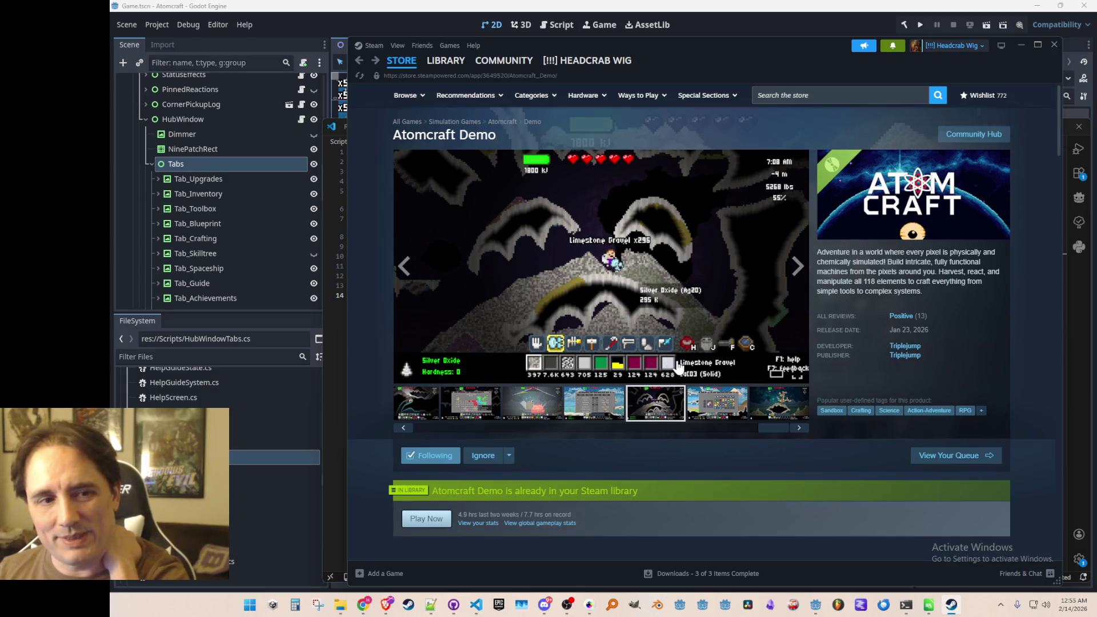
pyautogui.click(713, 417)
pyautogui.click(779, 410)
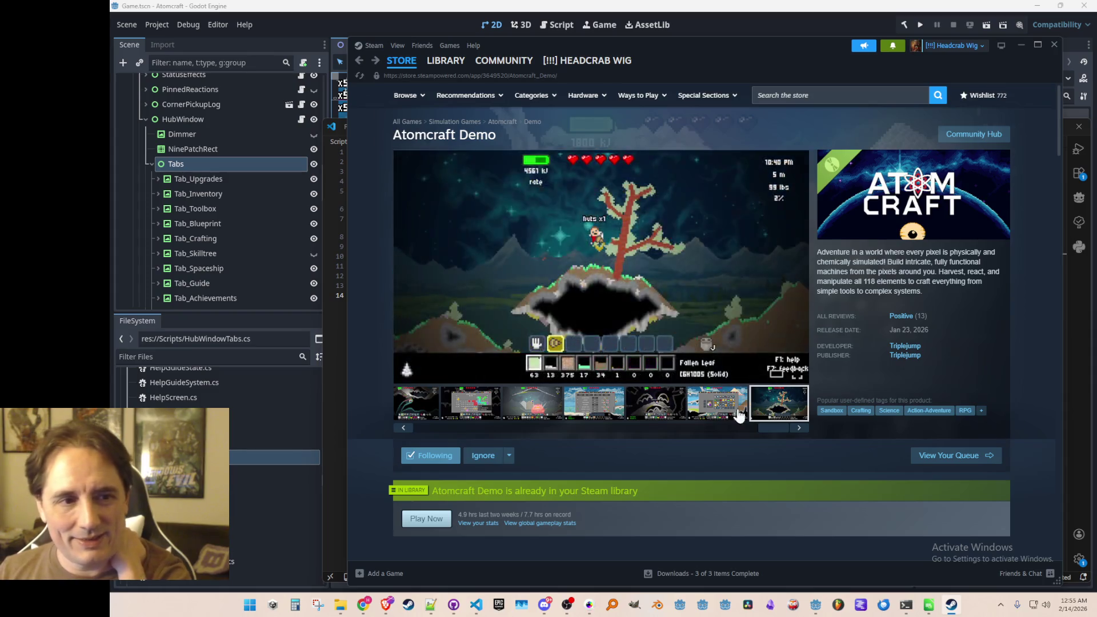
# Revisit the shop, cave, periodic-table and landscape screenshots, then minimize Steam
pyautogui.click(595, 407)
pyautogui.click(511, 414)
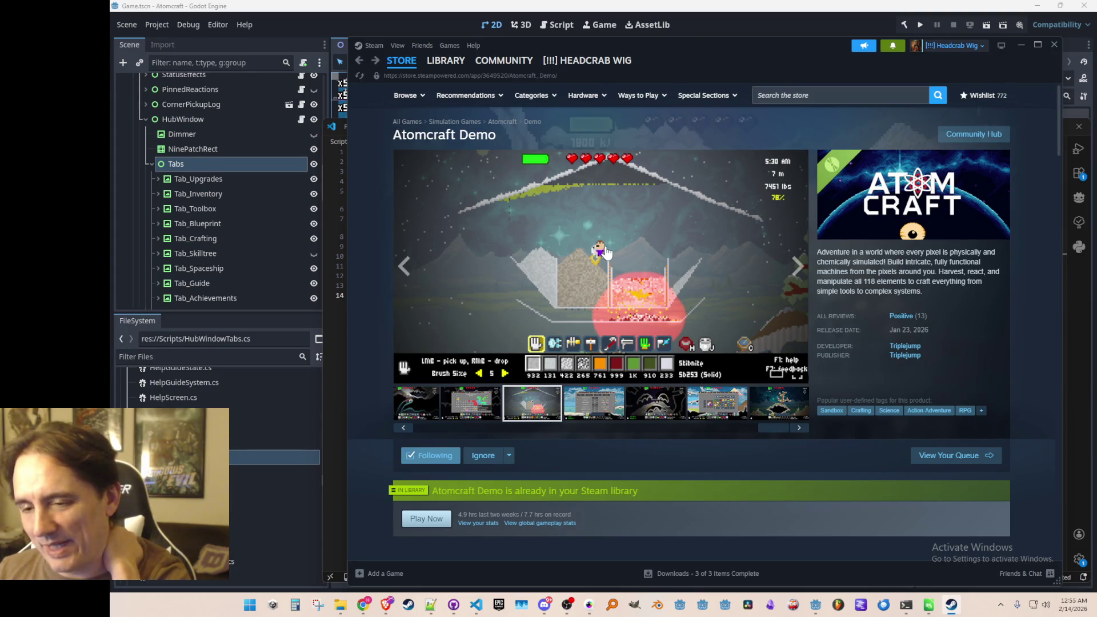
pyautogui.click(583, 407)
pyautogui.click(657, 407)
pyautogui.click(737, 403)
pyautogui.click(777, 406)
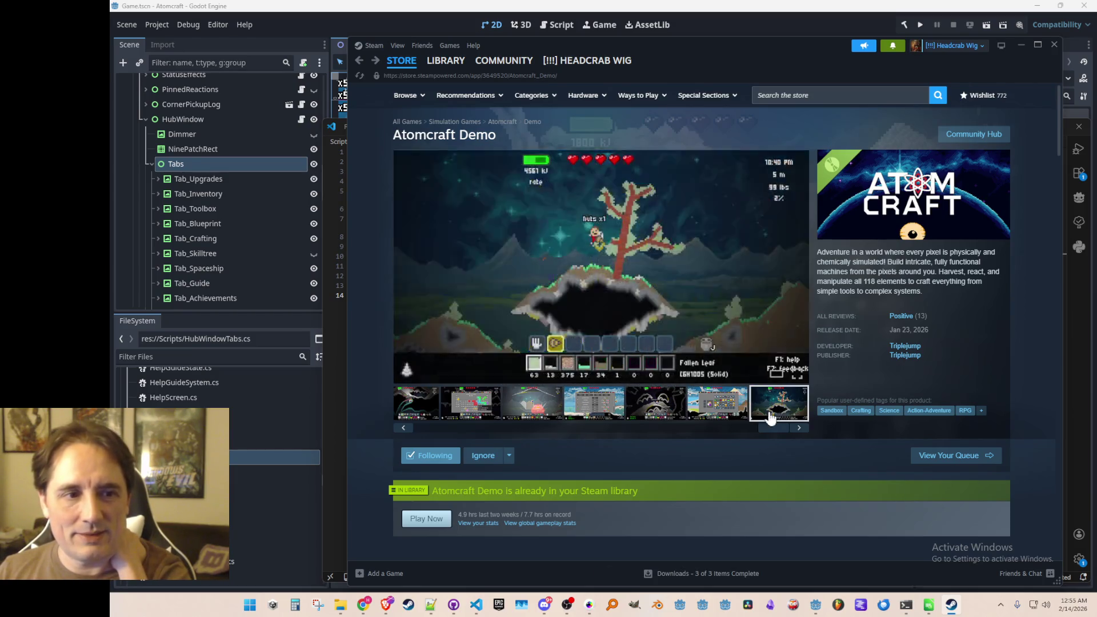
pyautogui.click(554, 407)
pyautogui.click(475, 407)
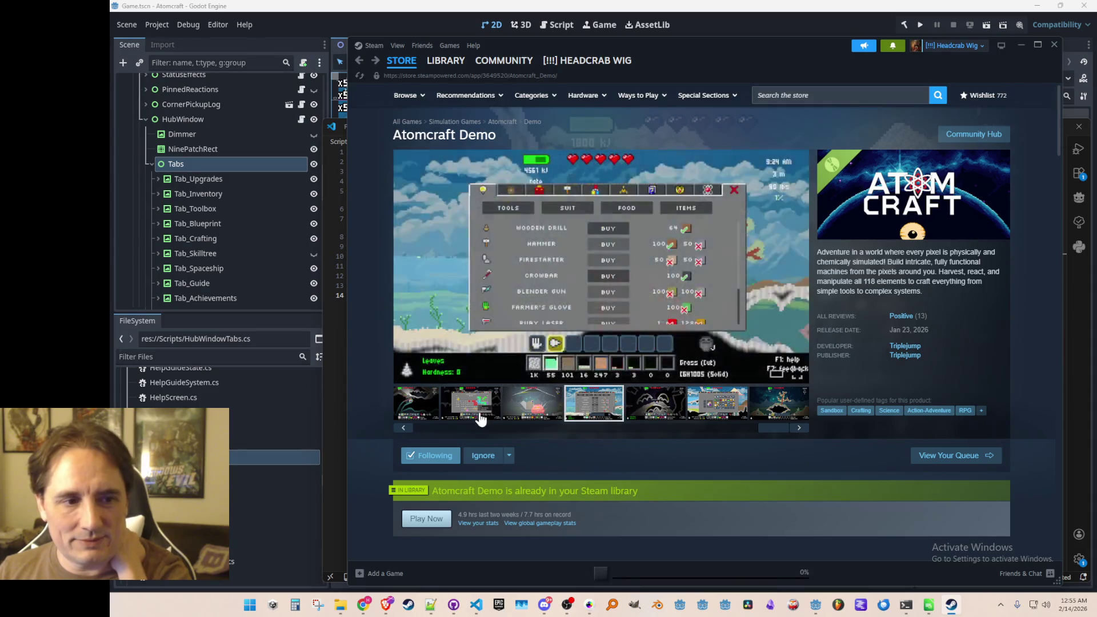
pyautogui.moveTo(451, 429); pyautogui.dragTo(407, 431)
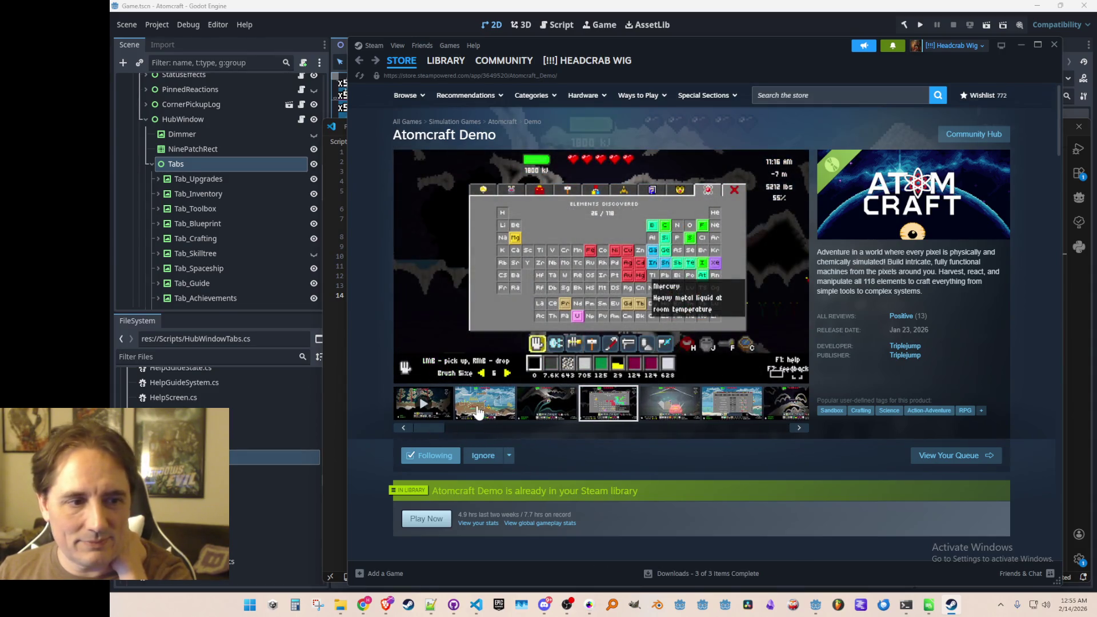
pyautogui.click(483, 407)
pyautogui.click(544, 416)
pyautogui.click(498, 412)
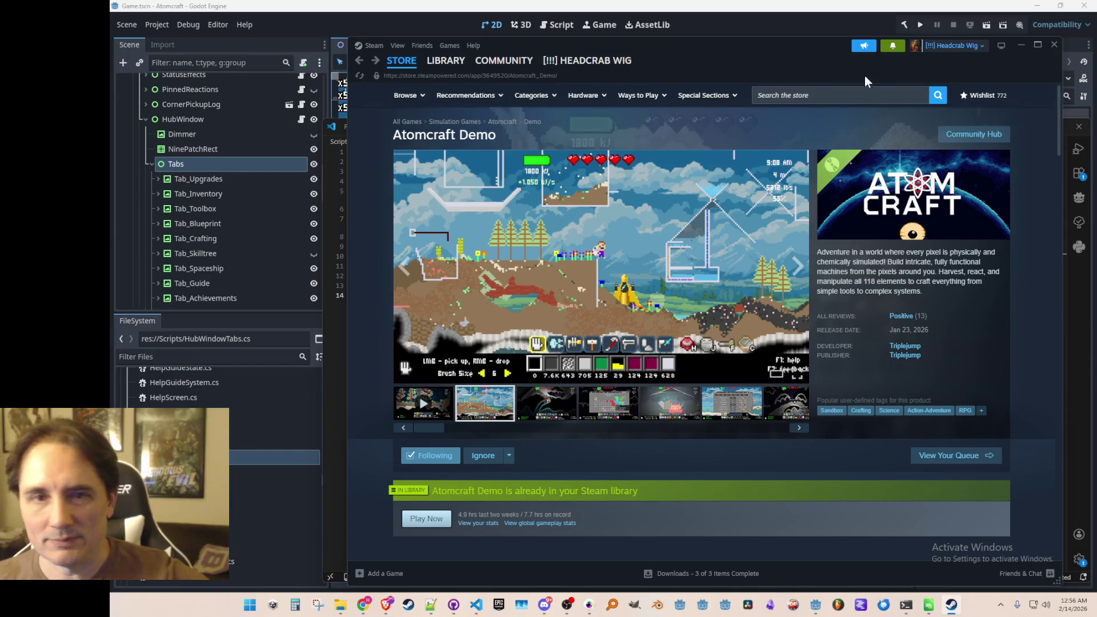
pyautogui.click(1017, 47)
# Inspect the Tab_Upgrades node and its children in the Godot scene tree
pyautogui.click(697, 243)
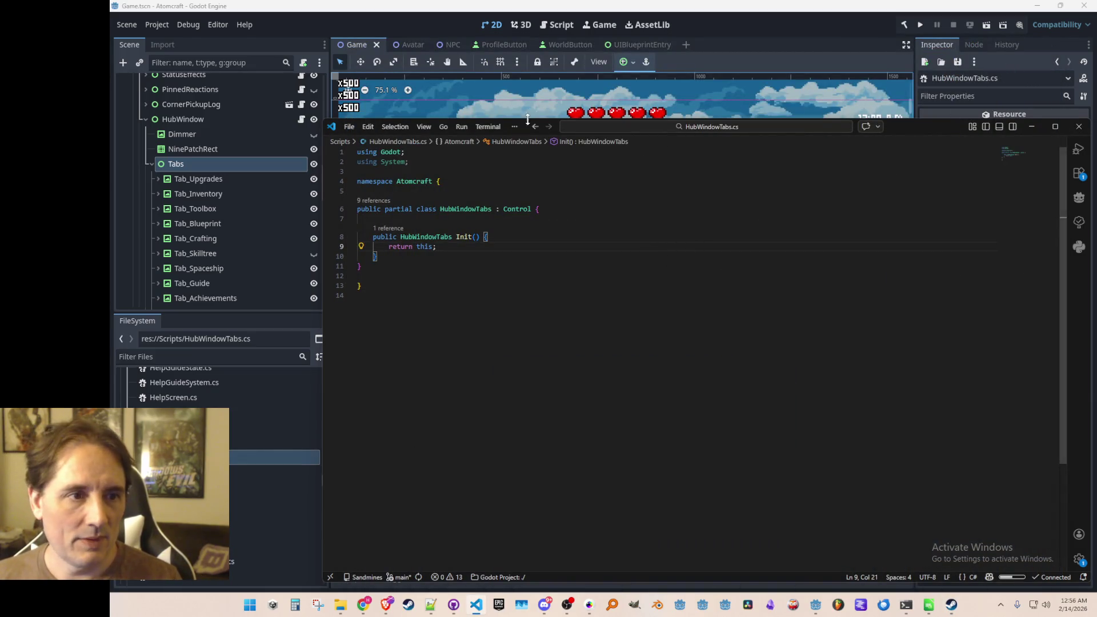
pyautogui.click(213, 181)
pyautogui.click(213, 181)
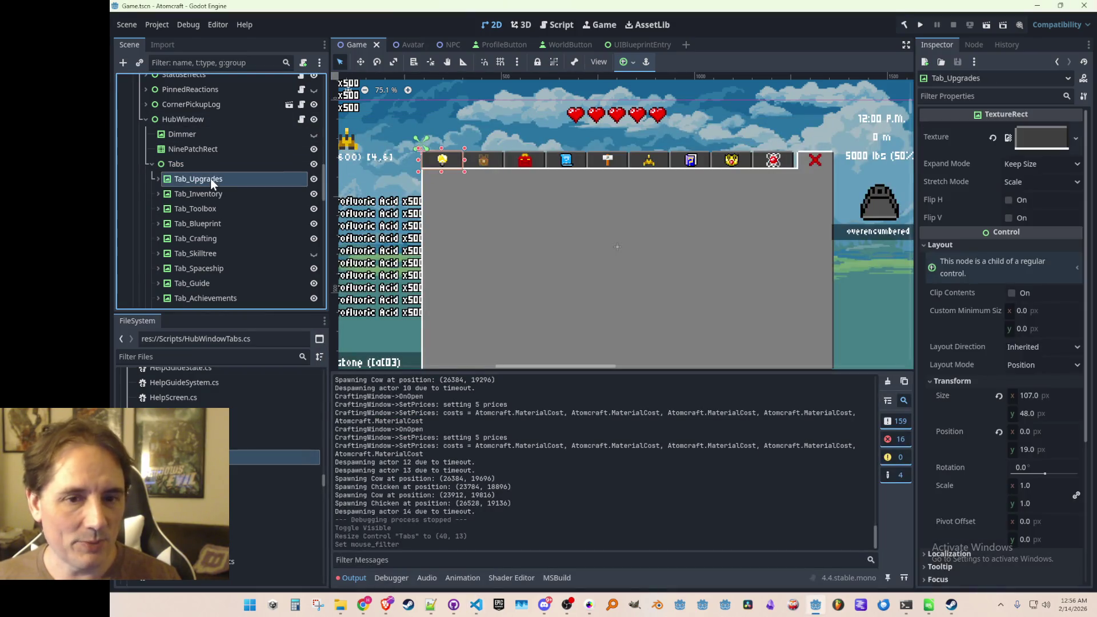
pyautogui.click(157, 179)
pyautogui.click(157, 179)
pyautogui.hotkey('alt', 'Tab')
# Add a Dictionary<HubTab, Control> TabsDict field above Init and save the script
pyautogui.click(515, 257)
pyautogui.press('Up')
pyautogui.press('Up')
pyautogui.press('Up')
pyautogui.press('End')
pyautogui.press('Return')
pyautogui.press('Return')
pyautogui.hotkey('ctrl', 's')
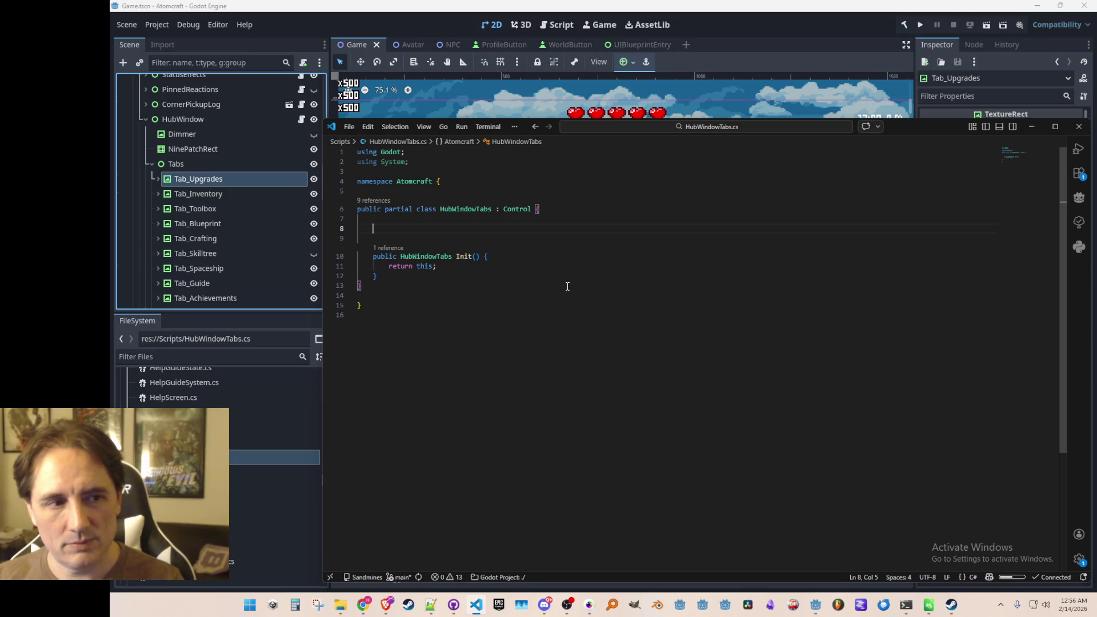
pyautogui.write('Dictionary')
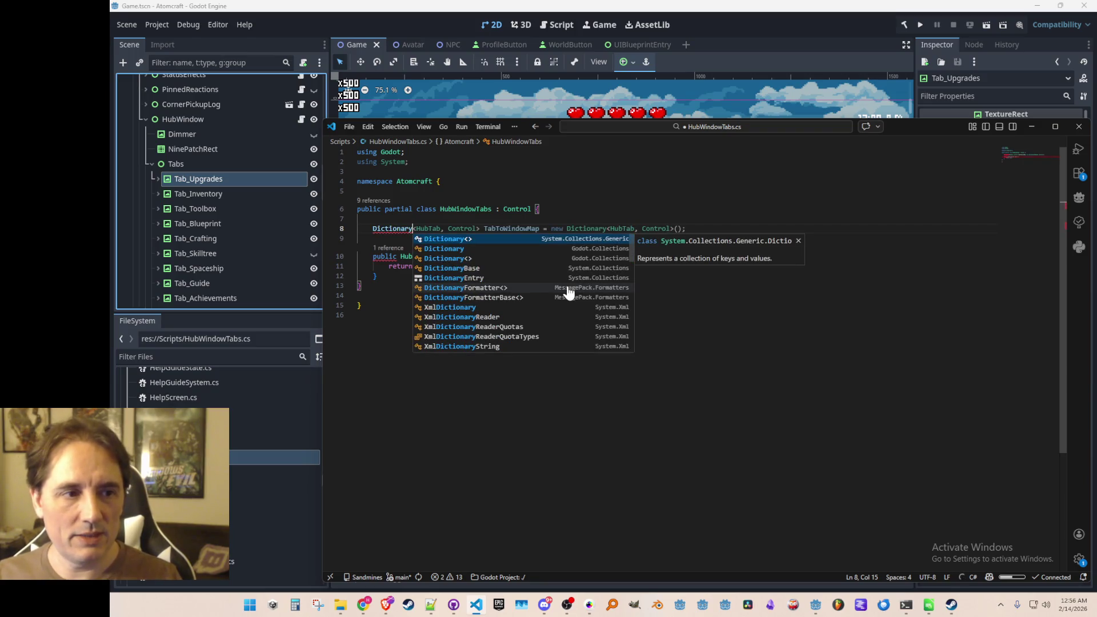
pyautogui.press('Tab')
pyautogui.press('Tab')
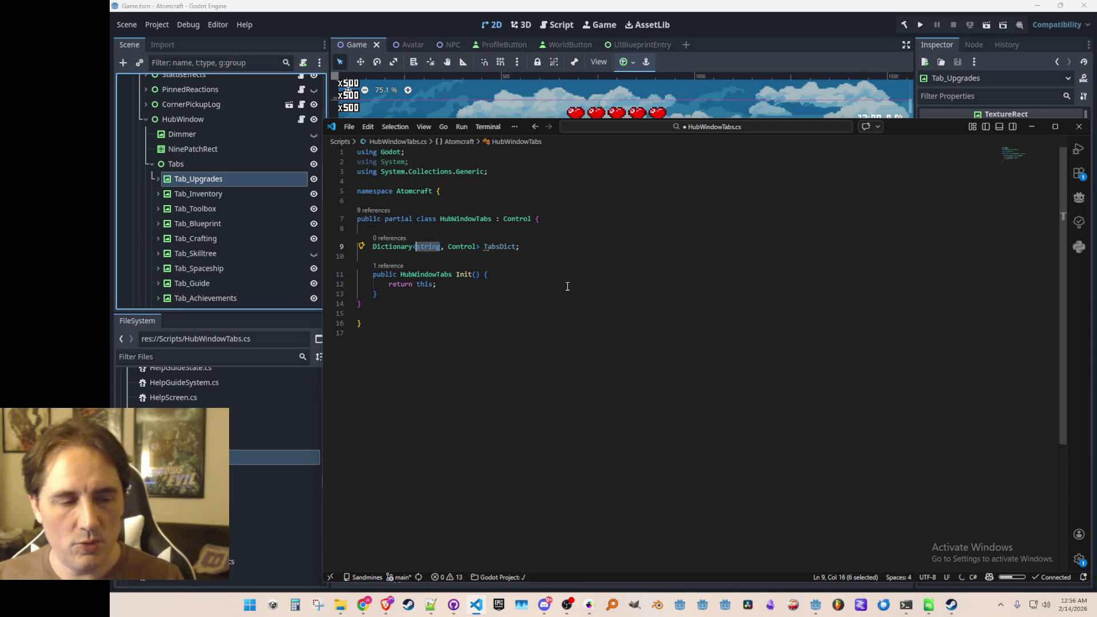
pyautogui.write('HubTab')
pyautogui.hotkey('ctrl', 's')
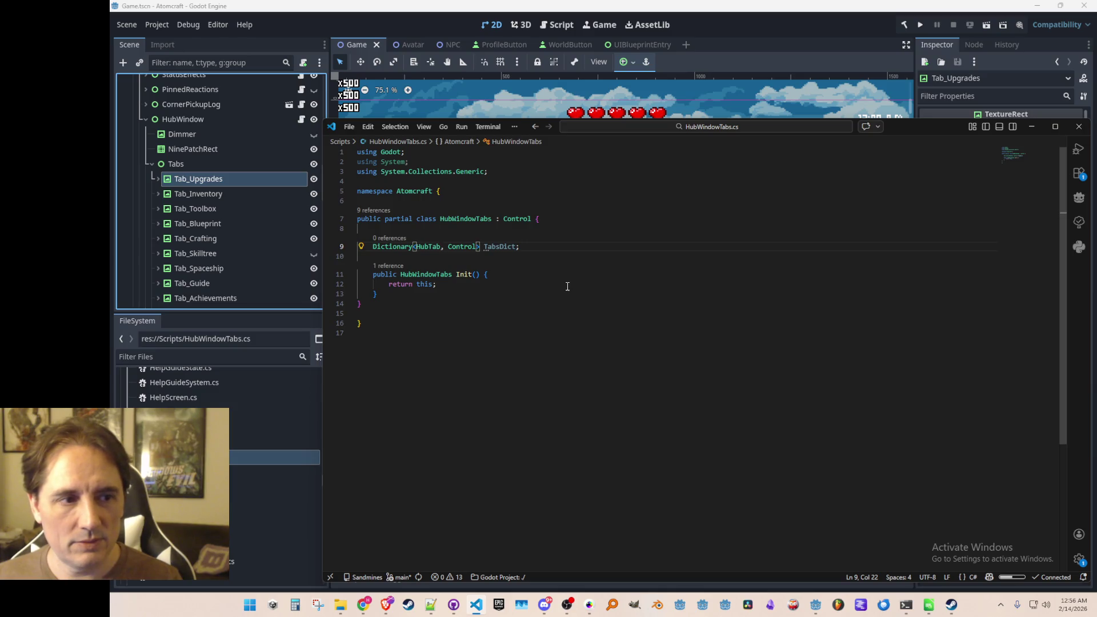
pyautogui.press('Tab')
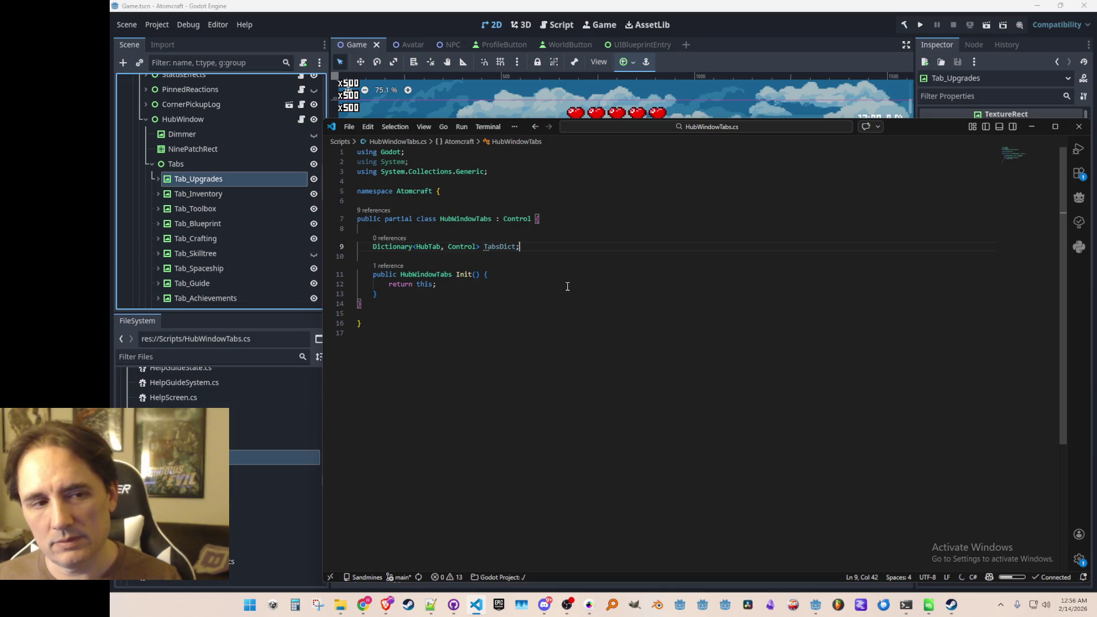
pyautogui.press('Left')
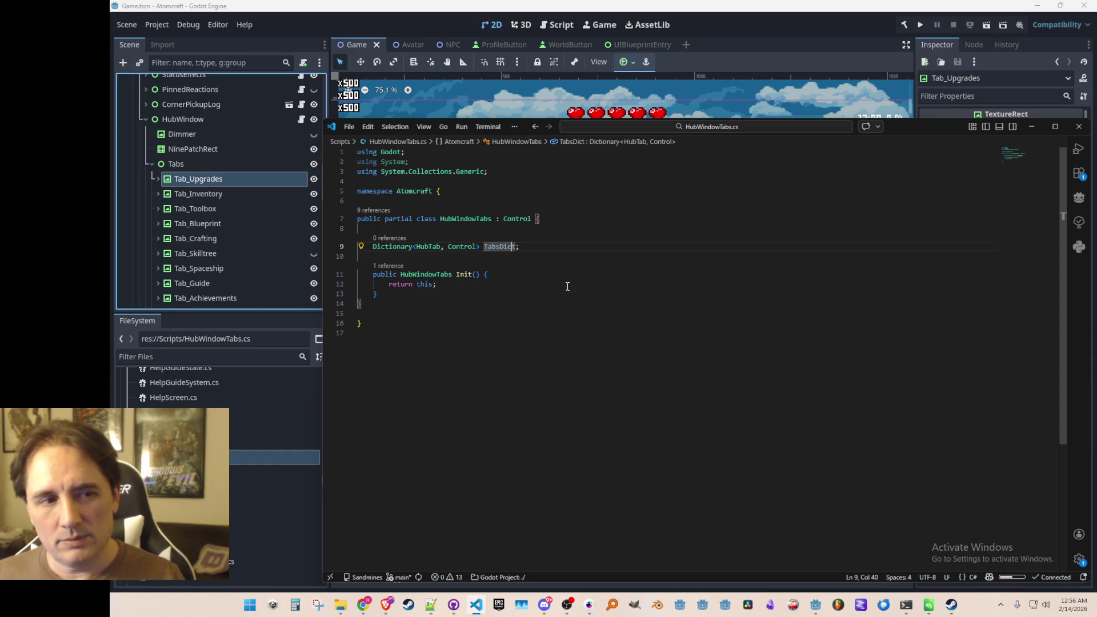
pyautogui.press('Down')
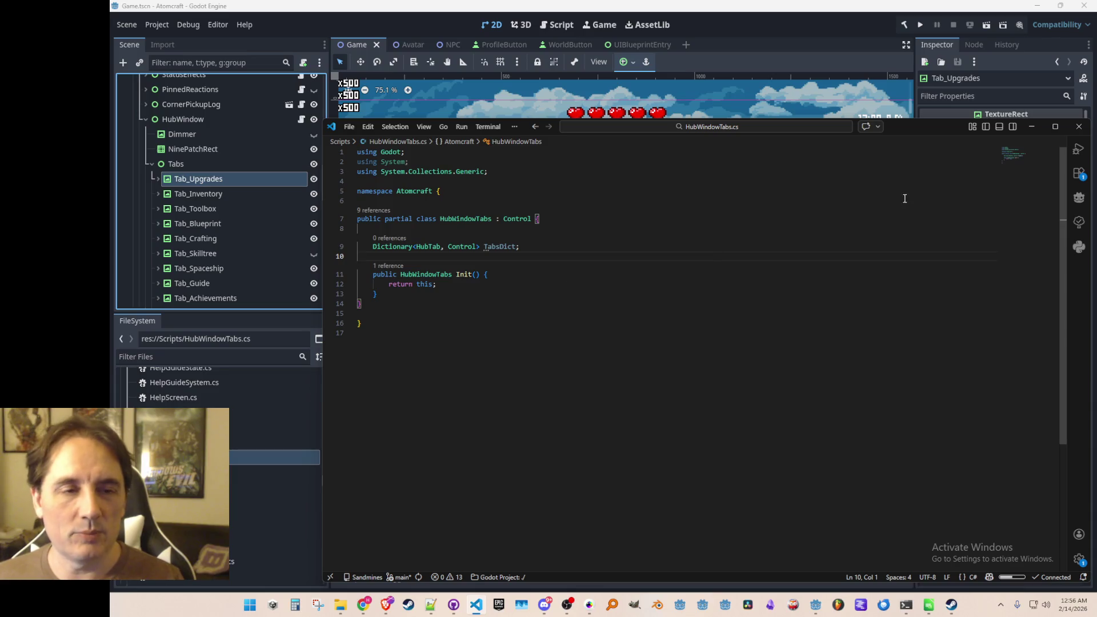
# Pan the Godot canvas to show the tab bar and shorten the code editor window
pyautogui.click(832, 27)
pyautogui.scroll(-3, 741, 230)
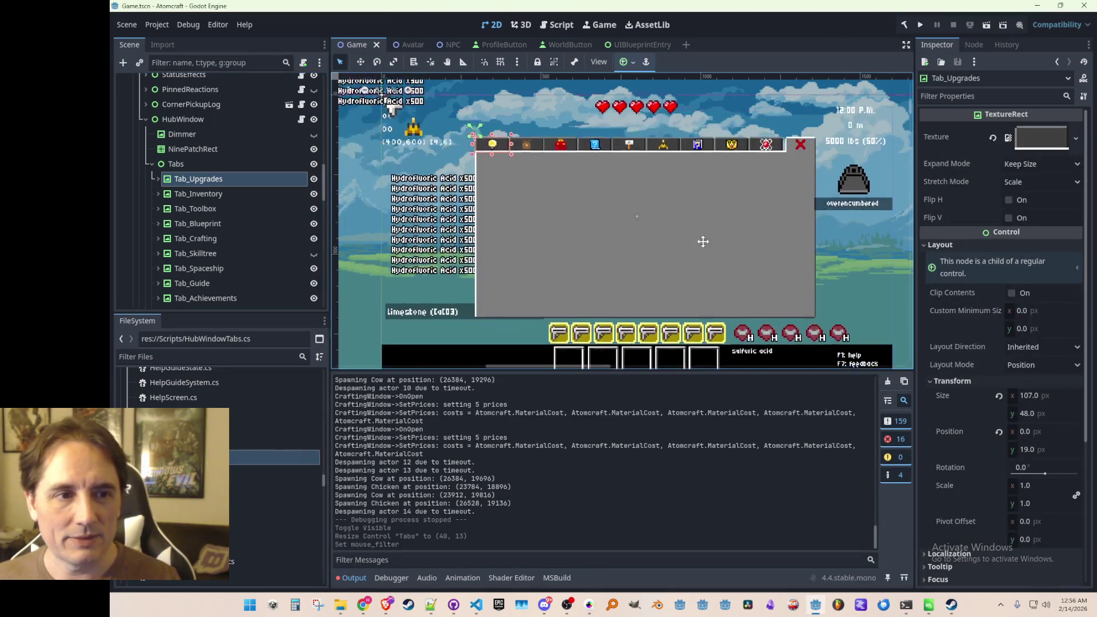
pyautogui.scroll(1, 700, 265)
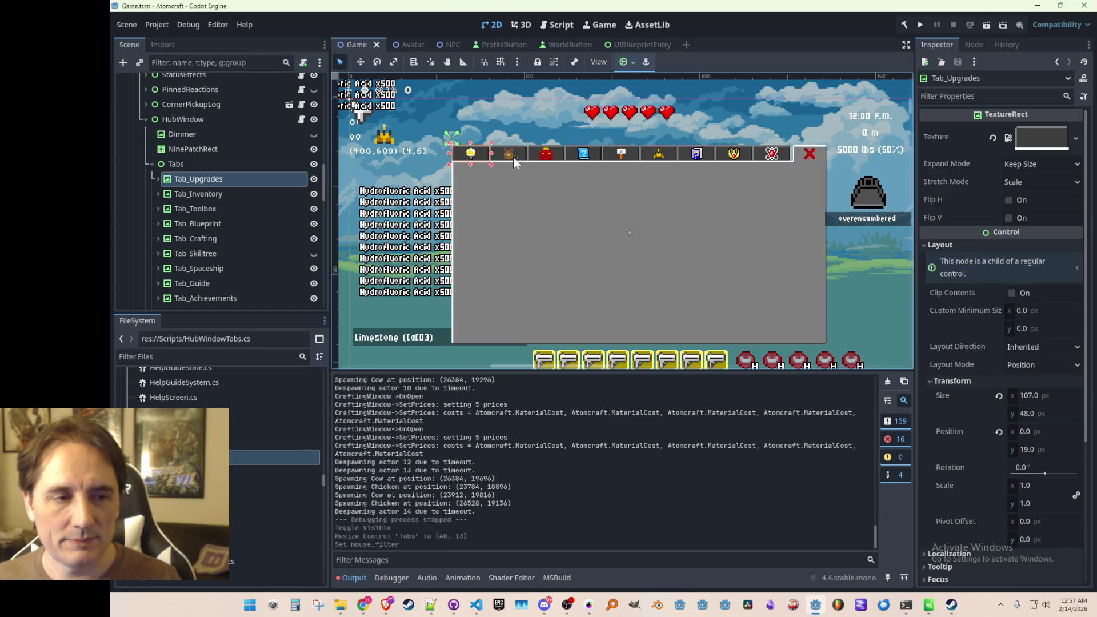
pyautogui.moveTo(648, 231); pyautogui.dragTo(647, 177)
pyautogui.hotkey('alt', 'Tab')
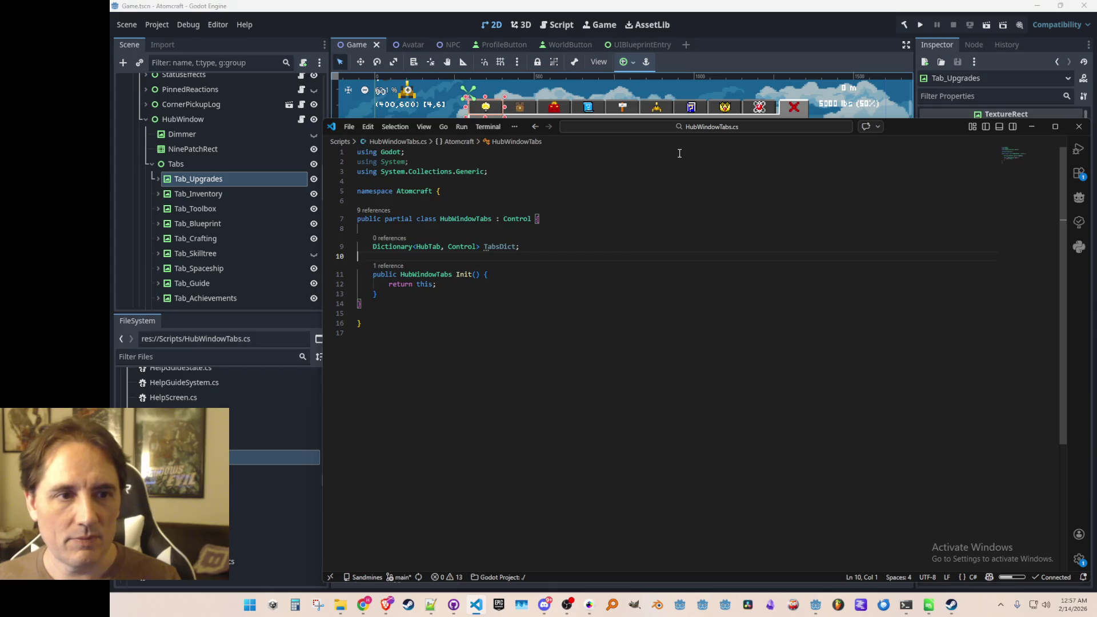
pyautogui.moveTo(924, 120)
pyautogui.mouseDown()
pyautogui.moveTo(917, 246)
pyautogui.moveTo(913, 162)
pyautogui.mouseUp()
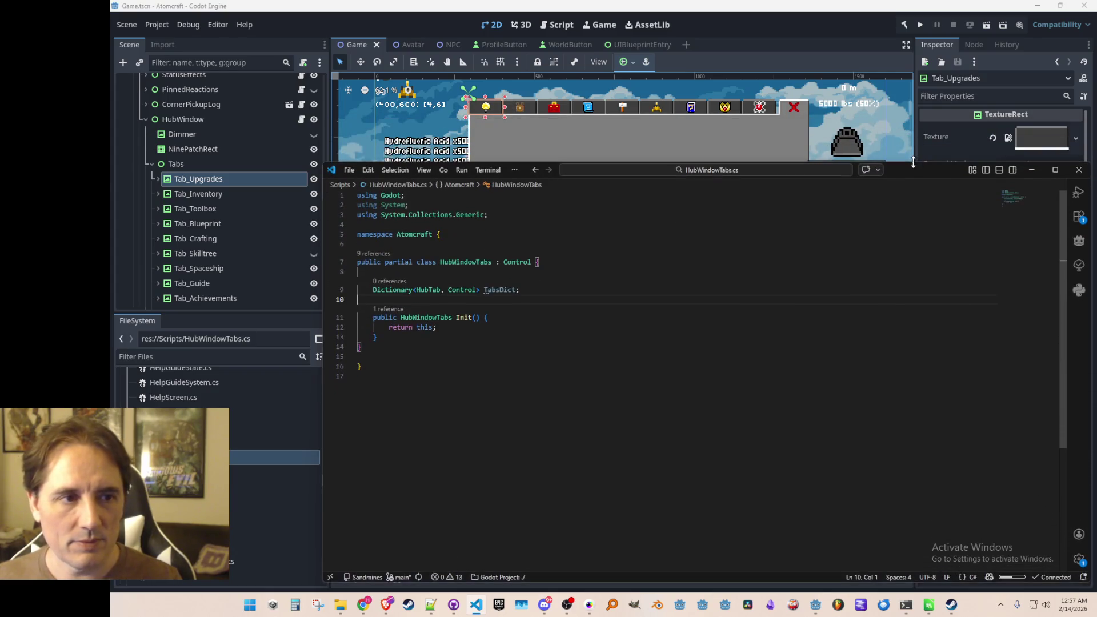
pyautogui.click(784, 291)
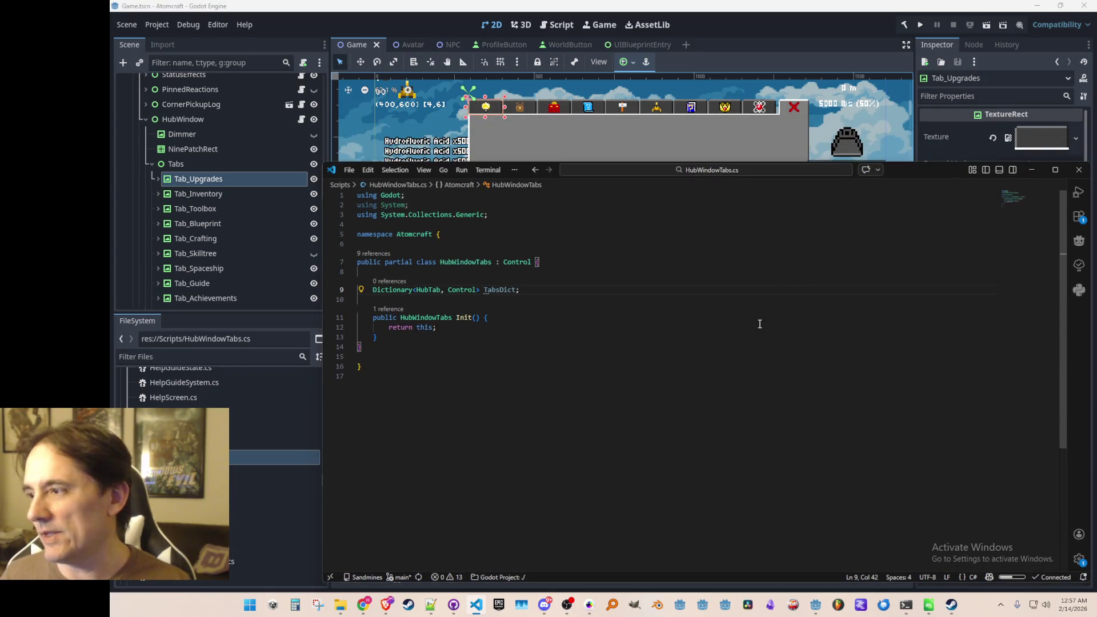
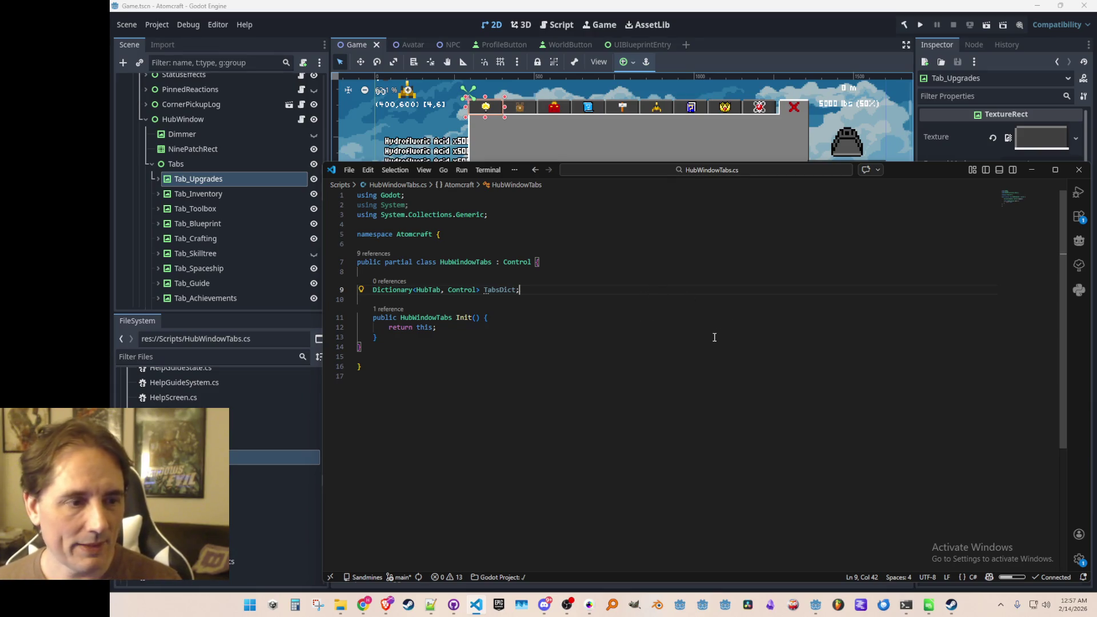
# Tidy the blank lines around the TabsDict declaration and Init(), dropping an unfinished method
pyautogui.press('Return')
pyautogui.press('Return')
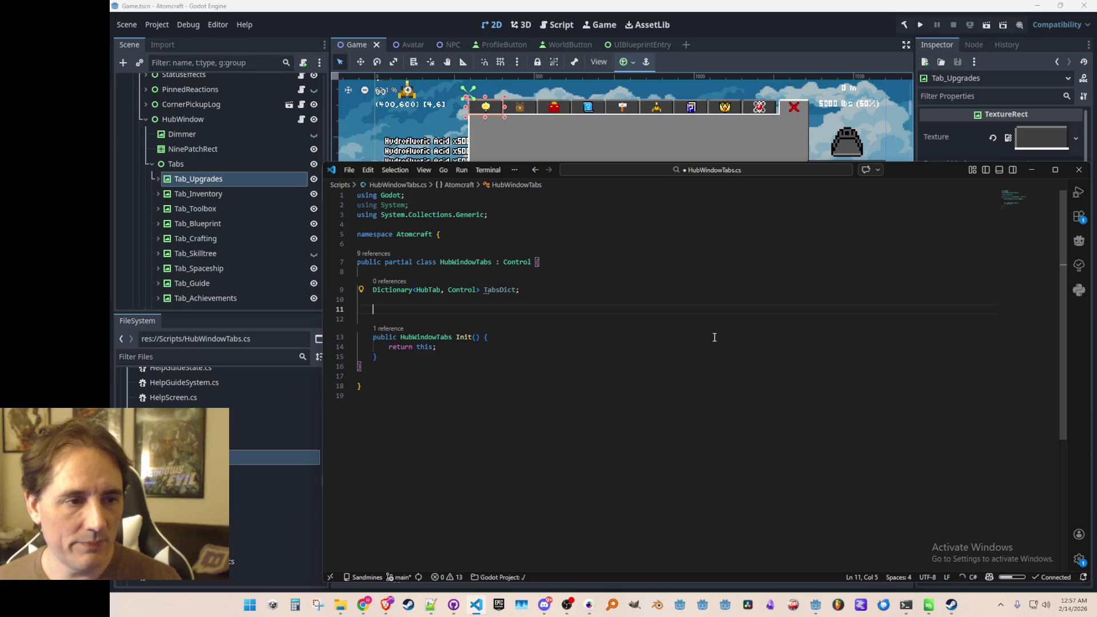
pyautogui.hotkey('ctrl', 's')
pyautogui.hotkey('ctrl', 'shift', 'k')
pyautogui.hotkey('ctrl', 'shift', 'k')
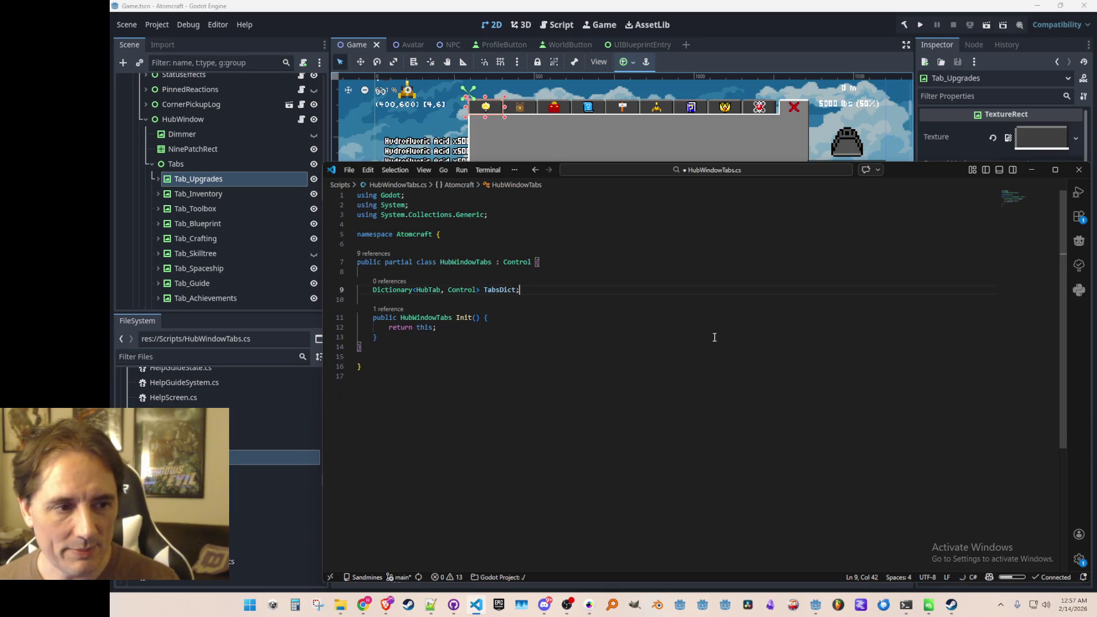
pyautogui.click(715, 337)
pyautogui.press('Return')
pyautogui.press('Return')
pyautogui.write('public void')
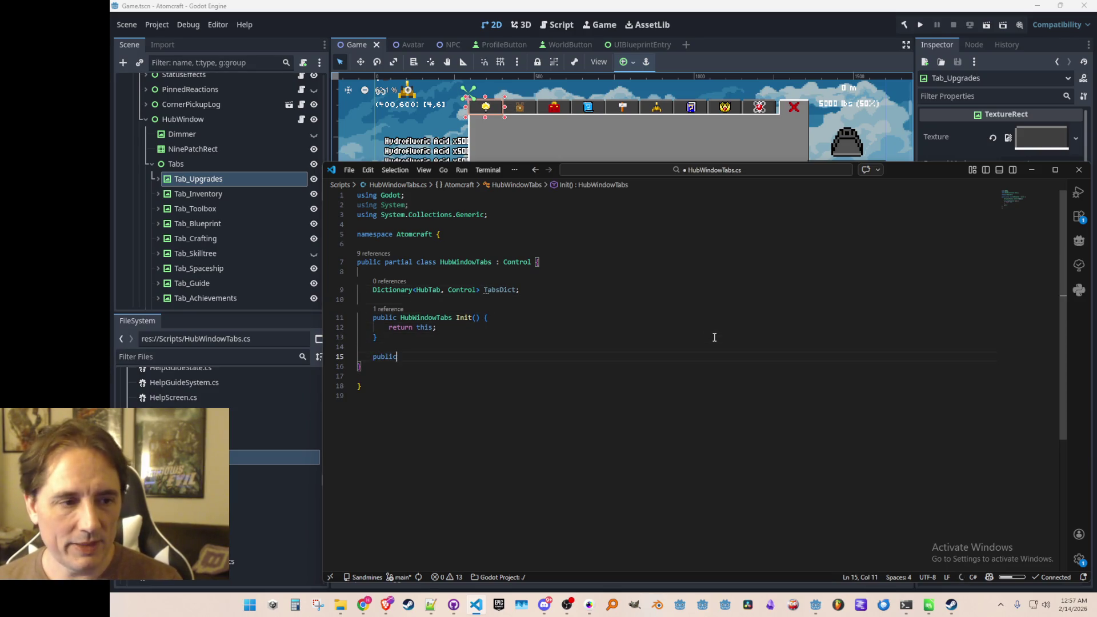
pyautogui.hotkey('ctrl', 'z')
pyautogui.hotkey('ctrl', 'z')
pyautogui.hotkey('ctrl', 'z')
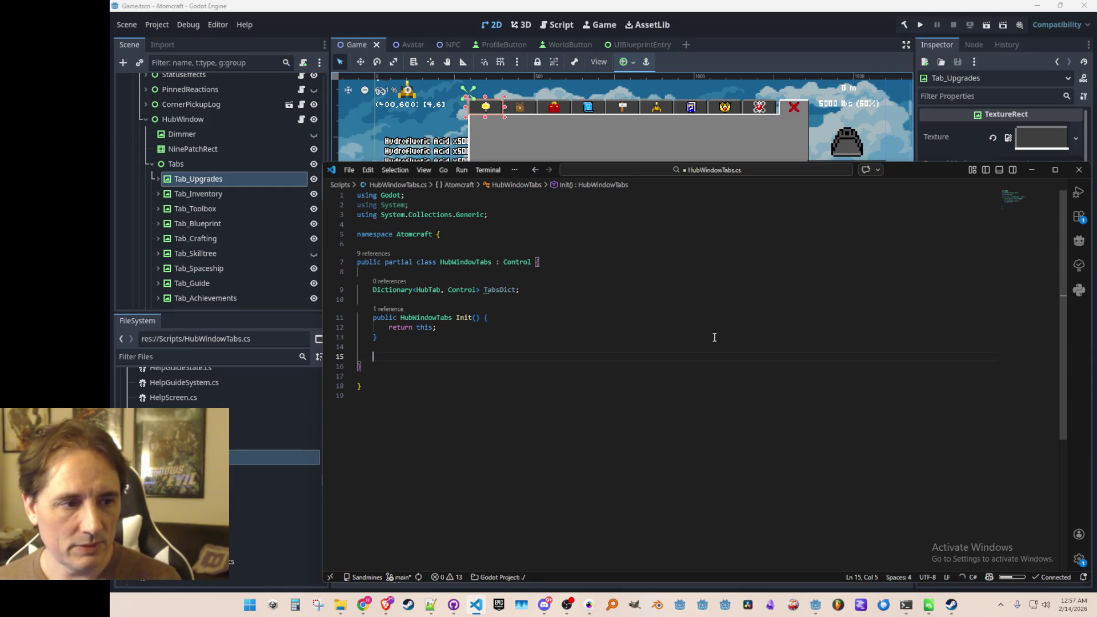
# Initialize TabsDict as a new Dictionary<HubTab, Control>() inside Init()
pyautogui.press('End')
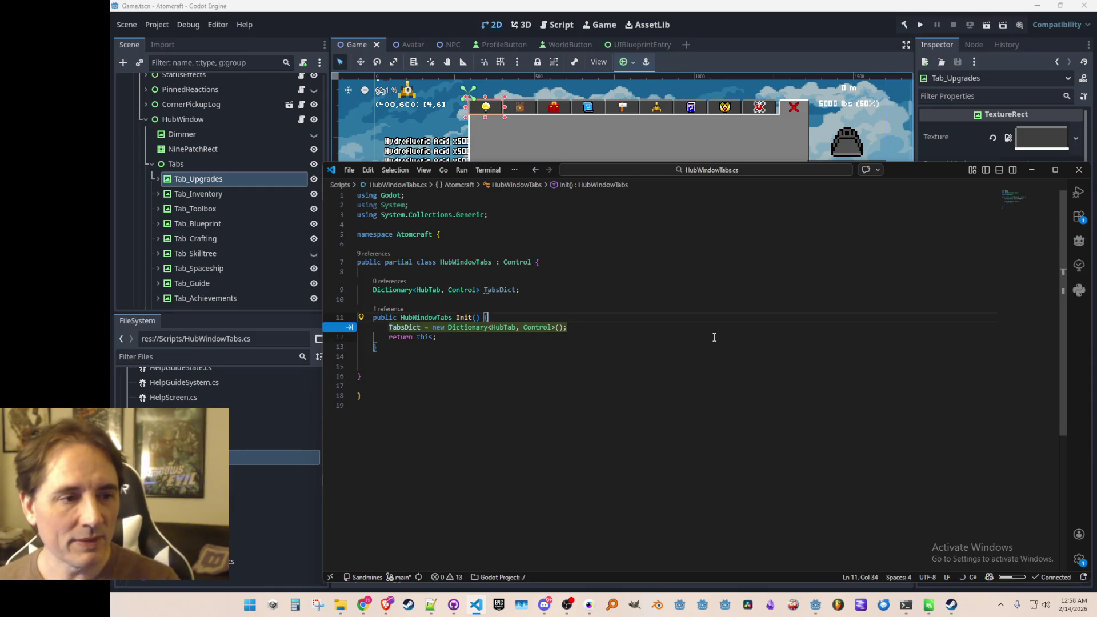
pyautogui.press('Tab')
pyautogui.press('Return')
pyautogui.press('Up')
pyautogui.press('End')
pyautogui.press('Return')
# Register HubTab.Inventory with GetNode<TextureRect>("Tab_Inventory") in TabsDict and save
pyautogui.press('Tab')
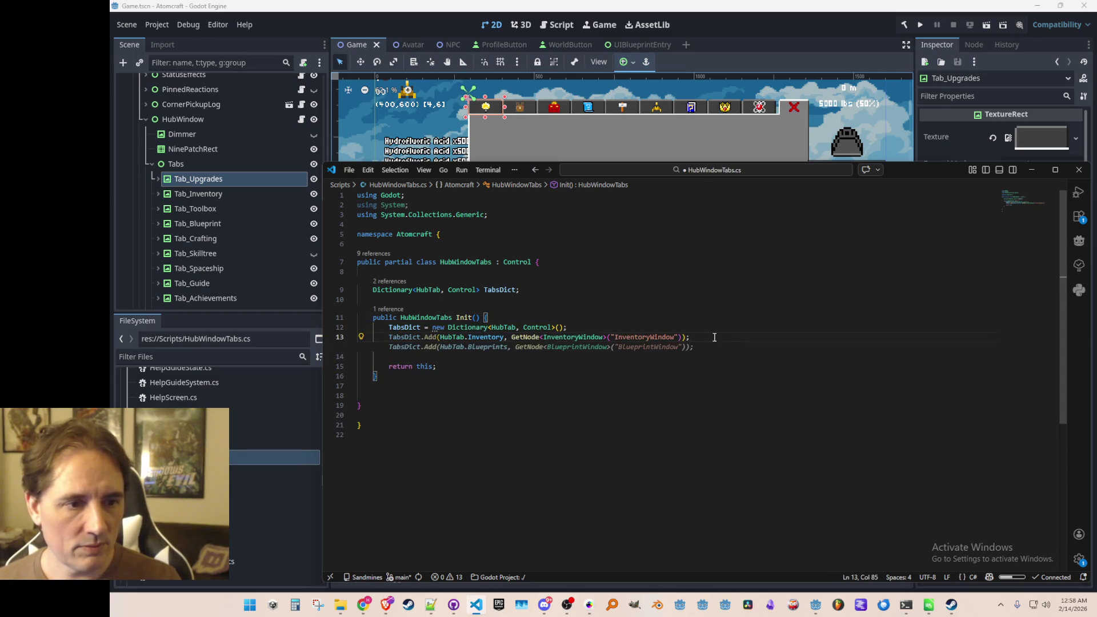
pyautogui.press('Tab')
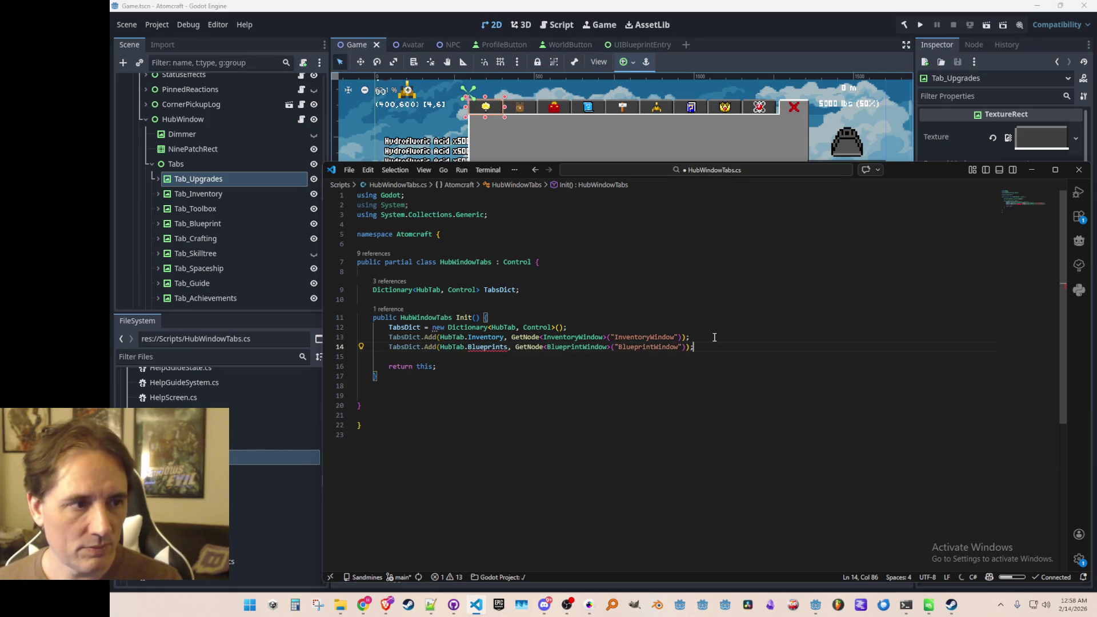
pyautogui.hotkey('ctrl', 'z')
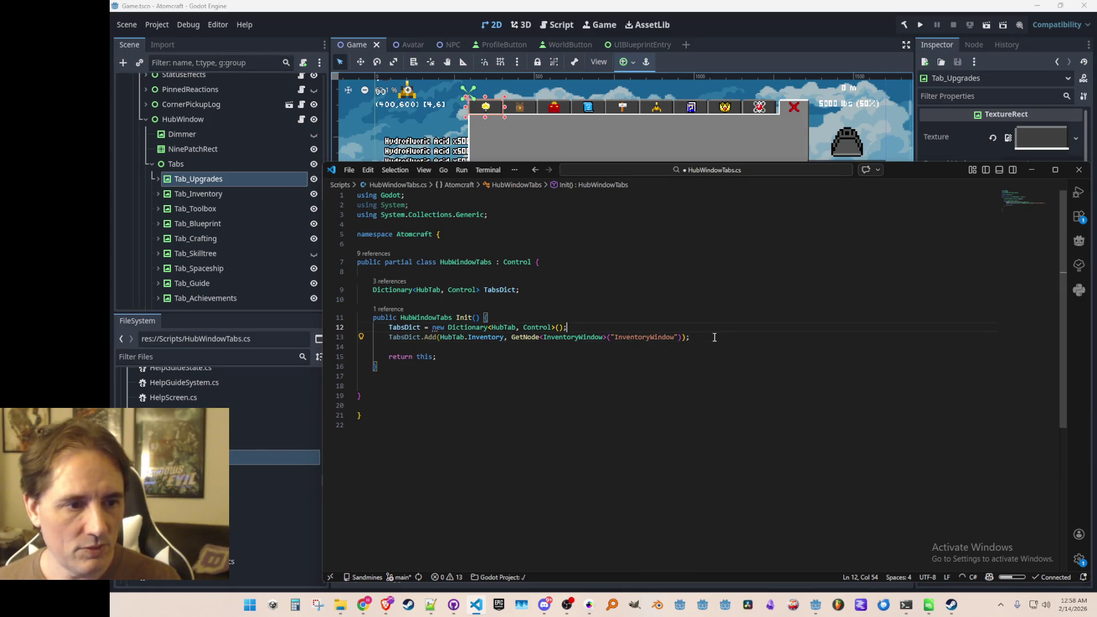
pyautogui.hotkey('ctrl', 'Left')
pyautogui.hotkey('ctrl', 'Left')
pyautogui.hotkey('ctrl', 'Left')
pyautogui.hotkey('ctrl', 'd')
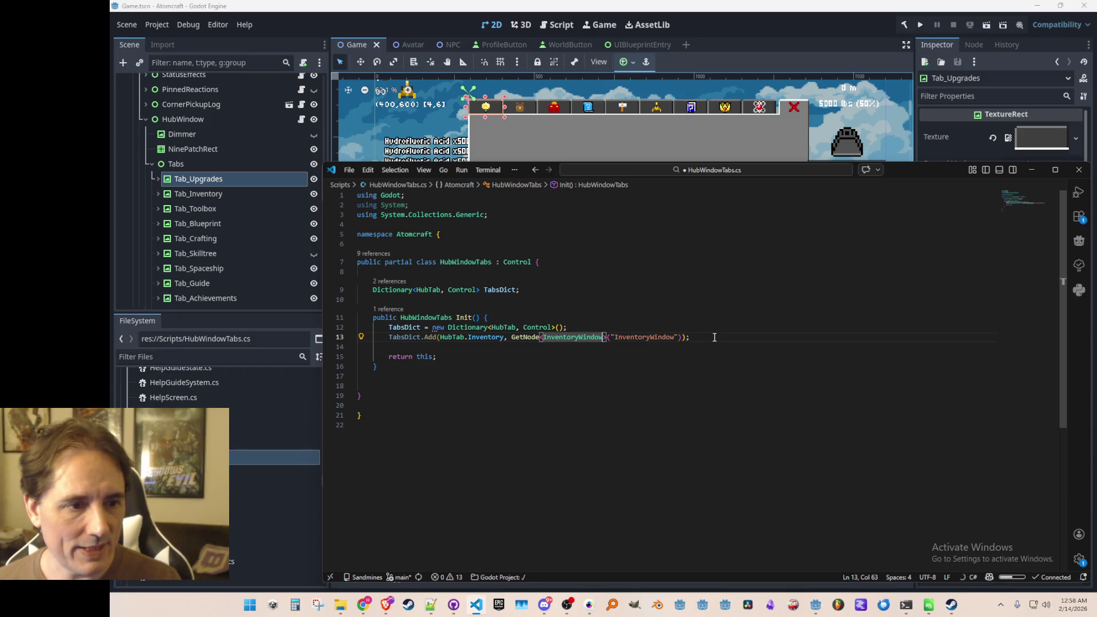
pyautogui.write('TextureRect')
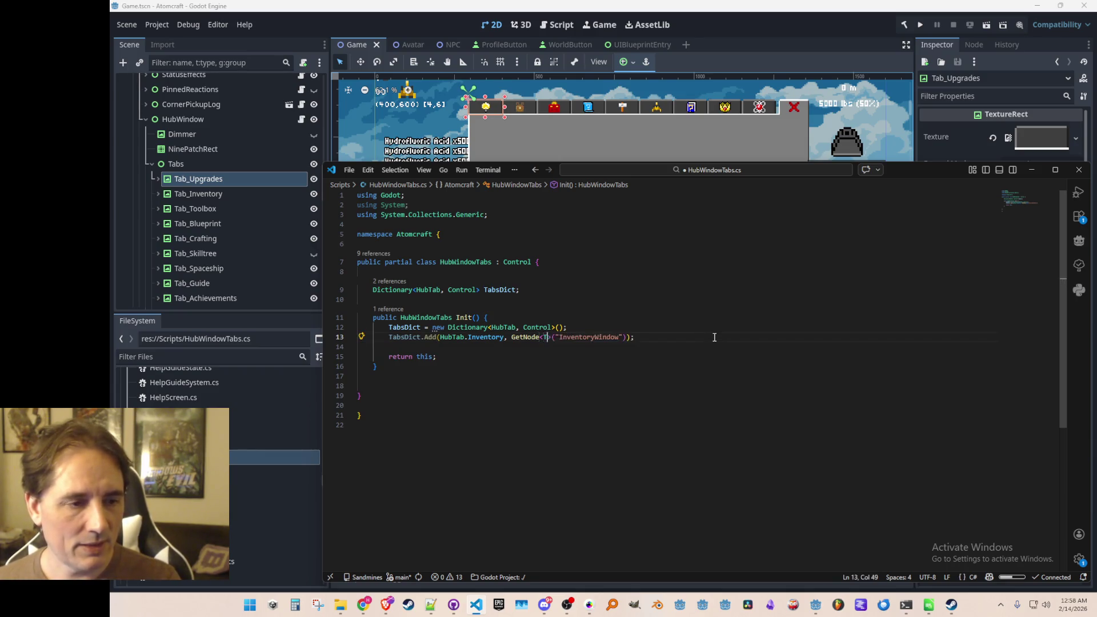
pyautogui.write('>')
pyautogui.hotkey('ctrl', 'Right')
pyautogui.hotkey('ctrl', 'd')
pyautogui.write('Tab_Inventory')
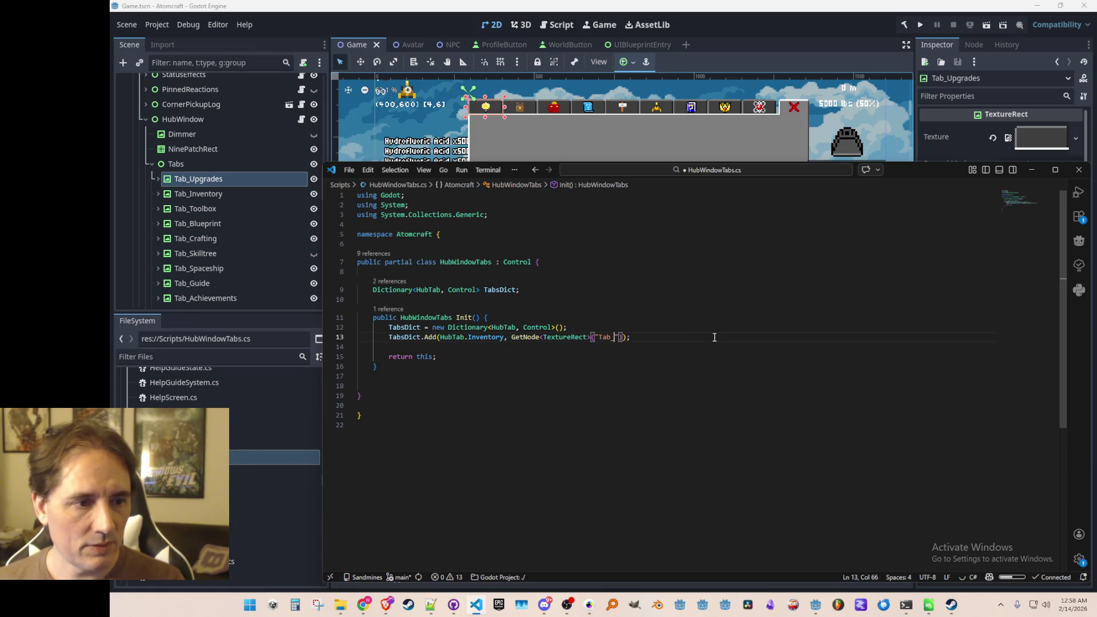
pyautogui.hotkey('ctrl', 's')
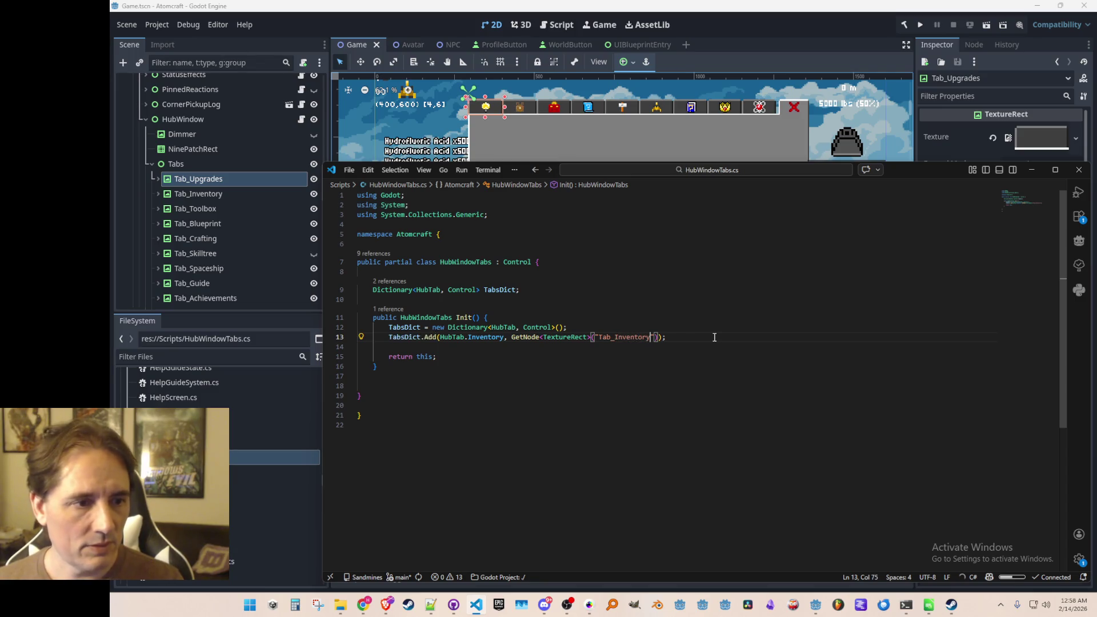
# Duplicate the Inventory registration line beneath itself
pyautogui.hotkey('ctrl', 'l')
pyautogui.hotkey('ctrl', 'c')
pyautogui.hotkey('ctrl', 'v')
pyautogui.hotkey('ctrl', 'v')
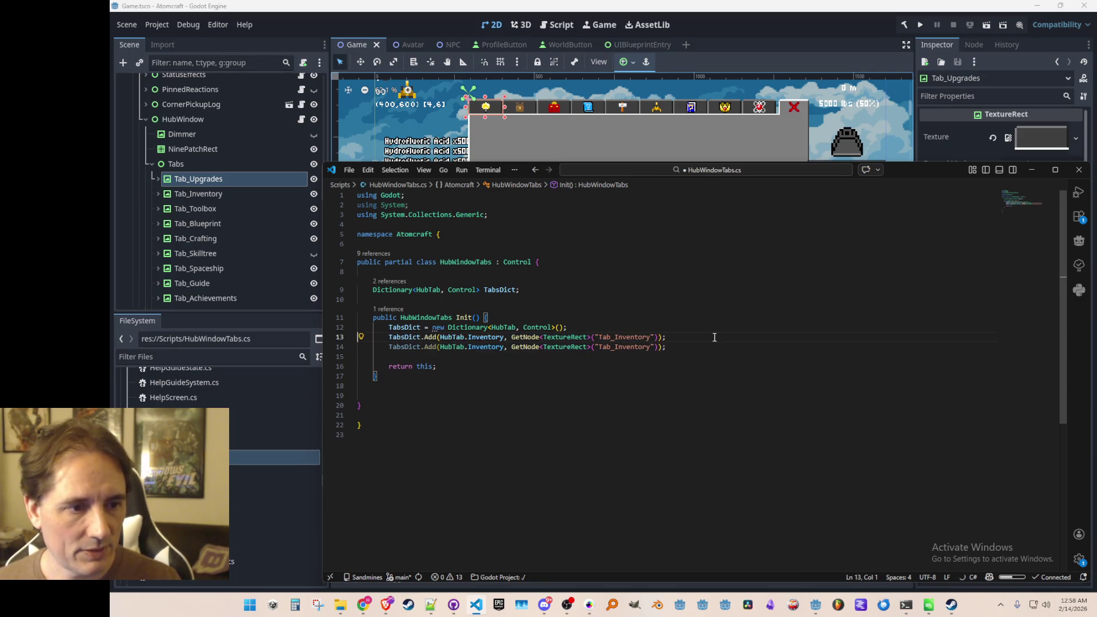
# Change the first registration to HubTab.Upgrades with node Tab_Upgrades
pyautogui.press('Up')
pyautogui.press('Up')
pyautogui.hotkey('ctrl', 'Right')
pyautogui.hotkey('ctrl', 'Right')
pyautogui.hotkey('ctrl', 'Right')
pyautogui.hotkey('ctrl', 'shift', 'Right')
pyautogui.write('.Upgrades')
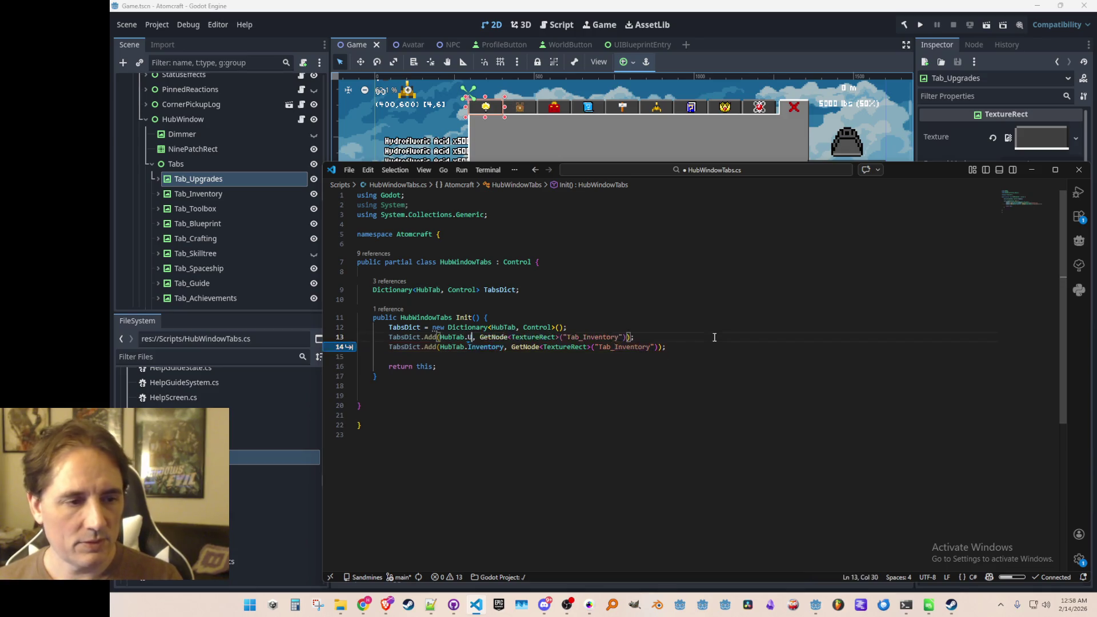
pyautogui.press('Escape')
pyautogui.press('End')
pyautogui.press('Left')
pyautogui.press('Left')
pyautogui.press('Left')
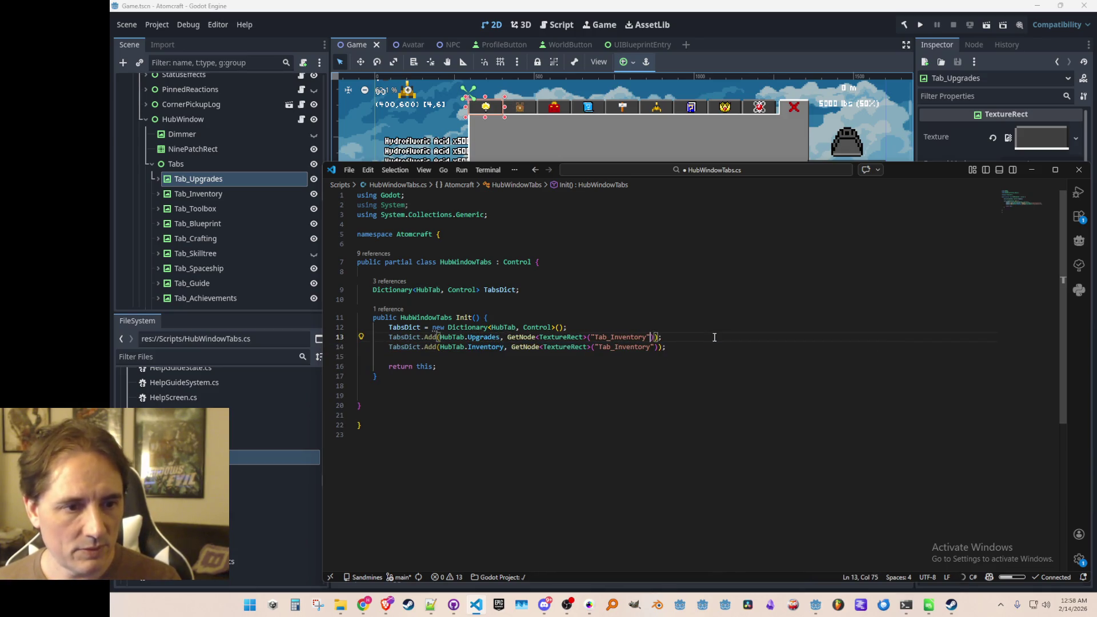
pyautogui.press('BackSpace')
pyautogui.press('BackSpace')
pyautogui.press('BackSpace')
pyautogui.press('BackSpace')
pyautogui.press('BackSpace')
pyautogui.press('BackSpace')
pyautogui.write('Upgrades')
# Add the suggested Blueprints registration and paste another registration line above it
pyautogui.press('Down')
pyautogui.press('End')
pyautogui.press('Return')
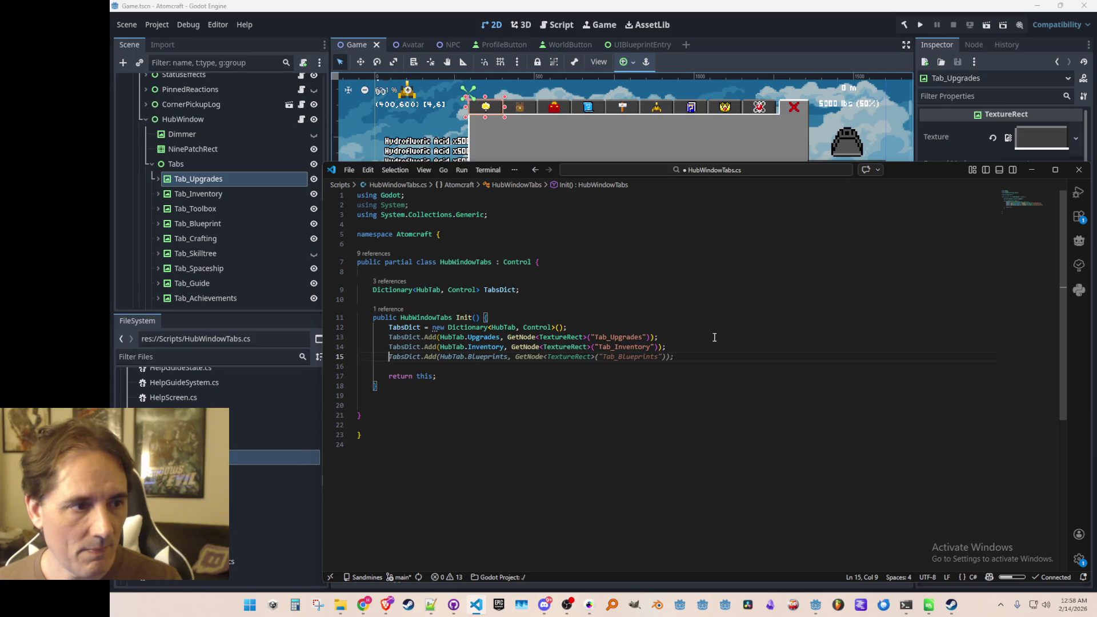
pyautogui.press('Tab')
pyautogui.hotkey('ctrl', 'shift', 'Return')
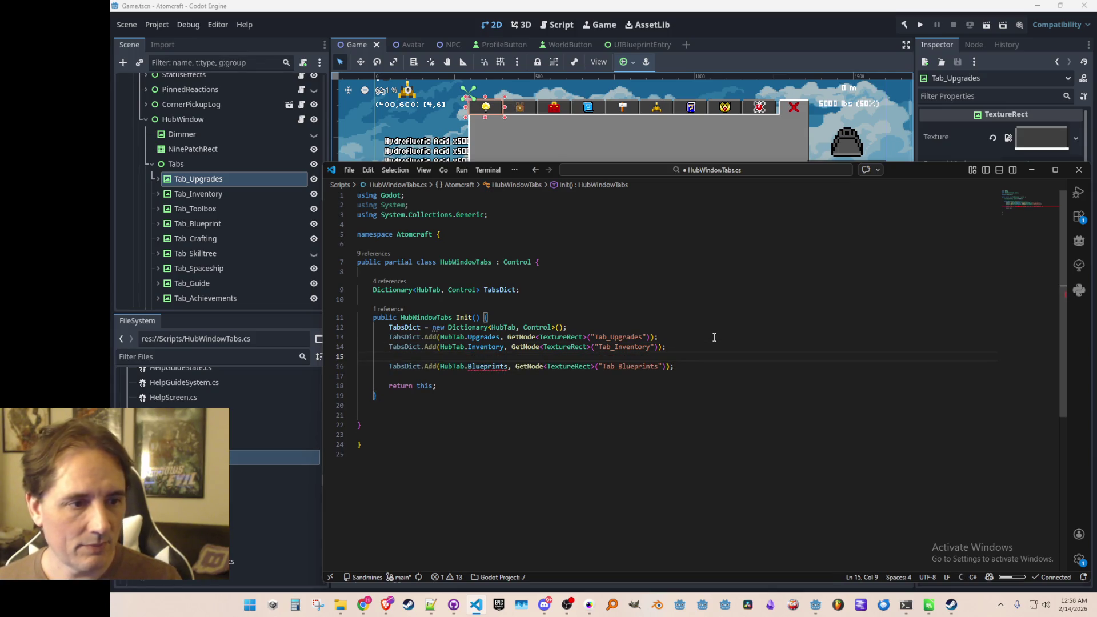
pyautogui.press('Up')
pyautogui.hotkey('shift', 'End')
pyautogui.hotkey('ctrl', 'c')
pyautogui.press('Down')
pyautogui.hotkey('ctrl', 'v')
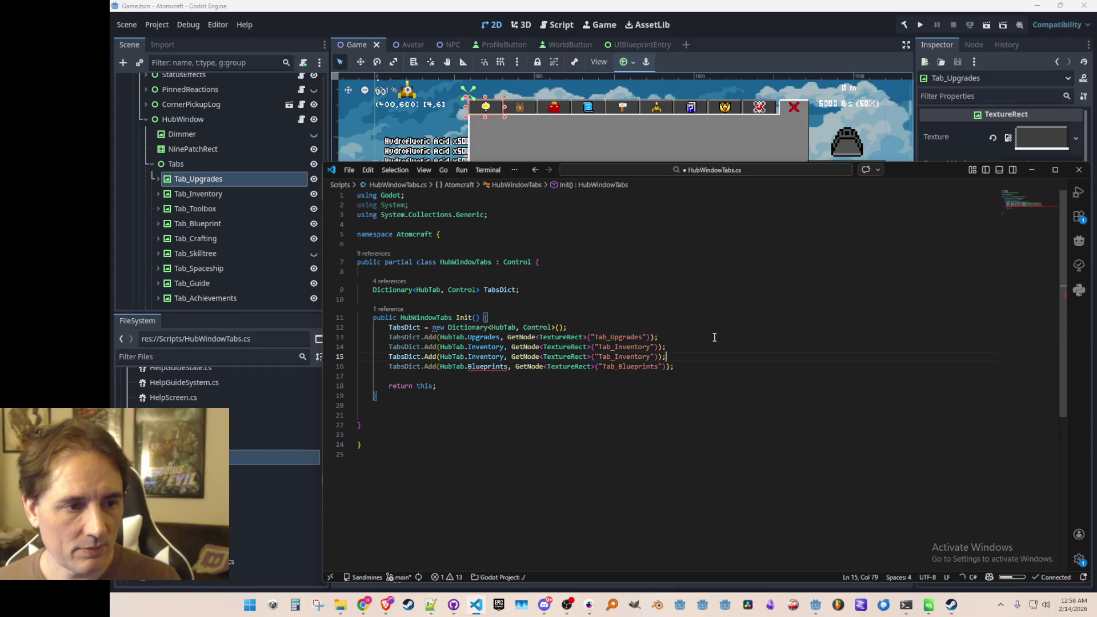
# Turn the pasted line into HubTab.Toolbox with node Tab_Toolbox
pyautogui.press('Home')
pyautogui.hotkey('ctrl', 'Right')
pyautogui.hotkey('ctrl', 'Right')
pyautogui.hotkey('ctrl', 'Right')
pyautogui.press('Right')
pyautogui.press('Right')
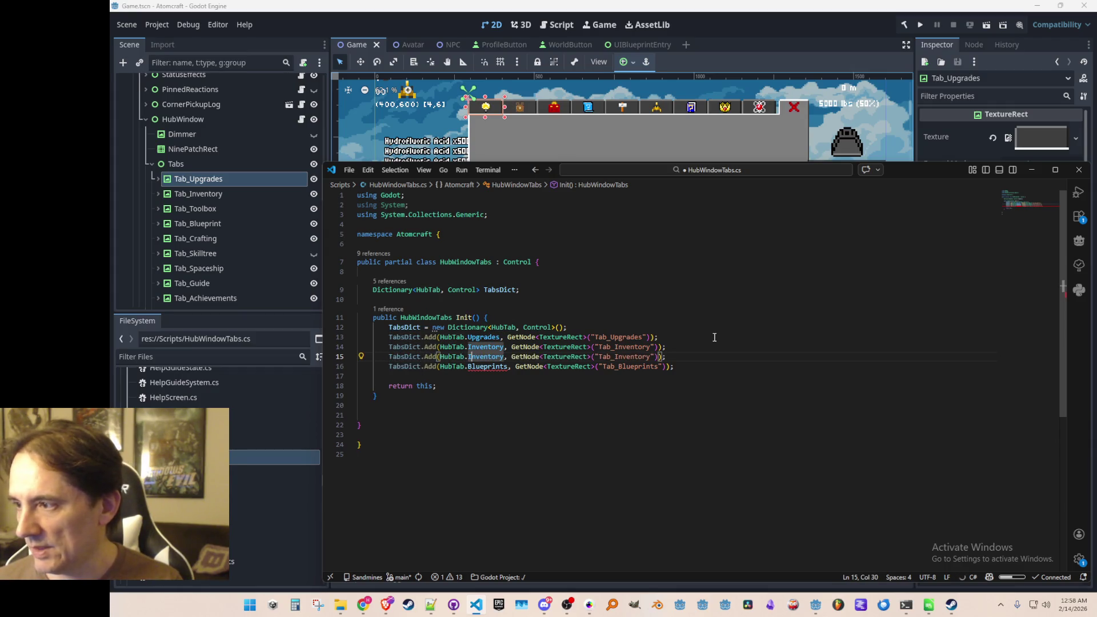
pyautogui.press('Right')
pyautogui.press('Right')
pyautogui.press('Right')
pyautogui.press('Right')
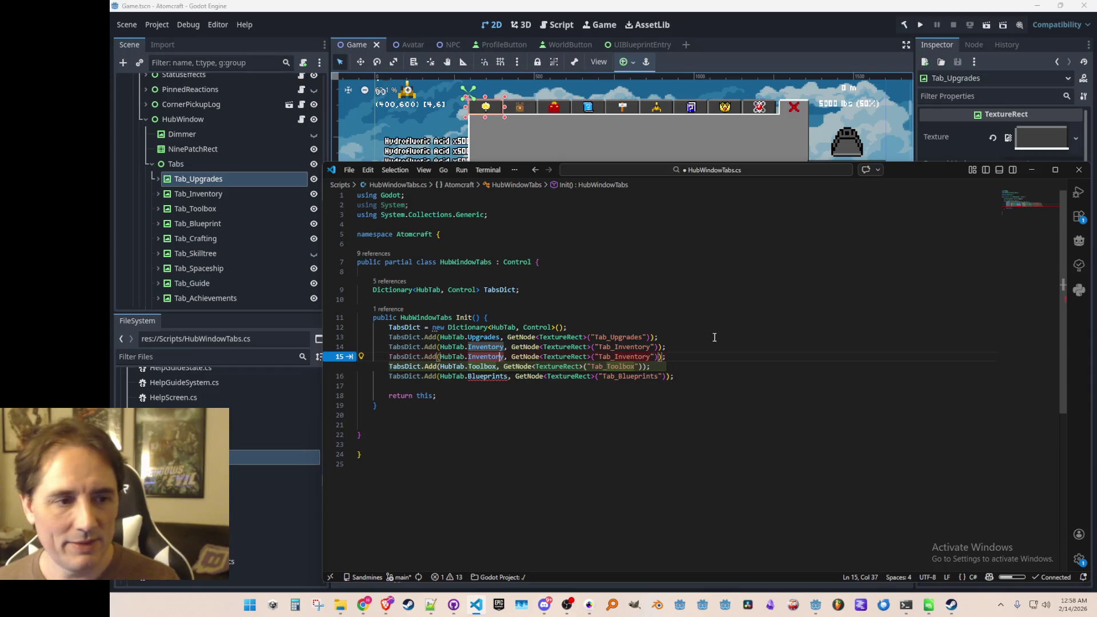
pyautogui.hotkey('ctrl', 'BackSpace')
pyautogui.write('Too')
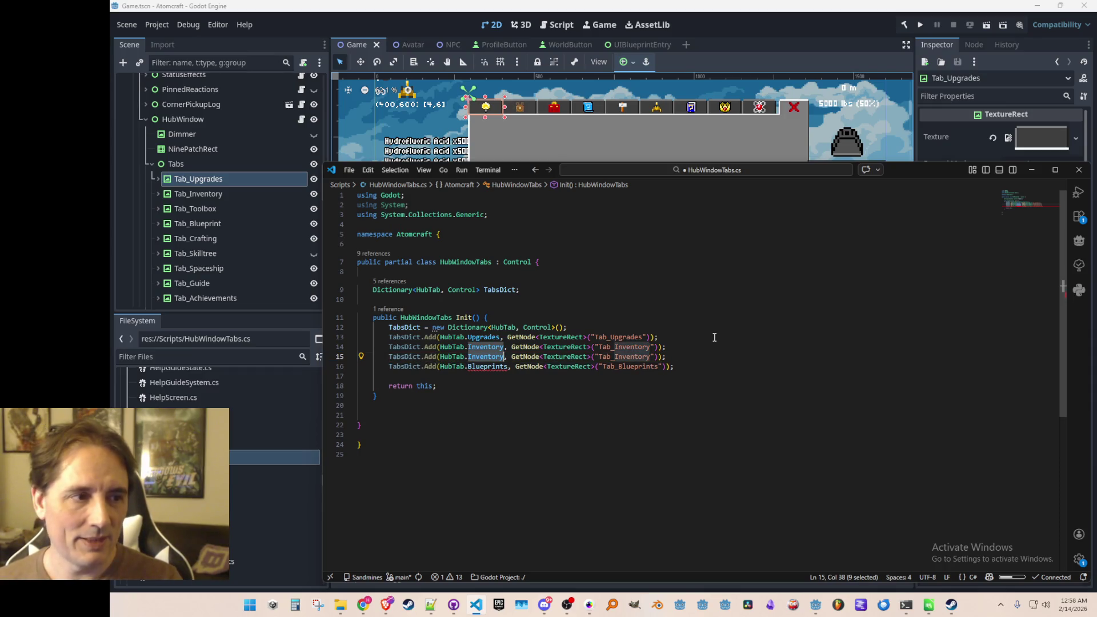
pyautogui.press('Tab')
pyautogui.press('End')
pyautogui.press('Left')
pyautogui.press('Left')
pyautogui.press('Left')
pyautogui.hotkey('shift', 'Left')
pyautogui.hotkey('shift', 'Left')
pyautogui.hotkey('shift', 'Left')
pyautogui.write('Toolbox')
# Change the Blueprints line to HubTab.Blueprint with node Tab_Blueprint, add a line, and save
pyautogui.press('Down')
pyautogui.press('Home')
pyautogui.hotkey('ctrl', 'Right')
pyautogui.hotkey('ctrl', 'Right')
pyautogui.hotkey('ctrl', 'Right')
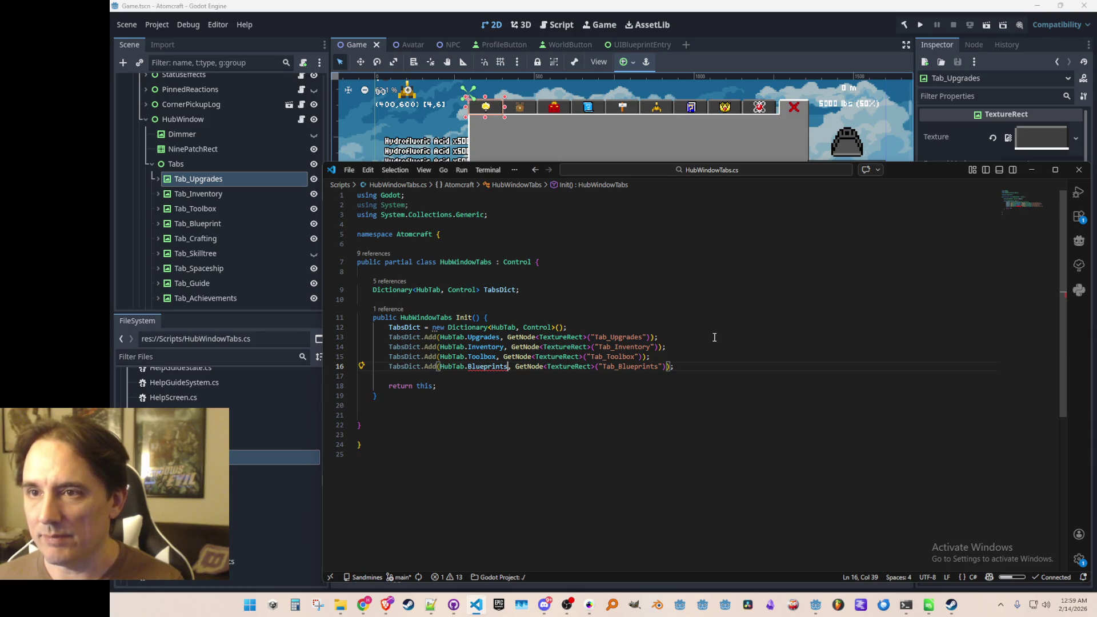
pyautogui.press('End')
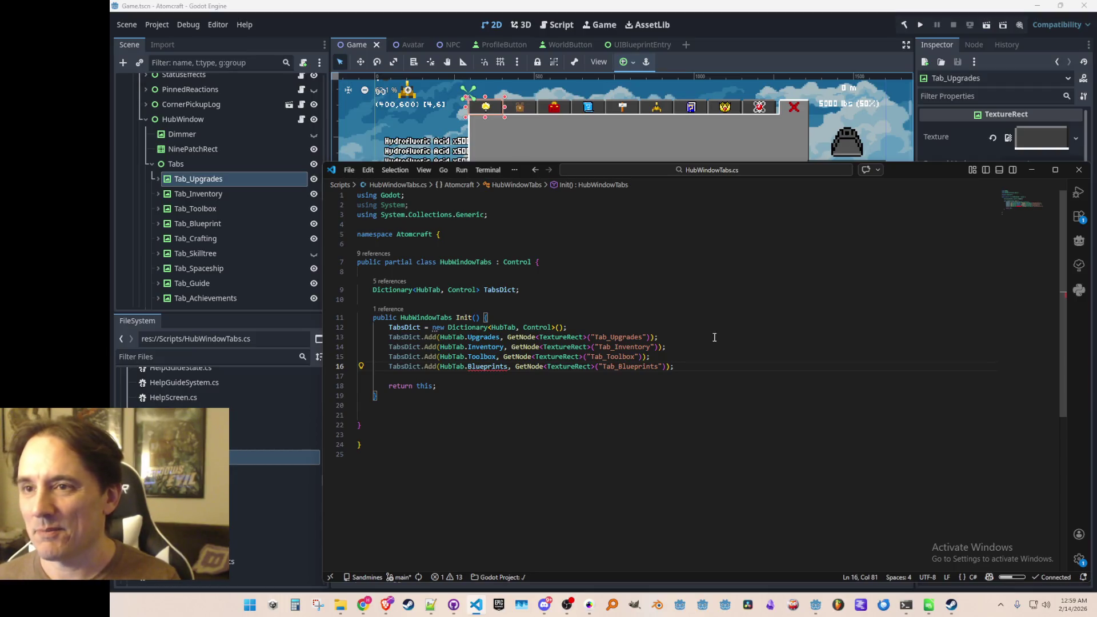
pyautogui.press('Home')
pyautogui.hotkey('ctrl', 'Right')
pyautogui.hotkey('ctrl', 'Right')
pyautogui.hotkey('ctrl', 'Right')
pyautogui.hotkey('ctrl', 'BackSpace')
pyautogui.write('Blueprint')
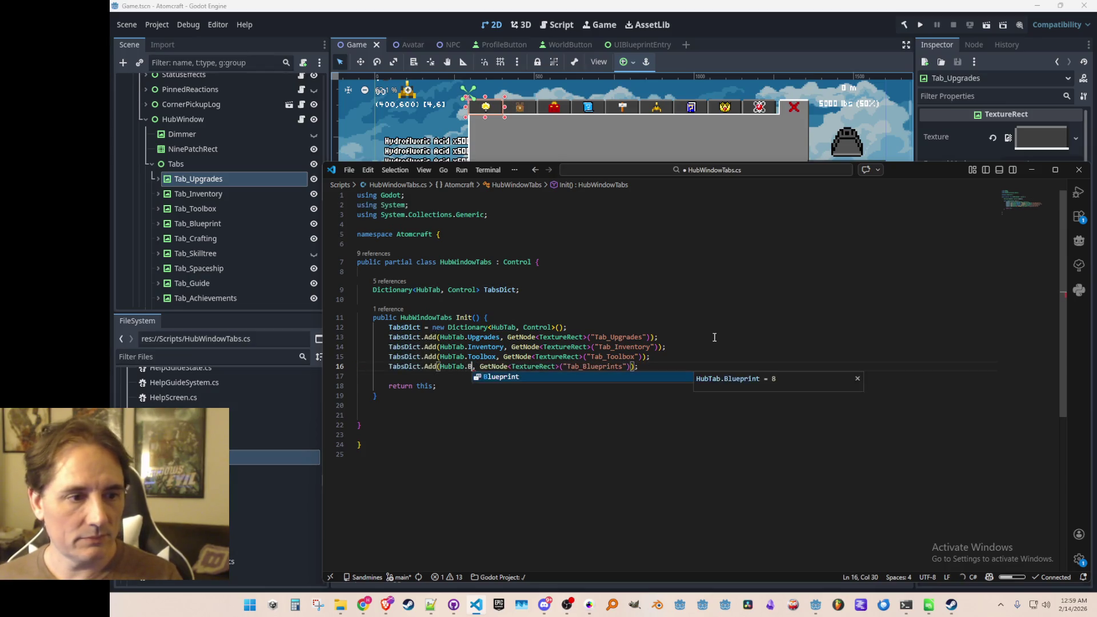
pyautogui.press('End')
pyautogui.press('Left')
pyautogui.press('Left')
pyautogui.press('Left')
pyautogui.press('BackSpace')
pyautogui.press('End')
pyautogui.press('Return')
pyautogui.hotkey('ctrl', 's')
# Paste the Toolbox registration onto the new line 17
pyautogui.press('Up')
pyautogui.press('Down')
pyautogui.hotkey('ctrl', 'v')
pyautogui.press('Home')
pyautogui.hotkey('ctrl', 'Right')
pyautogui.hotkey('ctrl', 'Right')
pyautogui.hotkey('ctrl', 'Right')
pyautogui.press('Right')
pyautogui.press('Left')
pyautogui.press('Left')
pyautogui.press('Left')
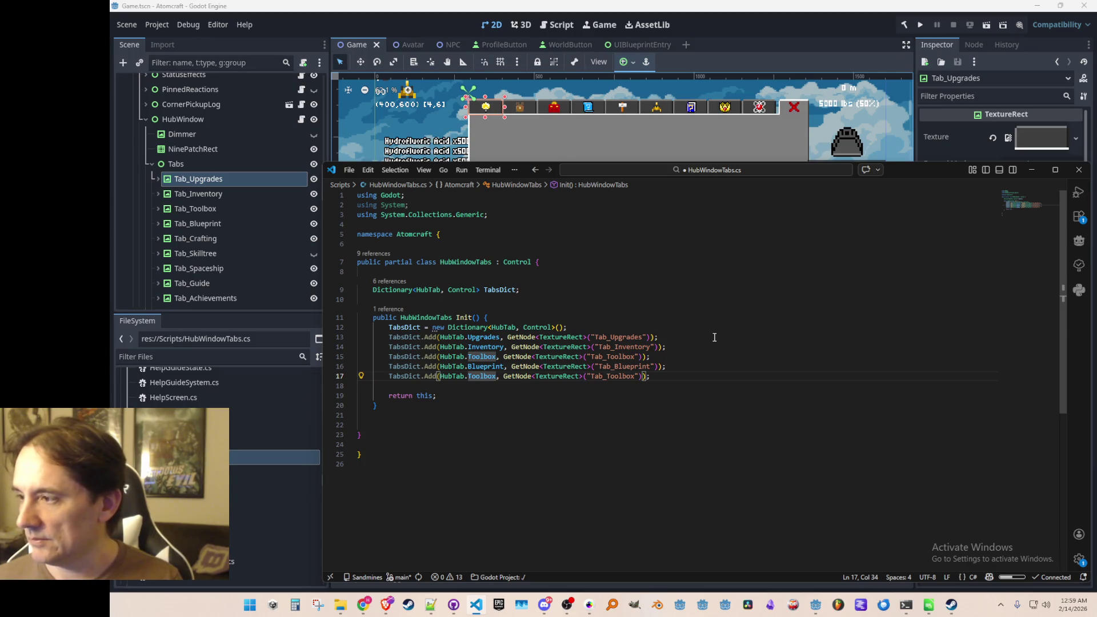
# Bring the YouTube window over the code editor
pyautogui.scroll(-2, 661, 365)
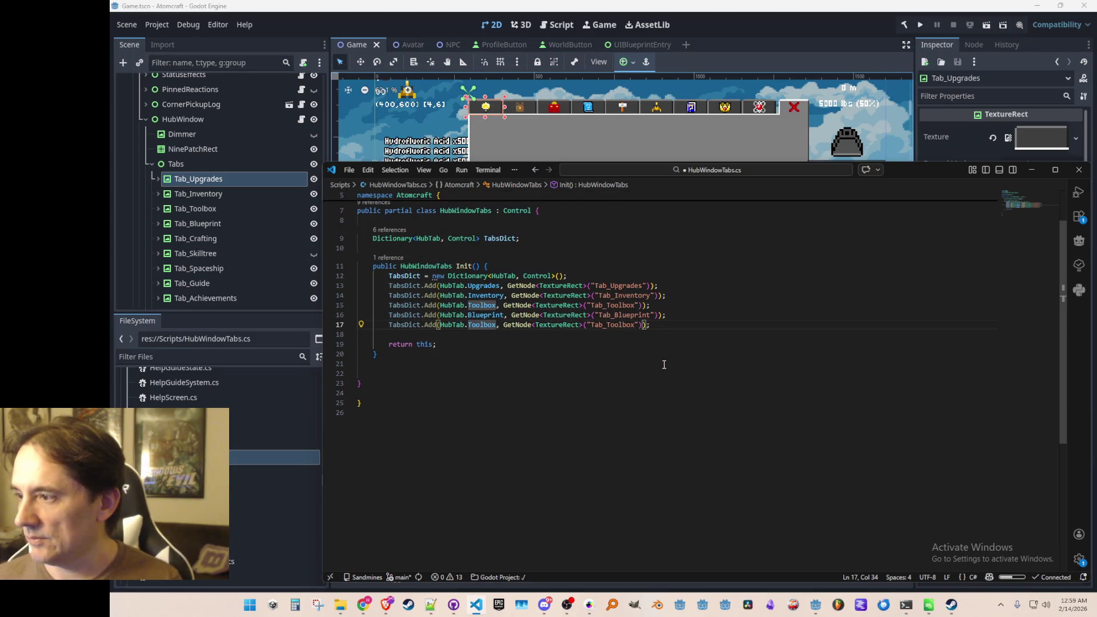
pyautogui.scroll(-1, 699, 360)
pyautogui.scroll(1, 701, 363)
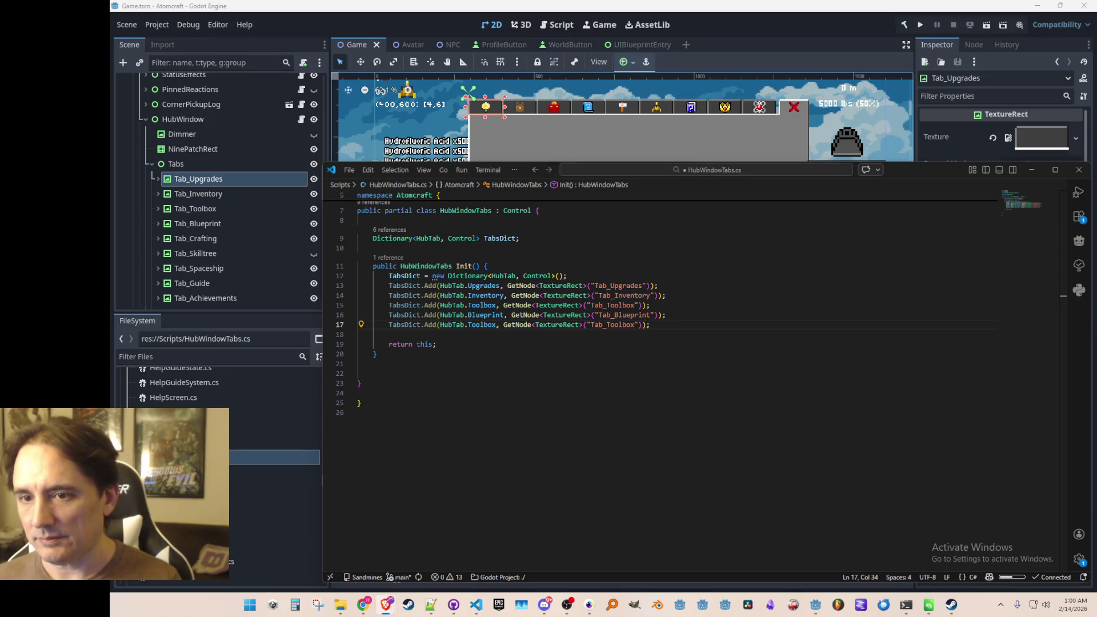
pyautogui.moveTo(1096, 52); pyautogui.dragTo(704, 37)
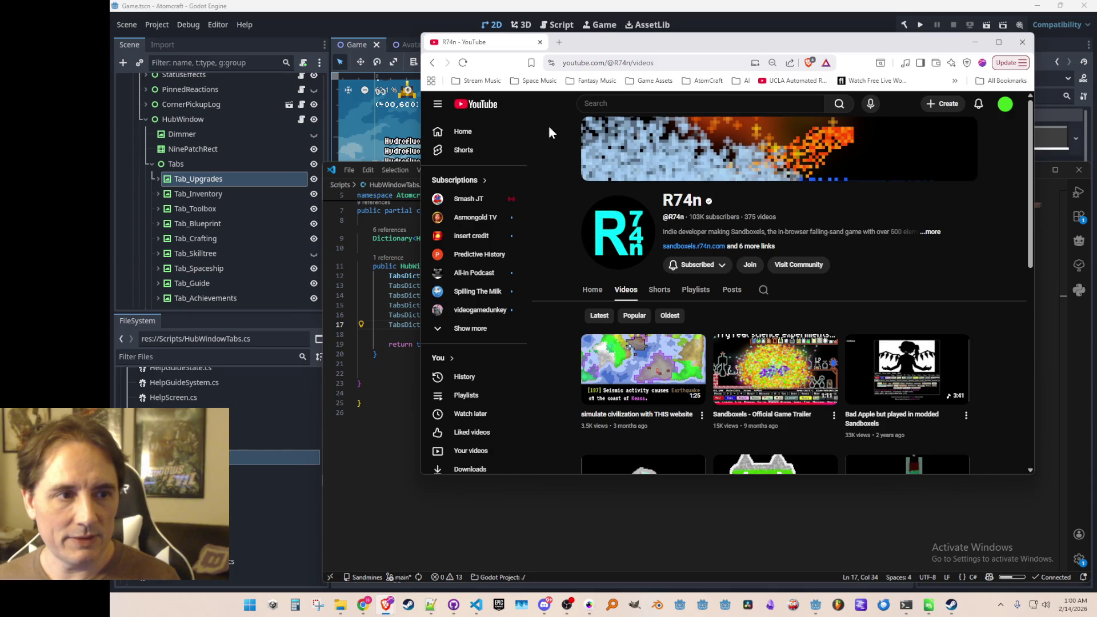
# Minimize and restore the browser, then maximize it to fill the screen
pyautogui.scroll(-3, 632, 221)
pyautogui.scroll(3, 633, 221)
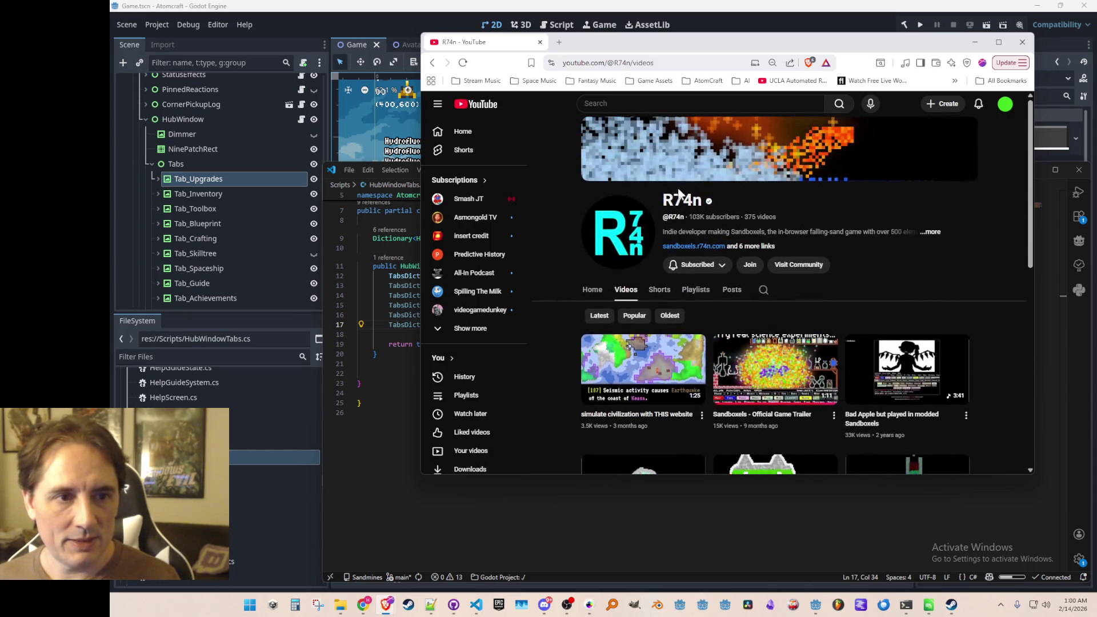
pyautogui.click(975, 42)
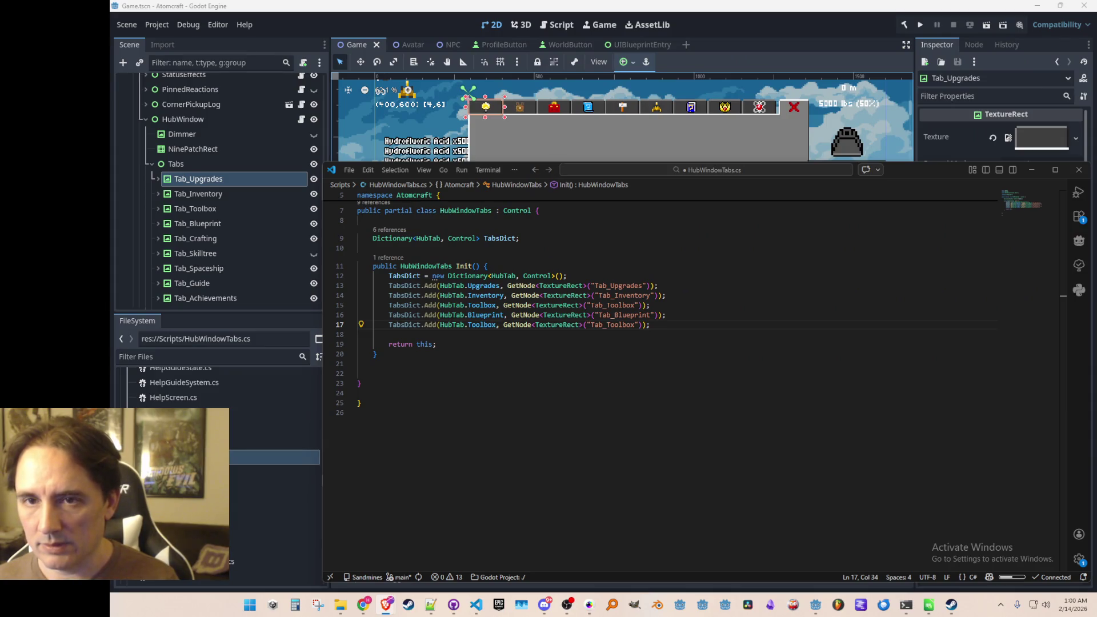
pyautogui.click(387, 605)
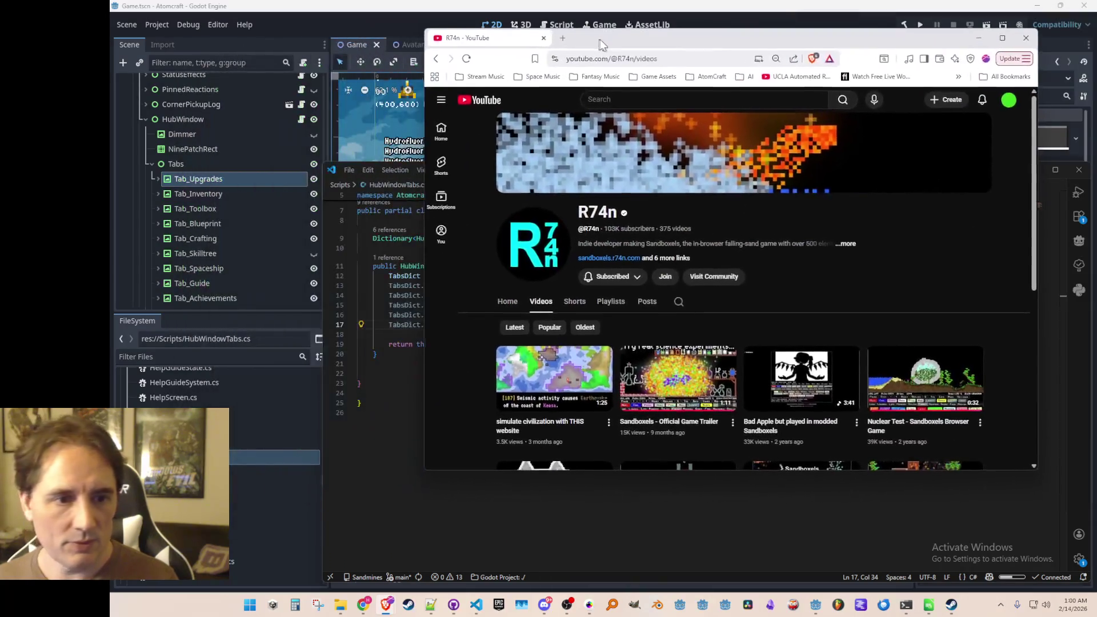
pyautogui.doubleClick(615, 36)
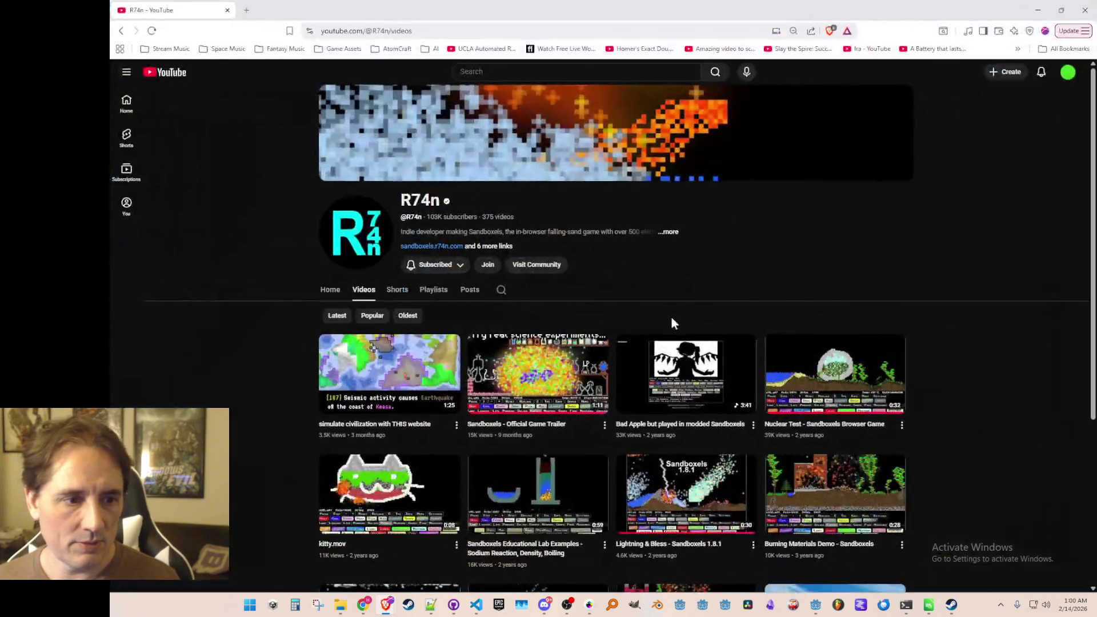
# Switch to the channel's Shorts listing and play one of its Shorts
pyautogui.scroll(-3, 726, 269)
pyautogui.scroll(-1, 728, 281)
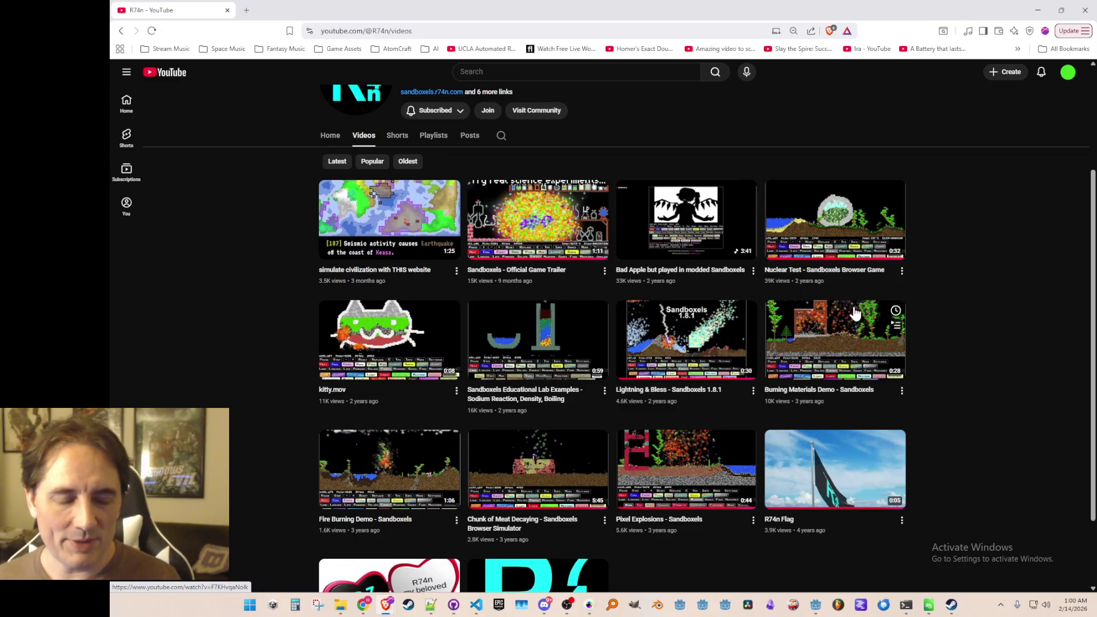
pyautogui.scroll(2, 695, 288)
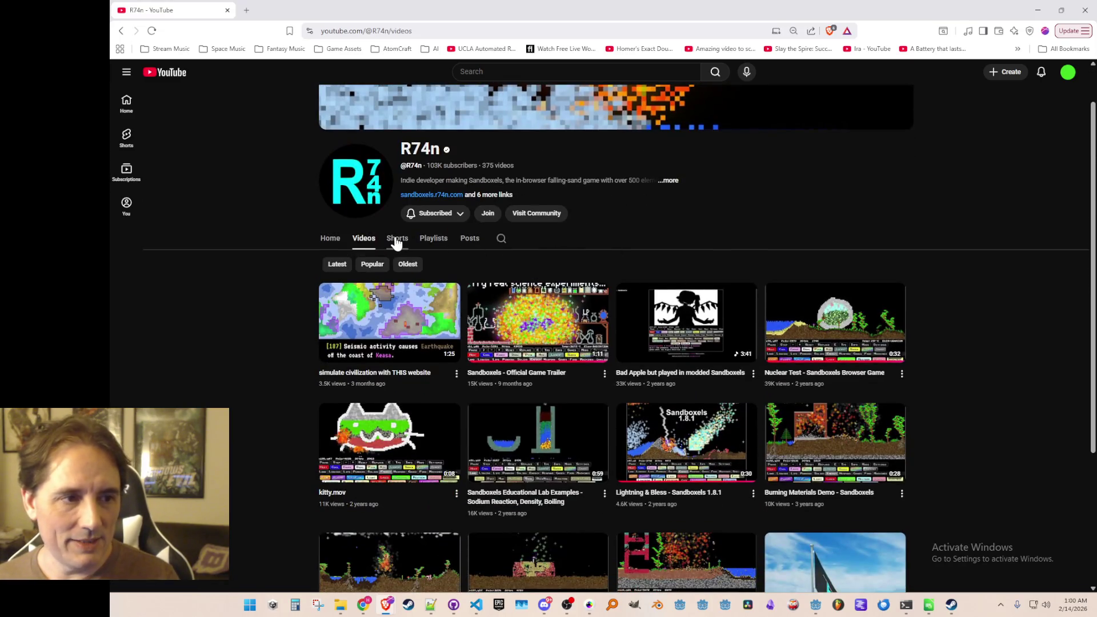
pyautogui.click(398, 239)
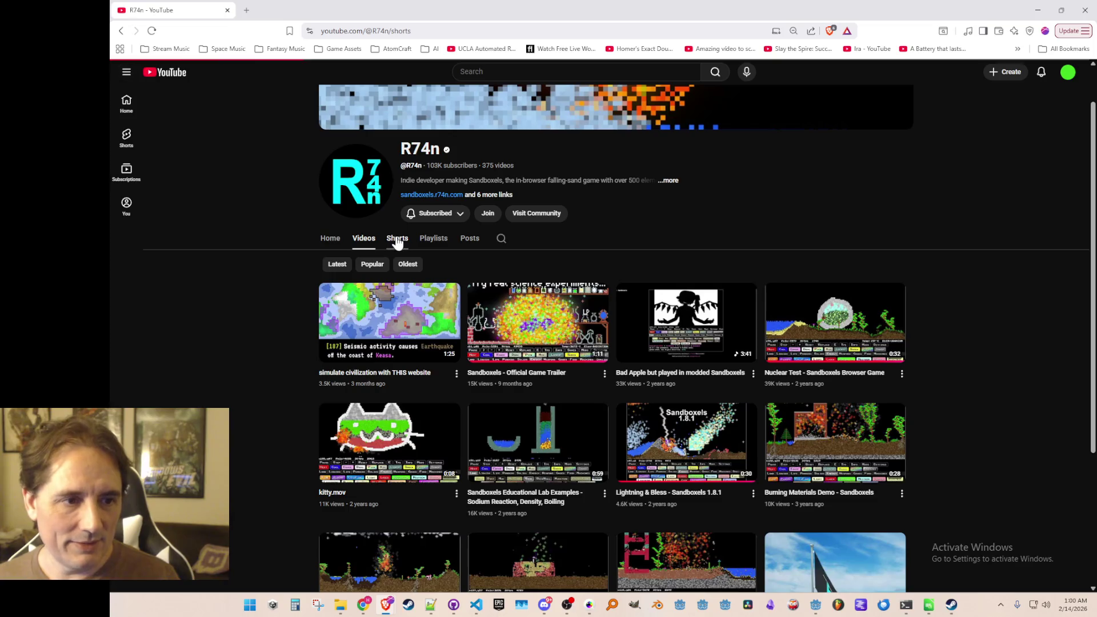
pyautogui.scroll(-3, 444, 238)
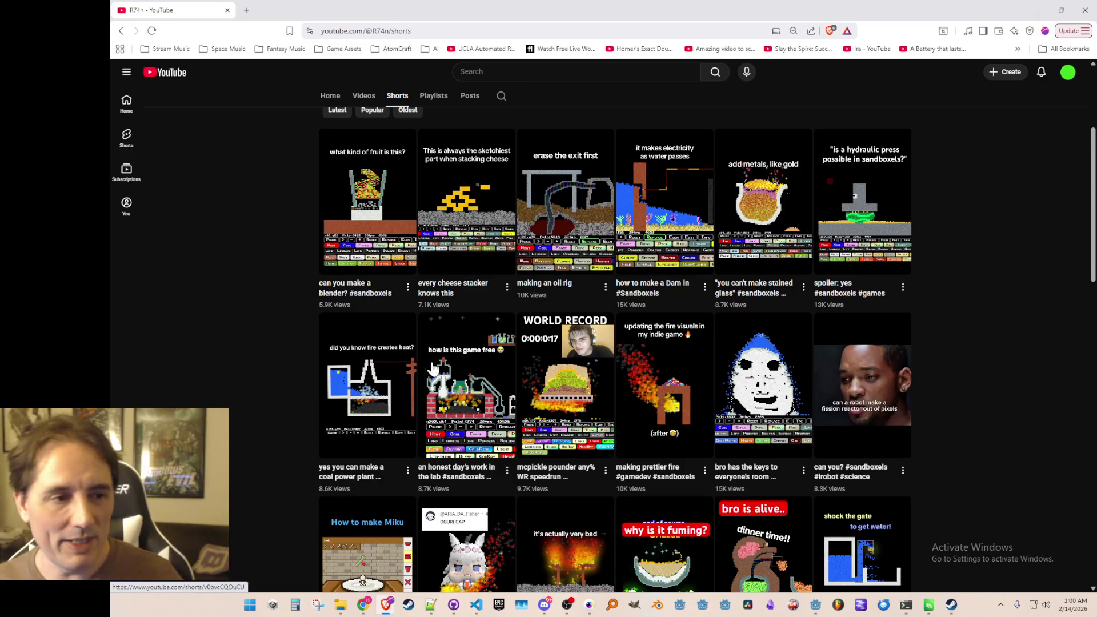
pyautogui.click(379, 234)
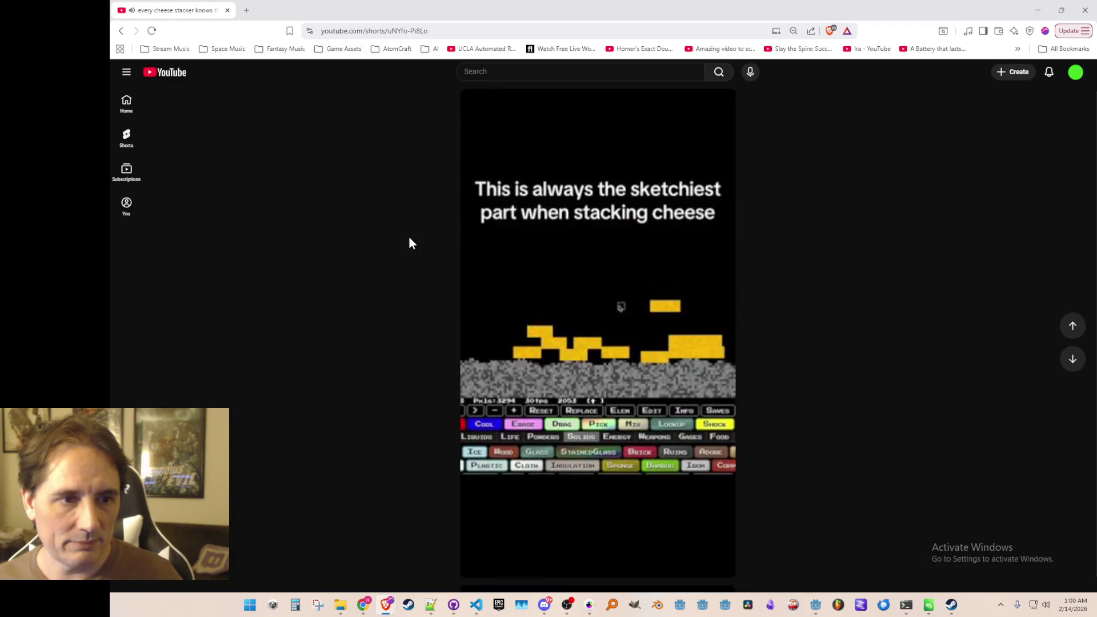
pyautogui.click(606, 377)
pyautogui.click(750, 451)
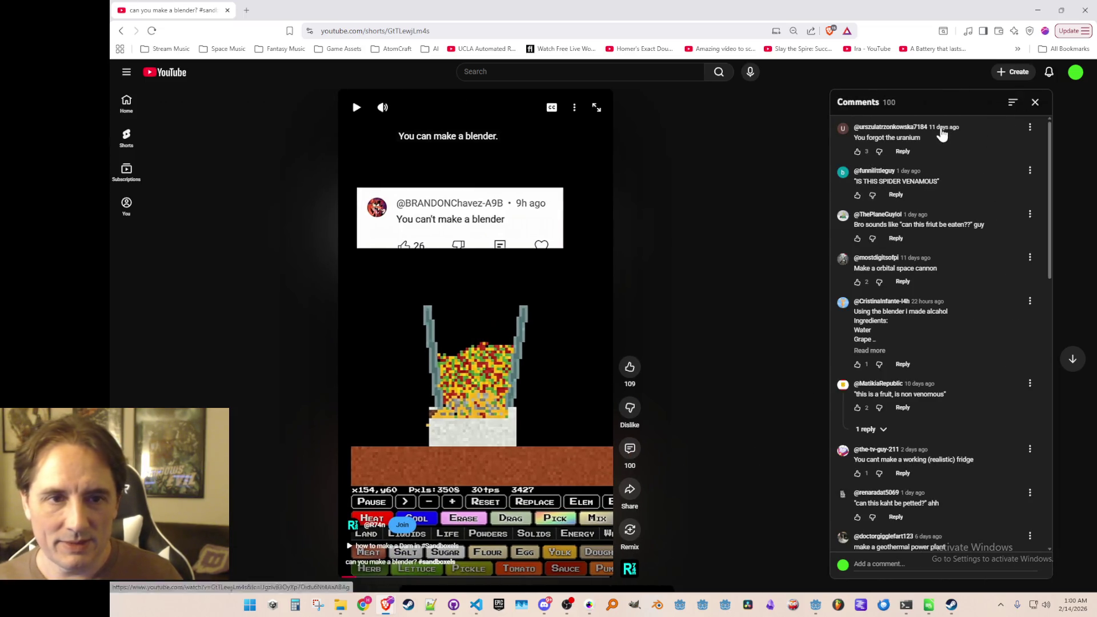
pyautogui.click(1040, 110)
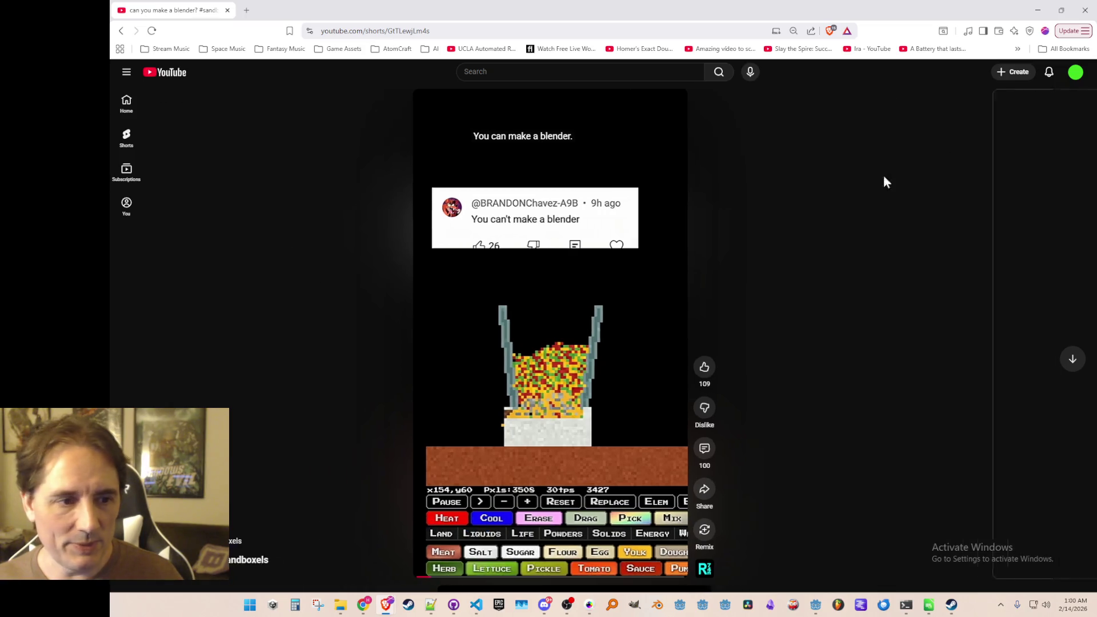
pyautogui.click(567, 306)
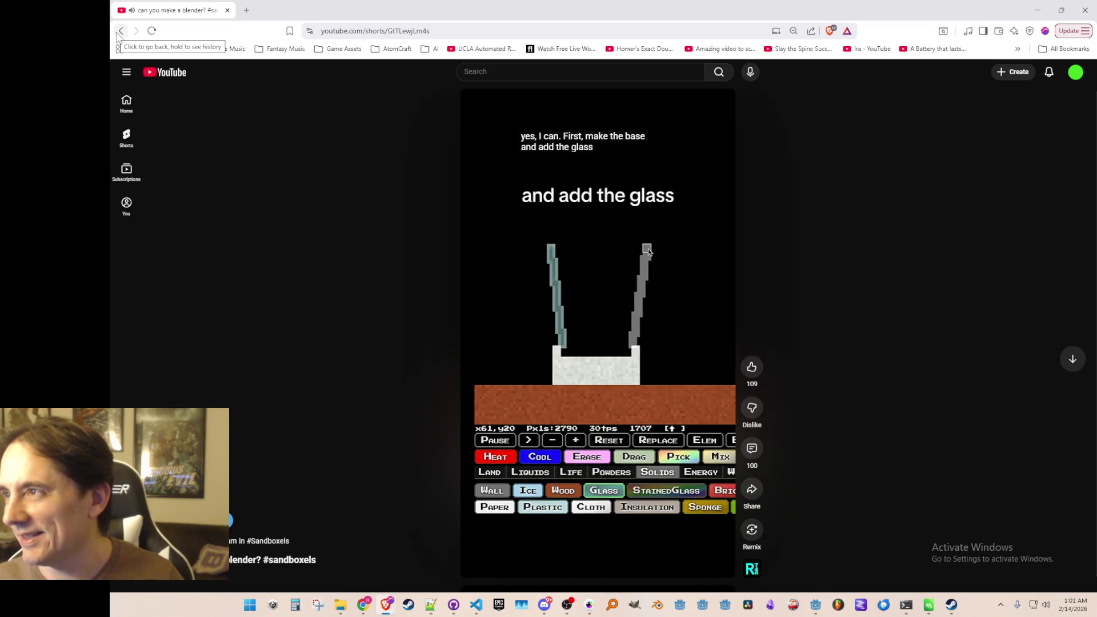
pyautogui.click(118, 33)
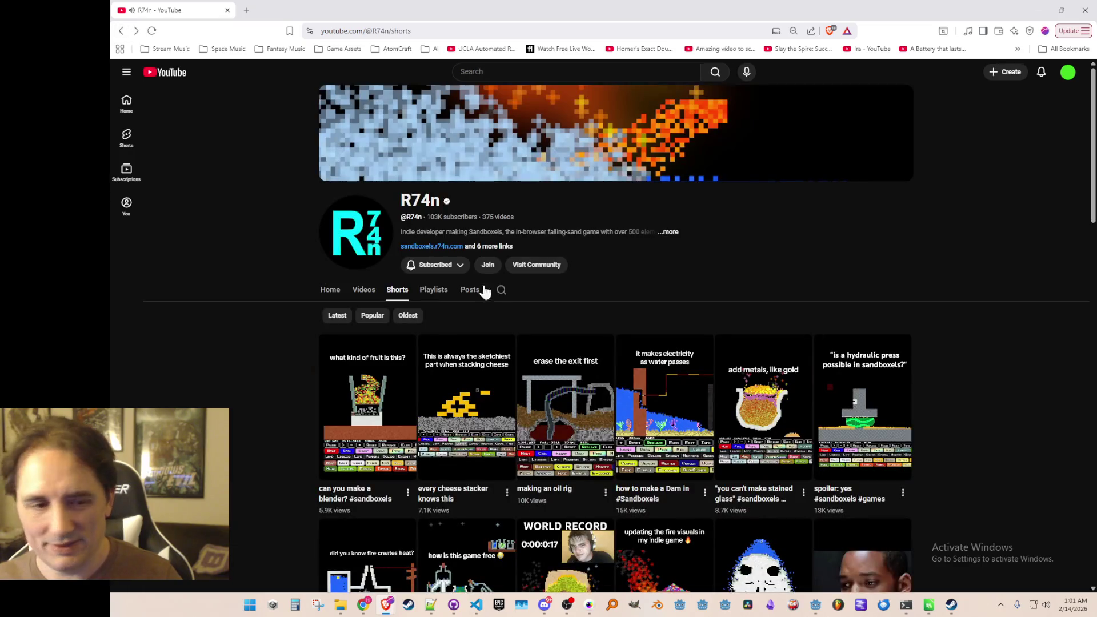
pyautogui.scroll(-3, 478, 284)
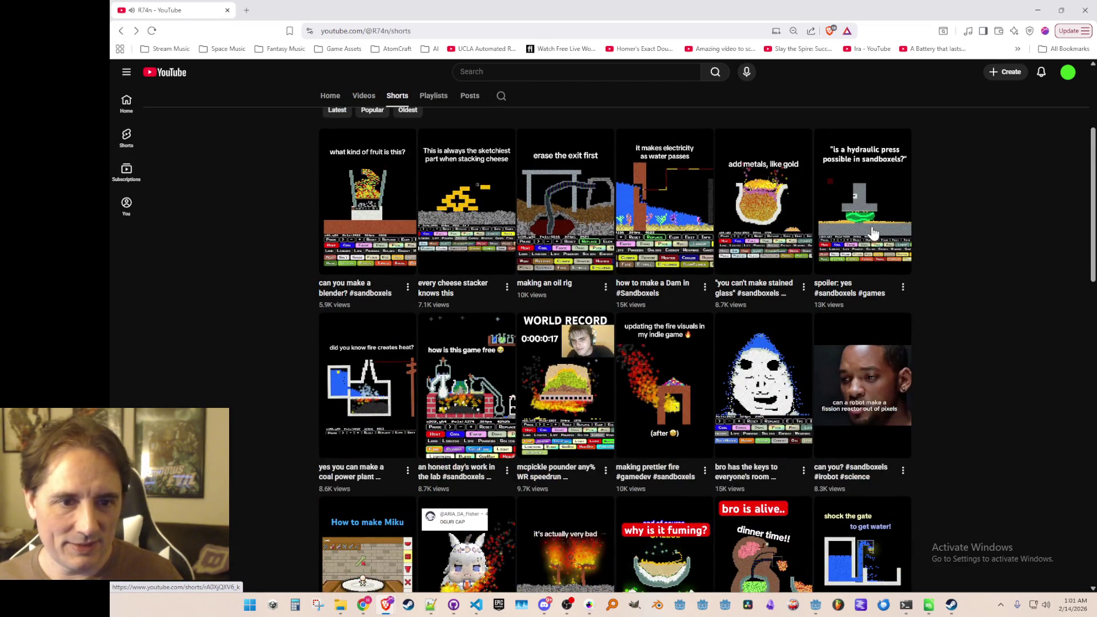
pyautogui.scroll(-5, 830, 245)
pyautogui.scroll(-2, 830, 246)
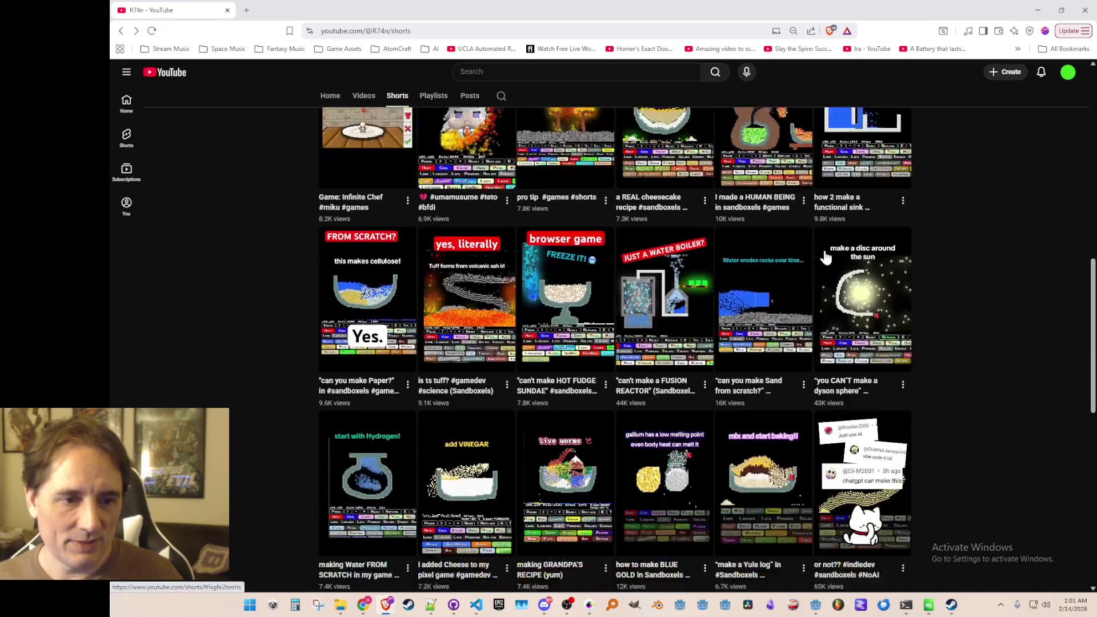
pyautogui.scroll(3, 823, 260)
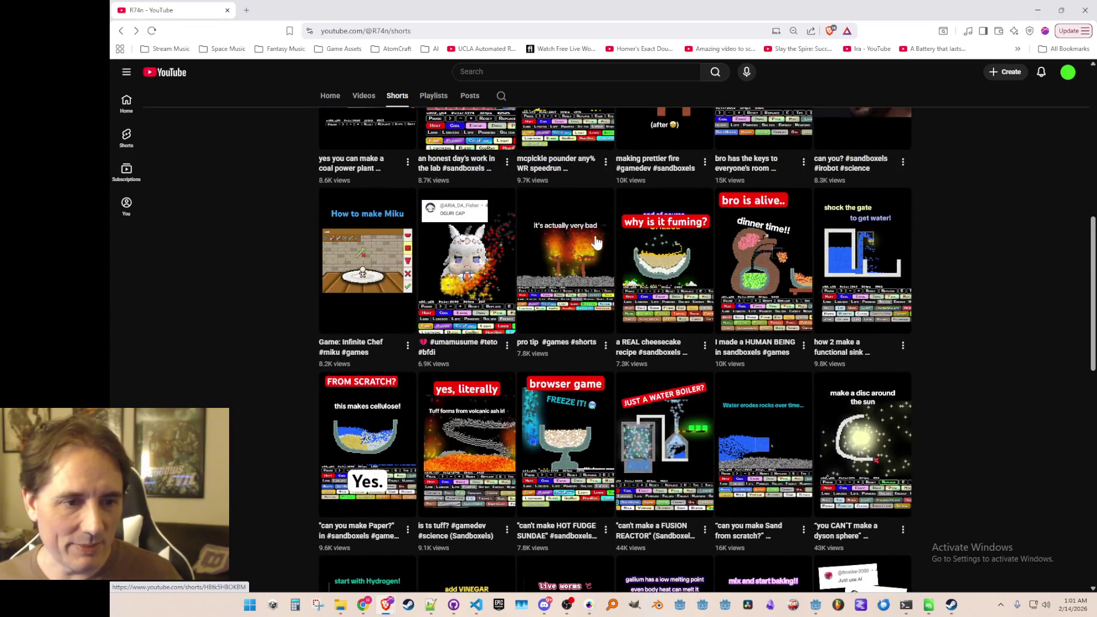
pyautogui.scroll(-6, 949, 286)
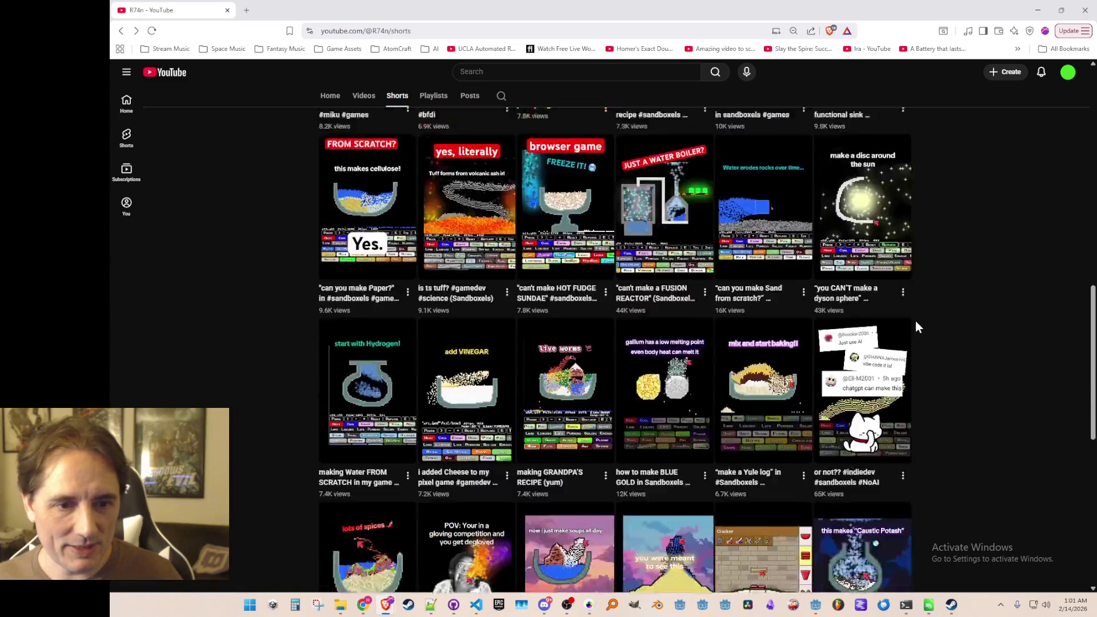
pyautogui.scroll(-5, 1007, 309)
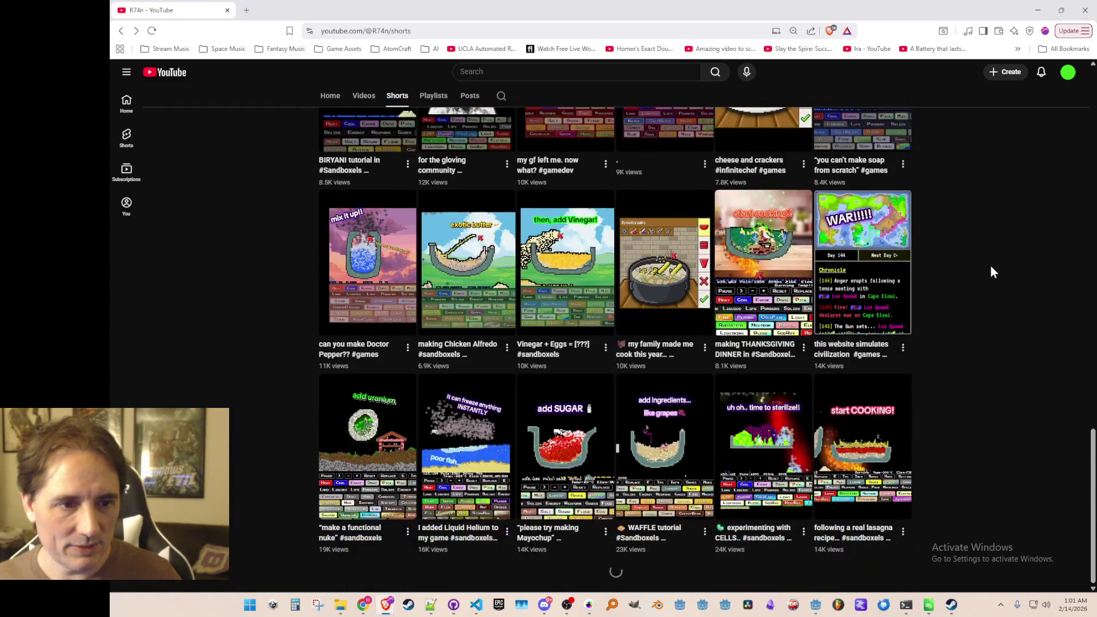
pyautogui.scroll(-10, 991, 267)
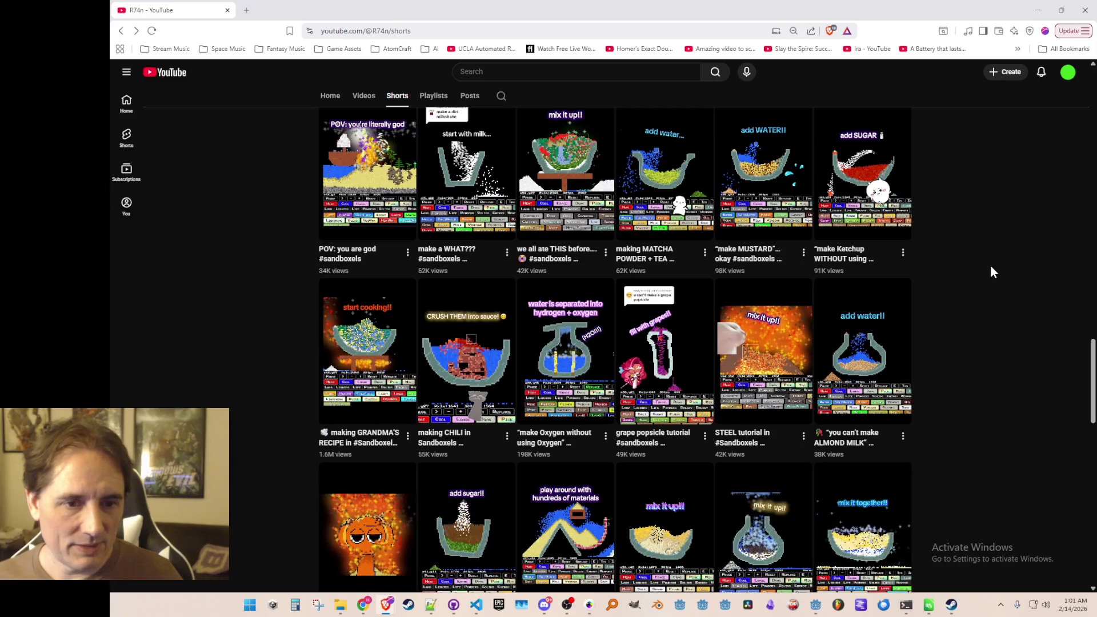
pyautogui.scroll(-1, 993, 268)
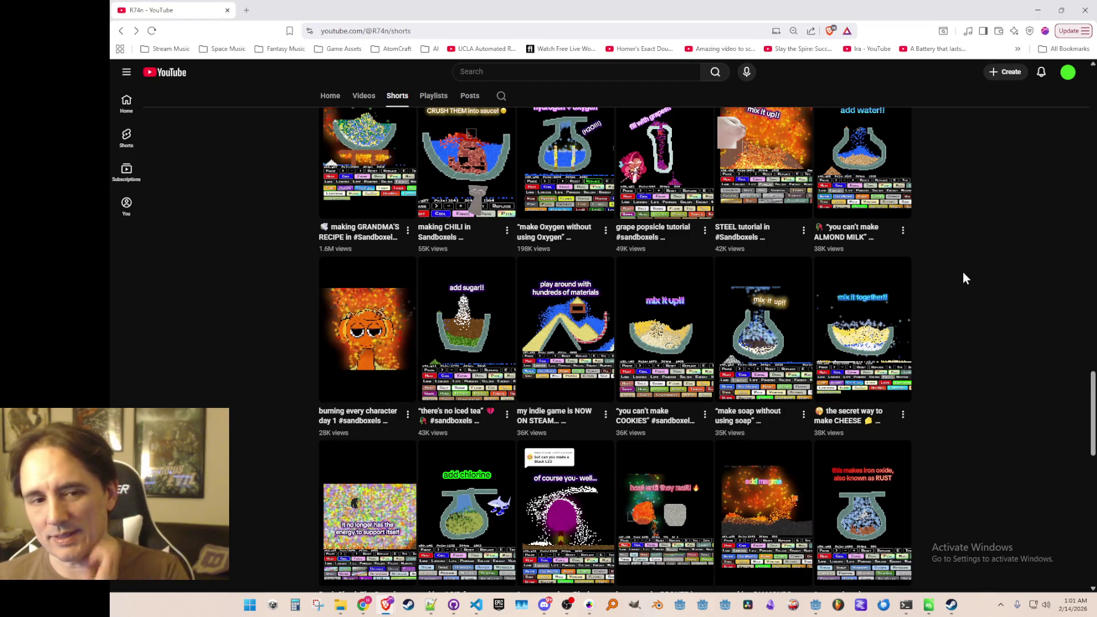
pyautogui.scroll(20, 938, 268)
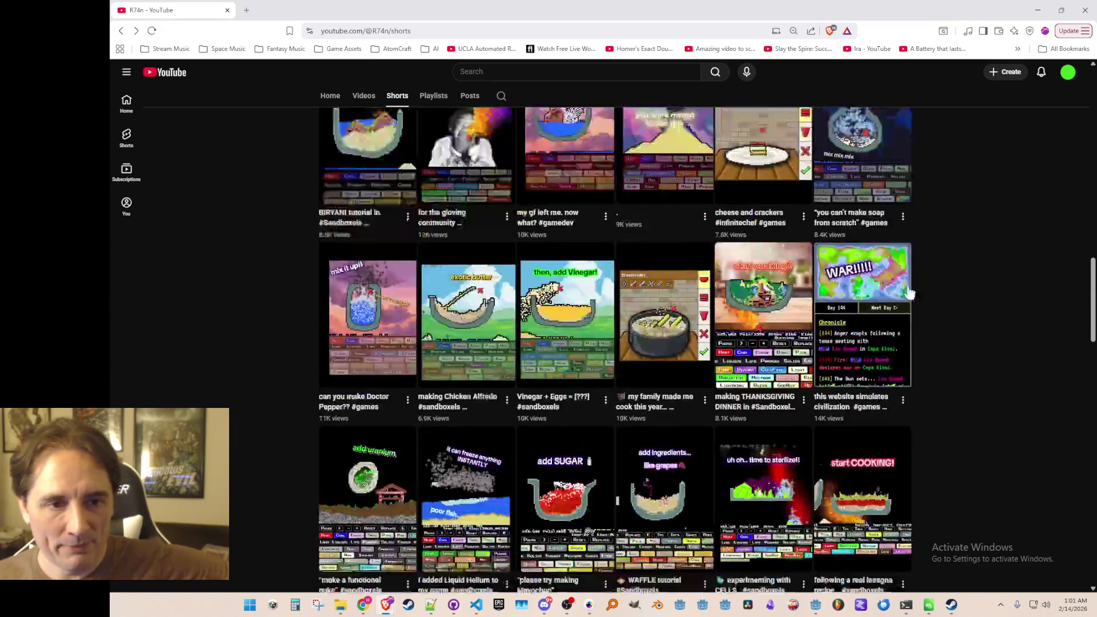
pyautogui.scroll(7, 610, 345)
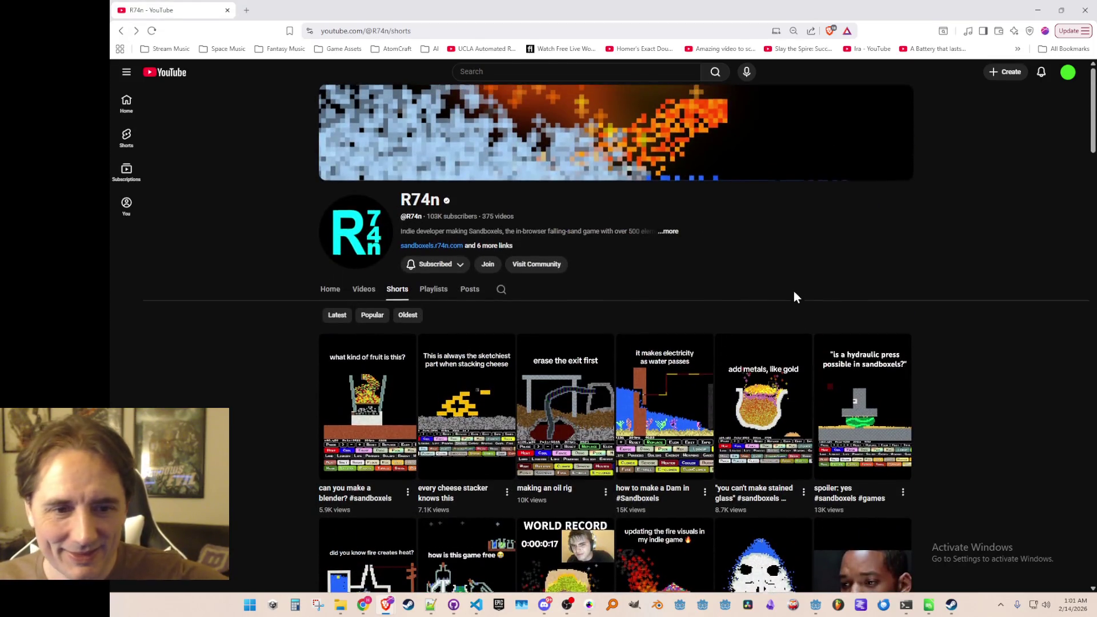
pyautogui.scroll(-3, 831, 281)
pyautogui.click(831, 281)
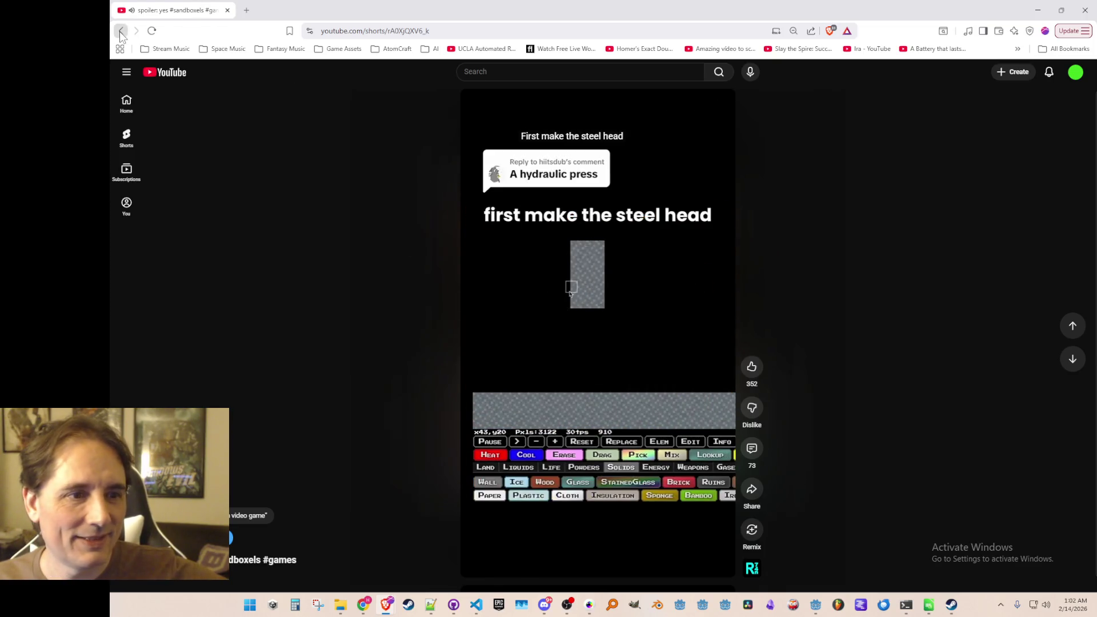
# Return to the Shorts grid, browse it, then minimize the browser with Super+Down
pyautogui.click(121, 31)
pyautogui.scroll(-9, 323, 214)
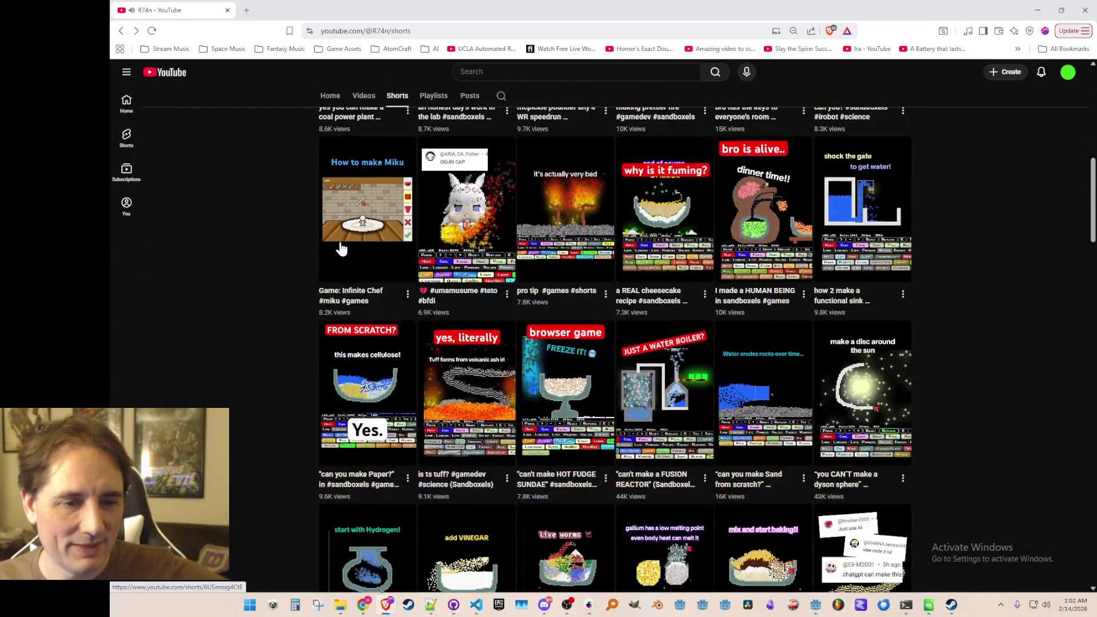
pyautogui.scroll(-3, 350, 323)
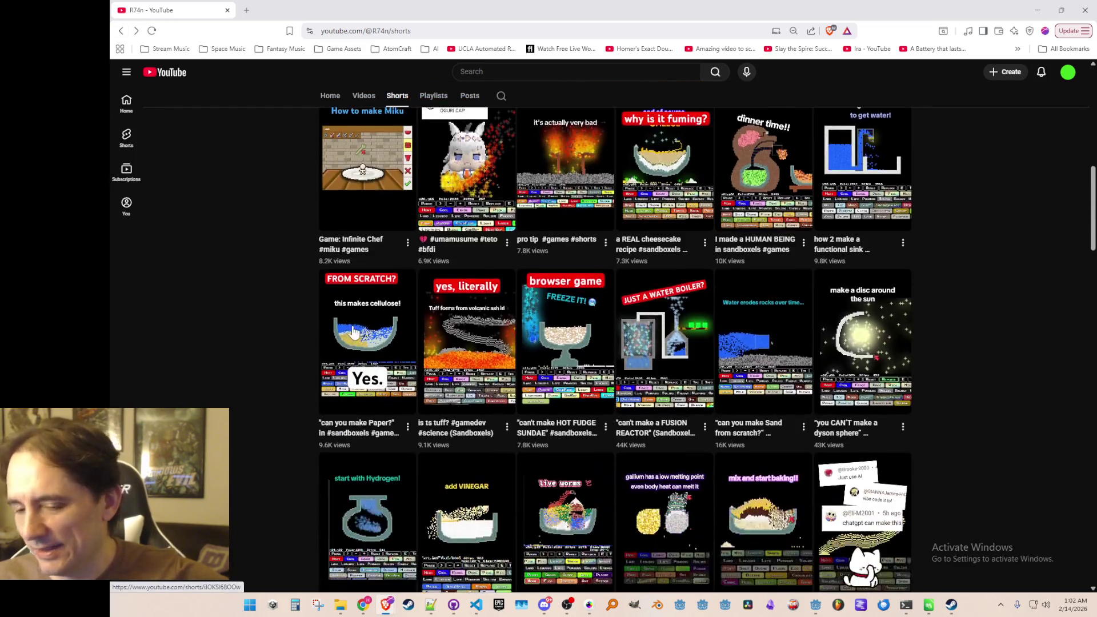
pyautogui.scroll(-6, 337, 323)
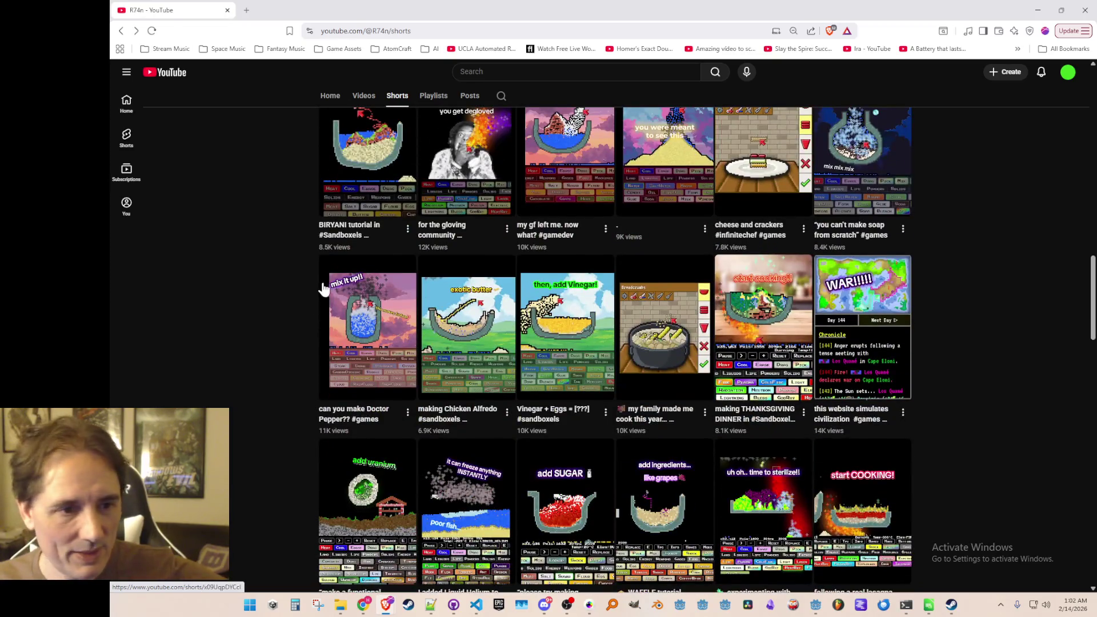
pyautogui.scroll(4, 323, 288)
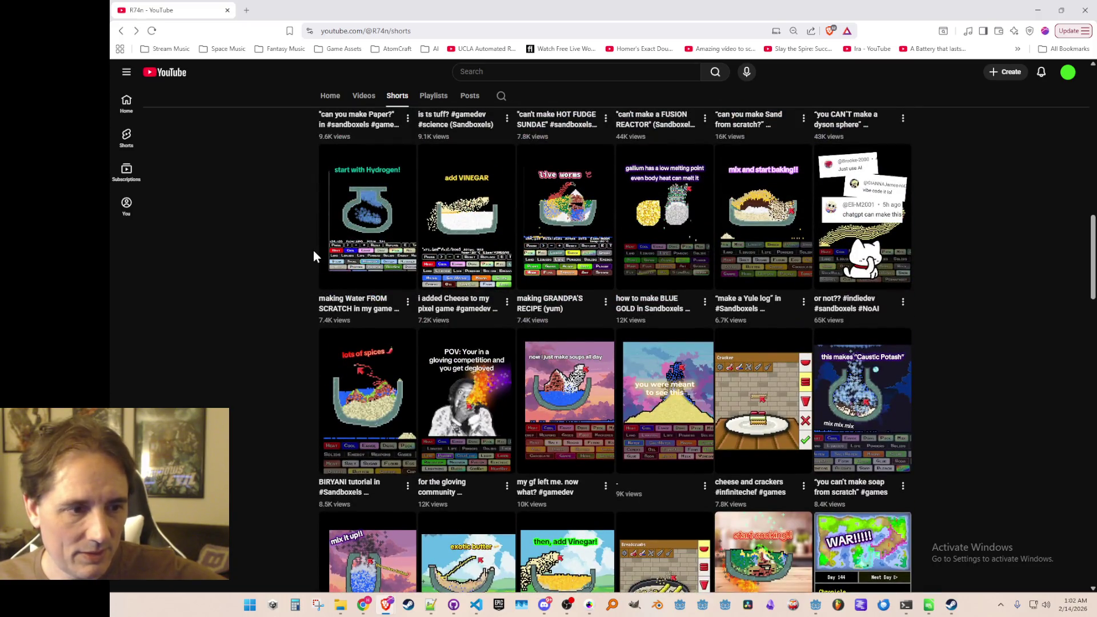
pyautogui.scroll(10, 304, 245)
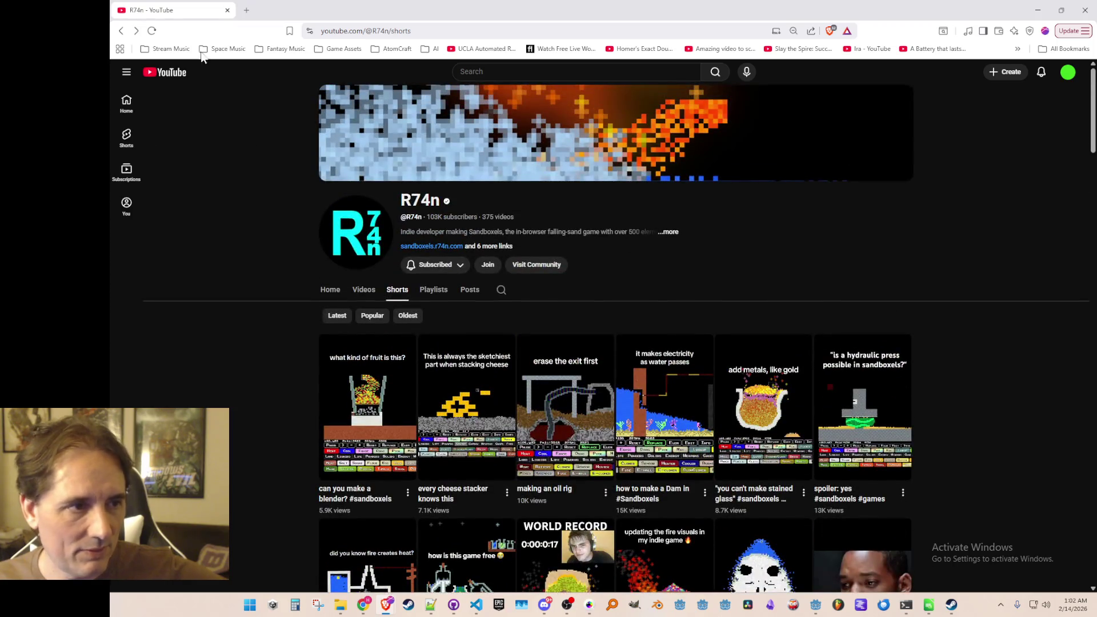
pyautogui.press('super+Down')
pyautogui.press('super+Down')
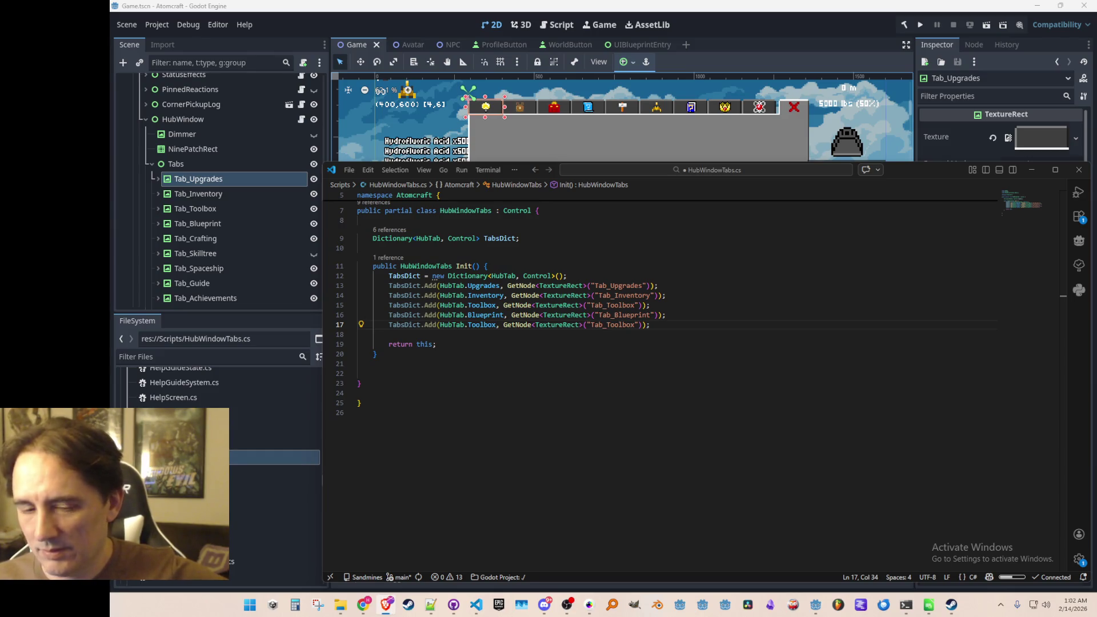
# Change the line 17 entry to HubTab.Crafting with node Tab_Crafting
pyautogui.click(736, 326)
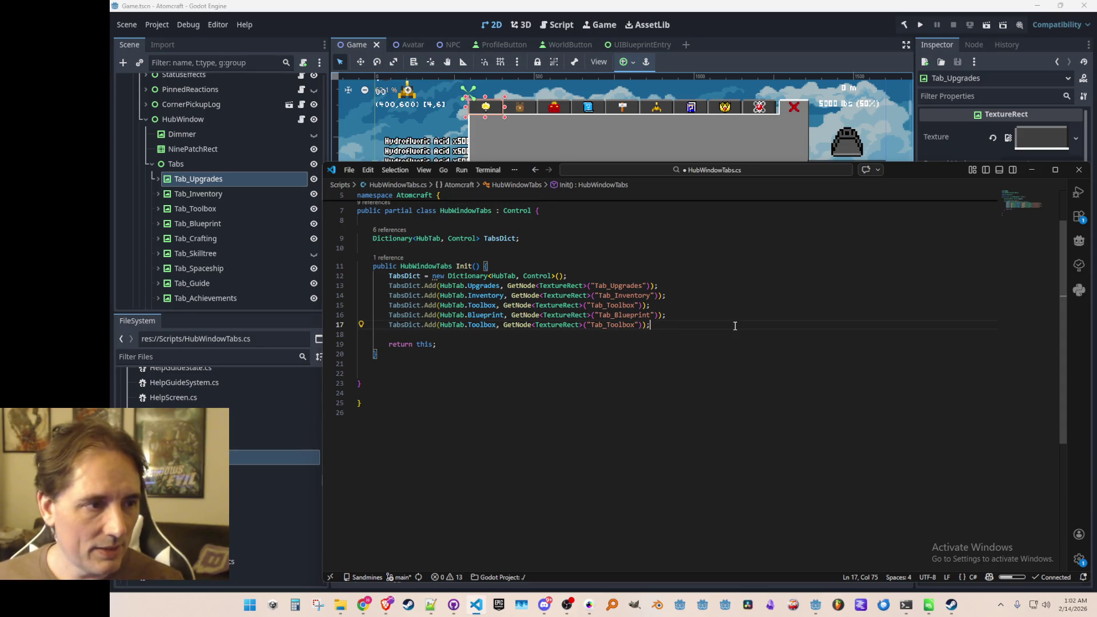
pyautogui.hotkey('ctrl', 'Right')
pyautogui.hotkey('ctrl', 'Right')
pyautogui.hotkey('ctrl', 'Right')
pyautogui.hotkey('ctrl', 'shift', 'Right')
pyautogui.write('Cr')
pyautogui.press('Tab')
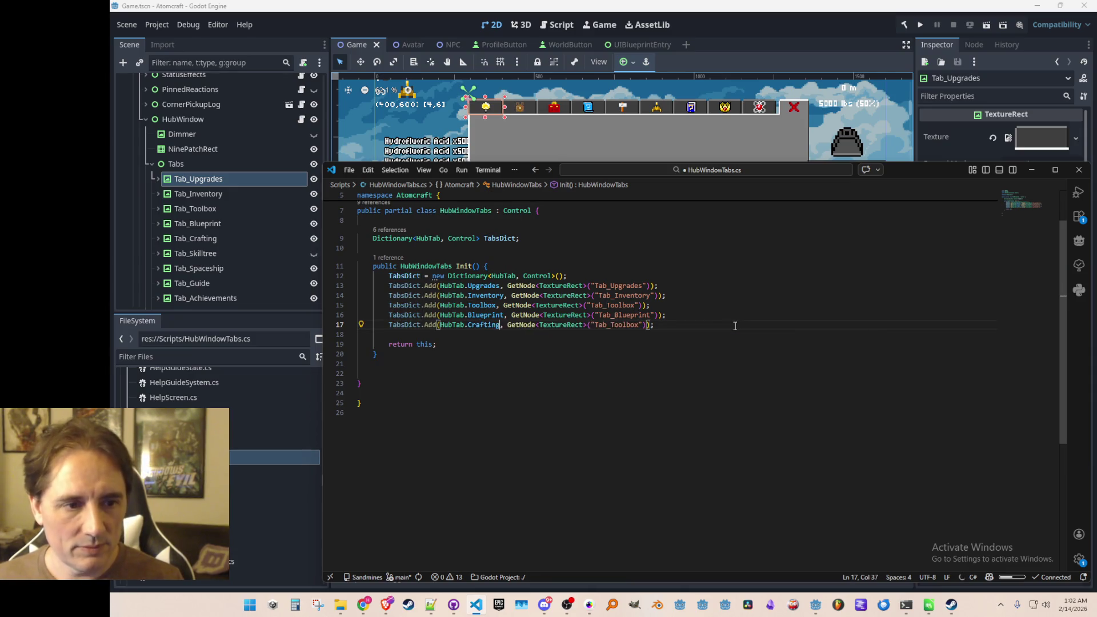
pyautogui.press('Left')
pyautogui.press('Left')
pyautogui.hotkey('ctrl', 'shift', 'Left')
pyautogui.write('Crafting')
# Duplicate the Crafting entry and turn the copy into the Spaceship tab registration
pyautogui.hotkey('shift', 'Home')
pyautogui.hotkey('ctrl', 'c')
pyautogui.press('End')
pyautogui.press('Return')
pyautogui.hotkey('ctrl', 'v')
pyautogui.press('Home')
pyautogui.hotkey('ctrl', 'Right')
pyautogui.hotkey('ctrl', 'Right')
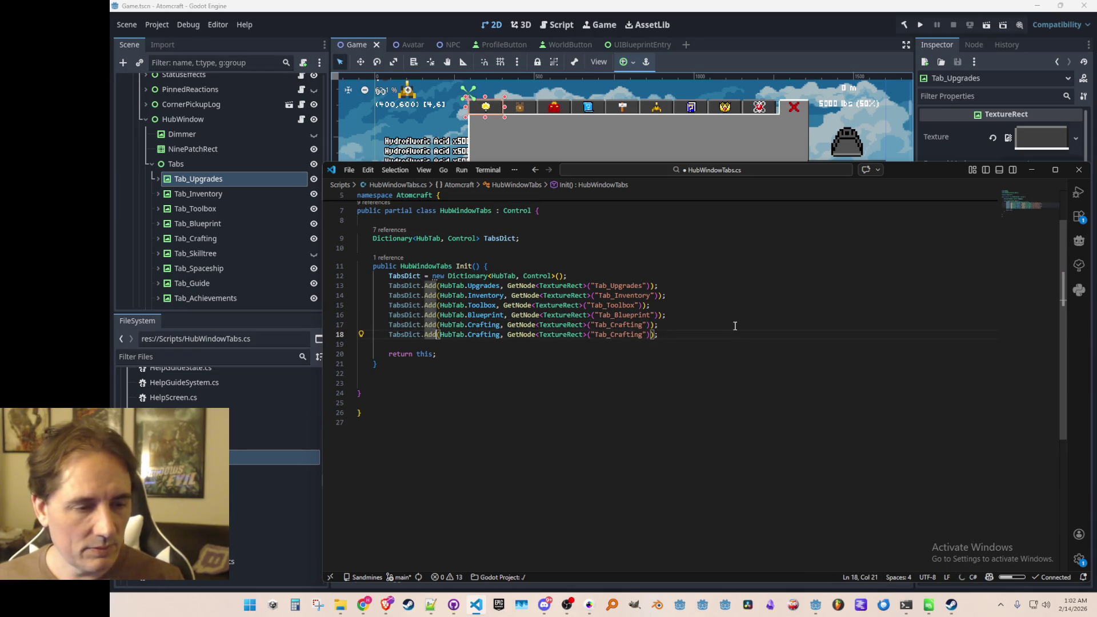
pyautogui.hotkey('ctrl', 'Right')
pyautogui.hotkey('ctrl', 'Right')
pyautogui.hotkey('ctrl', 'shift', 'Left')
pyautogui.write('Spaceshi')
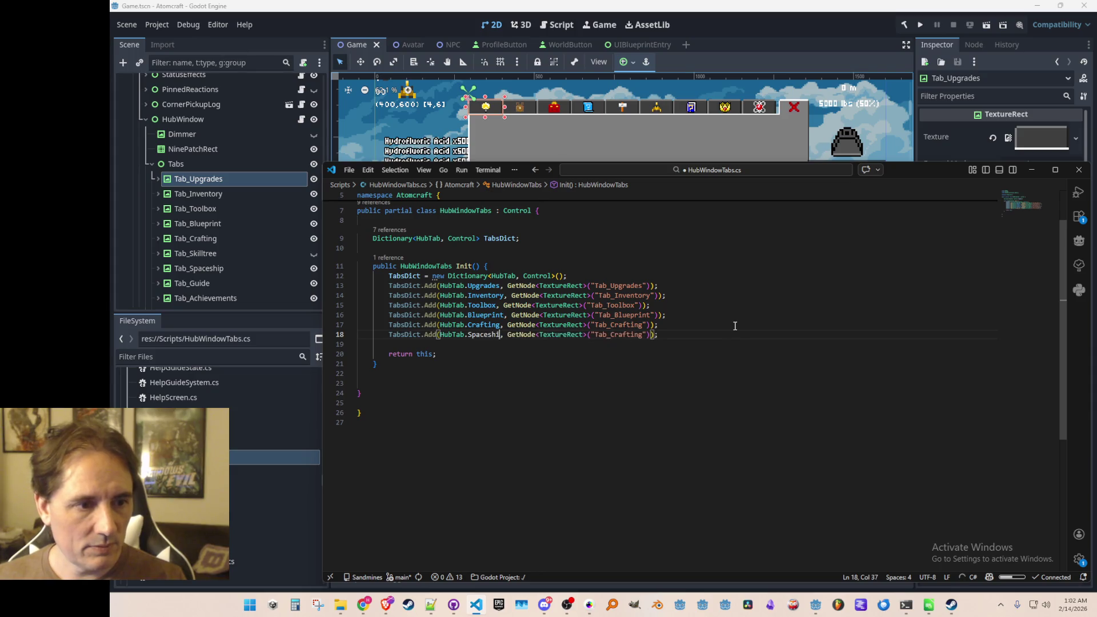
pyautogui.write('p')
pyautogui.press('End')
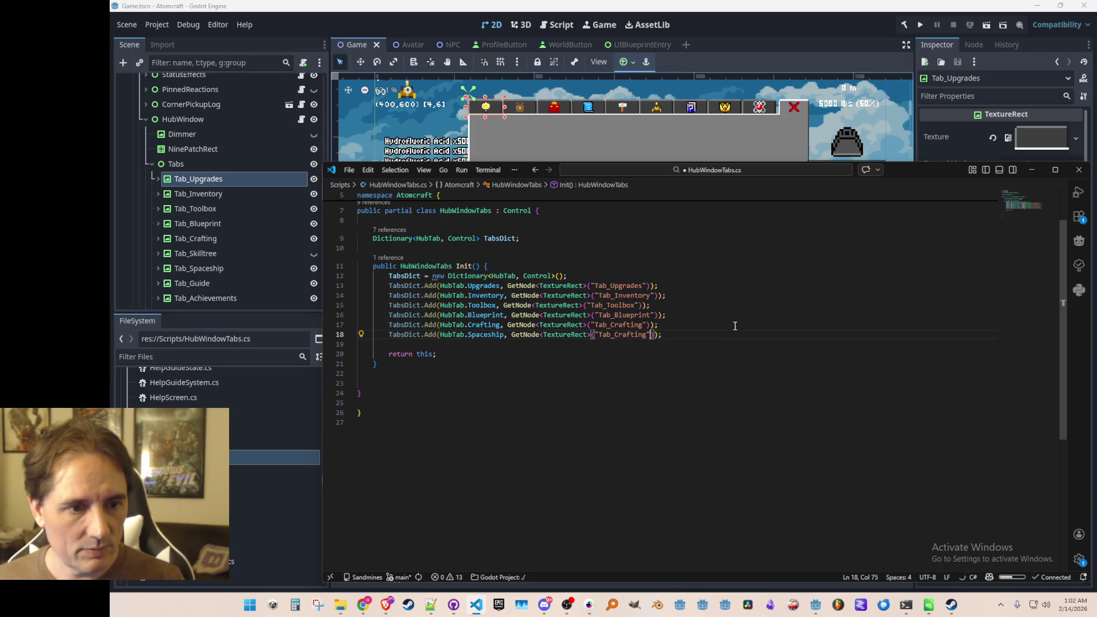
pyautogui.press('BackSpace')
pyautogui.press('BackSpace')
pyautogui.press('BackSpace')
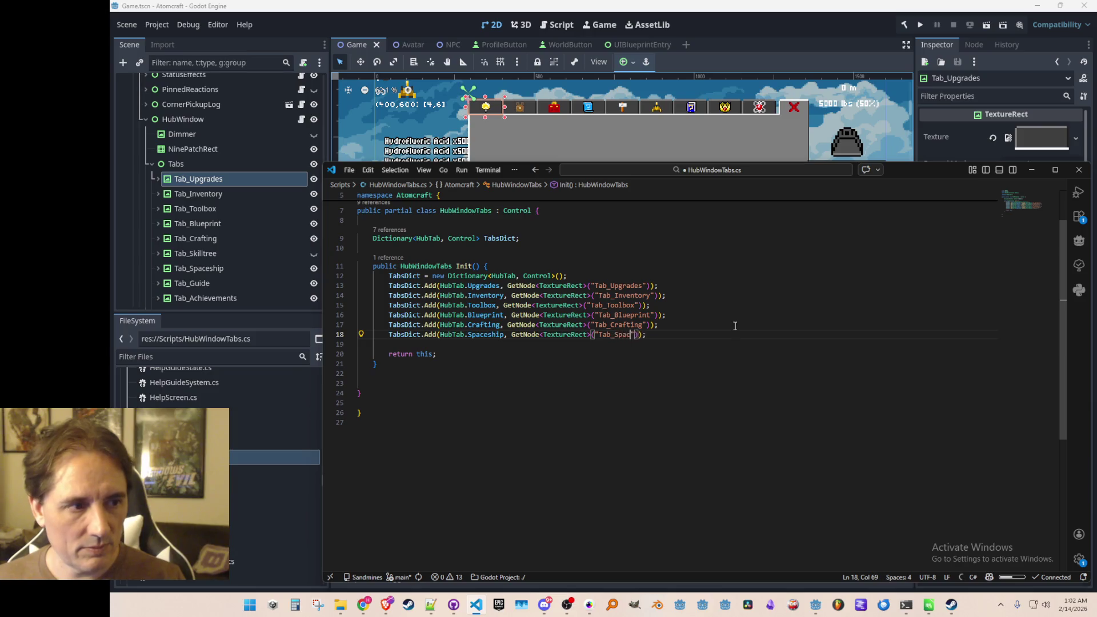
# Duplicate the Spaceship entry and make it register HubTab.Guide with node Tab_Guide
pyautogui.press('Home')
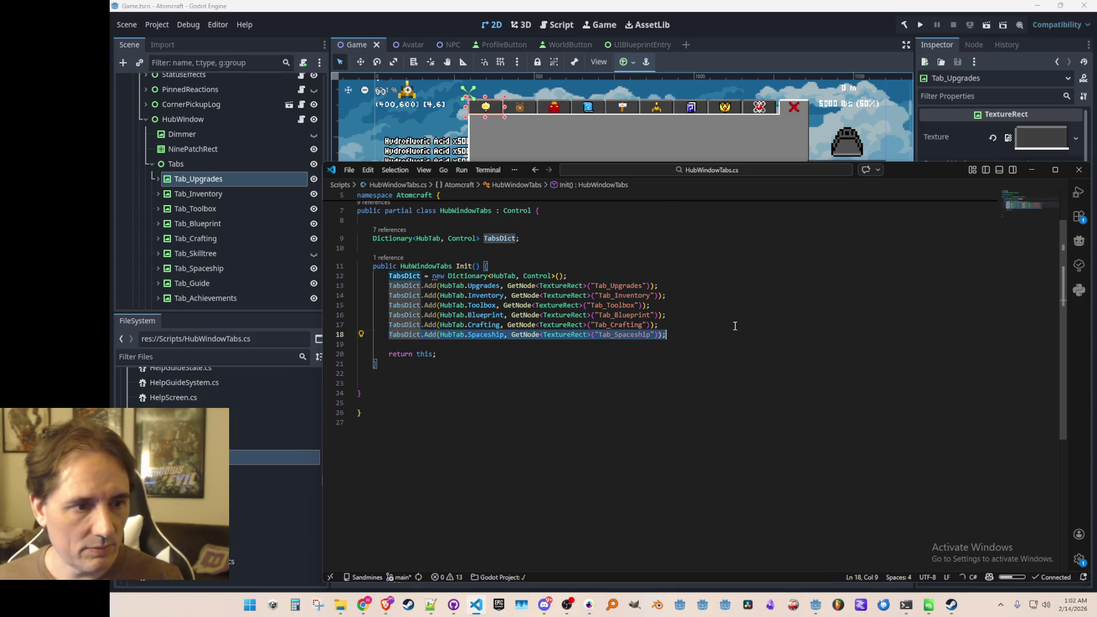
pyautogui.hotkey('shift', 'alt', 'Down')
pyautogui.hotkey('ctrl', 'Right')
pyautogui.hotkey('ctrl', 'Right')
pyautogui.hotkey('ctrl', 'Right')
pyautogui.hotkey('ctrl', 'shift', 'Left')
pyautogui.write('Guide')
pyautogui.press('Escape')
pyautogui.press('End')
pyautogui.press('Left')
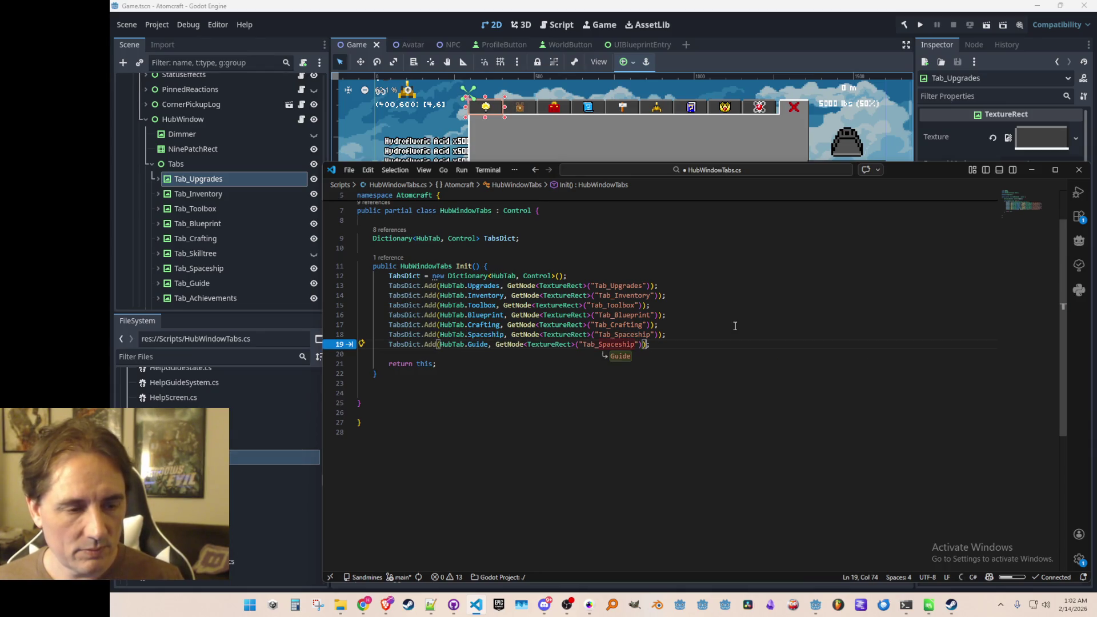
pyautogui.hotkey('ctrl', 'BackSpace')
pyautogui.write('Tab_Guide')
pyautogui.hotkey('ctrl', 'Delete')
# Add the suggested Achievements and PeriodicTable tab registrations and save the script
pyautogui.press('End')
pyautogui.press('Return')
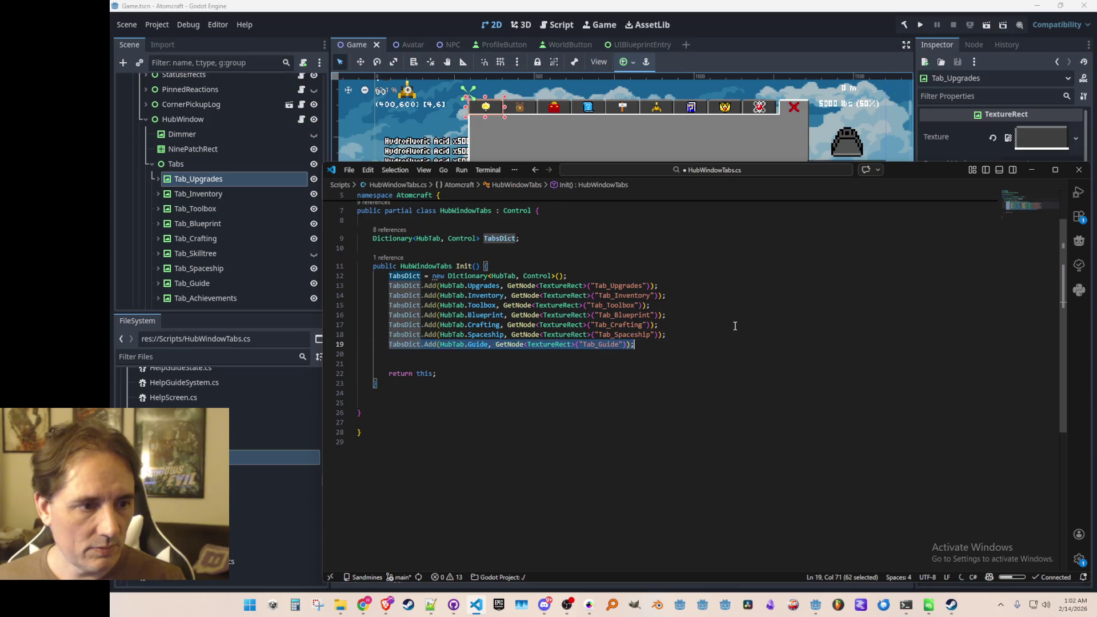
pyautogui.press('Tab')
pyautogui.scroll(-5, 218, 173)
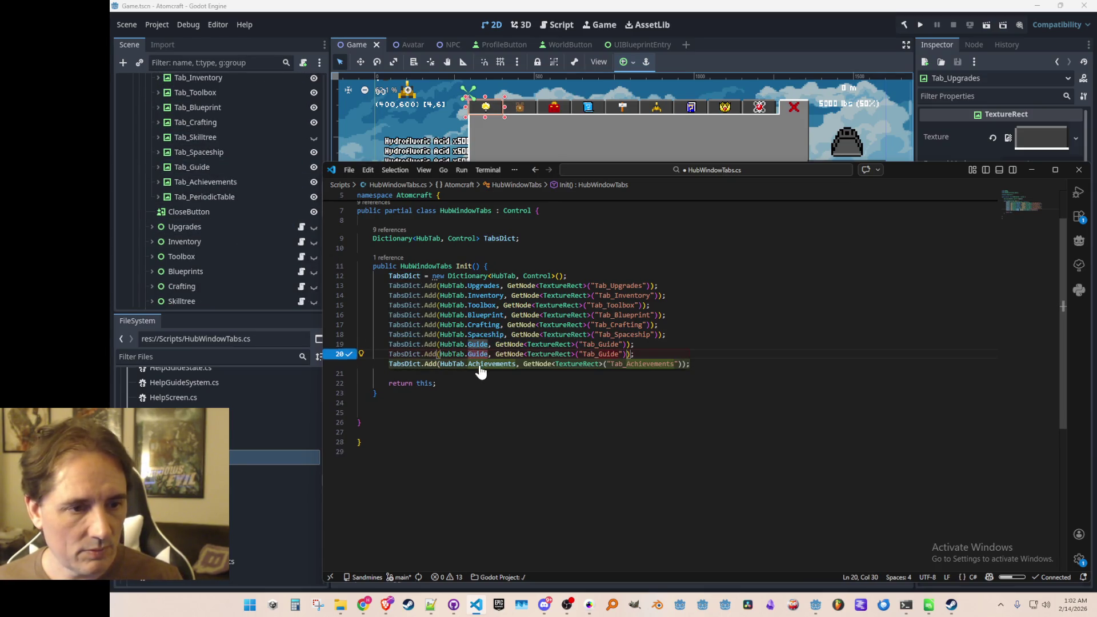
pyautogui.press('Tab')
pyautogui.click(604, 364)
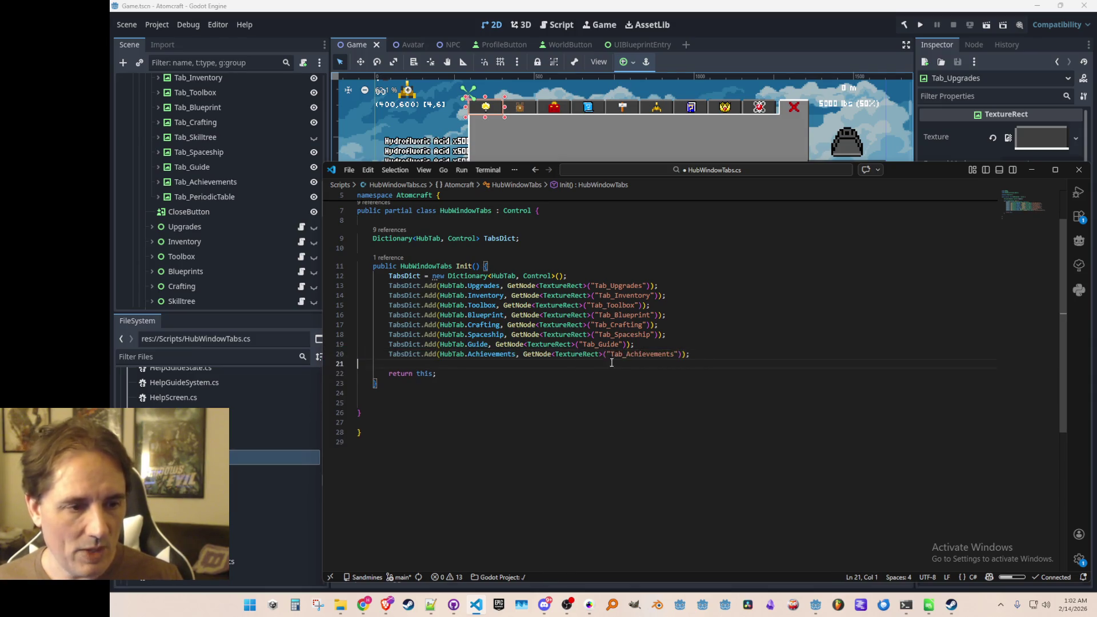
pyautogui.click(709, 347)
pyautogui.press('Tab')
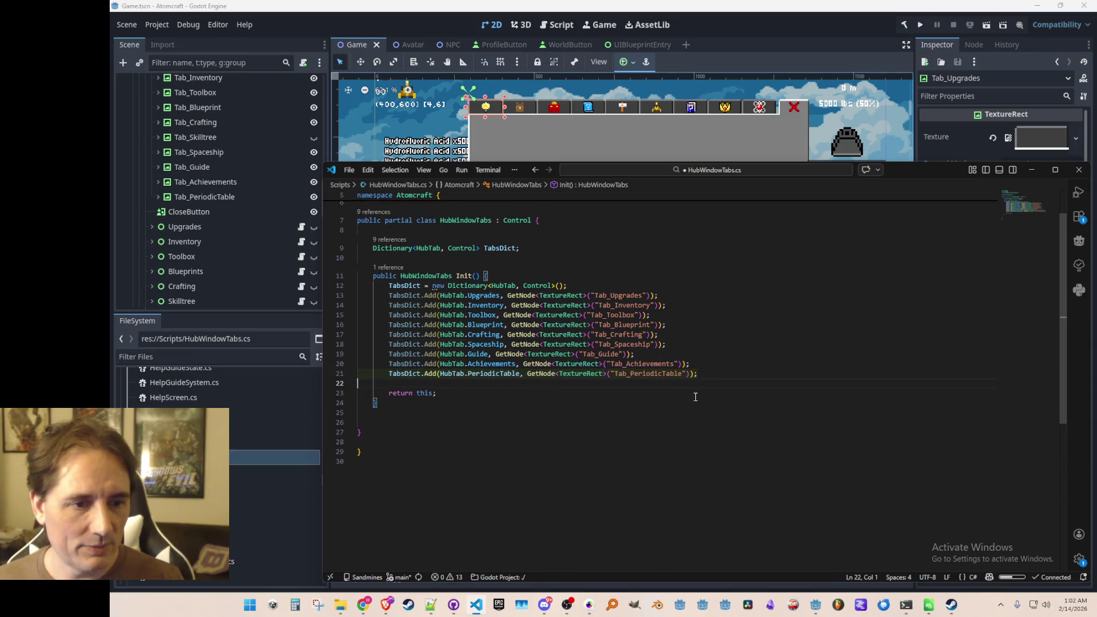
pyautogui.hotkey('ctrl', 's')
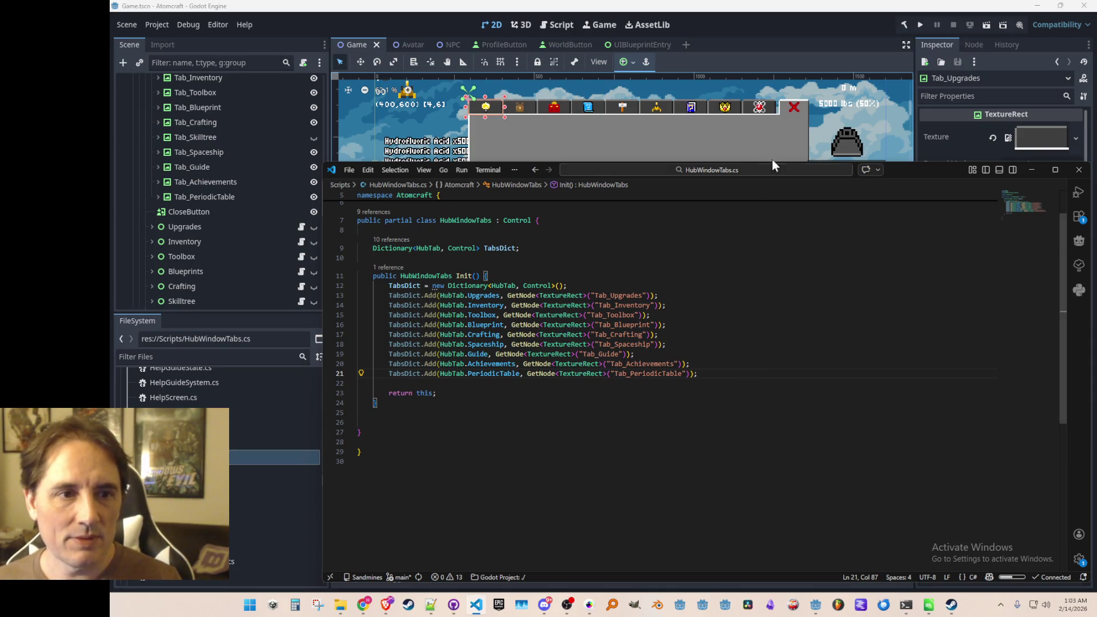
# Add an HBoxContainer under the Tabs node and make it Tabs' first child
pyautogui.click(792, 22)
pyautogui.scroll(3, 267, 194)
pyautogui.scroll(-2, 265, 195)
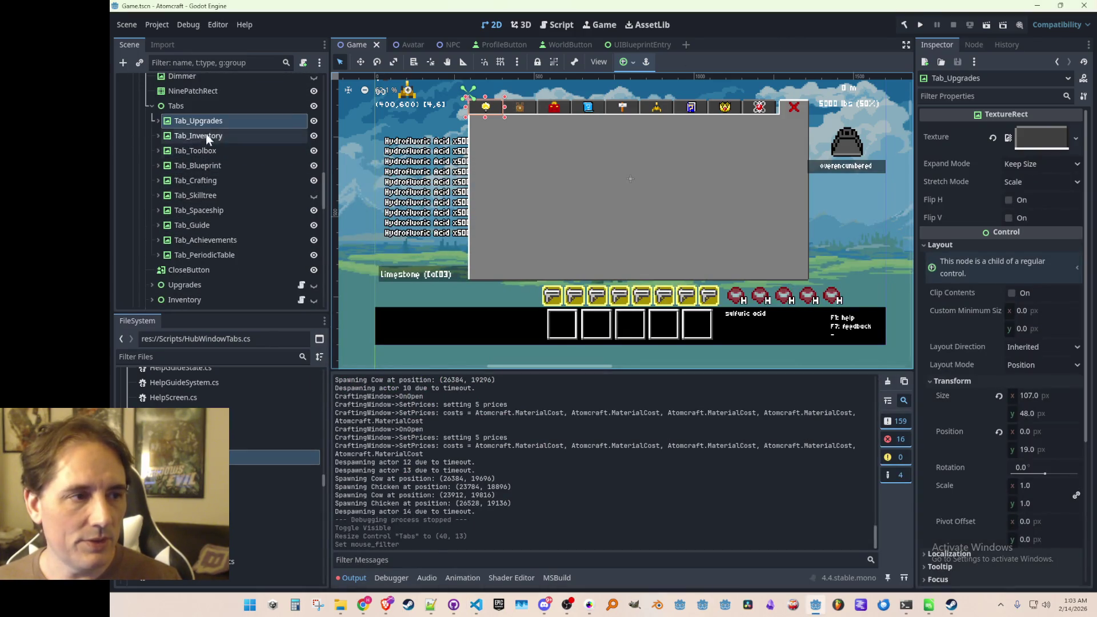
pyautogui.click(211, 105)
pyautogui.rightClick(209, 111)
pyautogui.click(222, 120)
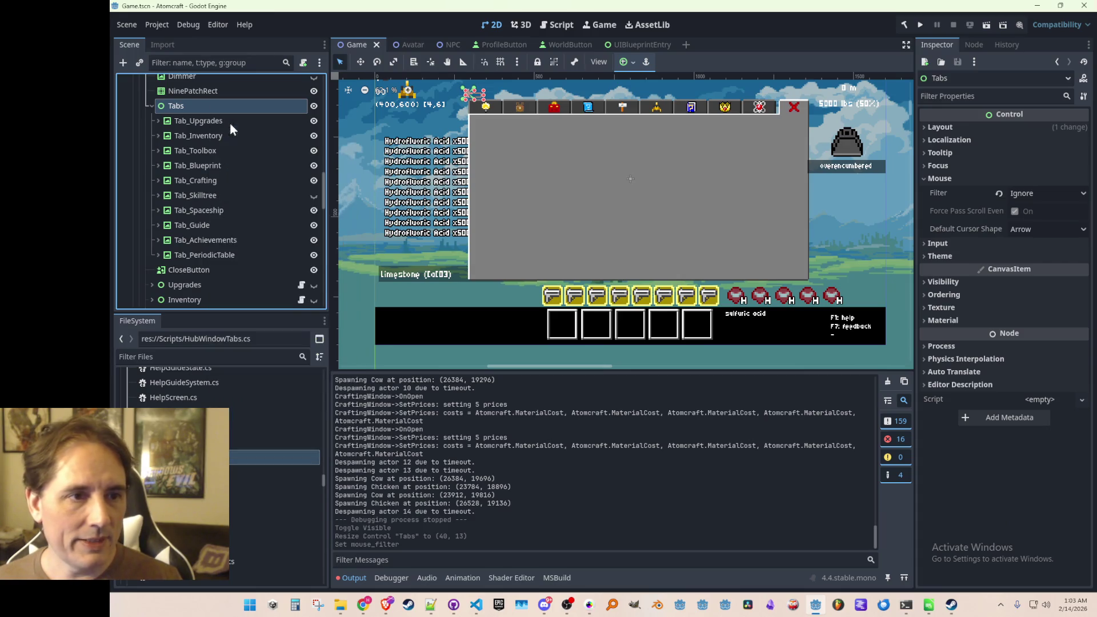
pyautogui.write('hori')
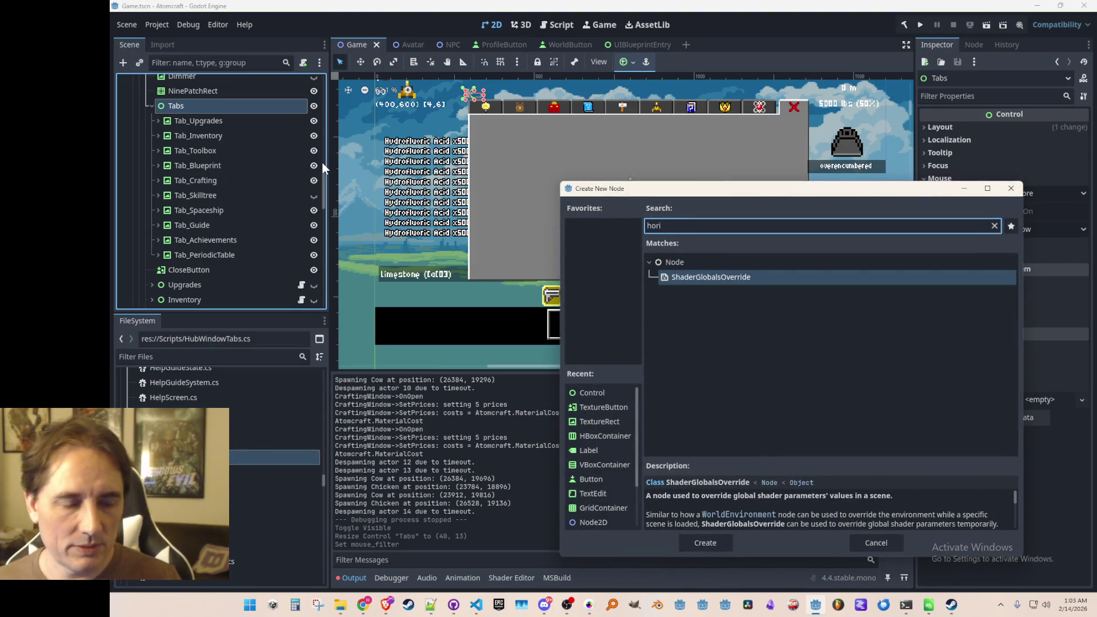
pyautogui.write('hbo')
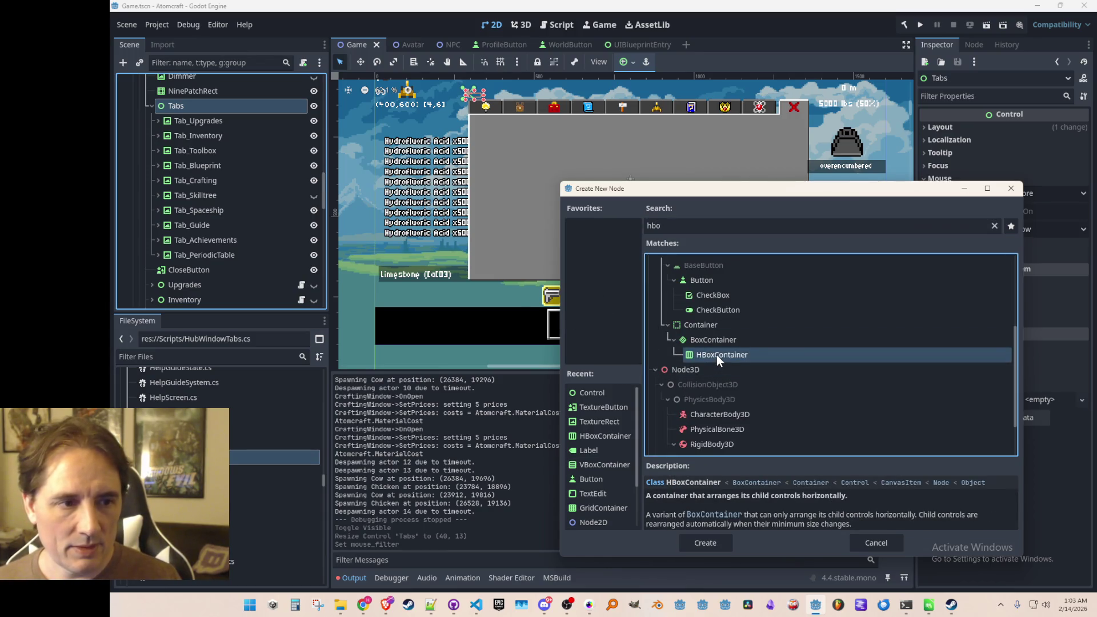
pyautogui.doubleClick(717, 355)
pyautogui.moveTo(225, 267); pyautogui.dragTo(248, 114)
# Shift the container down 19 px and set its Mouse Filter to Ignore
pyautogui.scroll(3, 480, 150)
pyautogui.press('w')
pyautogui.moveTo(485, 155); pyautogui.dragTo(470, 155)
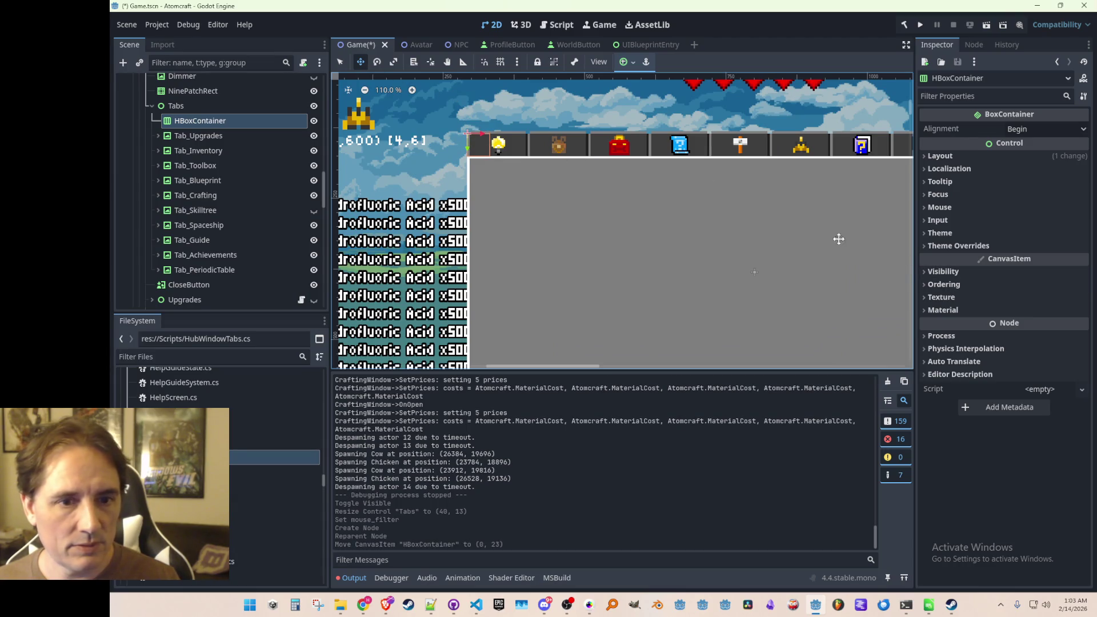
pyautogui.click(940, 207)
pyautogui.click(1037, 224)
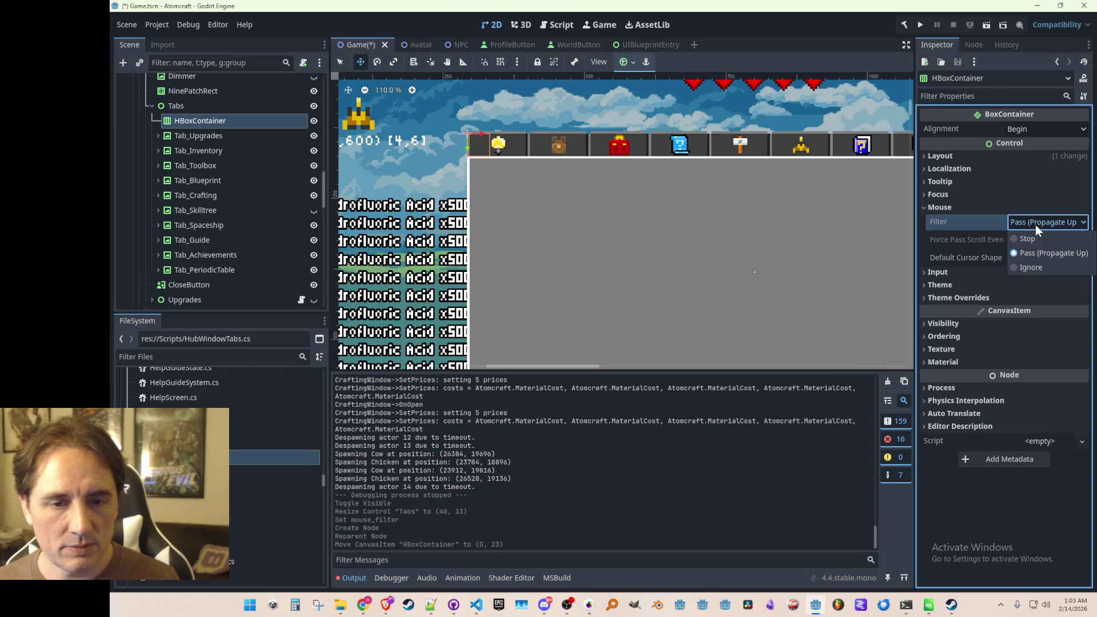
pyautogui.click(1031, 268)
# Stretch the container to 972 × 44 across the tab icons and save Game.tscn
pyautogui.click(341, 61)
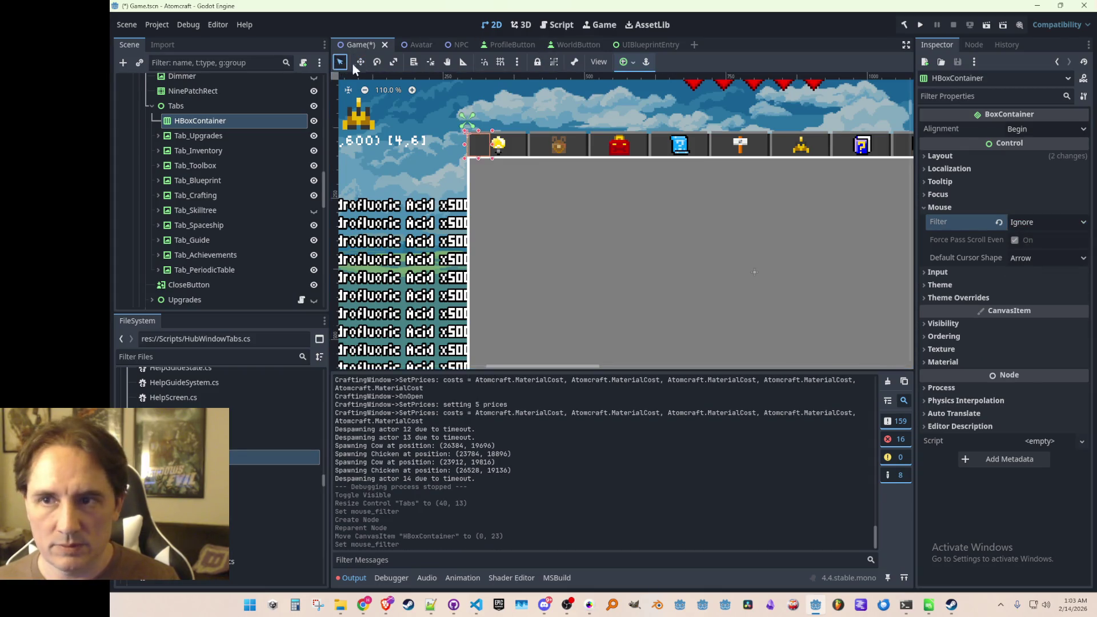
pyautogui.scroll(-6, 472, 157)
pyautogui.scroll(3, 472, 157)
pyautogui.moveTo(473, 159); pyautogui.dragTo(860, 172)
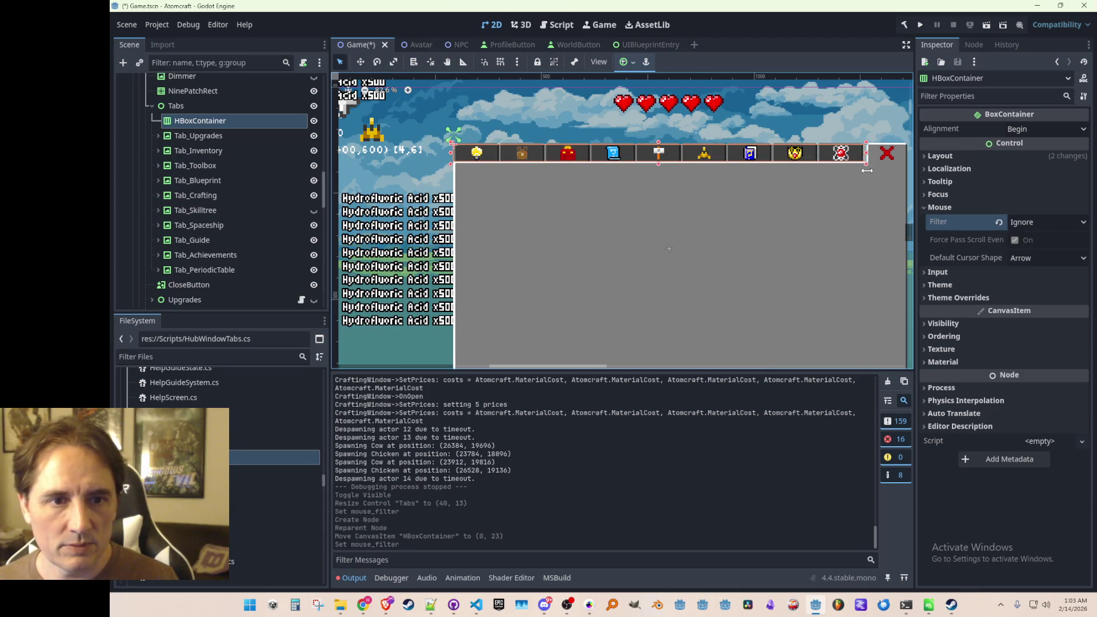
pyautogui.scroll(5, 868, 170)
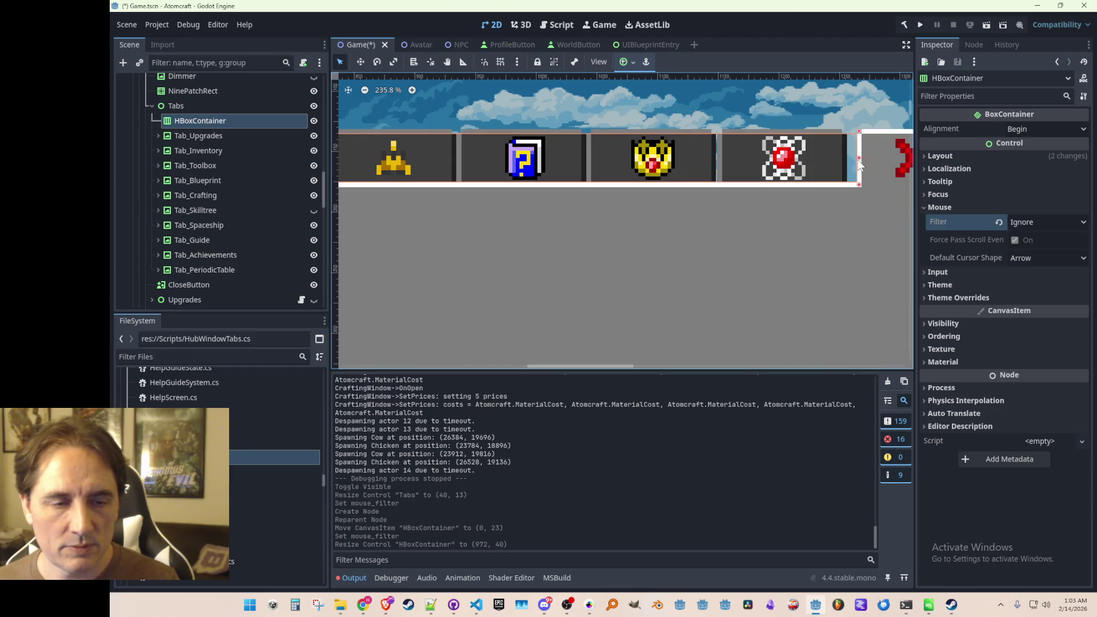
pyautogui.scroll(5, 859, 165)
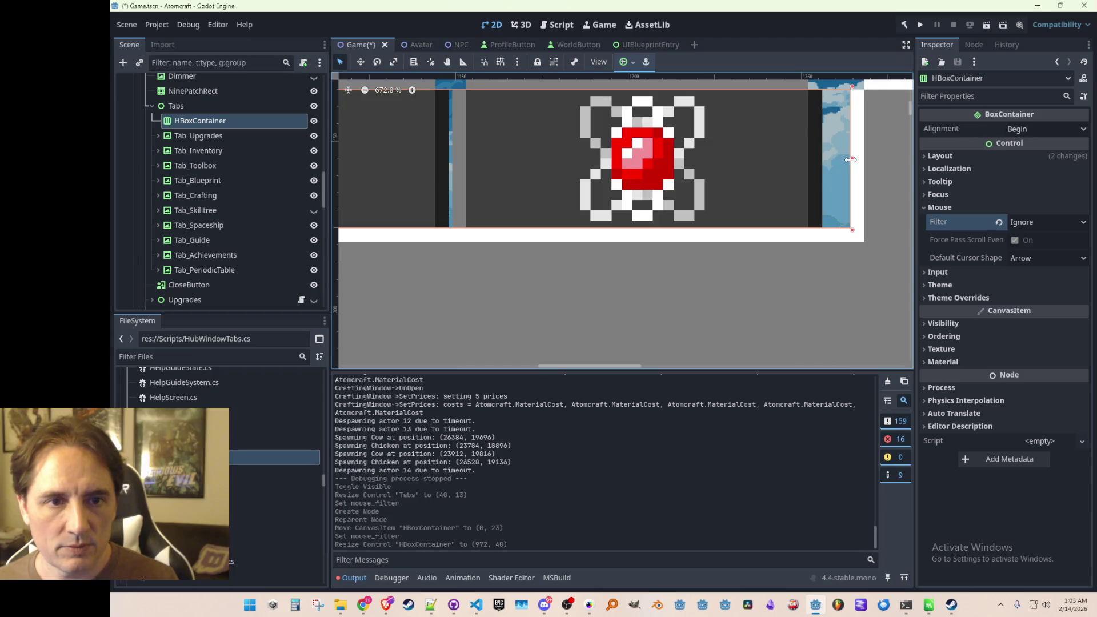
pyautogui.scroll(-12, 851, 159)
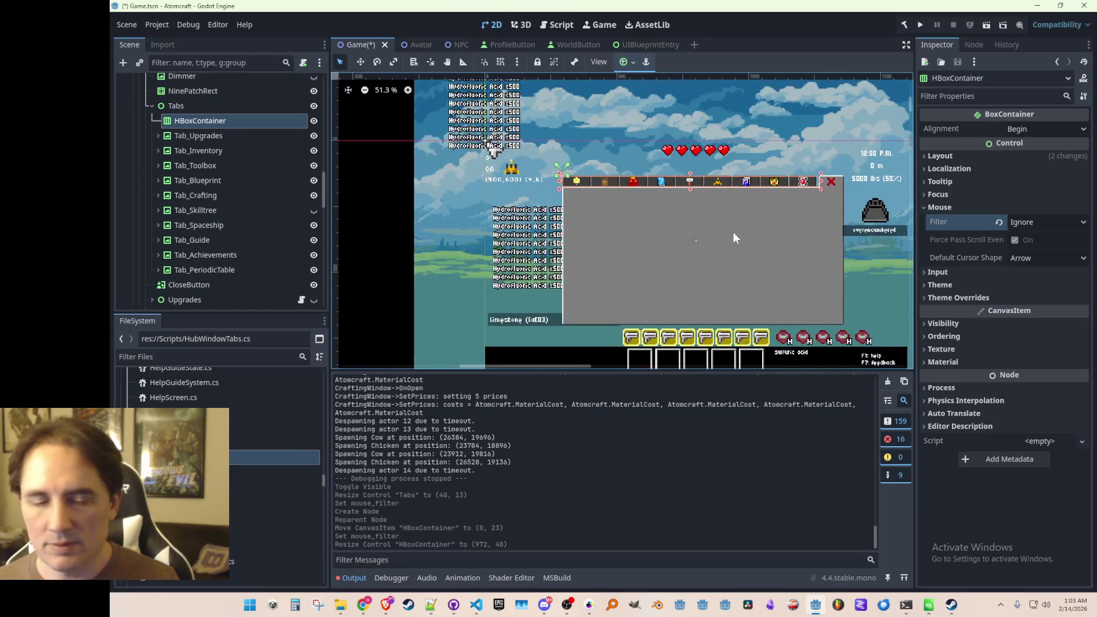
pyautogui.scroll(5, 685, 183)
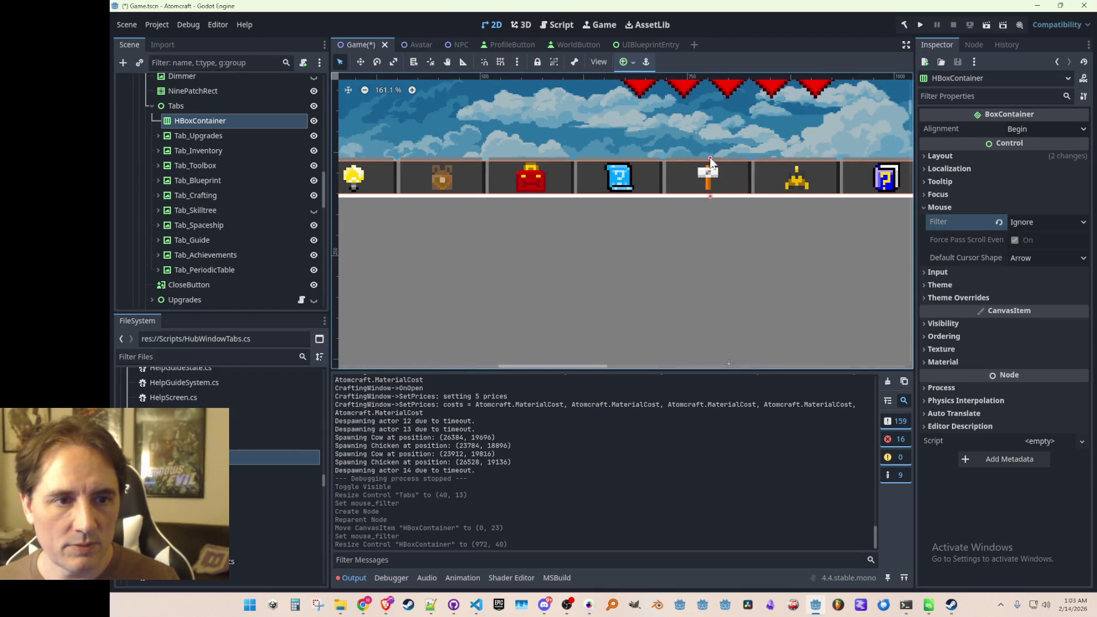
pyautogui.moveTo(711, 154); pyautogui.dragTo(711, 151)
pyautogui.scroll(-4, 754, 211)
pyautogui.scroll(2, 761, 257)
pyautogui.hotkey('ctrl', 's')
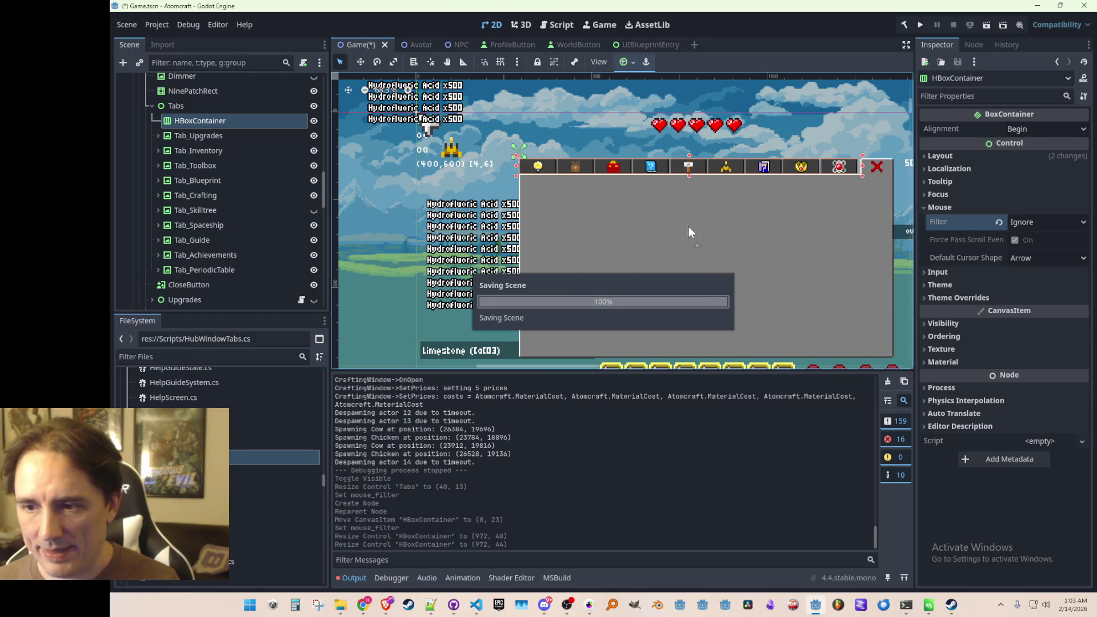
pyautogui.scroll(2, 637, 218)
pyautogui.click(179, 137)
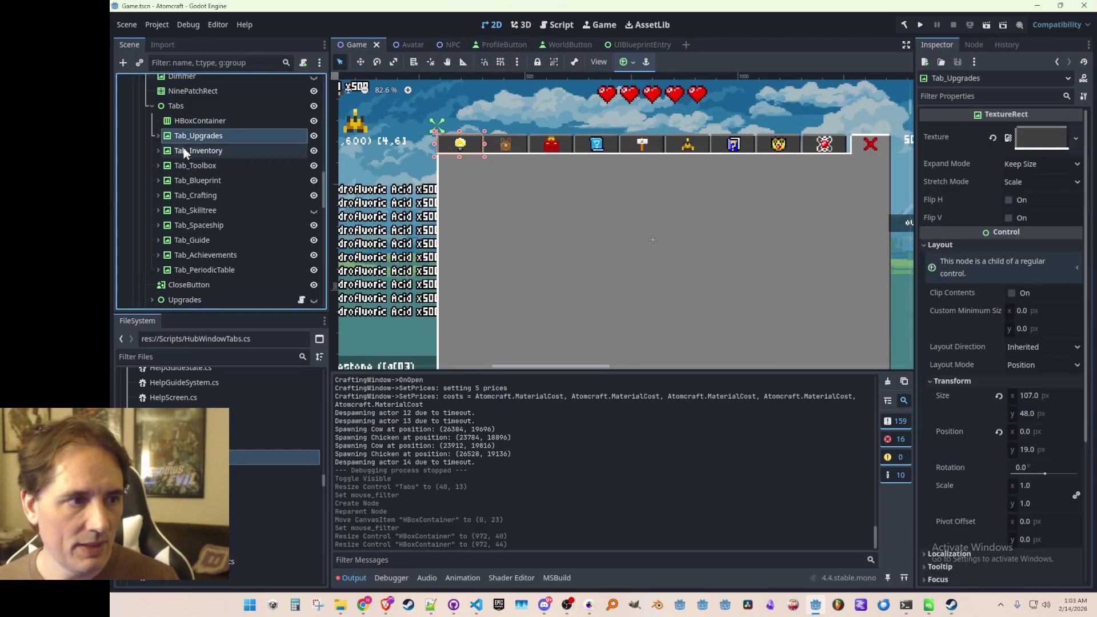
# Try moving the ten tab nodes into HBoxContainer, then undo the move
pyautogui.keyDown('shift'); pyautogui.click(210, 270); pyautogui.keyUp('shift')
pyautogui.moveTo(211, 136); pyautogui.dragTo(218, 121)
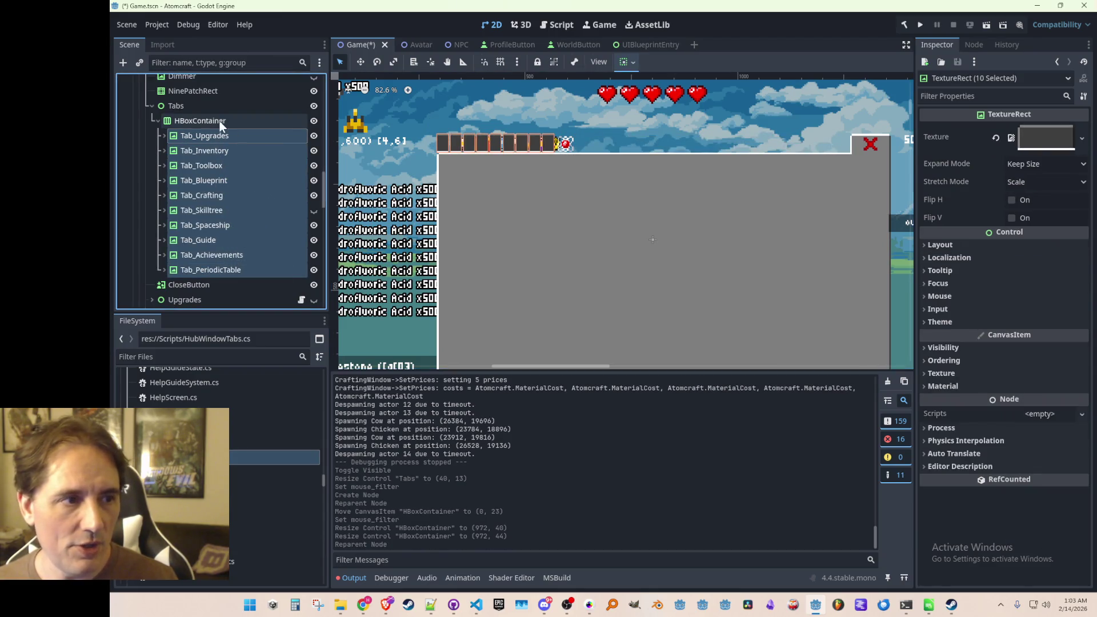
pyautogui.click(226, 136)
pyautogui.keyDown('shift'); pyautogui.click(246, 269); pyautogui.keyUp('shift')
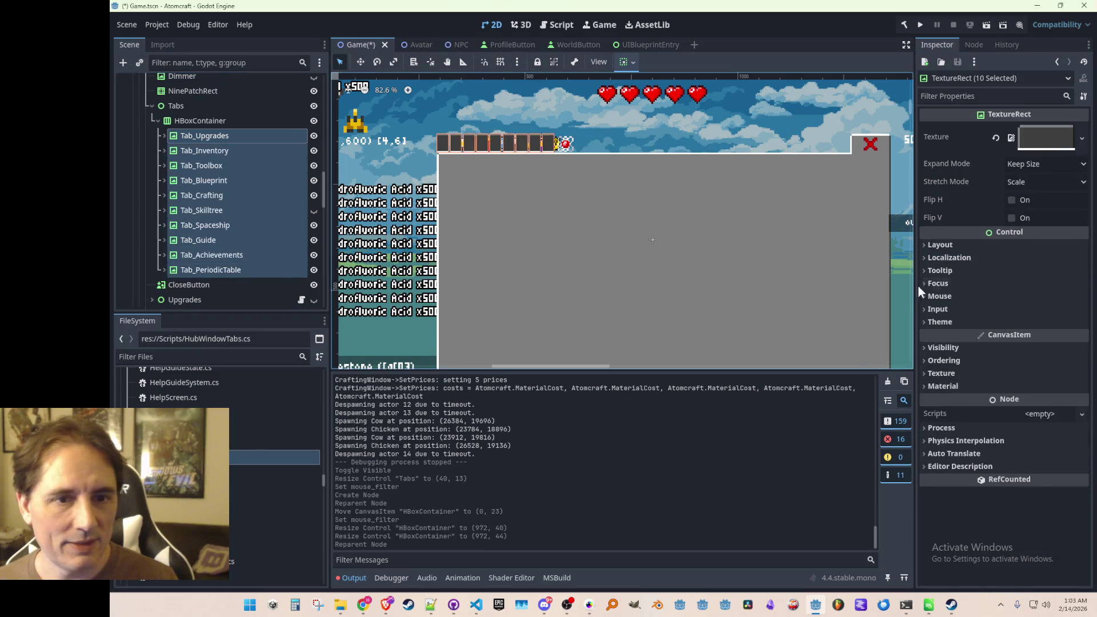
pyautogui.click(960, 244)
pyautogui.hotkey('ctrl', 'z')
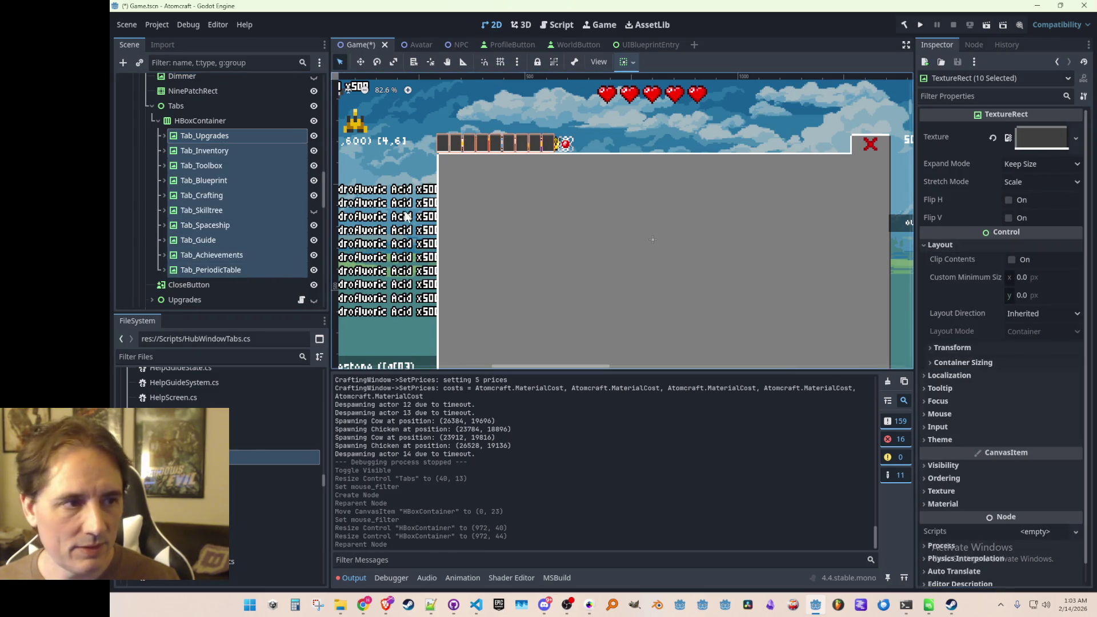
# Move the ten Tab nodes into HBoxContainer and begin editing their minimum width
pyautogui.click(944, 245)
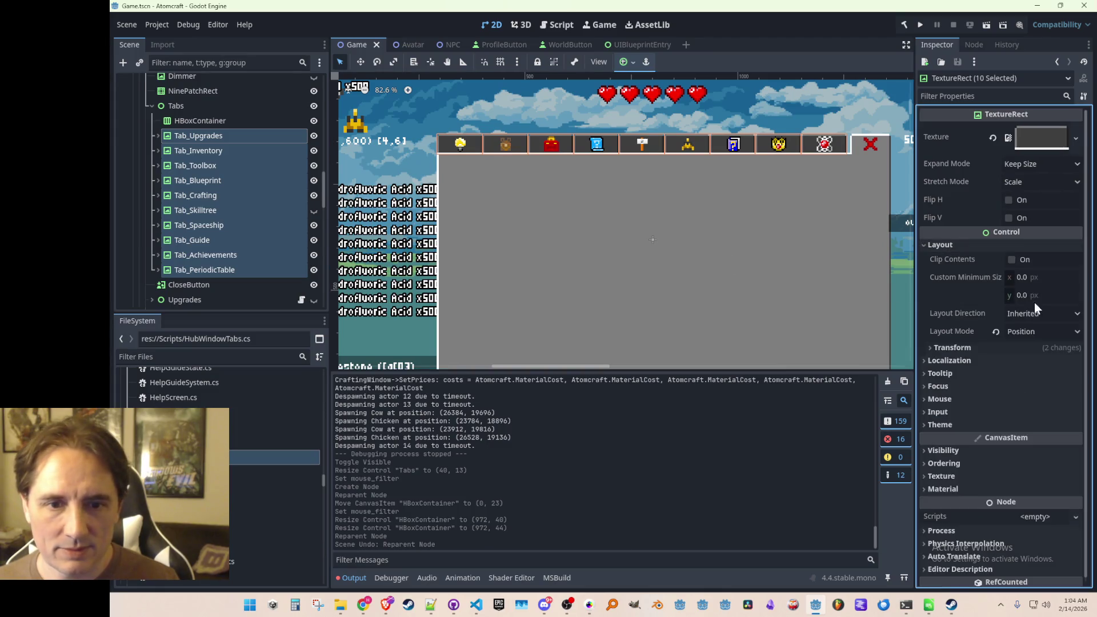
pyautogui.click(955, 349)
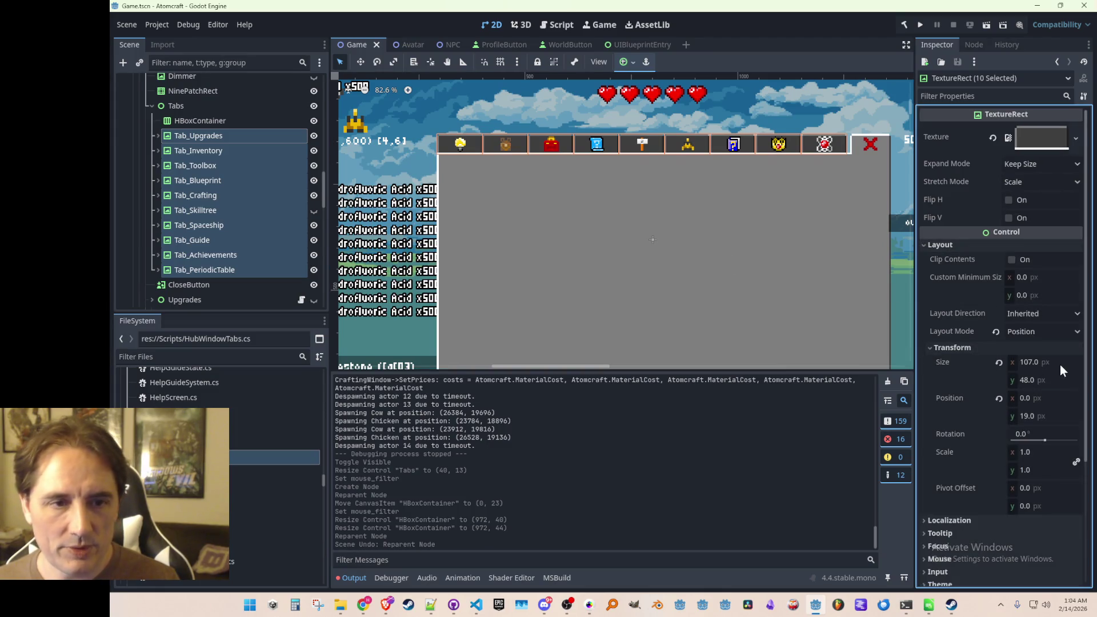
pyautogui.moveTo(207, 136); pyautogui.dragTo(221, 123)
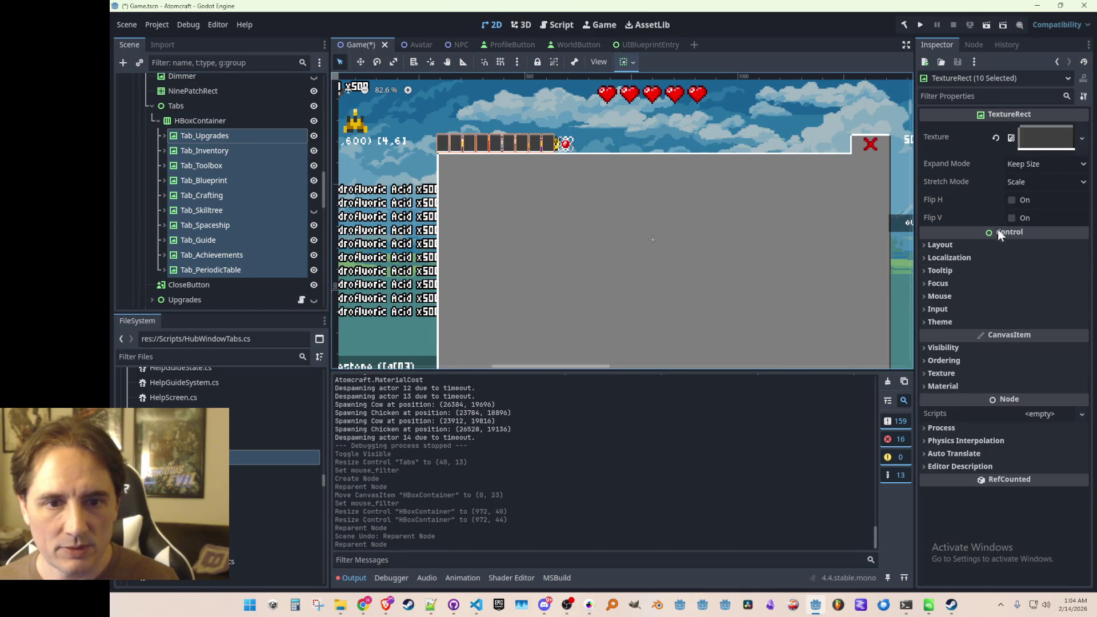
pyautogui.click(965, 244)
pyautogui.moveTo(1056, 279); pyautogui.dragTo(1054, 282)
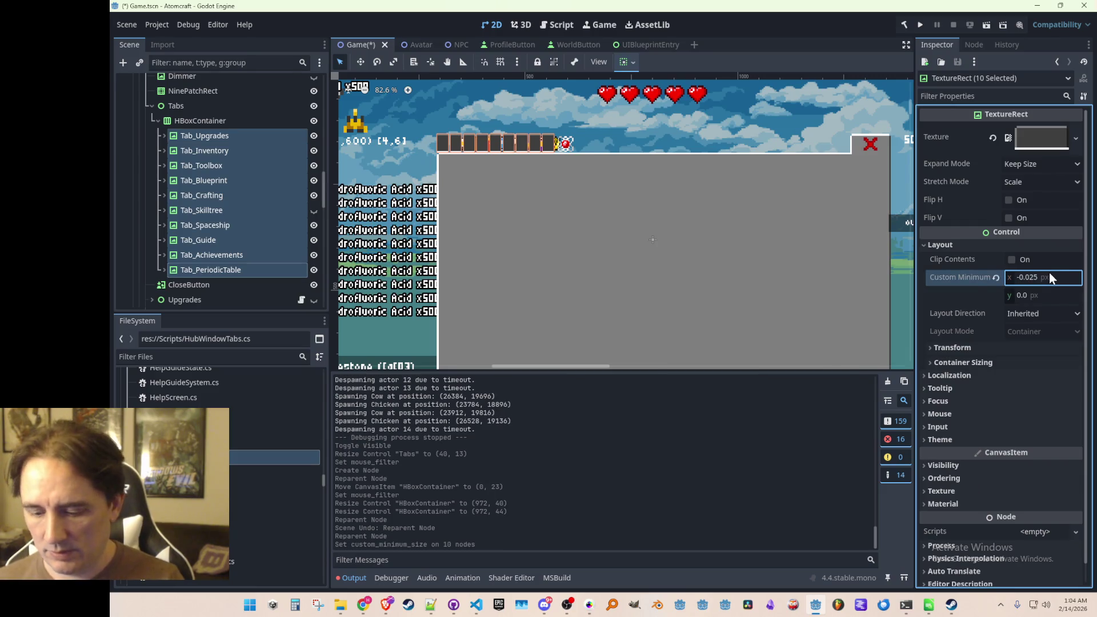
pyautogui.click(1055, 279)
# Give the ten tabs a custom minimum size of 107 × 48
pyautogui.write('107')
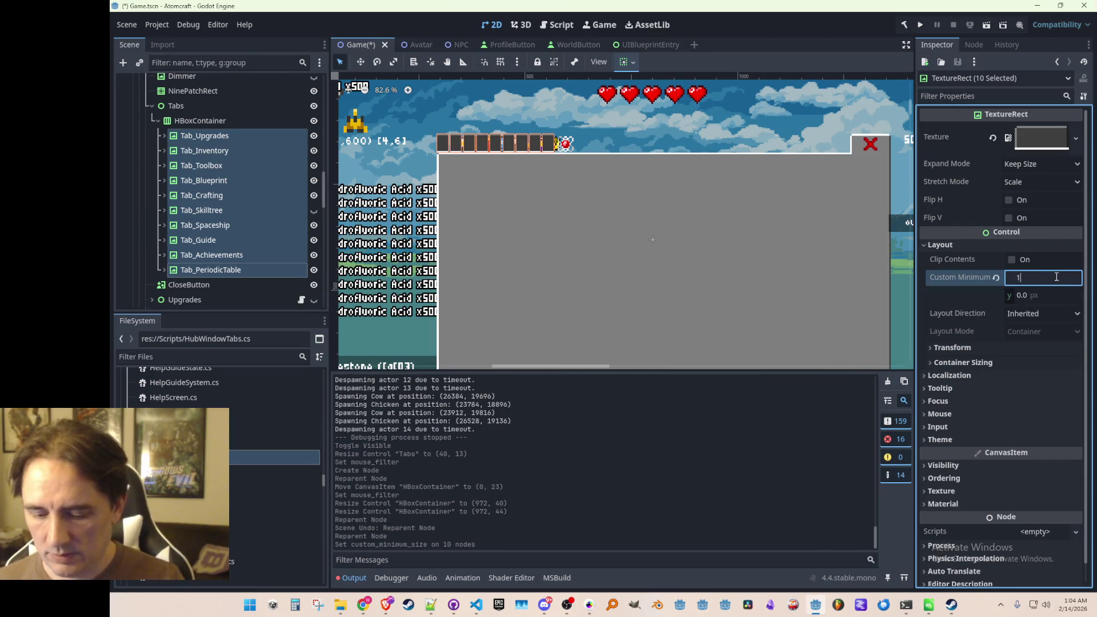
pyautogui.press('Tab')
pyautogui.press('Return')
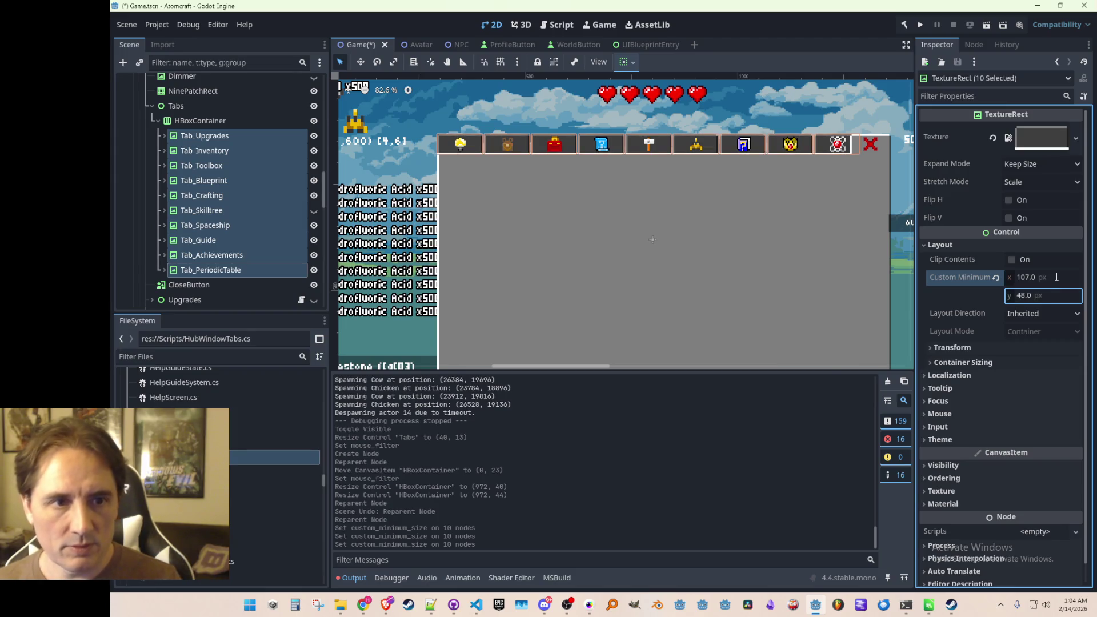
pyautogui.click(1028, 277)
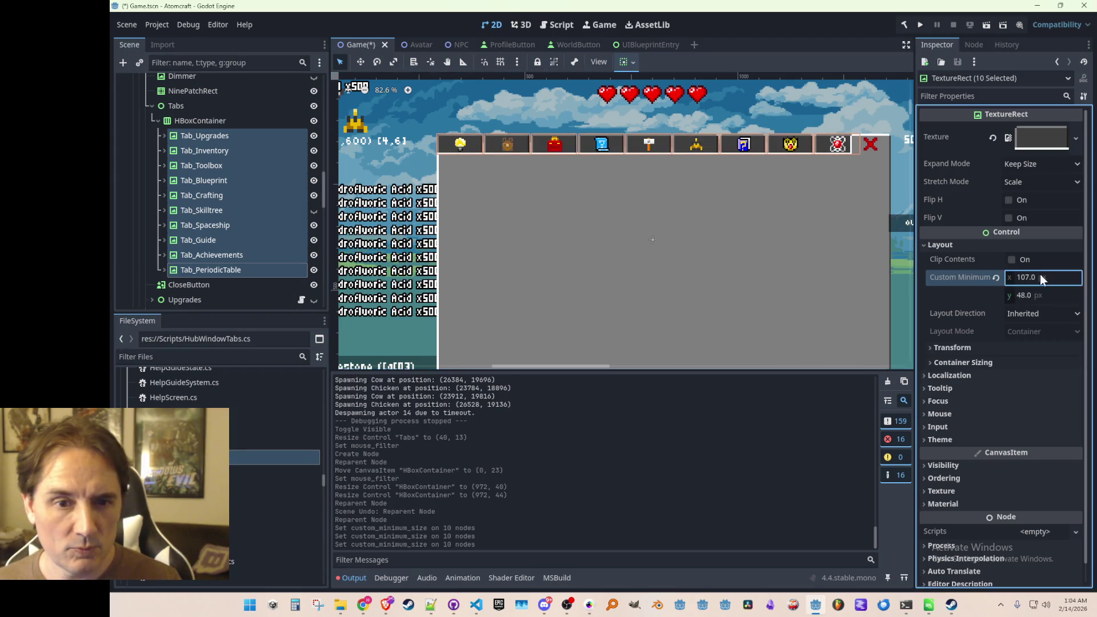
pyautogui.scroll(10, 718, 129)
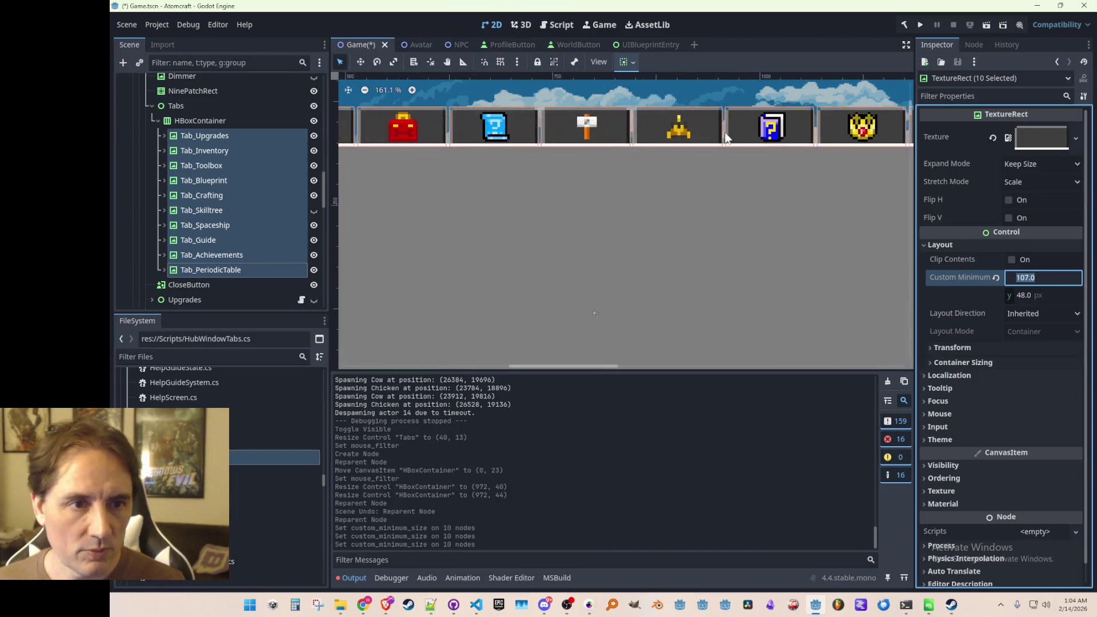
pyautogui.scroll(-10, 631, 191)
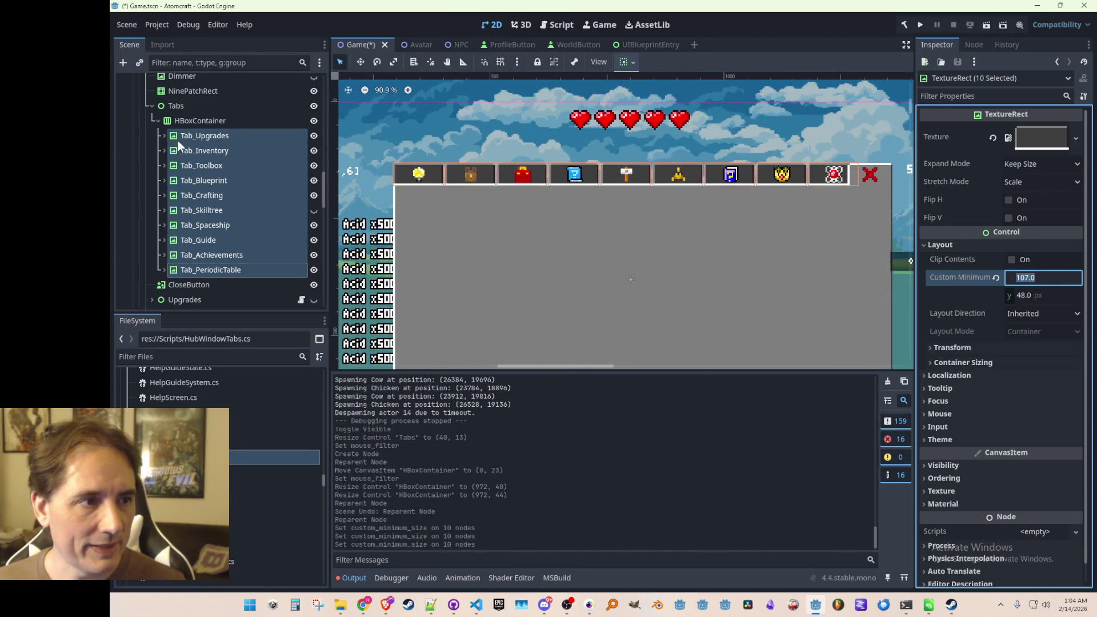
# Enable HBoxContainer's Separation theme override and set it to 1
pyautogui.click(185, 120)
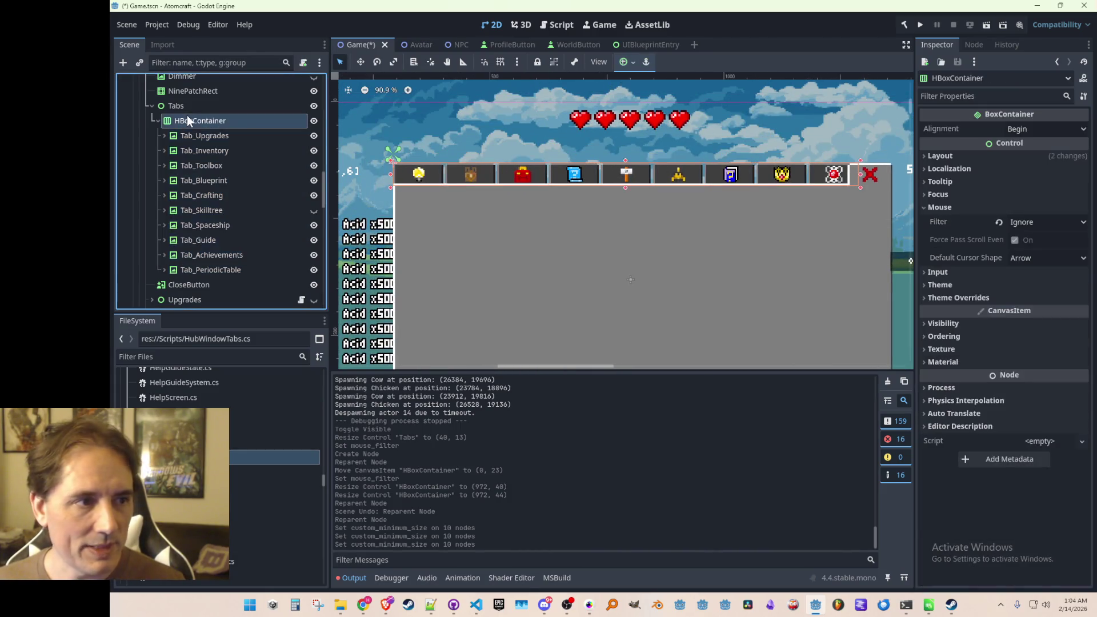
pyautogui.click(959, 298)
pyautogui.click(952, 310)
pyautogui.click(940, 326)
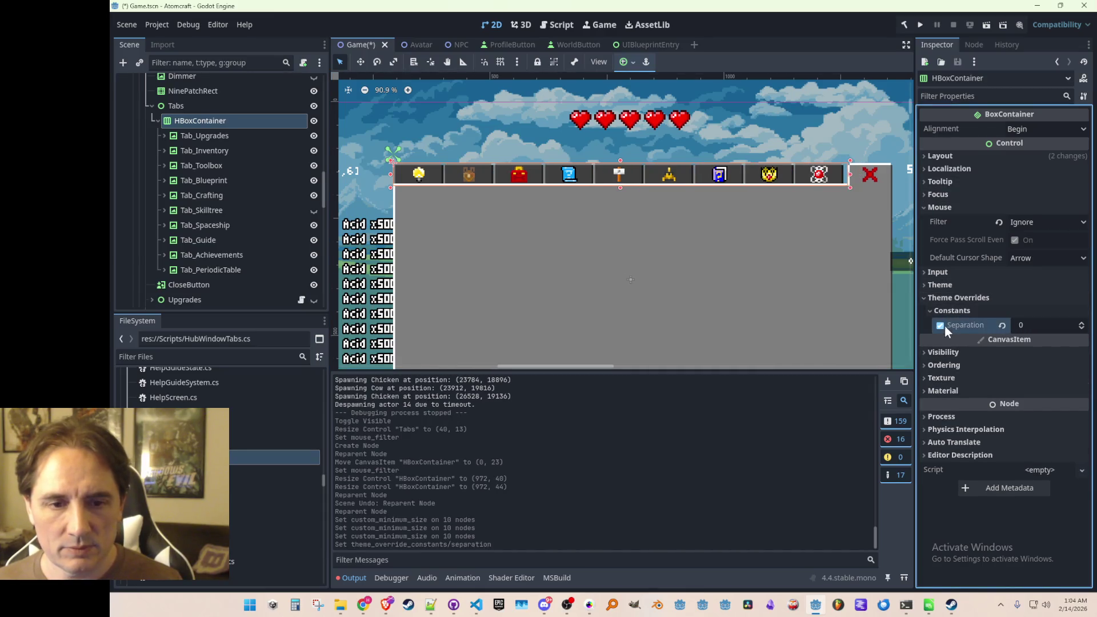
pyautogui.scroll(2, 784, 245)
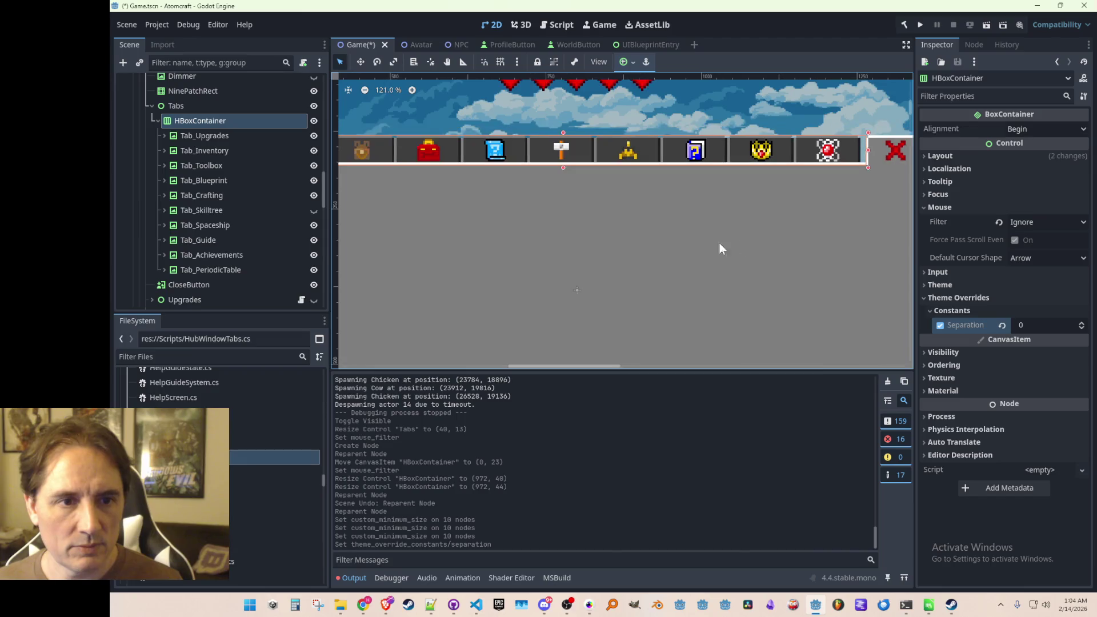
pyautogui.scroll(5, 702, 250)
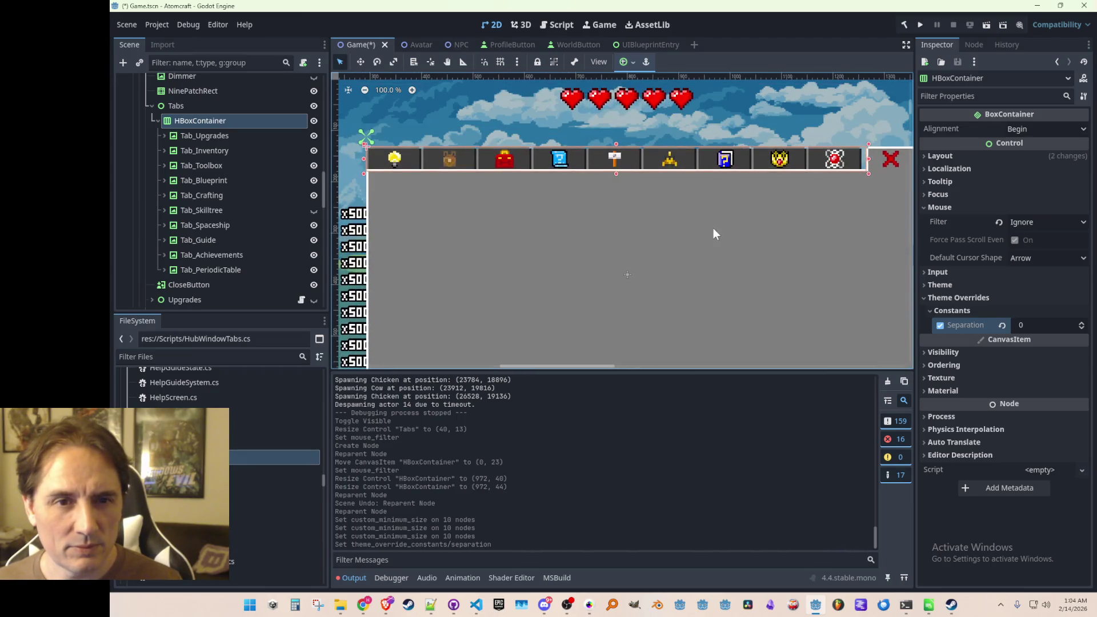
pyautogui.scroll(-6, 713, 206)
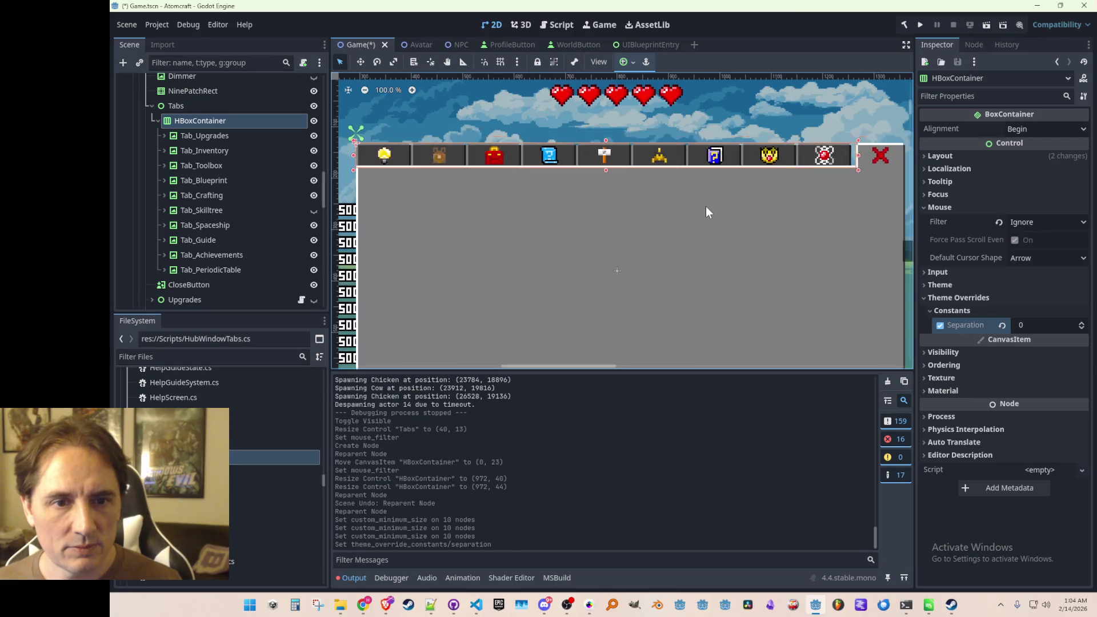
pyautogui.click(1038, 326)
pyautogui.write('1')
pyautogui.press('Return')
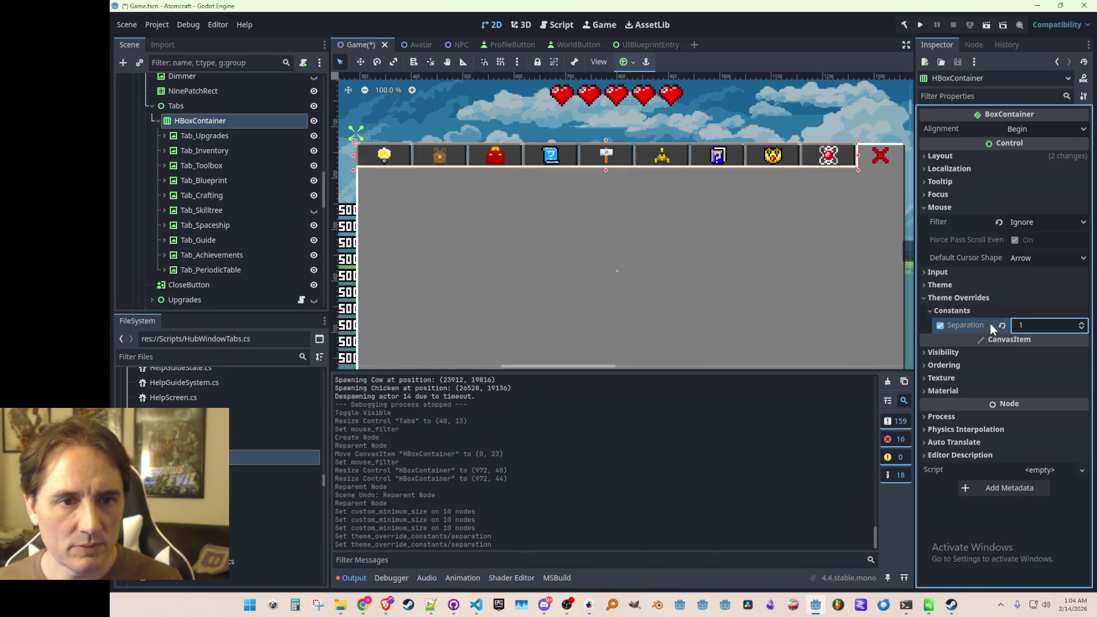
pyautogui.scroll(2, 790, 183)
pyautogui.scroll(5, 711, 188)
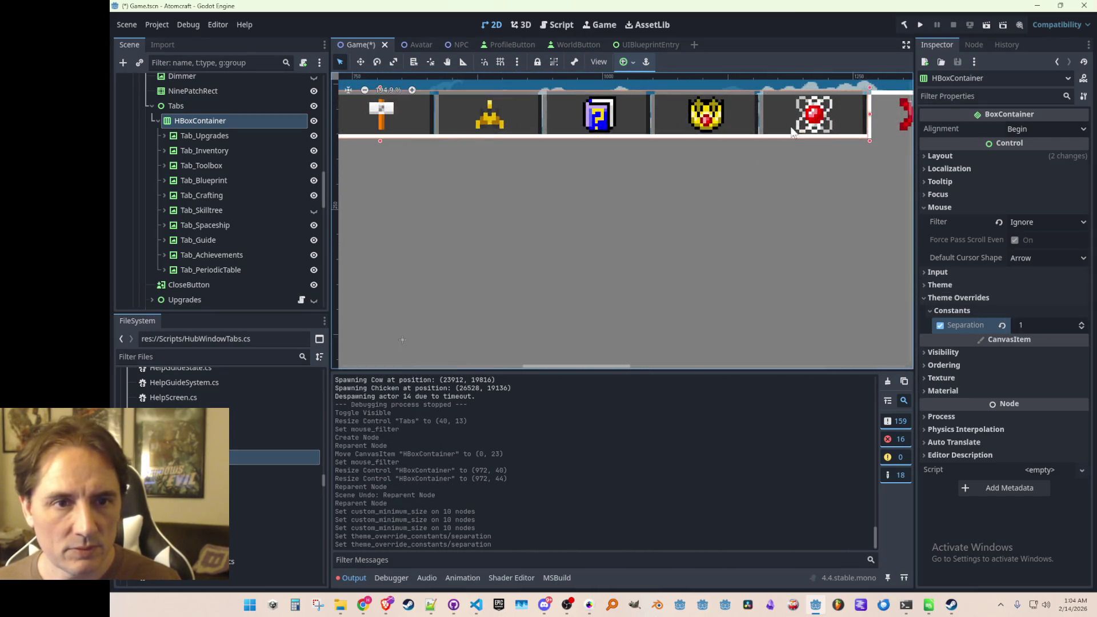
pyautogui.scroll(-15, 746, 166)
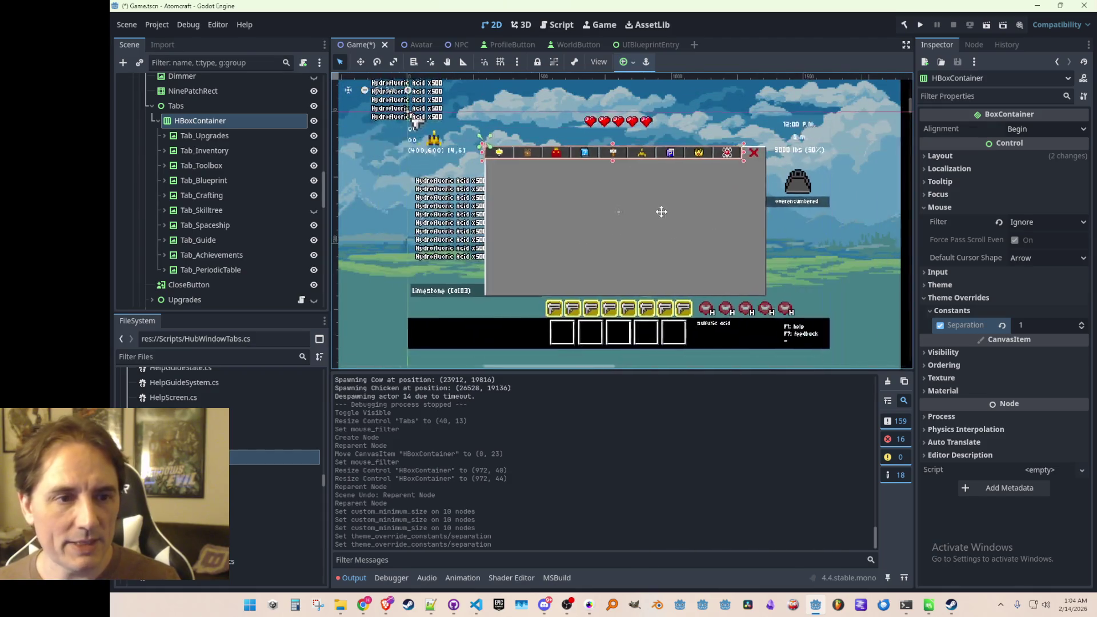
pyautogui.click(778, 227)
pyautogui.scroll(3, 598, 209)
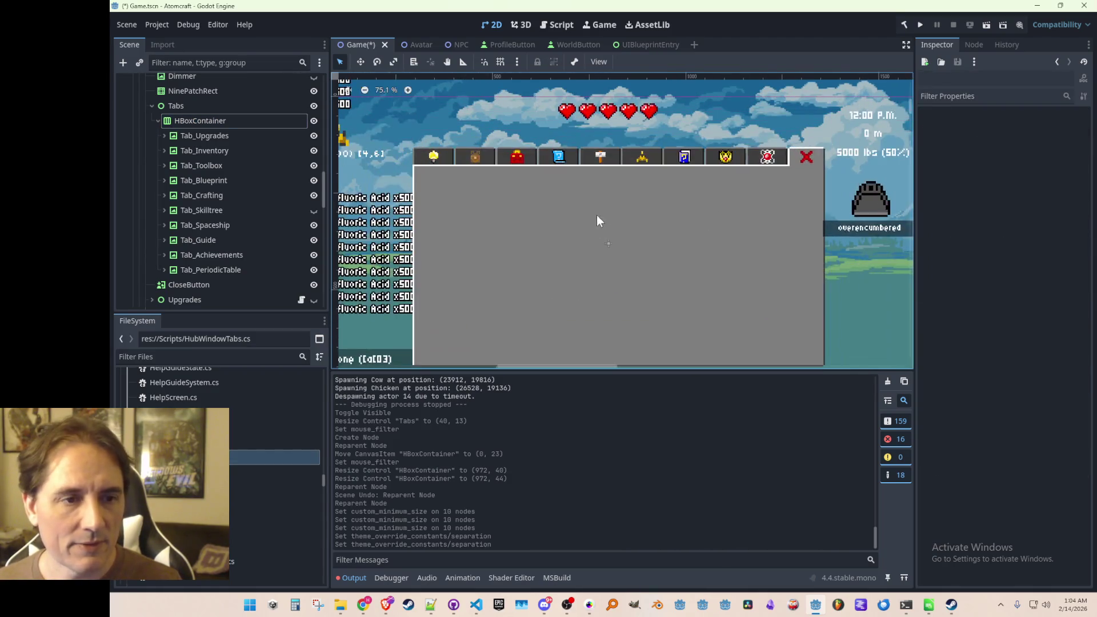
# Save the scene and pan the canvas to view the hub window
pyautogui.hotkey('ctrl', 's')
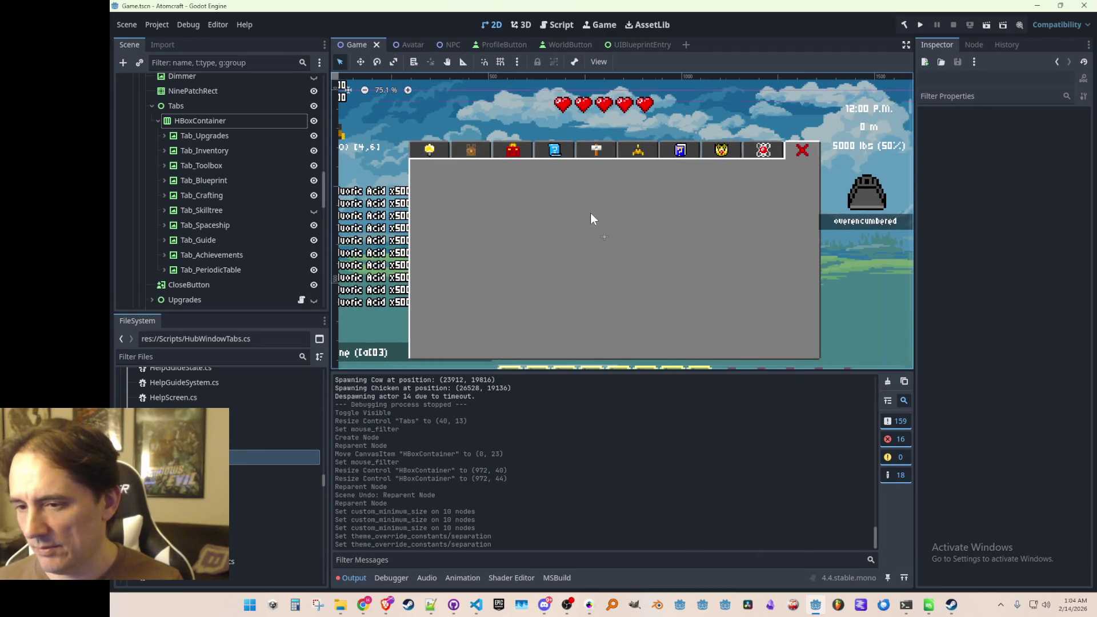
pyautogui.moveTo(592, 221)
pyautogui.mouseDown()
pyautogui.moveTo(592, 190)
pyautogui.moveTo(595, 205)
pyautogui.mouseUp()
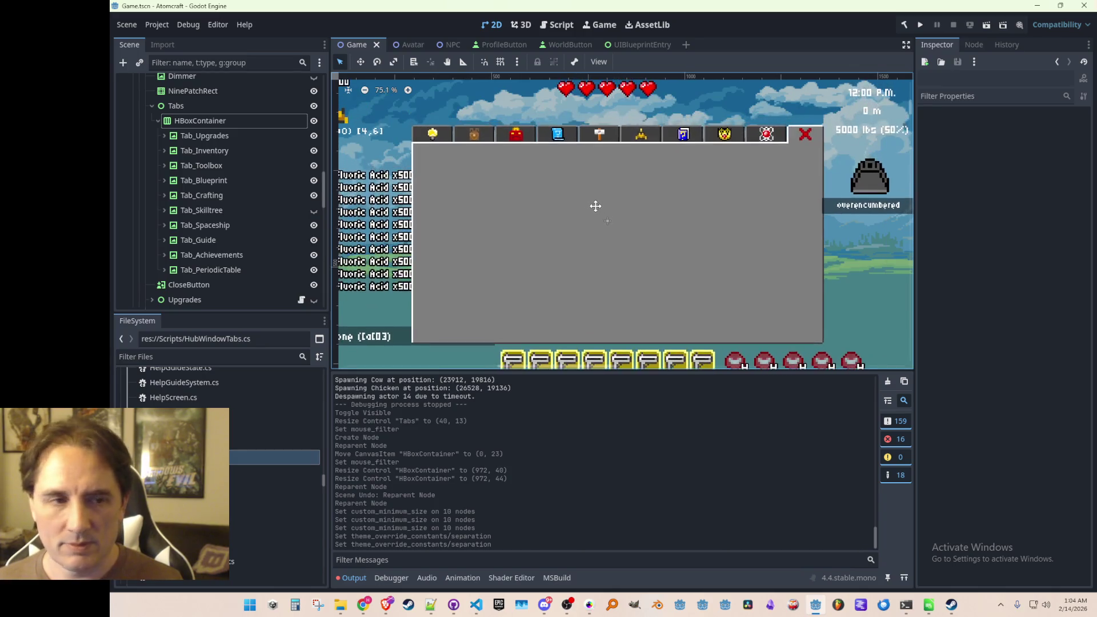
pyautogui.hotkey('ctrl', 's')
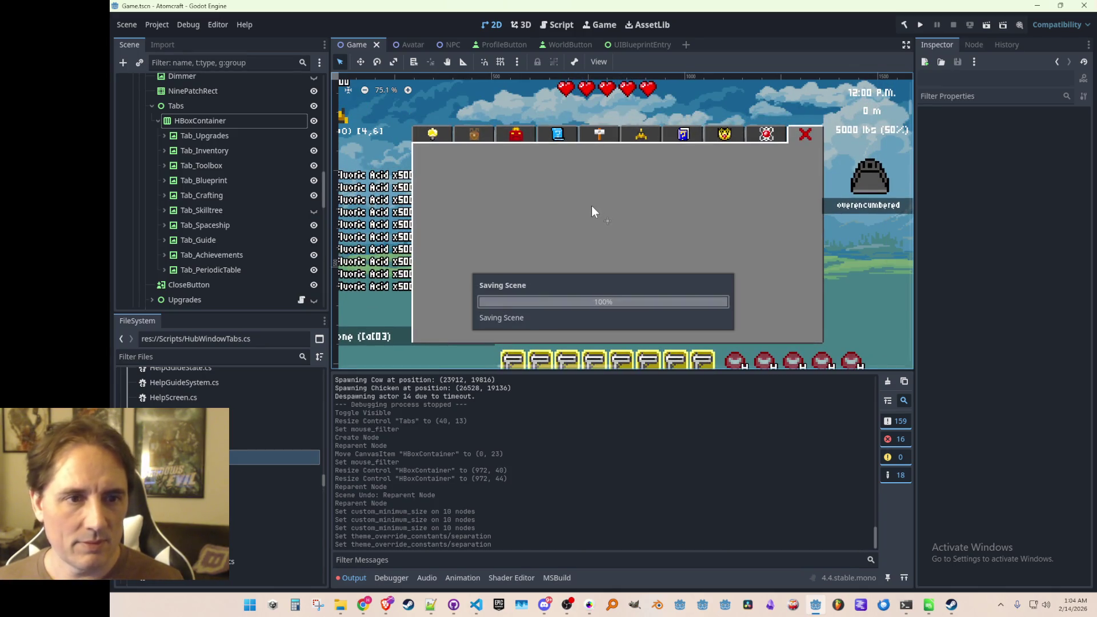
pyautogui.scroll(-3, 591, 205)
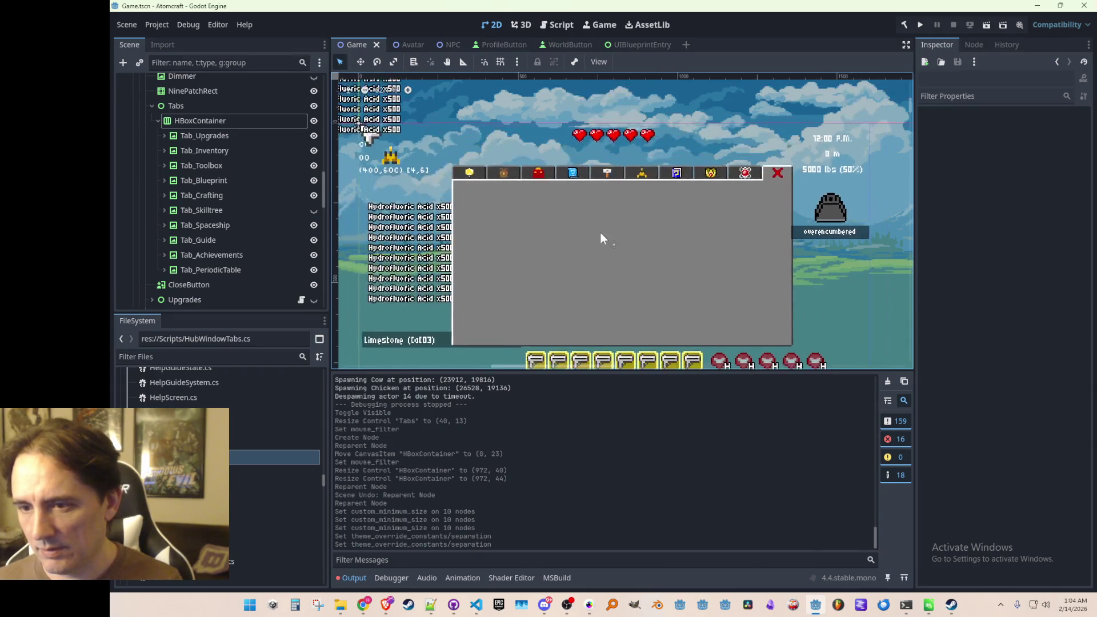
pyautogui.scroll(3, 602, 235)
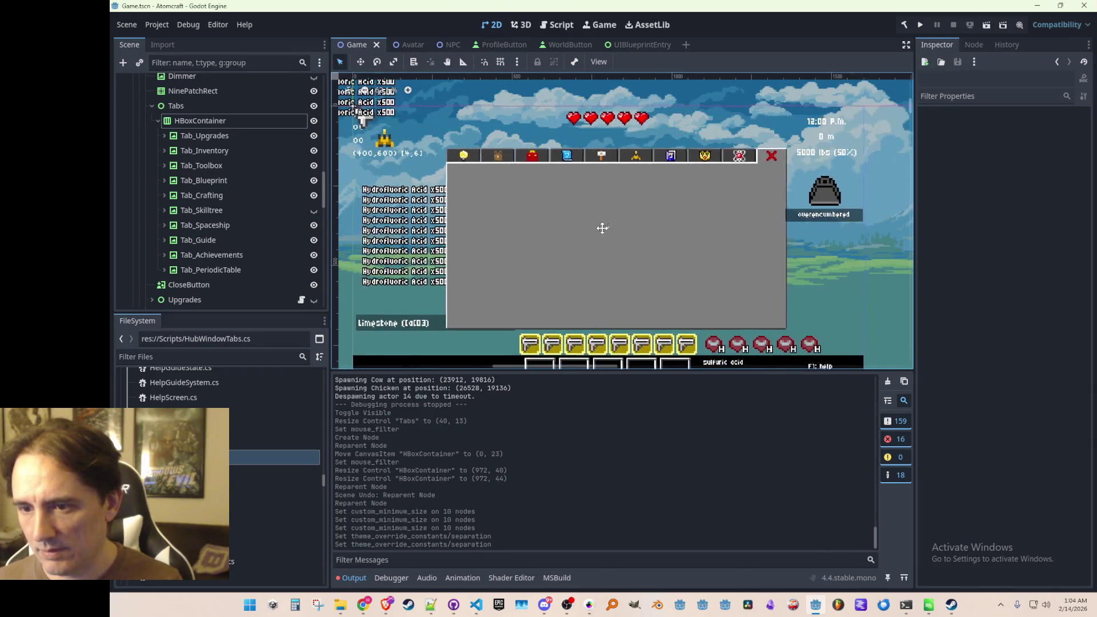
pyautogui.moveTo(602, 228); pyautogui.dragTo(596, 230)
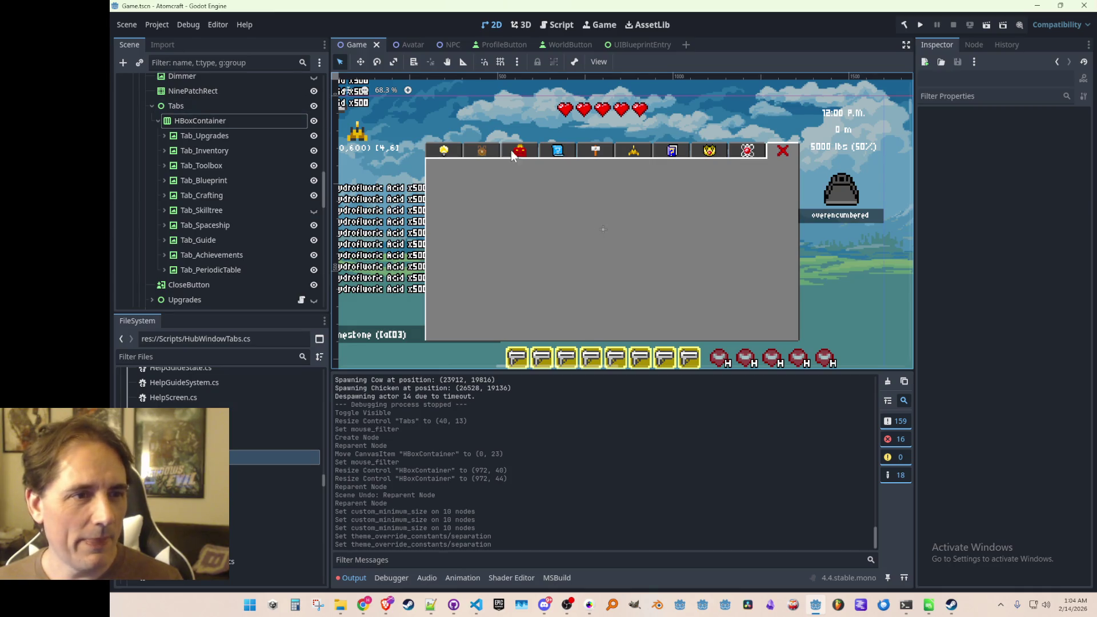
# Toggle Tab_Blueprint's visibility several times to test the tab bar, leaving it visible
pyautogui.click(314, 180)
pyautogui.click(314, 180)
pyautogui.click(313, 180)
pyautogui.click(313, 180)
pyautogui.click(314, 180)
pyautogui.click(314, 180)
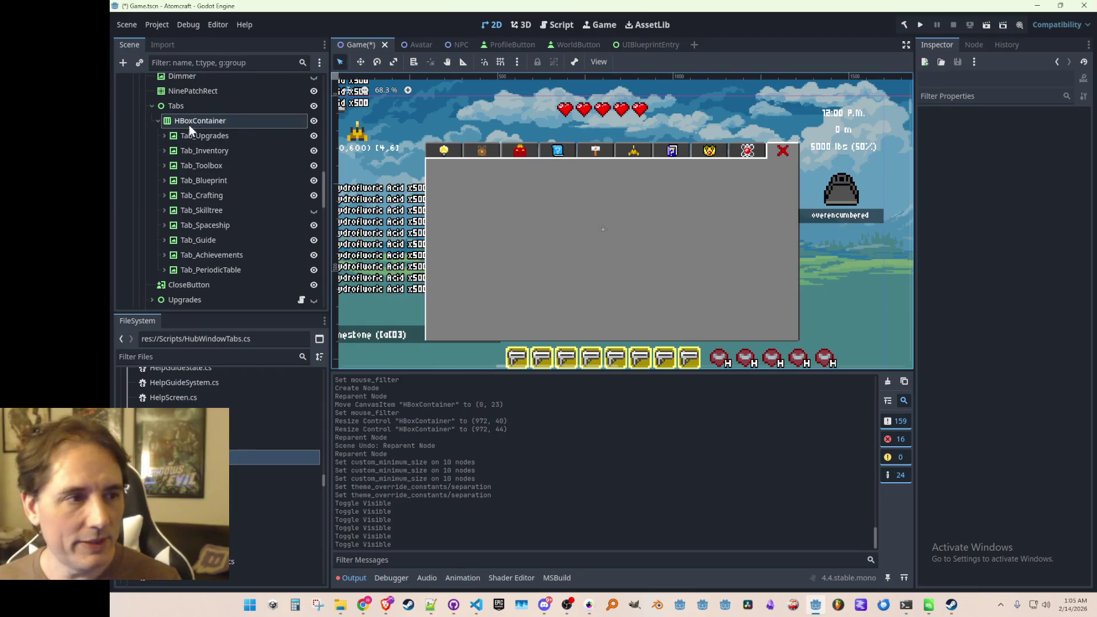
# Check Tab_Upgrades' size and HBoxContainer's separation, then save the scene again
pyautogui.click(207, 135)
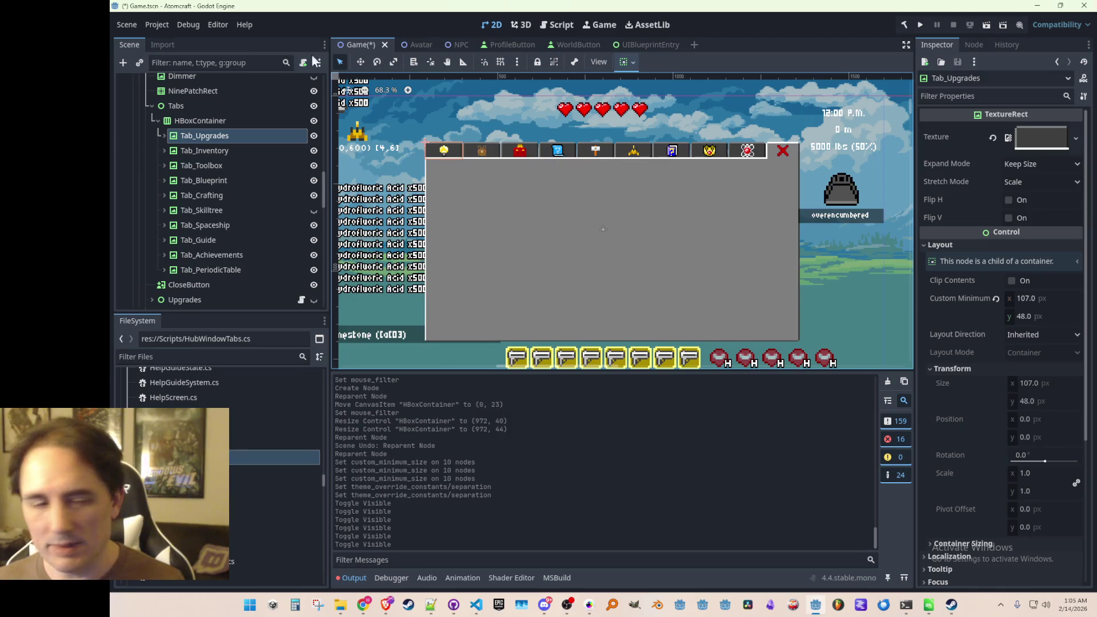
pyautogui.click(226, 121)
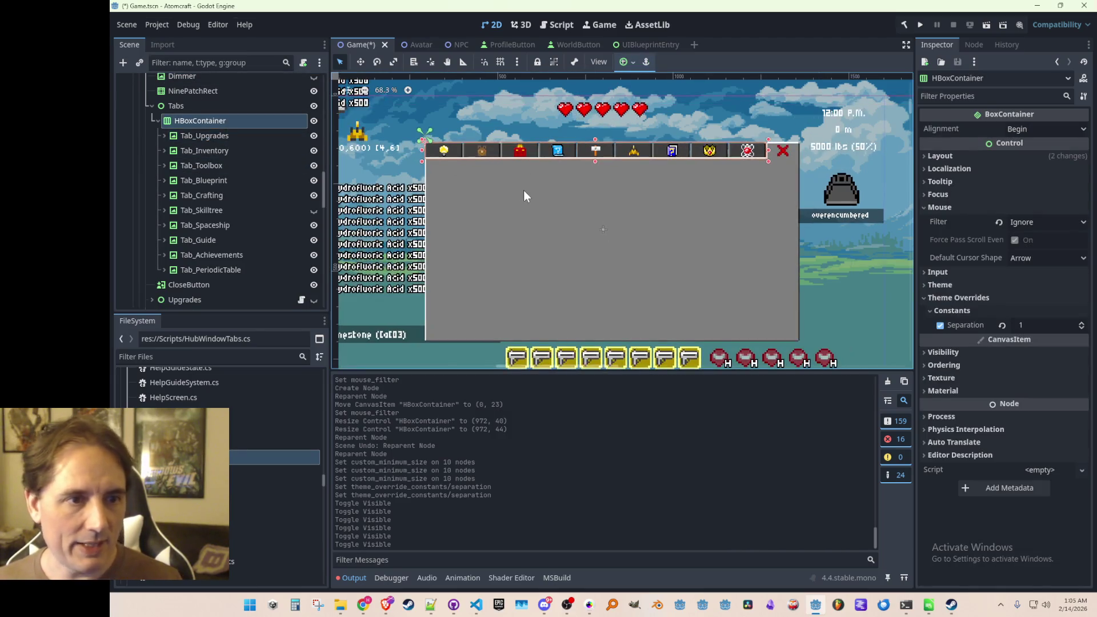
pyautogui.hotkey('ctrl', 's')
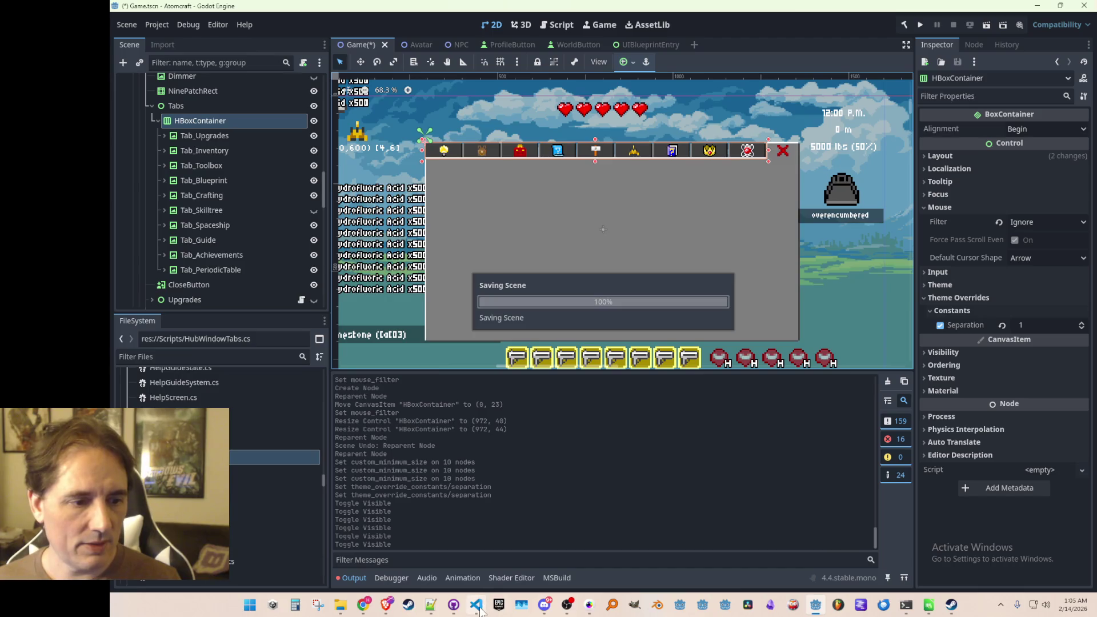
pyautogui.click(478, 607)
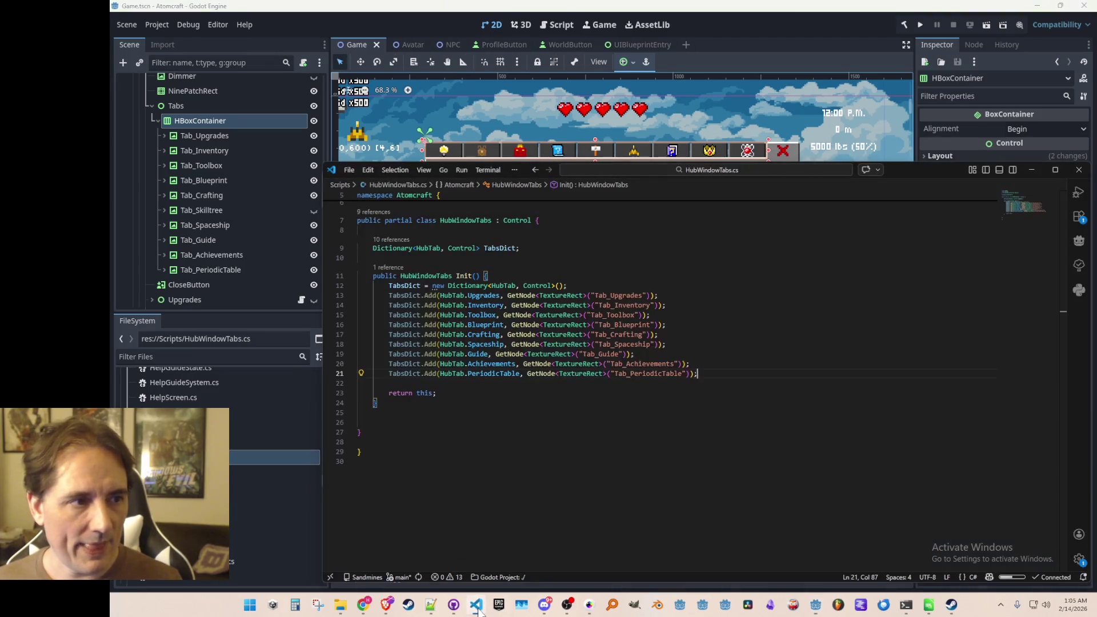
# In HubWindow.cs, find the tabs lookup line where Init() fills the Tabs list
pyautogui.click(714, 257)
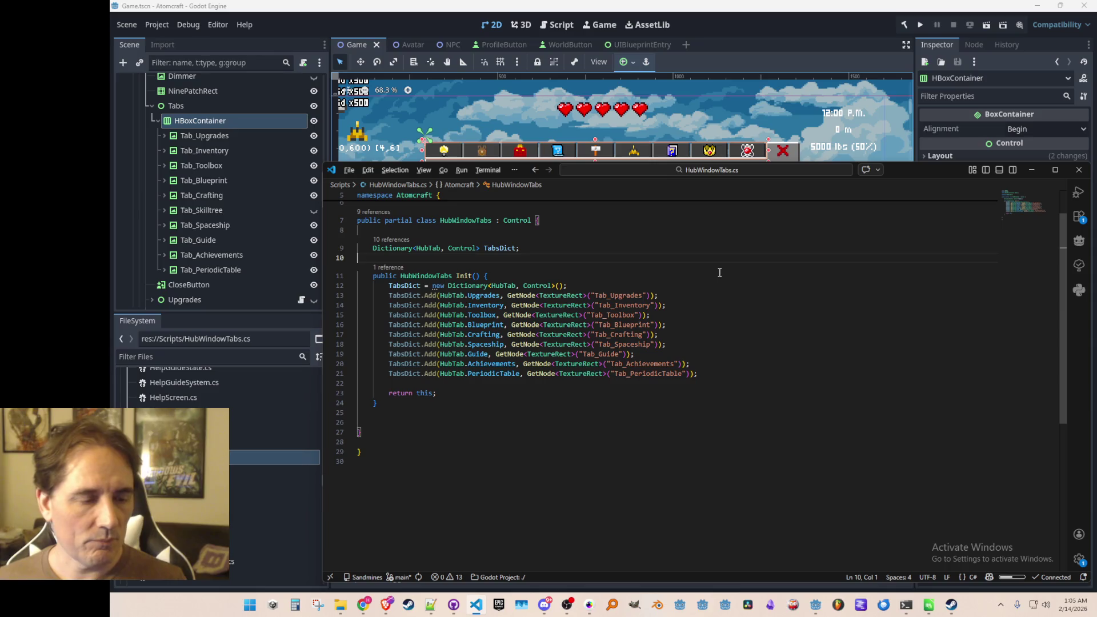
pyautogui.hotkey('ctrl', 'Tab')
pyautogui.scroll(10, 886, 380)
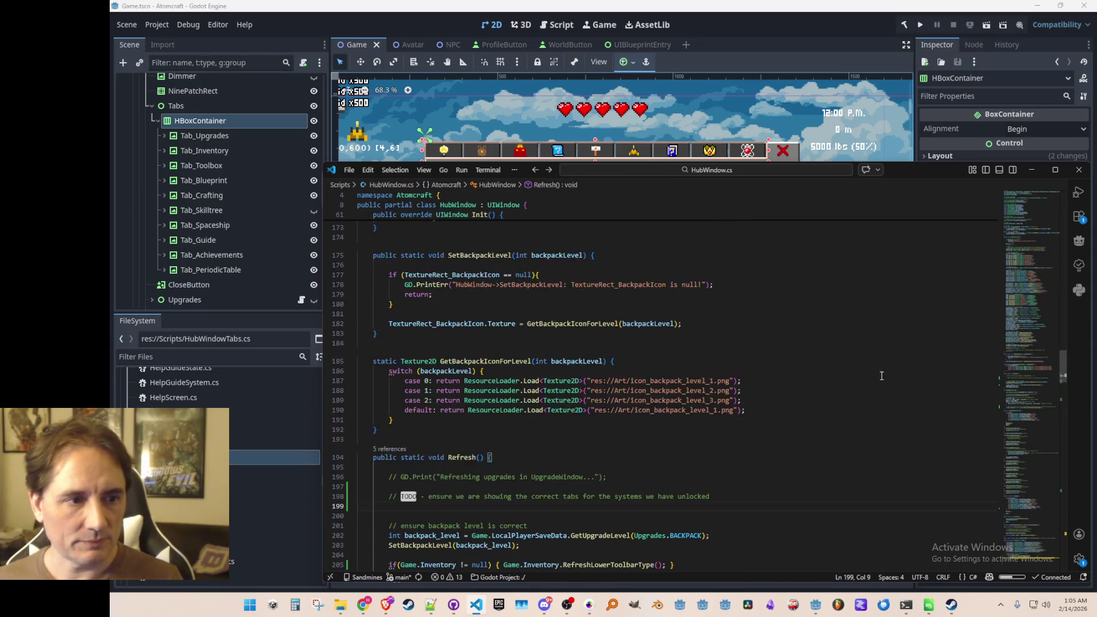
pyautogui.click(1007, 205)
pyautogui.scroll(-1, 833, 370)
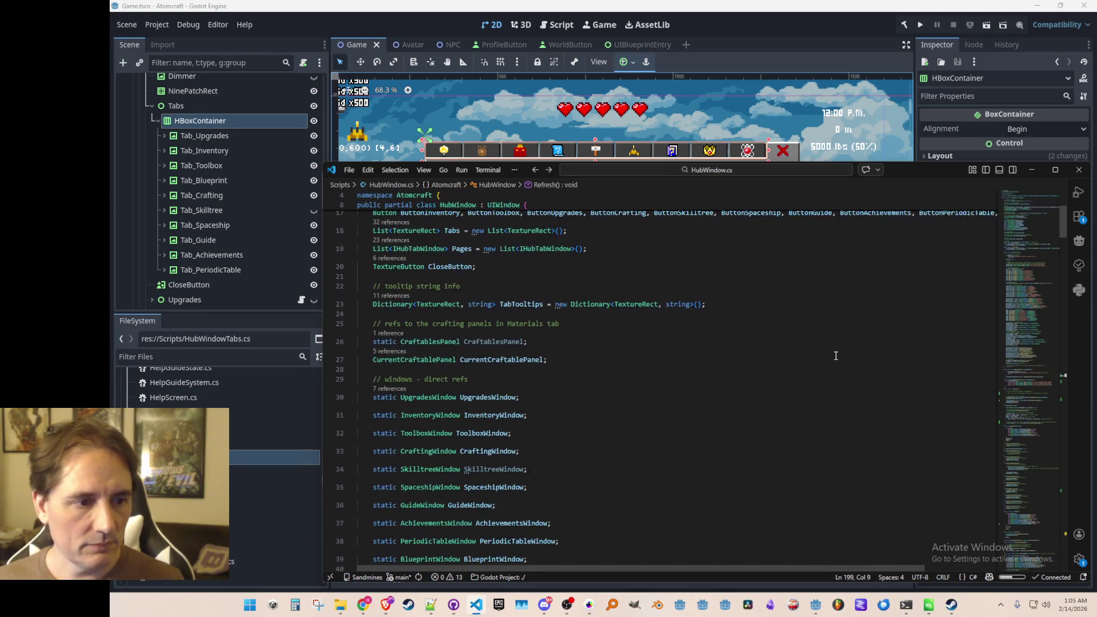
pyautogui.doubleClick(453, 358)
pyautogui.hotkey('ctrl', 'F3')
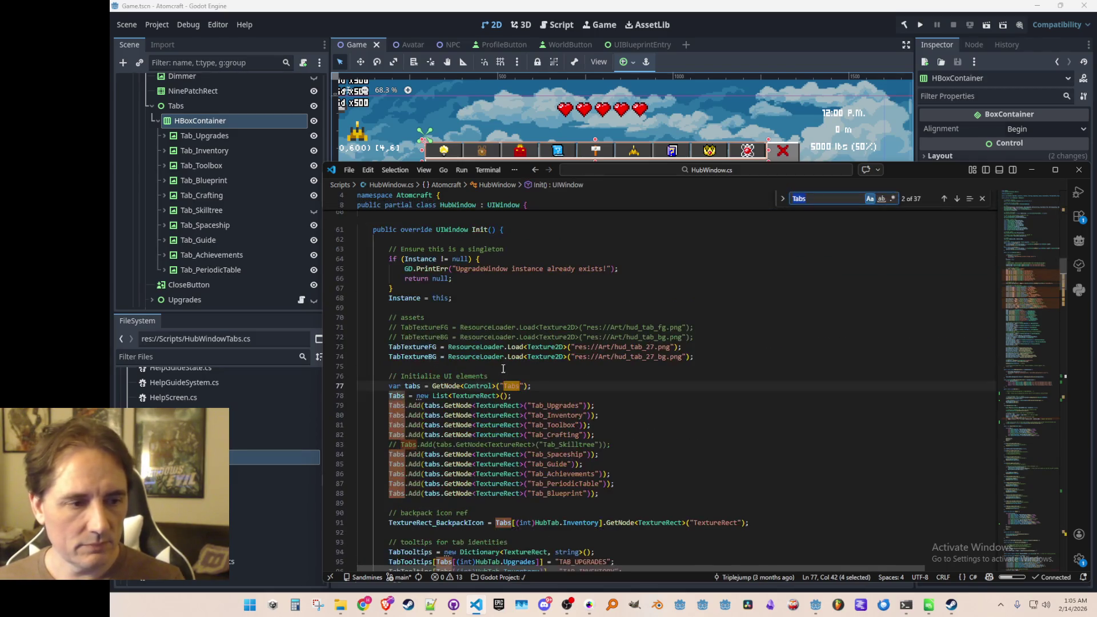
pyautogui.click(755, 316)
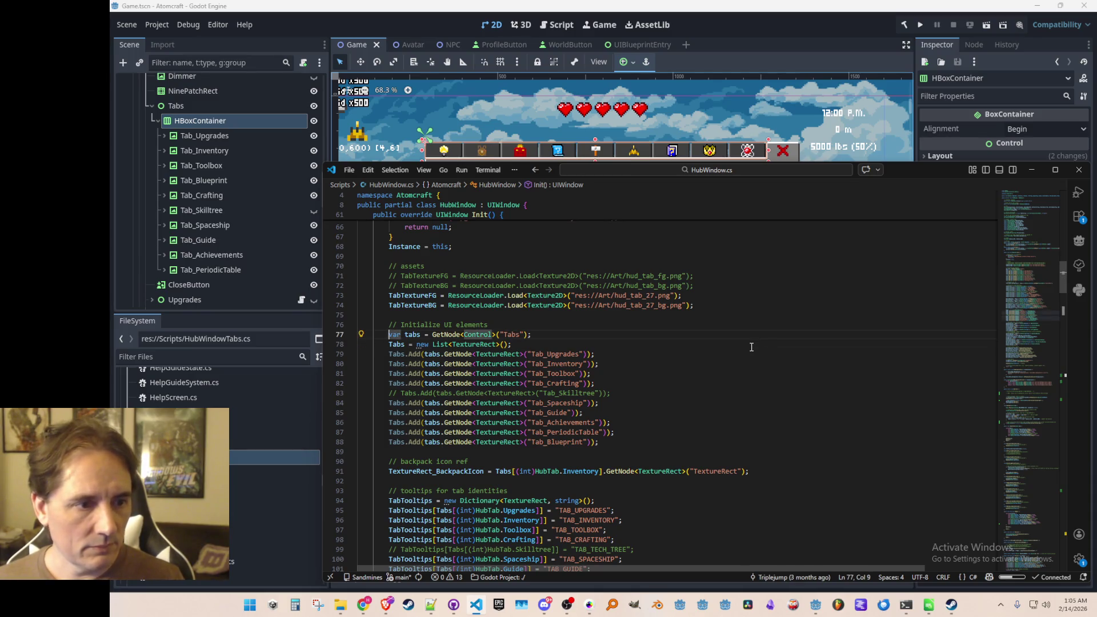
# Add var tabsHBoxContainer = tabs.GetNode<HBoxContainer>("HBoxContainer"); below the tabs lookup
pyautogui.press('Return')
pyautogui.write('var tabs')
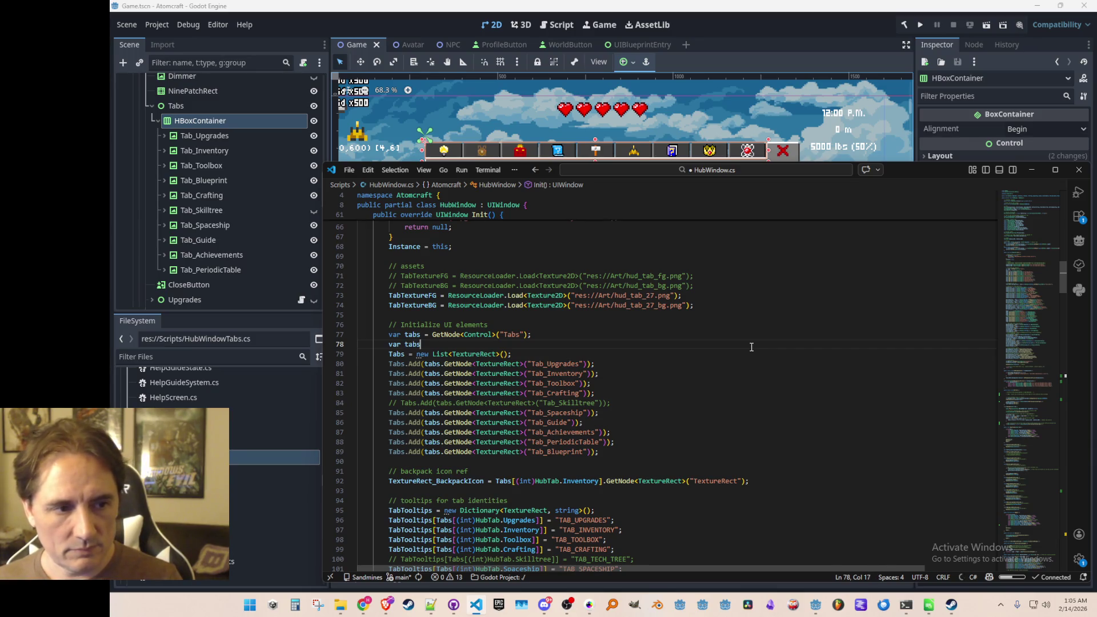
pyautogui.write('HBox')
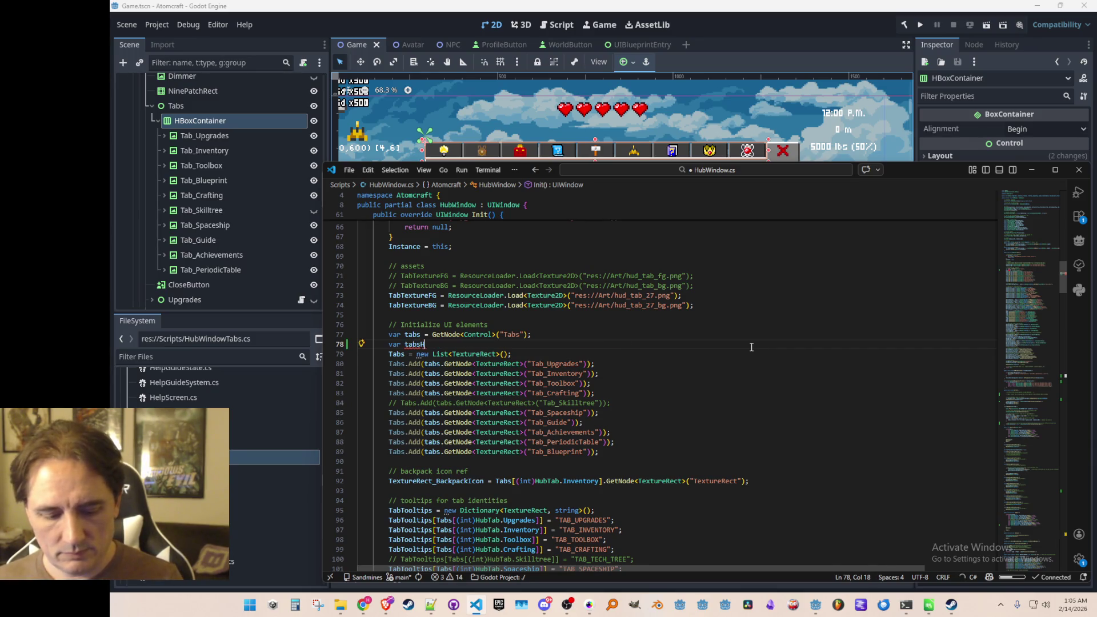
pyautogui.press('Tab')
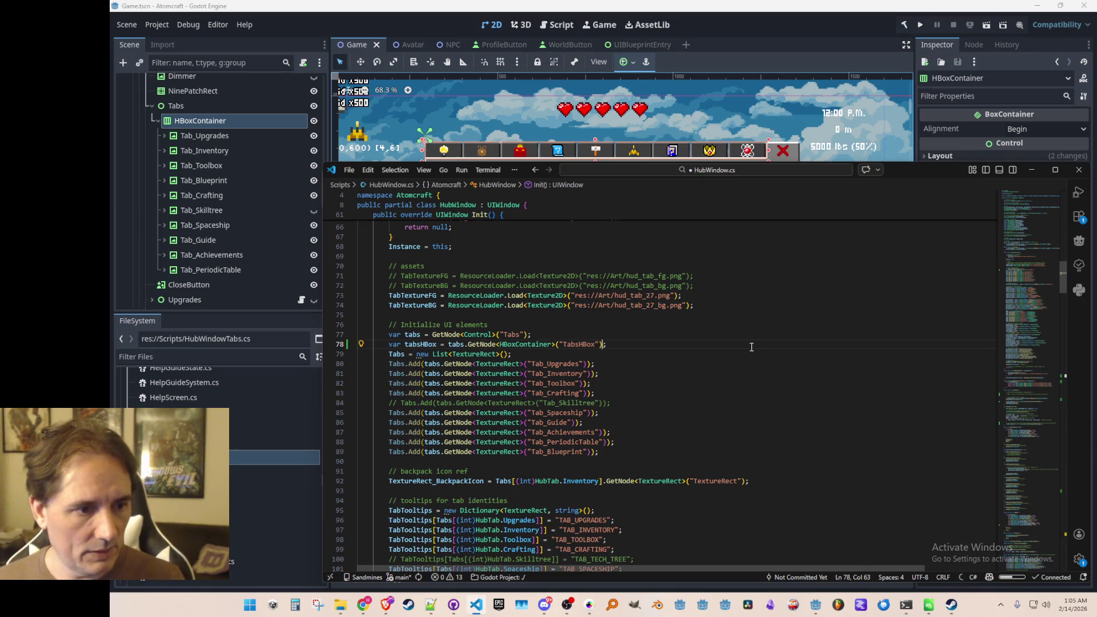
pyautogui.hotkey('ctrl', 'shift', 'Right')
pyautogui.write('HBoxContainer')
pyautogui.press('Home')
pyautogui.hotkey('ctrl', 'Right')
pyautogui.hotkey('ctrl', 'Right')
pyautogui.write('Container')
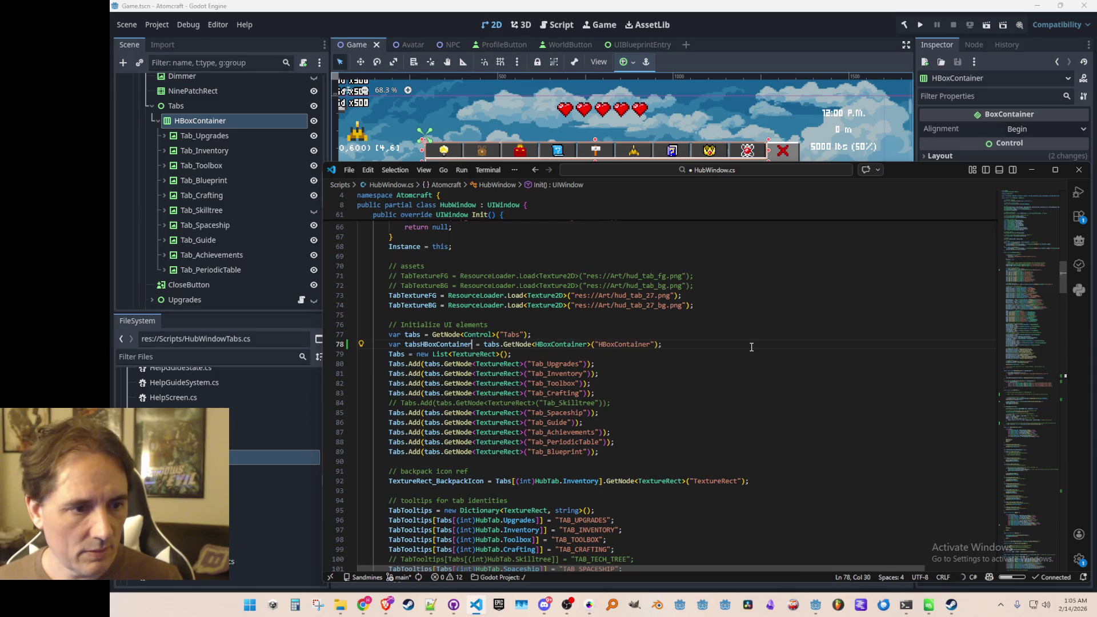
# Change every Tabs.Add lookup to tabsHBoxContainer.GetNode and save HubWindow.cs
pyautogui.press('Down')
pyautogui.press('Down')
pyautogui.press('Home')
pyautogui.hotkey('ctrl', 'Right')
pyautogui.hotkey('ctrl', 'Right')
pyautogui.hotkey('ctrl', 'Right')
pyautogui.write('HBoxContainer')
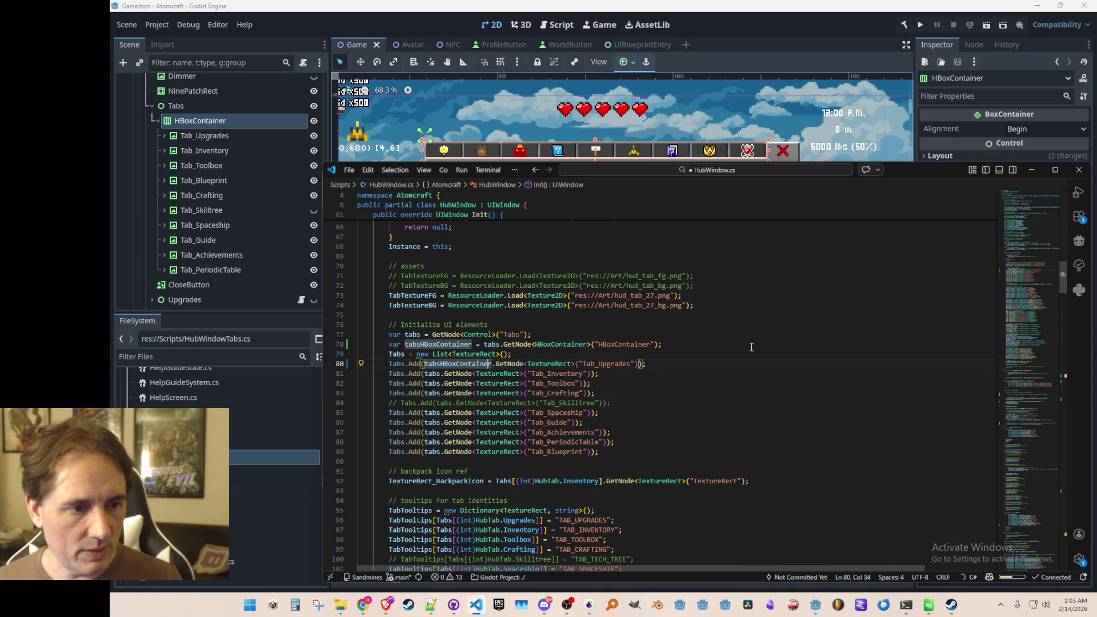
pyautogui.press('Tab')
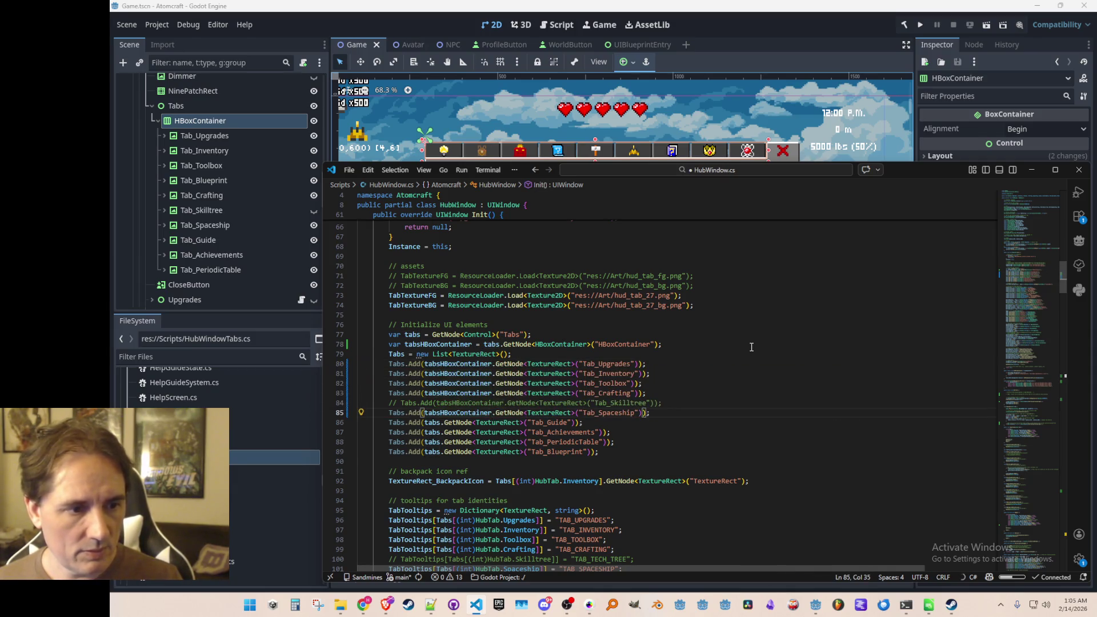
pyautogui.press('Tab')
pyautogui.hotkey('ctrl', 's')
pyautogui.press('Up')
pyautogui.press('Home')
pyautogui.press('Home')
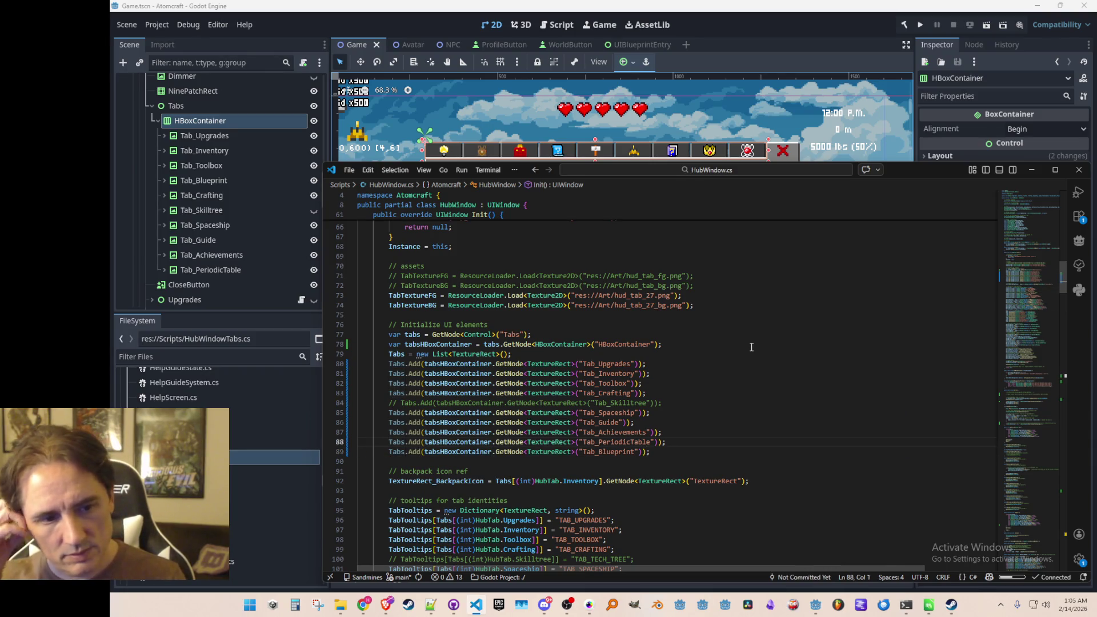
pyautogui.scroll(-3, 766, 358)
pyautogui.scroll(-3, 781, 346)
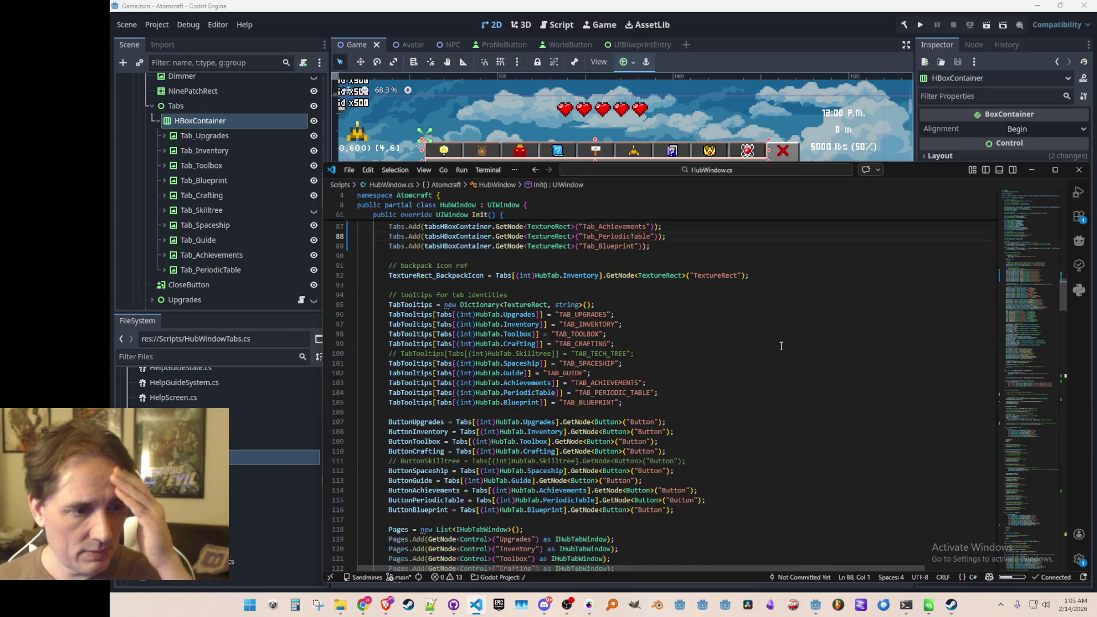
pyautogui.scroll(-1, 782, 345)
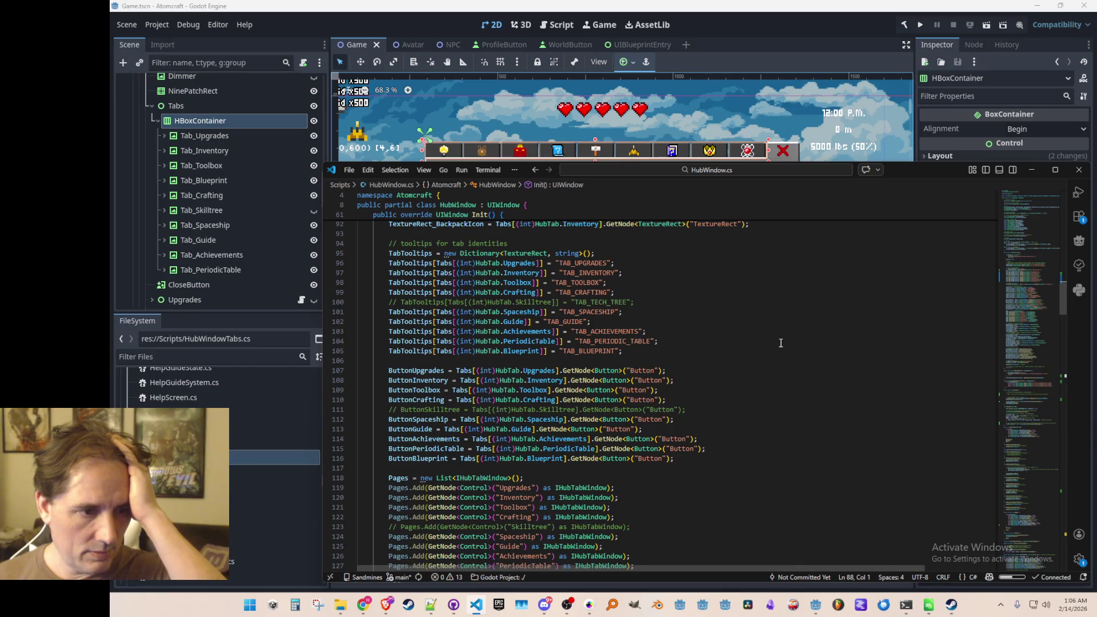
pyautogui.scroll(8, 781, 343)
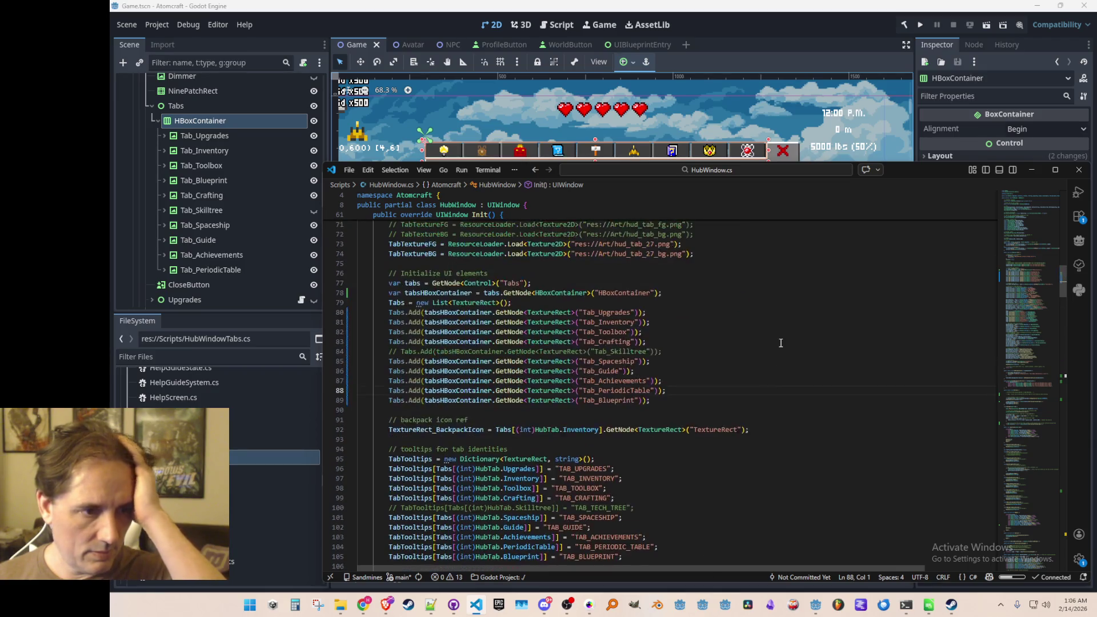
pyautogui.click(507, 101)
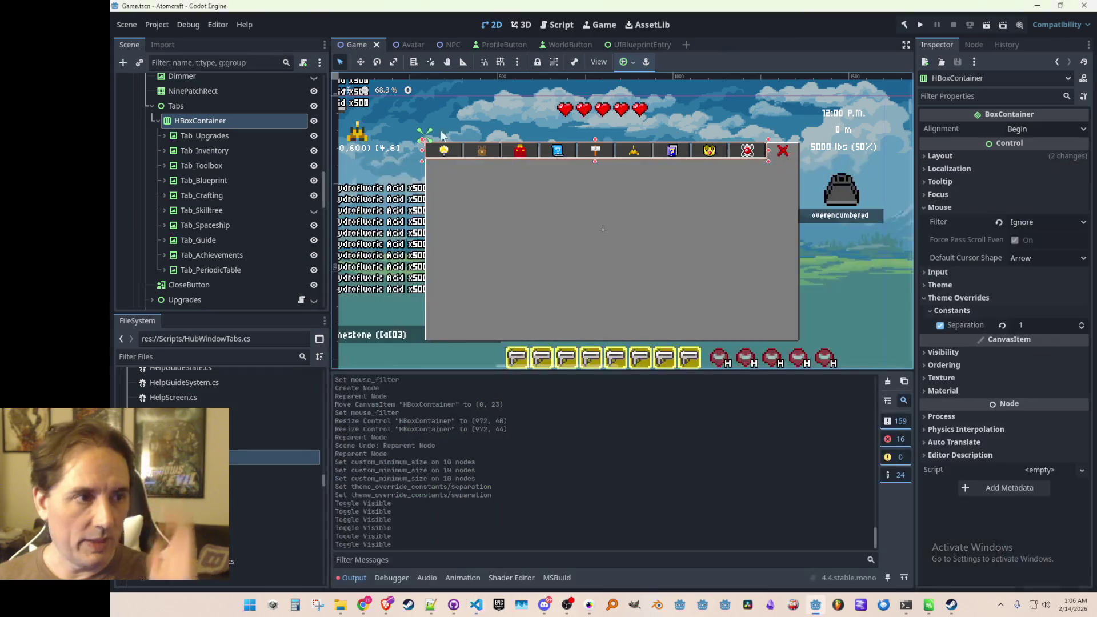
# Hide the HubWindow panel in the Game scene and save the scene
pyautogui.scroll(5, 261, 200)
pyautogui.scroll(-3, 537, 194)
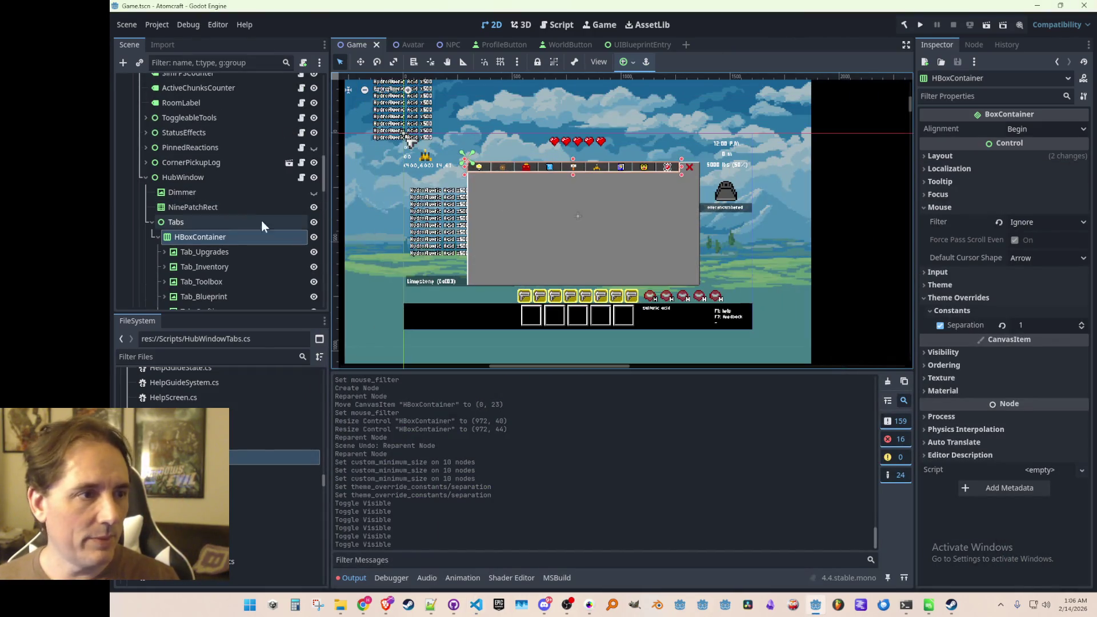
pyautogui.click(314, 177)
pyautogui.scroll(-2, 561, 189)
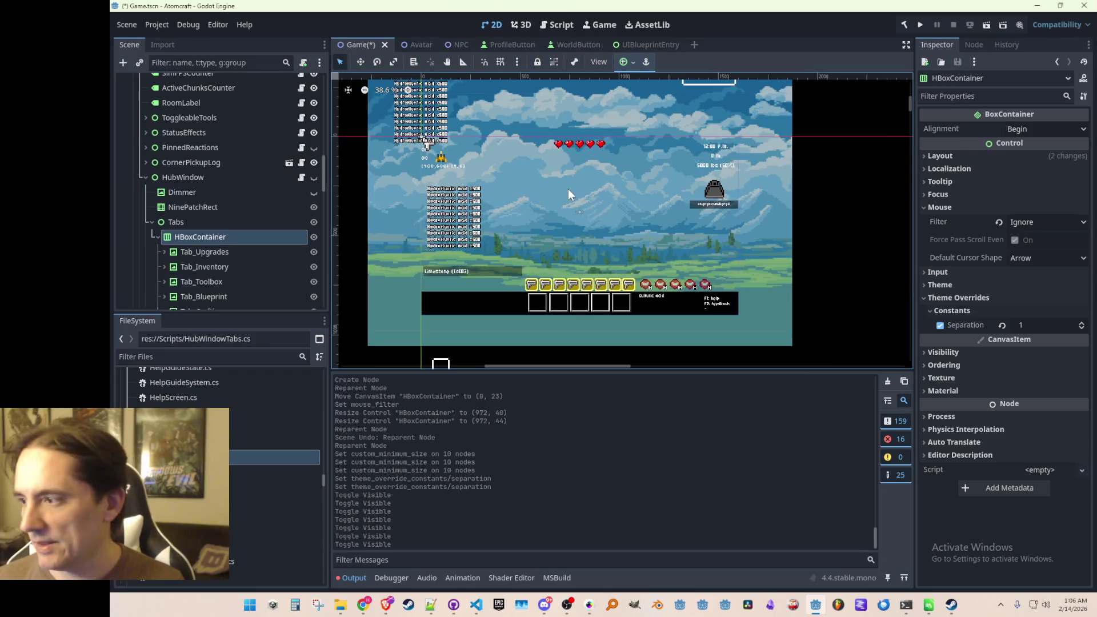
pyautogui.hotkey('ctrl', 's')
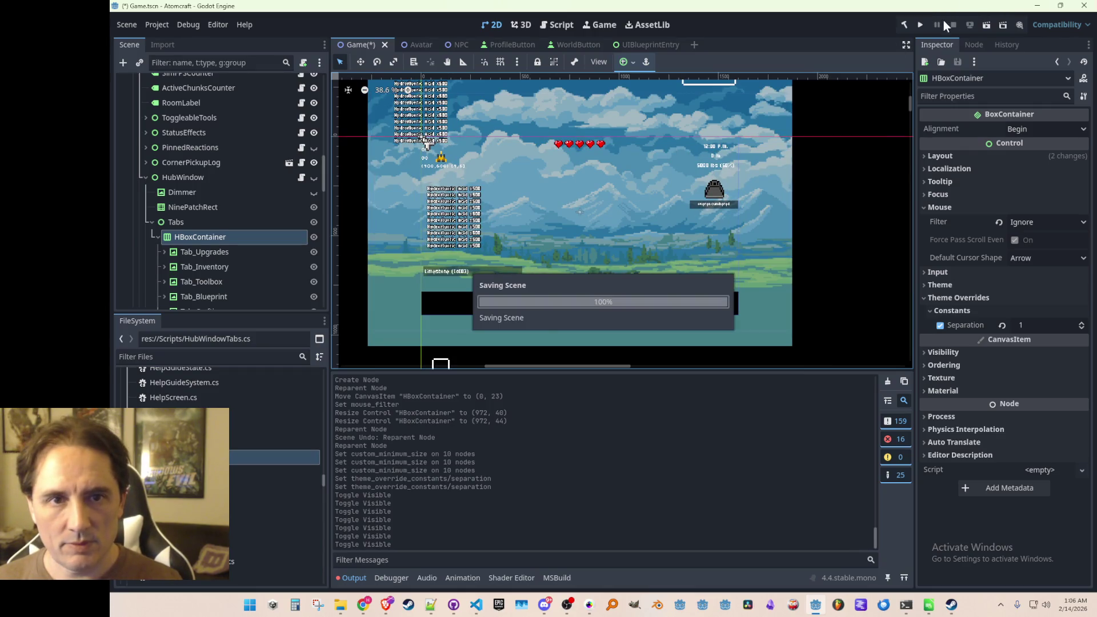
# Run the game, start single-player with a profile, and load the Enchanted Vista world
pyautogui.click(922, 24)
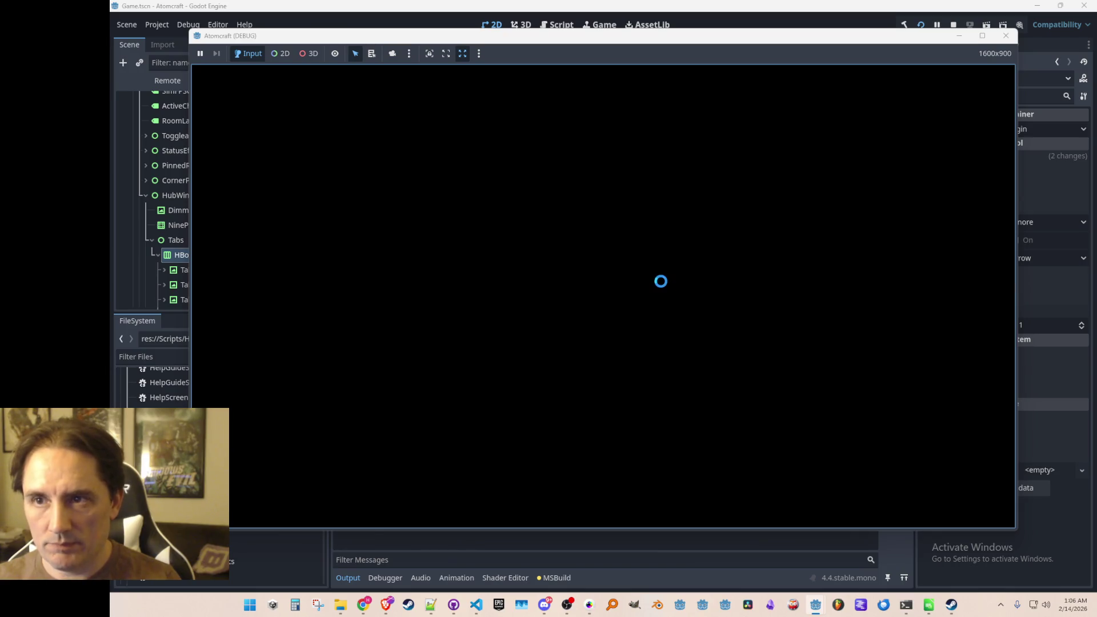
pyautogui.click(640, 314)
pyautogui.scroll(-2, 587, 336)
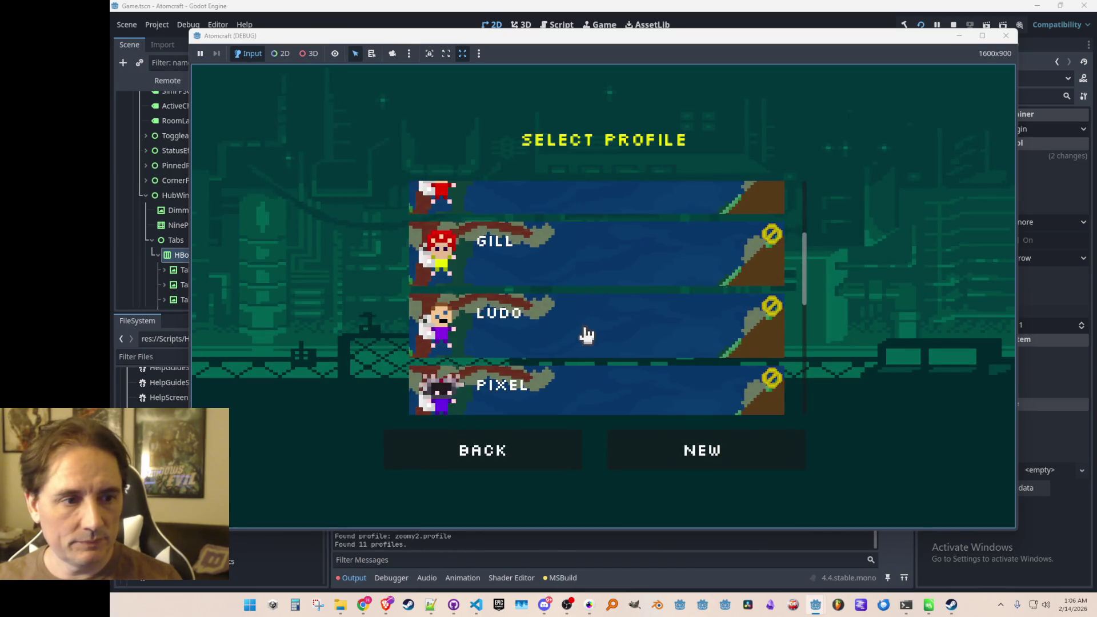
pyautogui.click(587, 336)
pyautogui.click(629, 290)
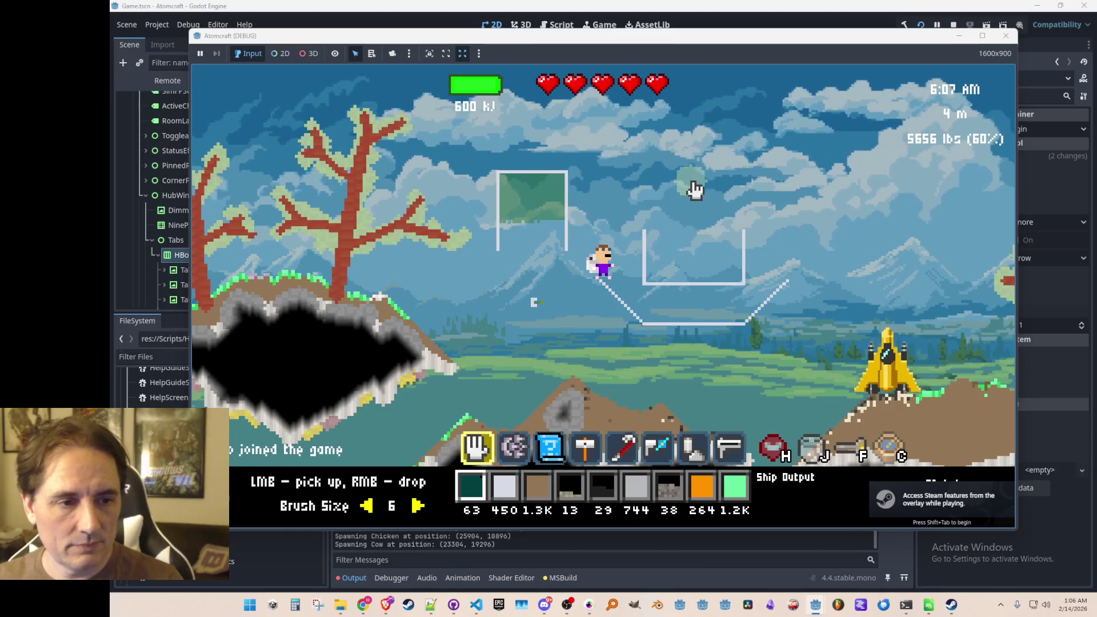
# Open the in-game hub window and cycle through every tab, from Shop to Elements Discovered
pyautogui.press('Tab')
pyautogui.click(592, 144)
pyautogui.click(508, 147)
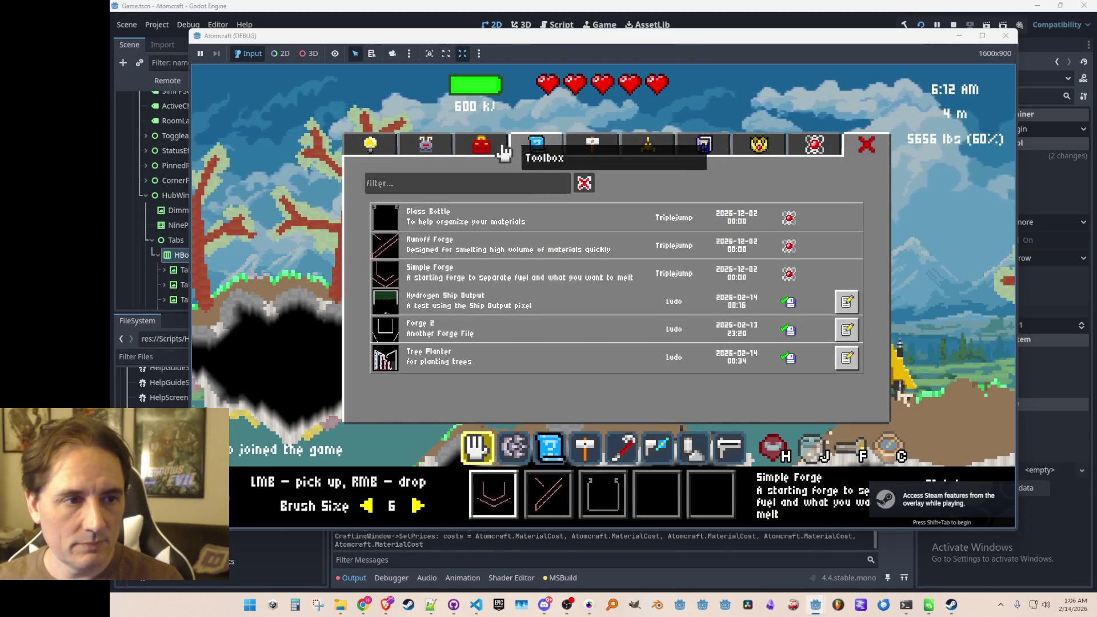
pyautogui.click(457, 148)
pyautogui.click(506, 147)
pyautogui.click(629, 147)
pyautogui.click(602, 149)
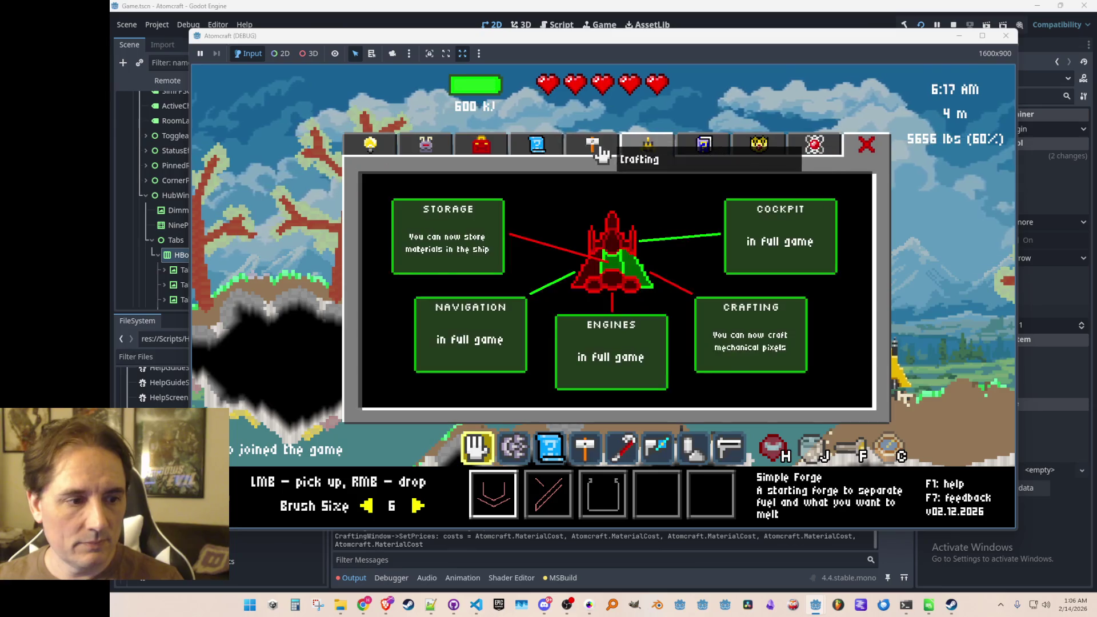
pyautogui.press('Tab')
pyautogui.press('Tab')
pyautogui.press('Tab')
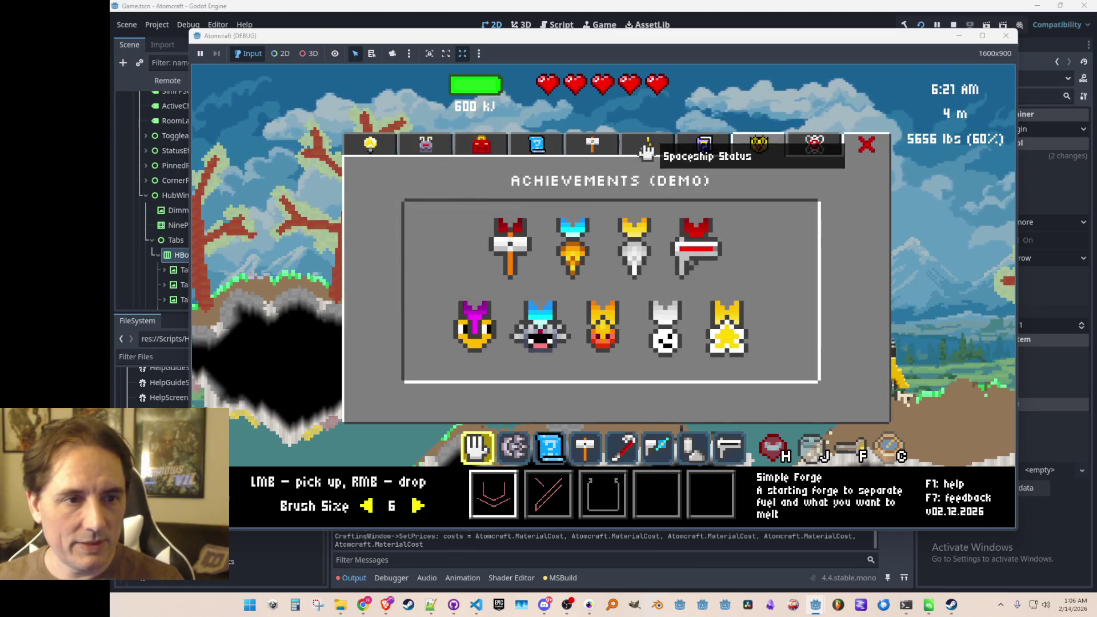
pyautogui.click(705, 144)
pyautogui.click(766, 144)
pyautogui.click(815, 144)
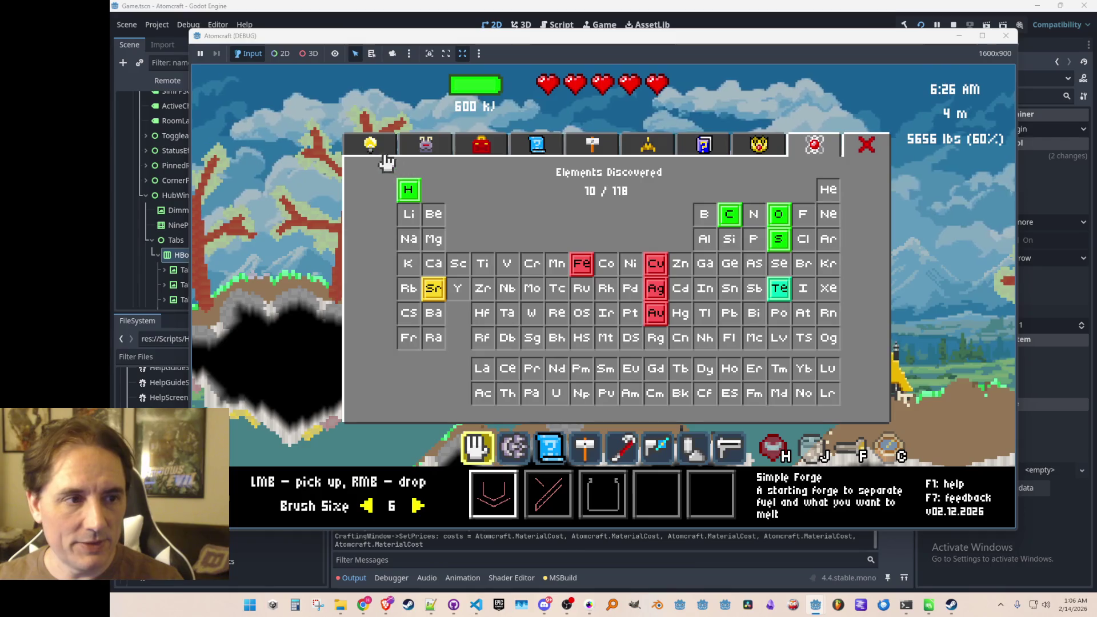
pyautogui.click(426, 146)
pyautogui.click(482, 146)
pyautogui.click(538, 146)
pyautogui.click(593, 146)
pyautogui.click(648, 144)
pyautogui.click(705, 144)
pyautogui.click(759, 144)
pyautogui.click(814, 144)
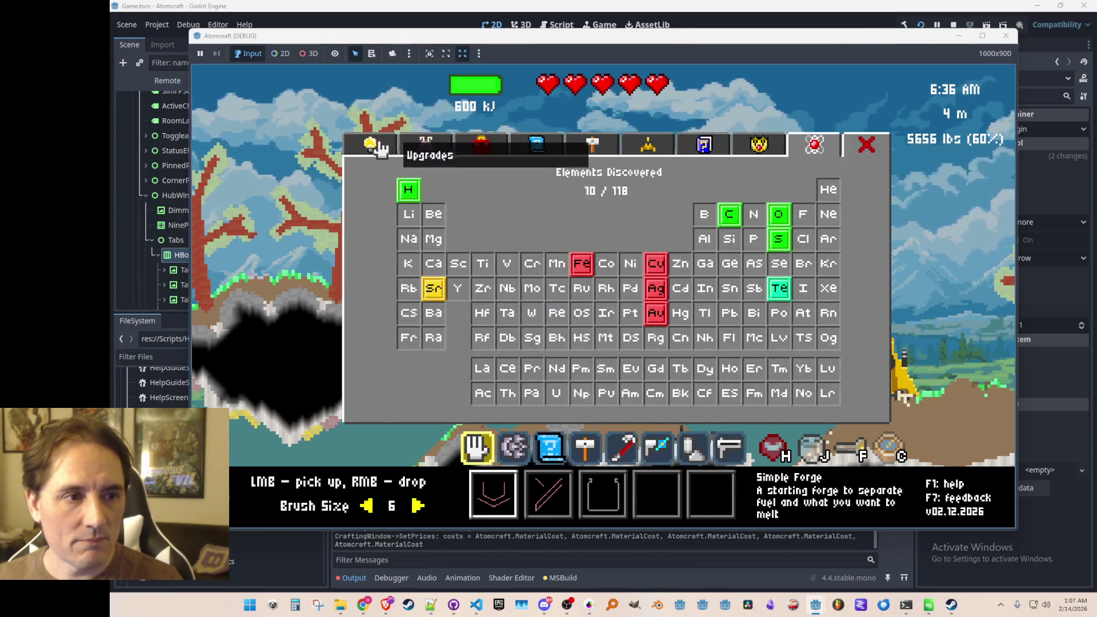
pyautogui.press('Escape')
# Fly the player up and to the right, then stop the running game with F8
pyautogui.press('w')
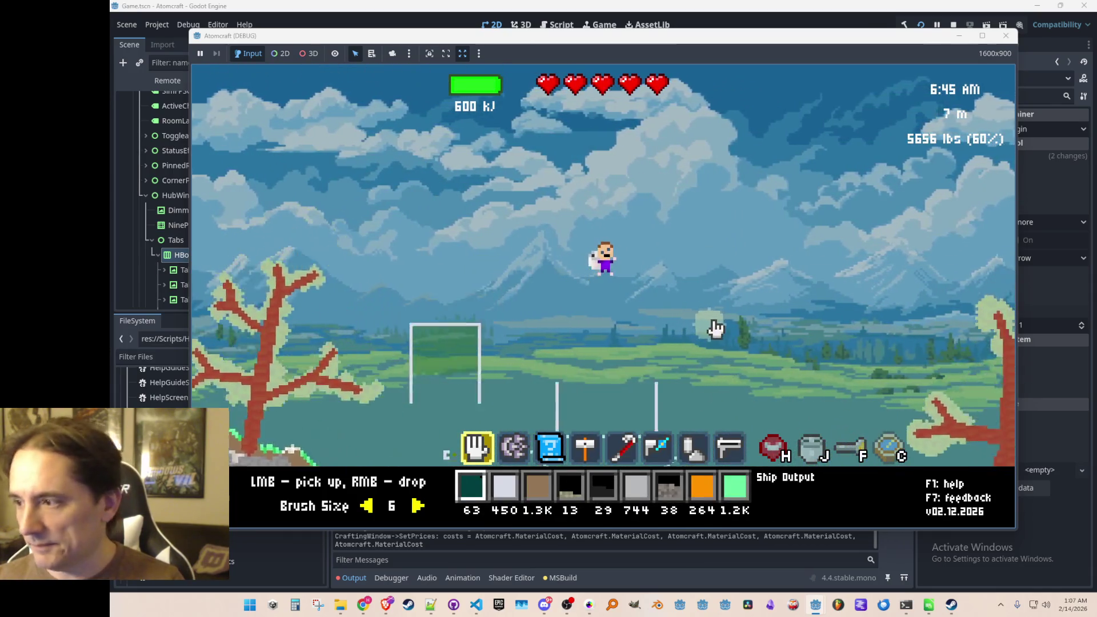
pyautogui.press('d')
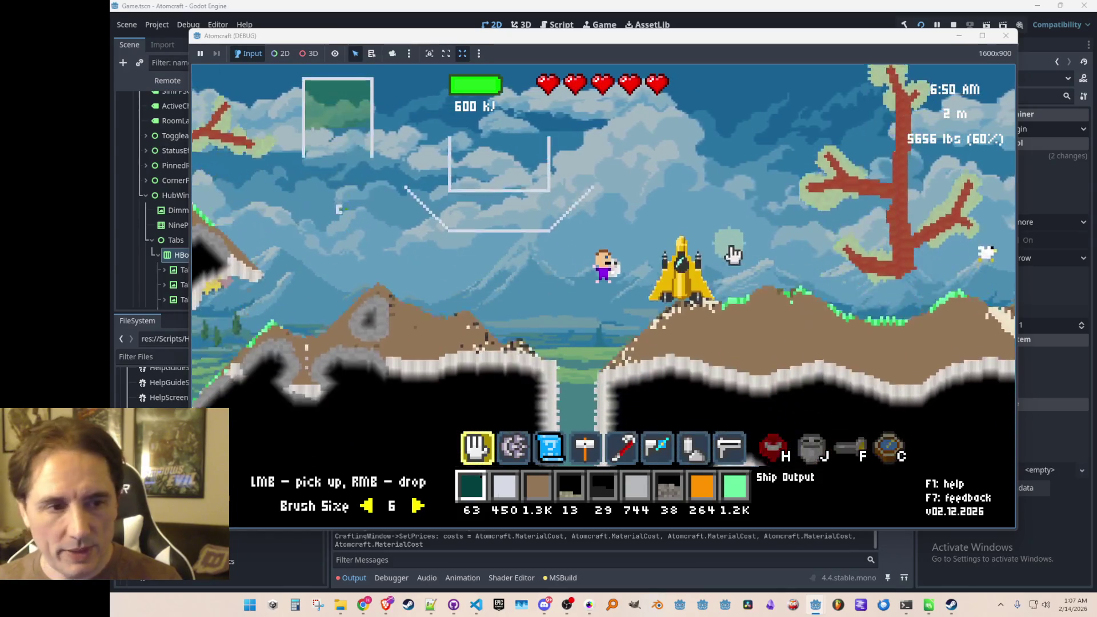
pyautogui.press('F8')
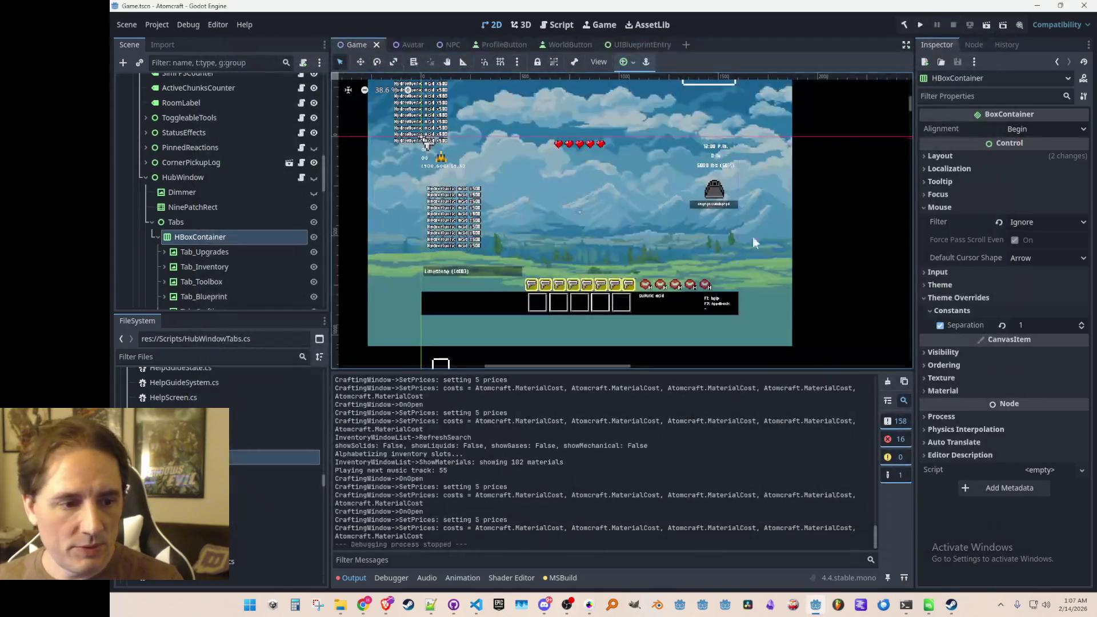
# Check line 75 of HubWindow.cs, then inspect the HBoxContainer layout and Tab_Upgrades node
pyautogui.click(477, 605)
pyautogui.click(716, 337)
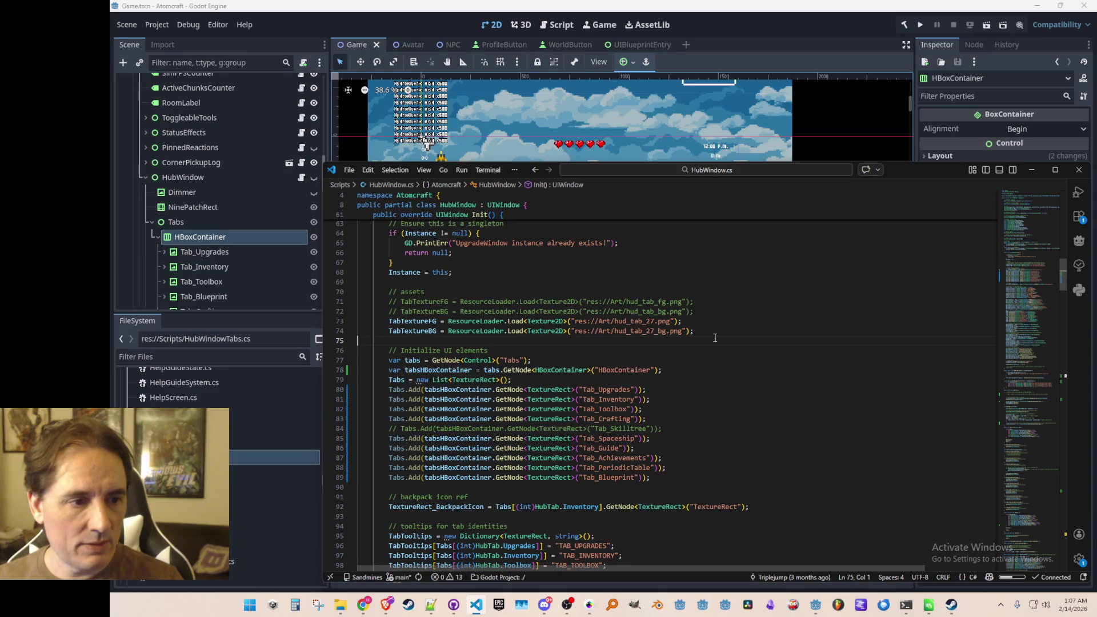
pyautogui.click(482, 60)
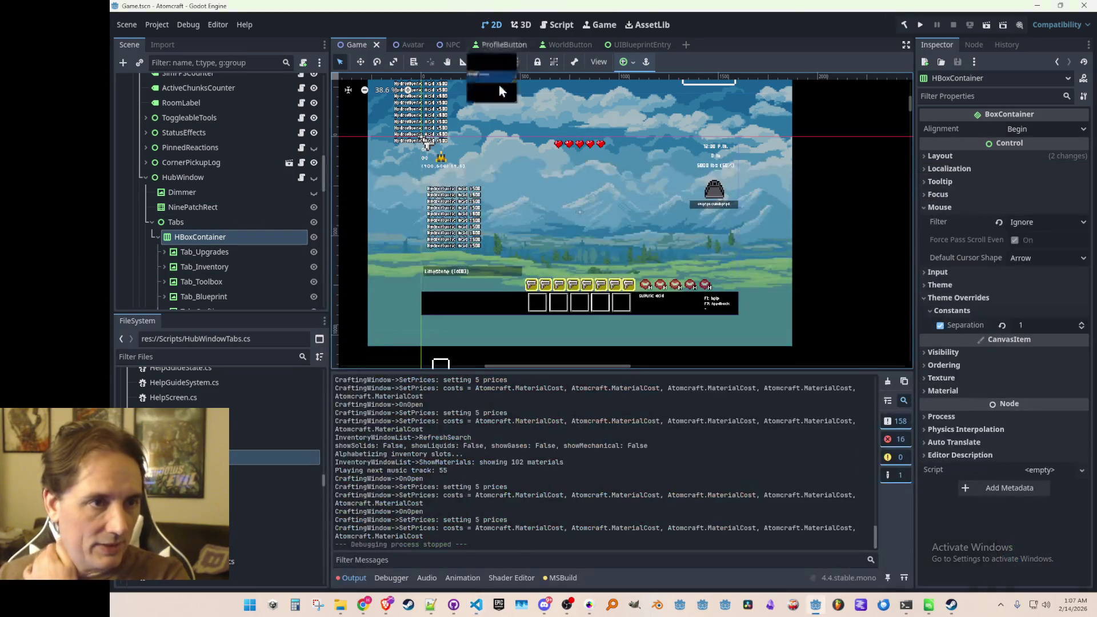
pyautogui.click(961, 157)
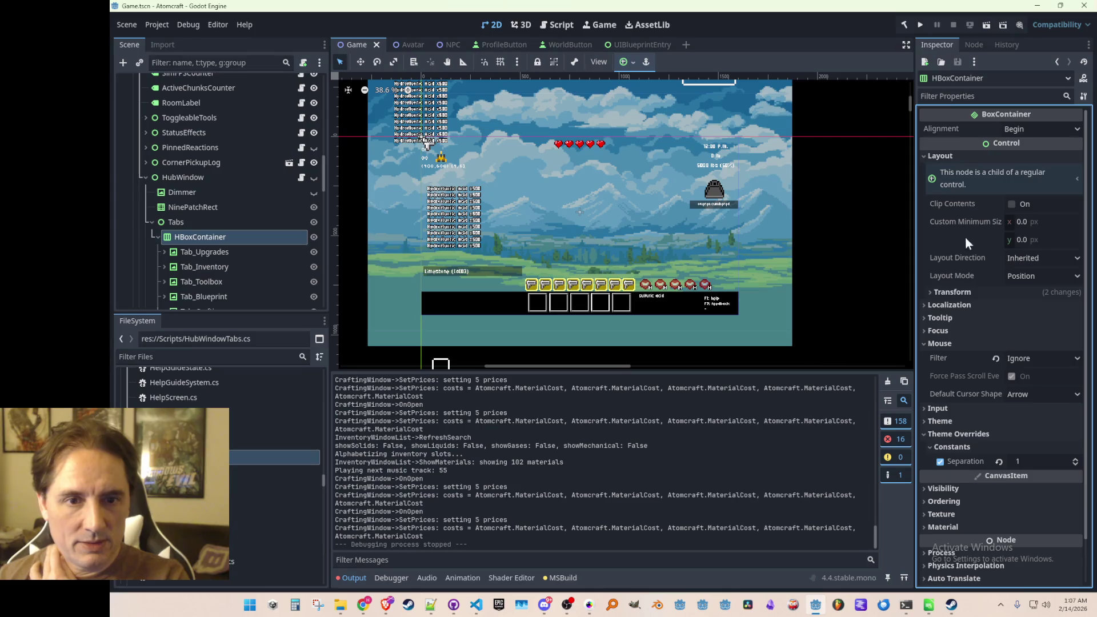
pyautogui.scroll(-3, 200, 261)
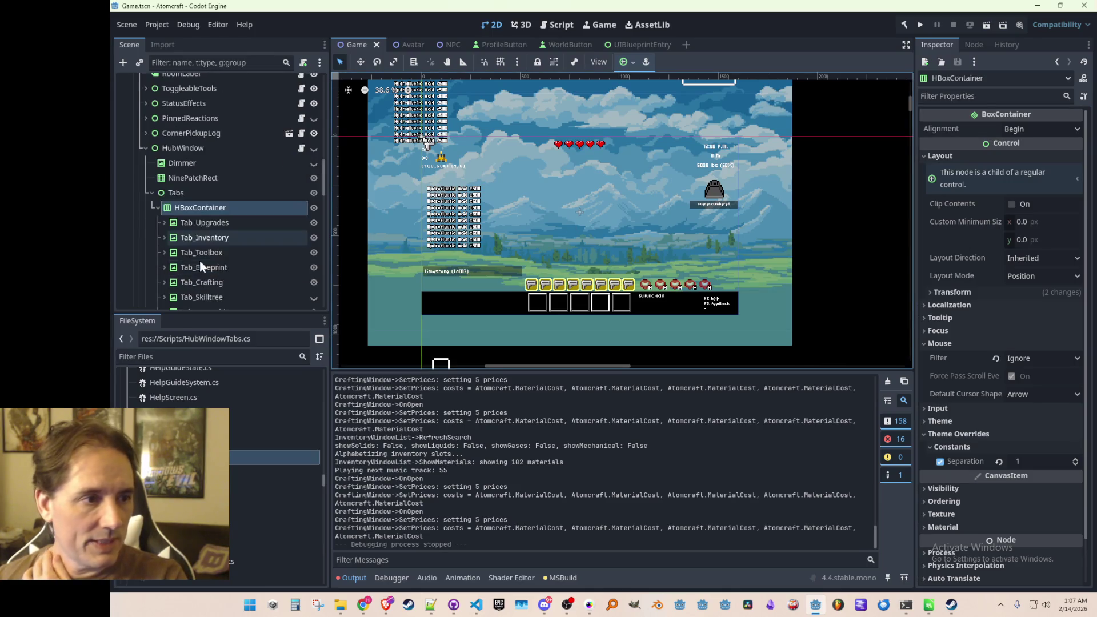
pyautogui.scroll(-2, 268, 201)
pyautogui.click(226, 164)
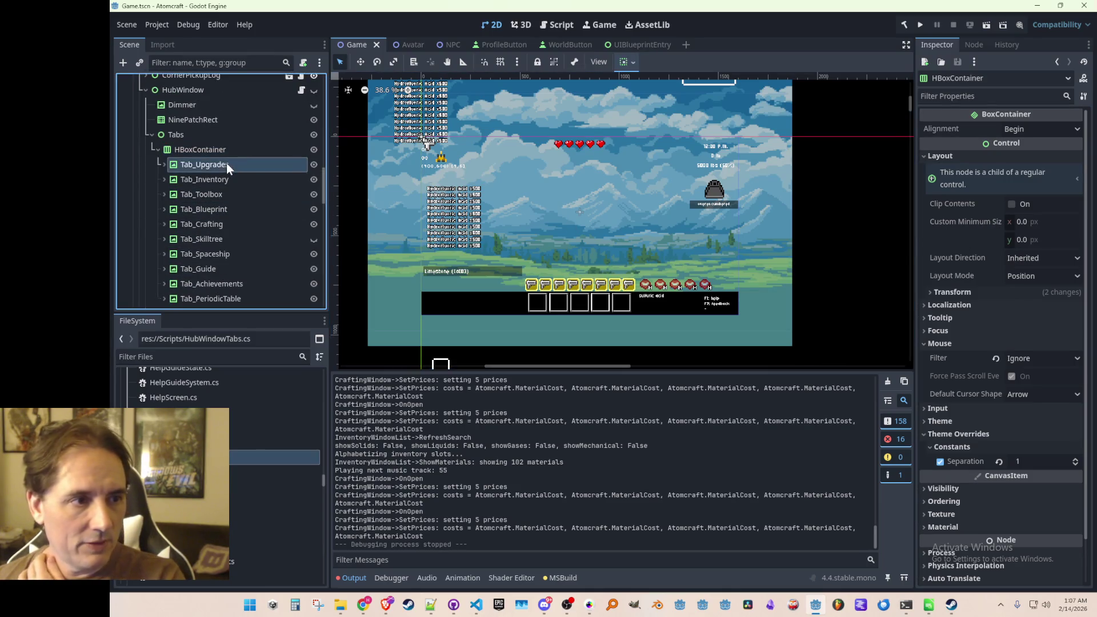
# Drag HubWindowTabs.cs onto the Tabs node and open the attached script
pyautogui.click(234, 135)
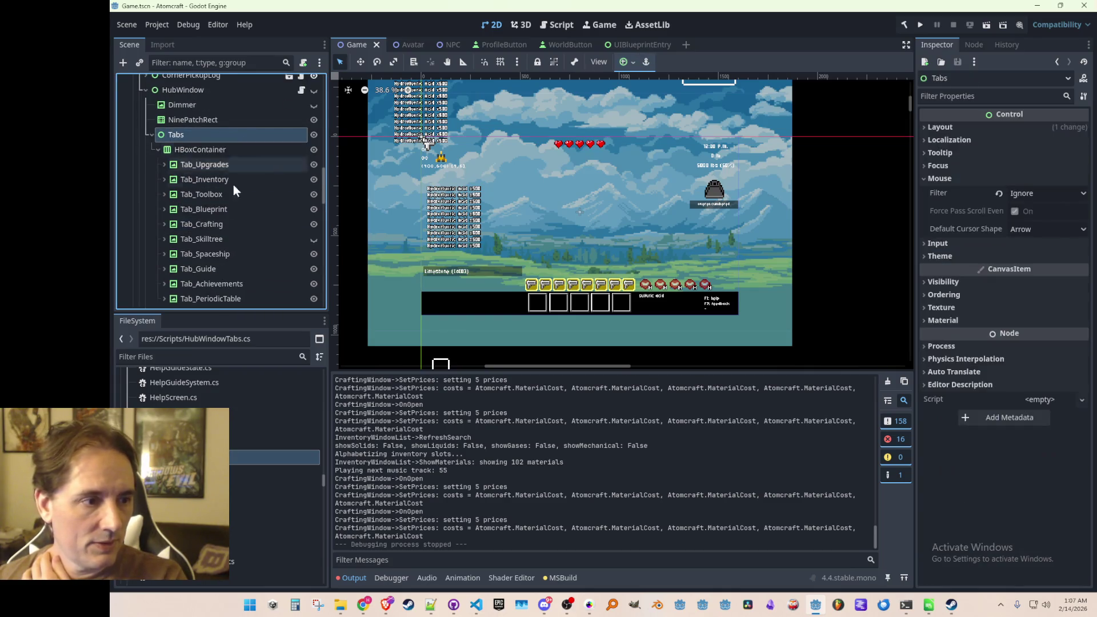
pyautogui.moveTo(275, 457); pyautogui.dragTo(259, 129)
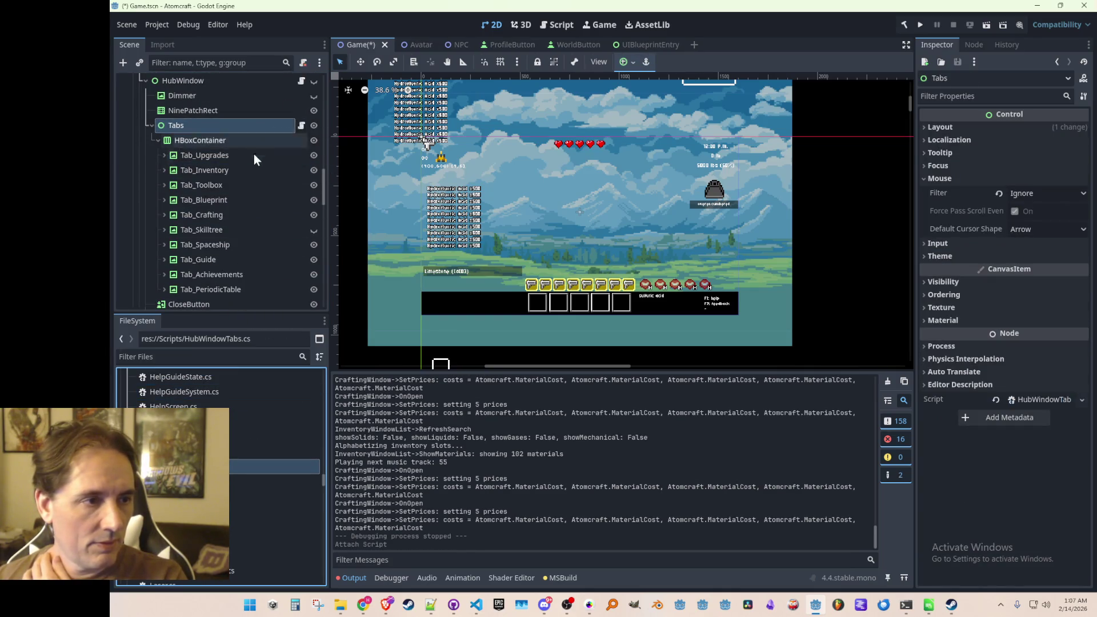
pyautogui.click(300, 155)
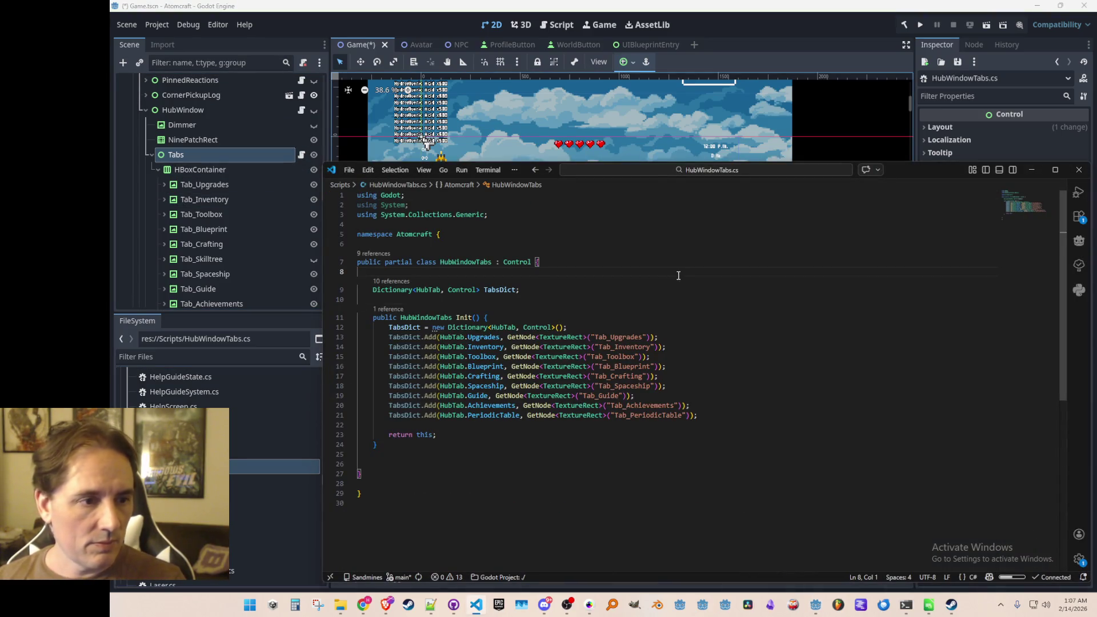
# Insert blank lines at the top of Init() before the dictionary setup and save
pyautogui.press('Down')
pyautogui.press('Down')
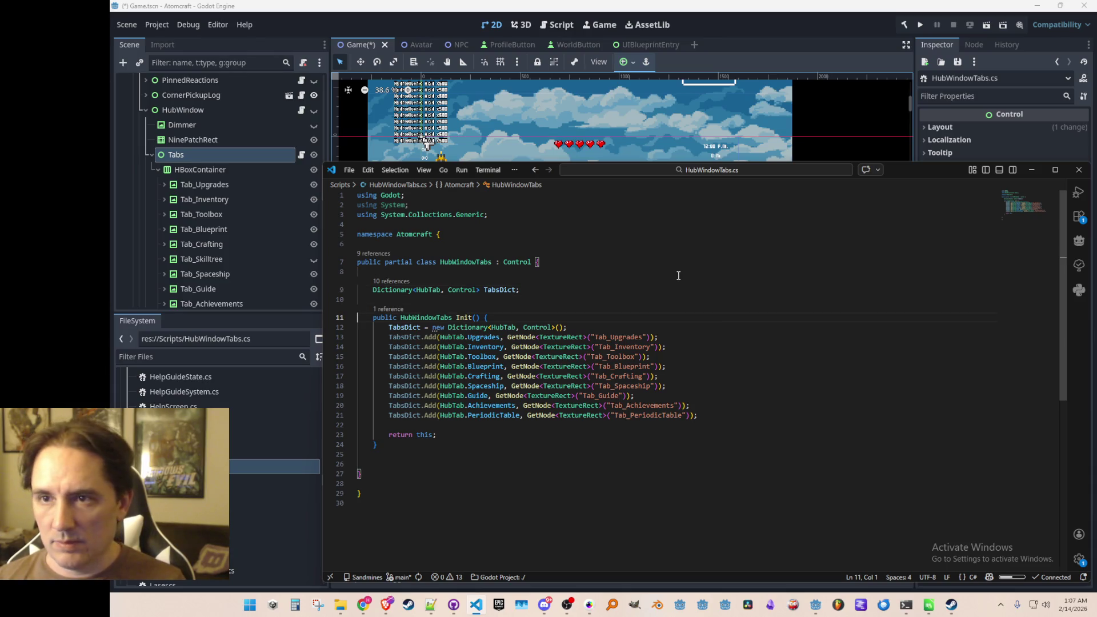
pyautogui.press('Up')
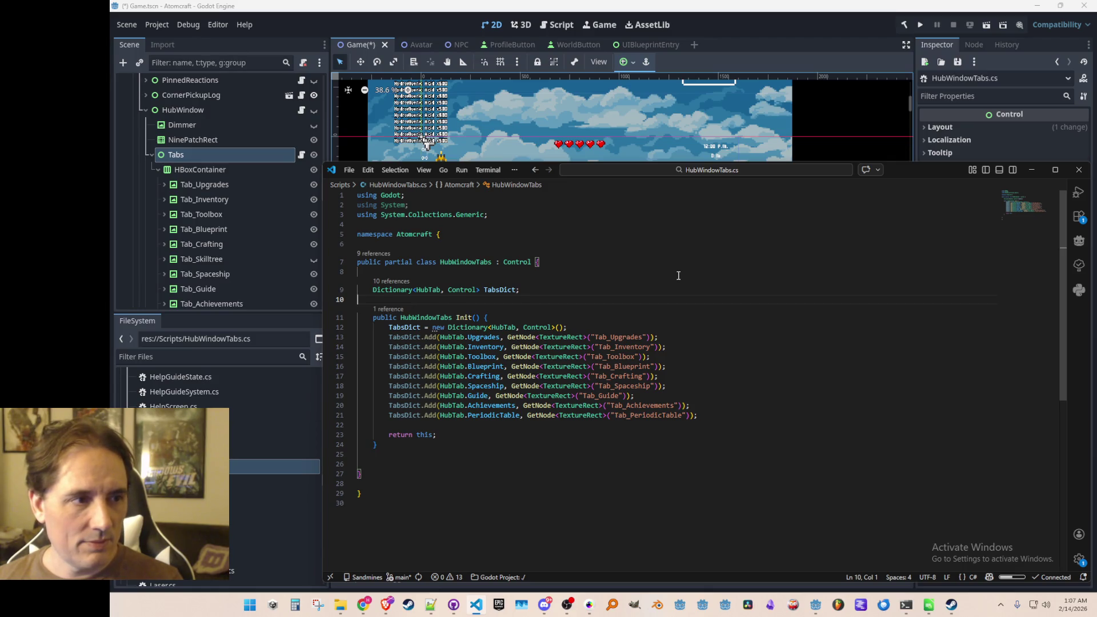
pyautogui.press('Down')
pyautogui.press('End')
pyautogui.press('Return')
pyautogui.press('Up')
pyautogui.press('Down')
pyautogui.press('Return')
pyautogui.press('Return')
pyautogui.hotkey('ctrl', 's')
pyautogui.press('Up')
# Write var hBoxContainer = GetNode<HBoxContainer>("HBoxContainer"); on line 13 and save
pyautogui.write('var hBoxContainer = ')
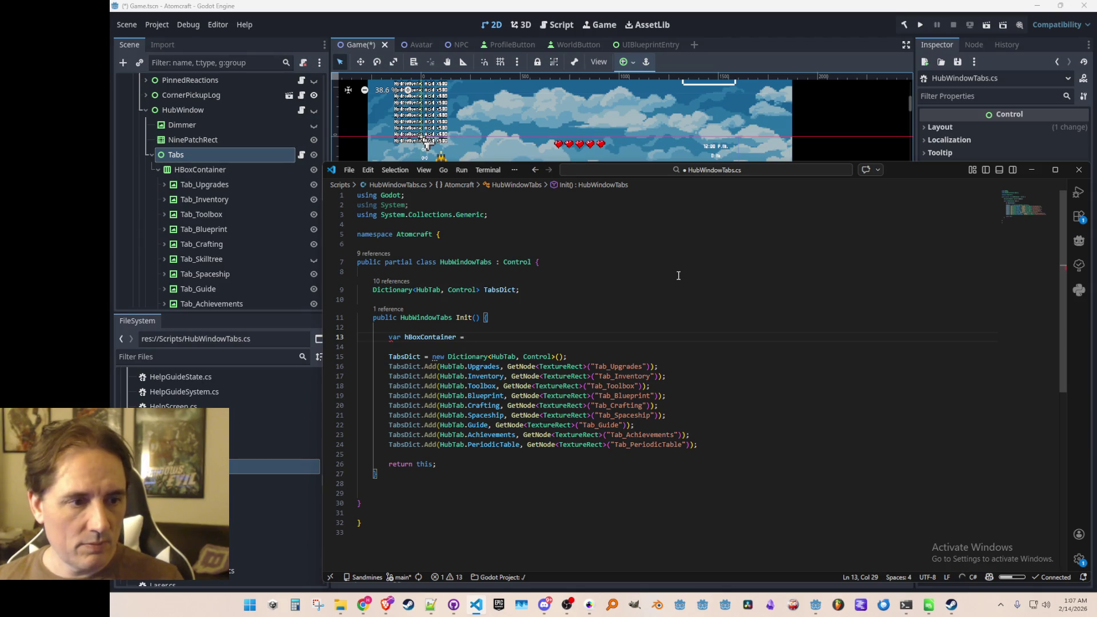
pyautogui.write('GetNode<')
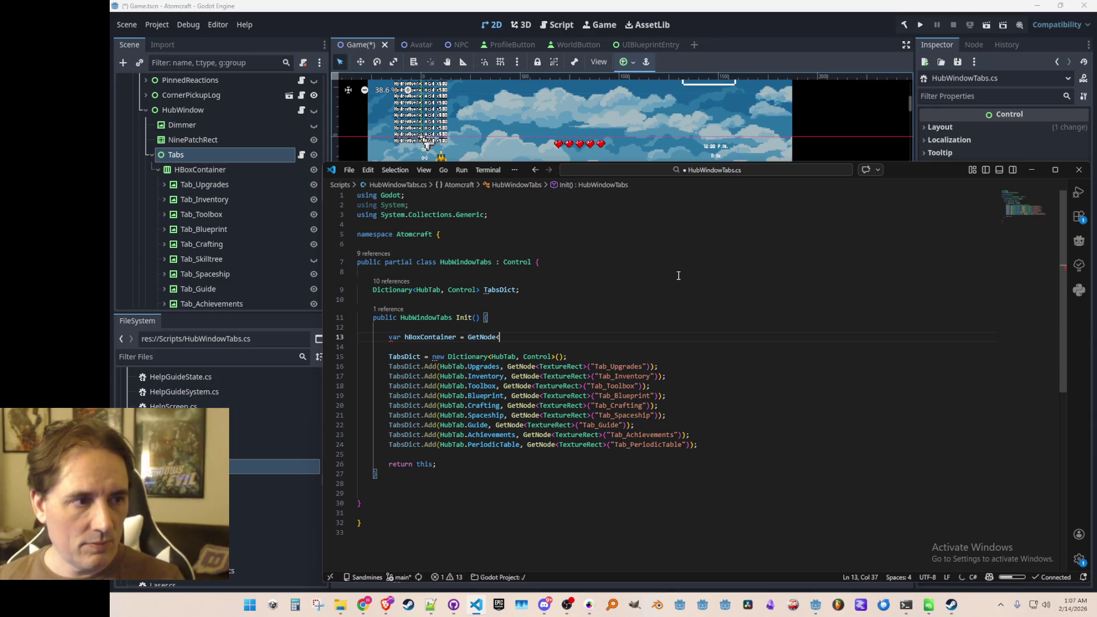
pyautogui.press('Home')
pyautogui.hotkey('ctrl', 'Right')
pyautogui.press('Right')
pyautogui.hotkey('ctrl', 'shift', 'Right')
pyautogui.hotkey('ctrl', 'c')
pyautogui.press('End')
pyautogui.hotkey('ctrl', 'v')
pyautogui.hotkey('ctrl', 'Left')
pyautogui.press('Delete')
pyautogui.write('H')
pyautogui.press('End')
pyautogui.write('>("HBoxContainer");')
pyautogui.hotkey('ctrl', 's')
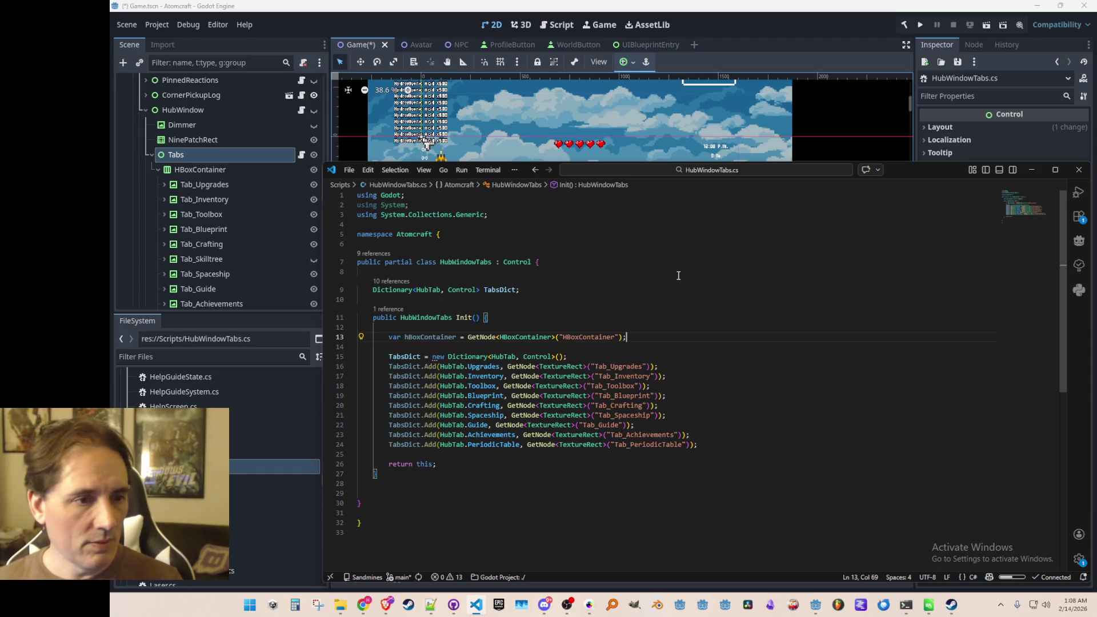
# Prefix every TabsDict.Add GetNode call with hBoxContainer. and save the file
pyautogui.press('Down')
pyautogui.press('Down')
pyautogui.press('Left')
pyautogui.press('Left')
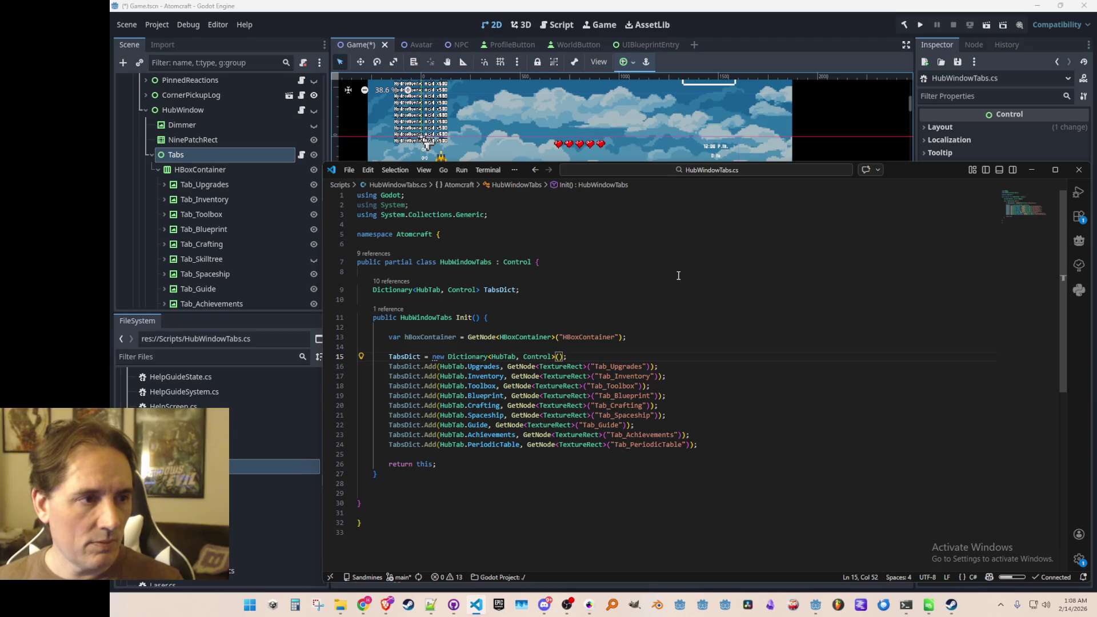
pyautogui.press('Down')
pyautogui.press('Home')
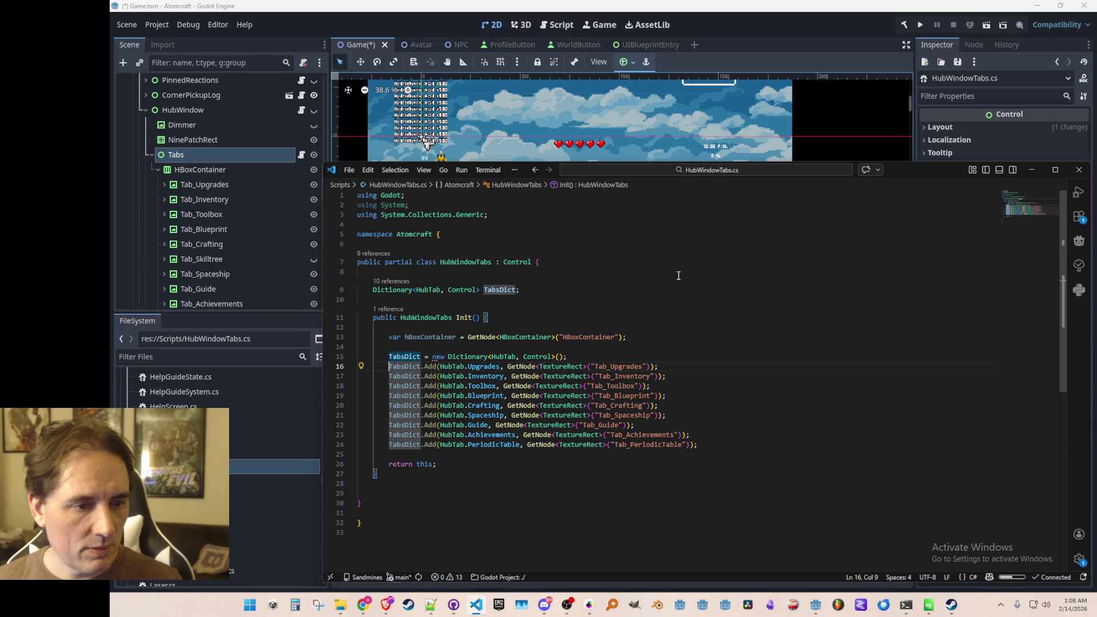
pyautogui.hotkey('ctrl', 'Right')
pyautogui.hotkey('ctrl', 'Right')
pyautogui.hotkey('ctrl', 'Right')
pyautogui.press('Right')
pyautogui.press('Right')
pyautogui.write('hBoxContainer.')
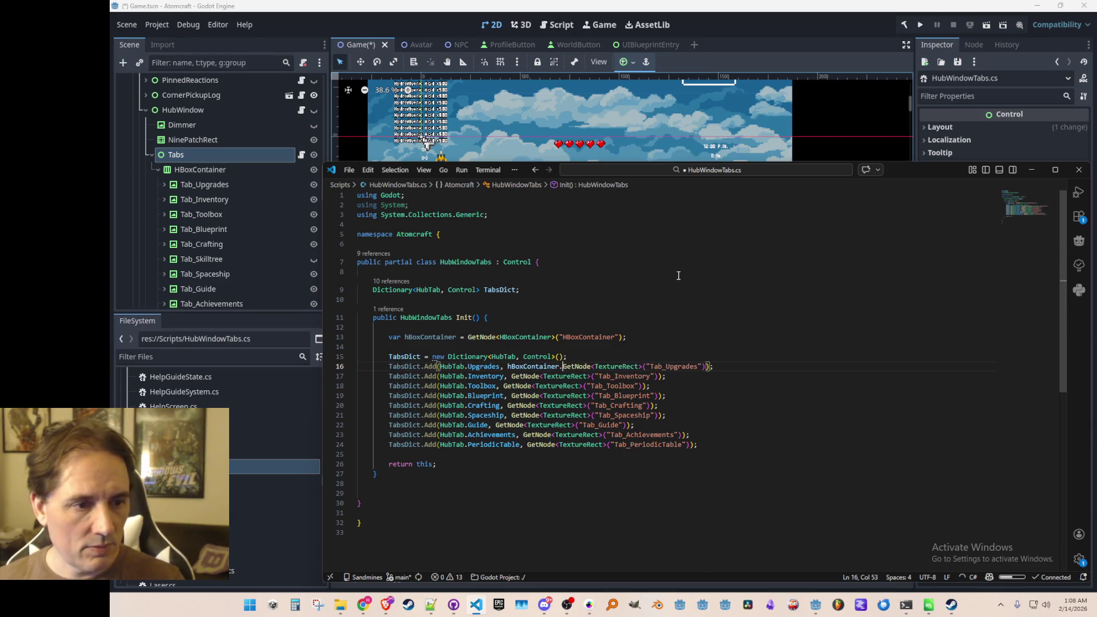
pyautogui.press('Tab')
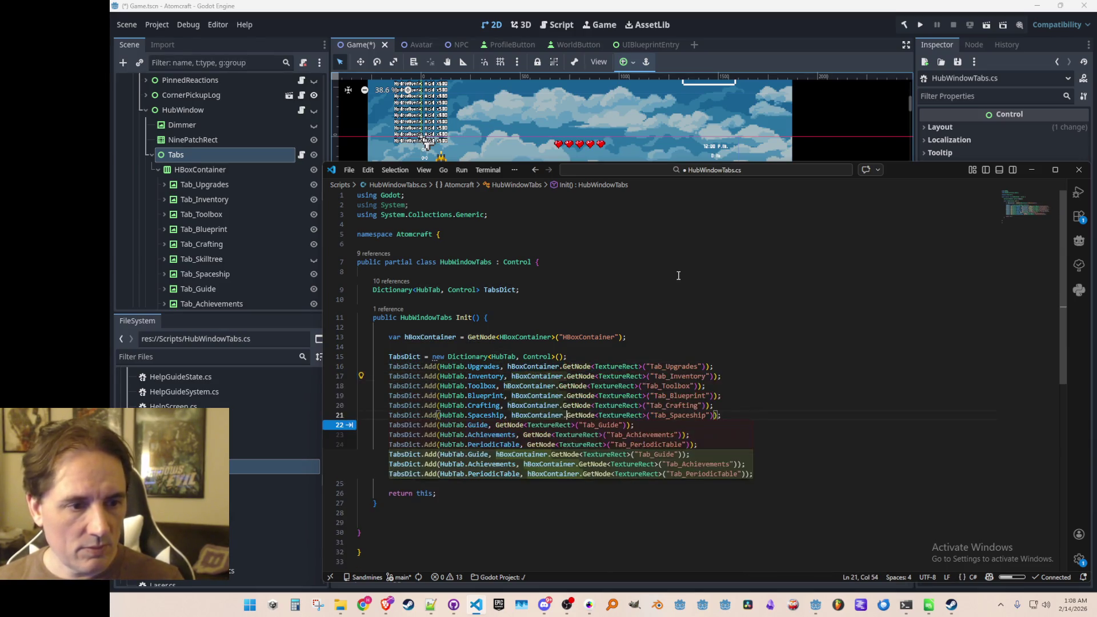
pyautogui.press('Tab')
pyautogui.hotkey('ctrl', 's')
pyautogui.press('Up')
pyautogui.press('Home')
pyautogui.press('Home')
pyautogui.press('Up')
pyautogui.press('Up')
pyautogui.press('Up')
pyautogui.press('Up')
pyautogui.press('Up')
pyautogui.press('Up')
pyautogui.hotkey('ctrl', 't')
pyautogui.press('BackSpace')
# Open HubWindow.cs and declare a HubWindowTabs HubWindowTabs; field above the Tabs list, then save
pyautogui.write('HubWind')
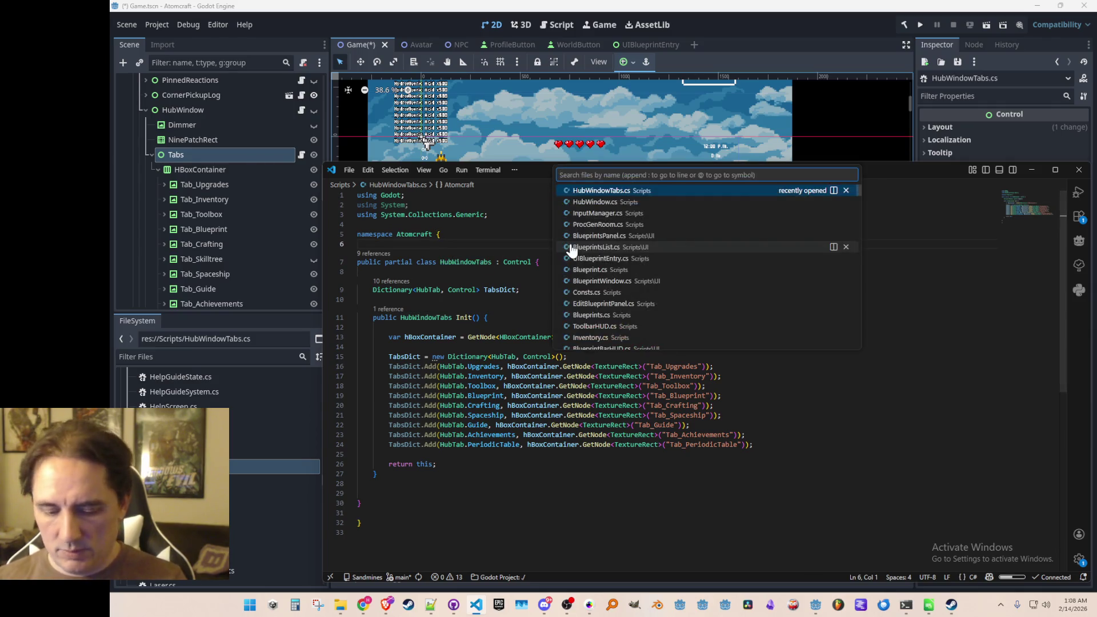
pyautogui.click(679, 193)
pyautogui.scroll(10, 811, 379)
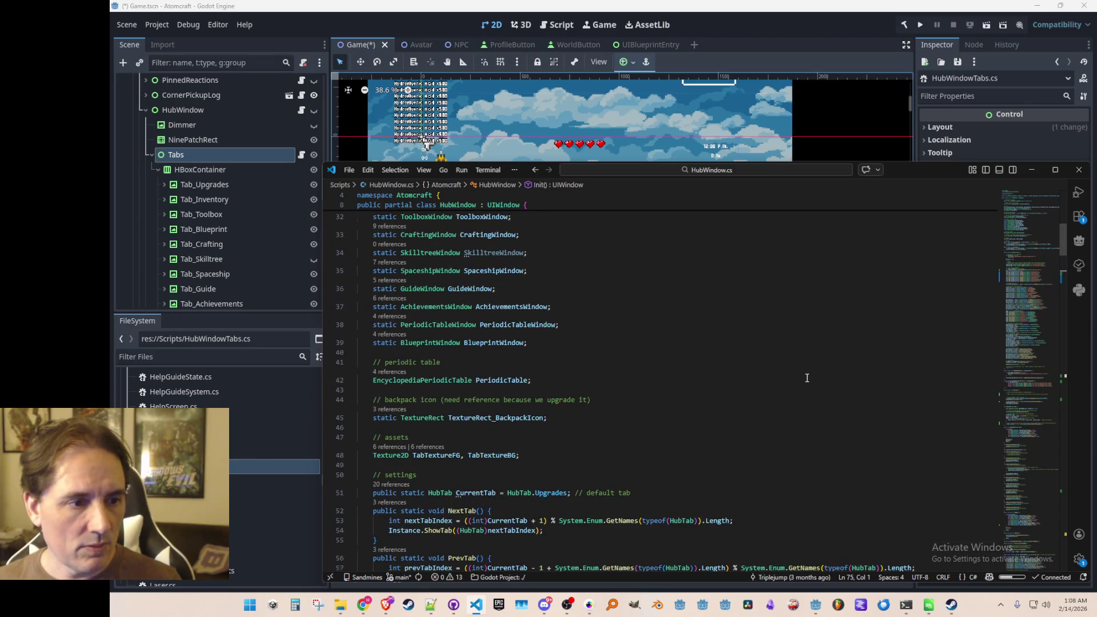
pyautogui.scroll(3, 809, 375)
pyautogui.click(790, 295)
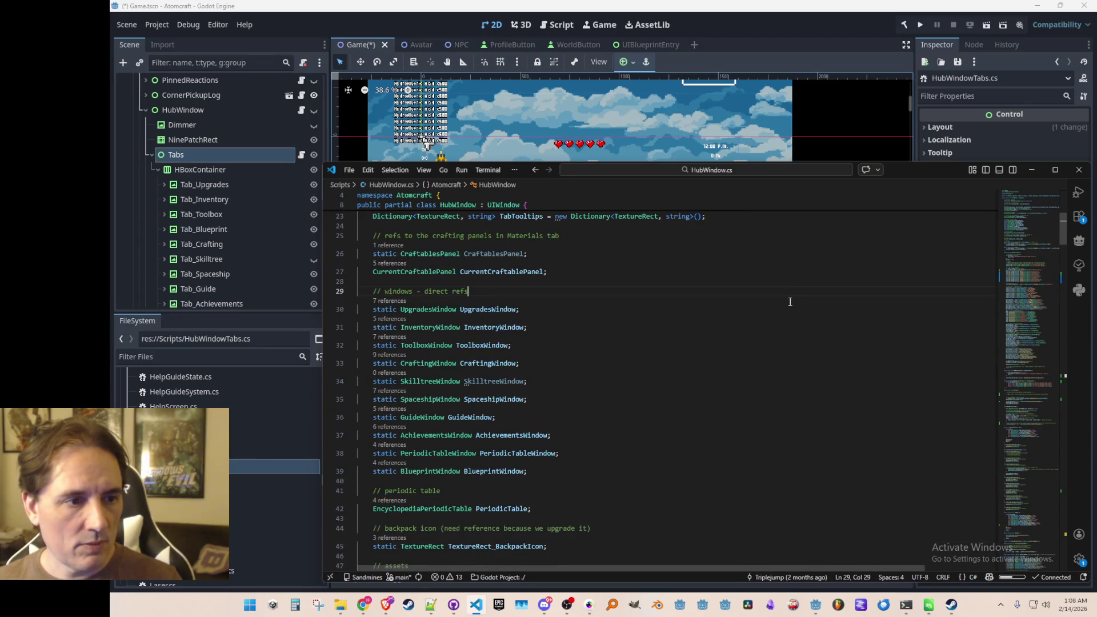
pyautogui.scroll(4, 790, 298)
pyautogui.click(706, 298)
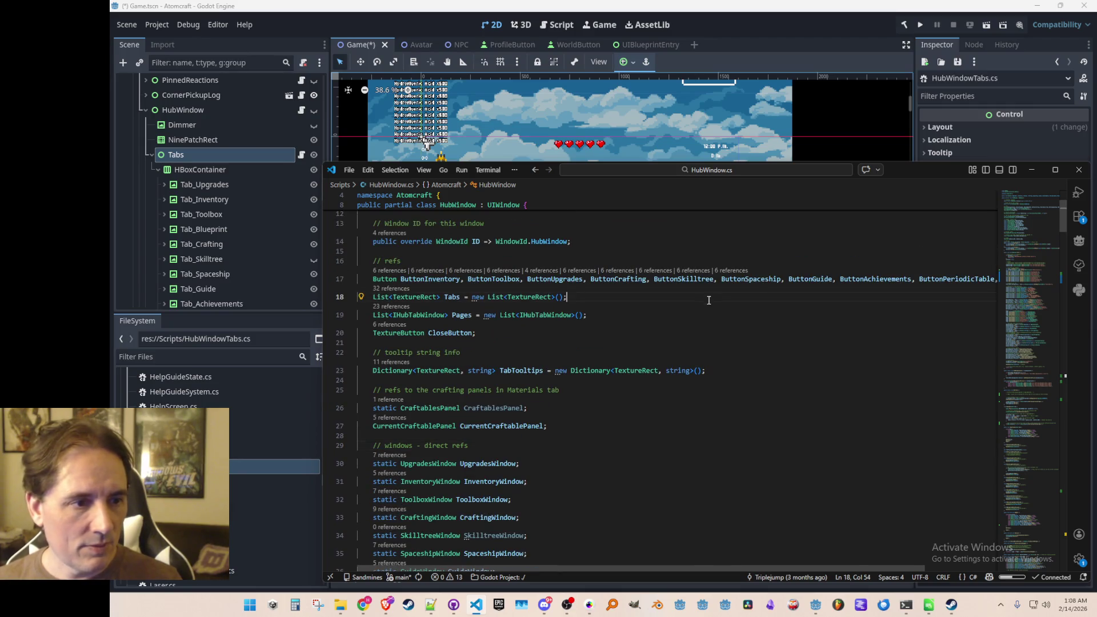
pyautogui.hotkey('ctrl', 'shift', 'Return')
pyautogui.write('HubWindowTabs')
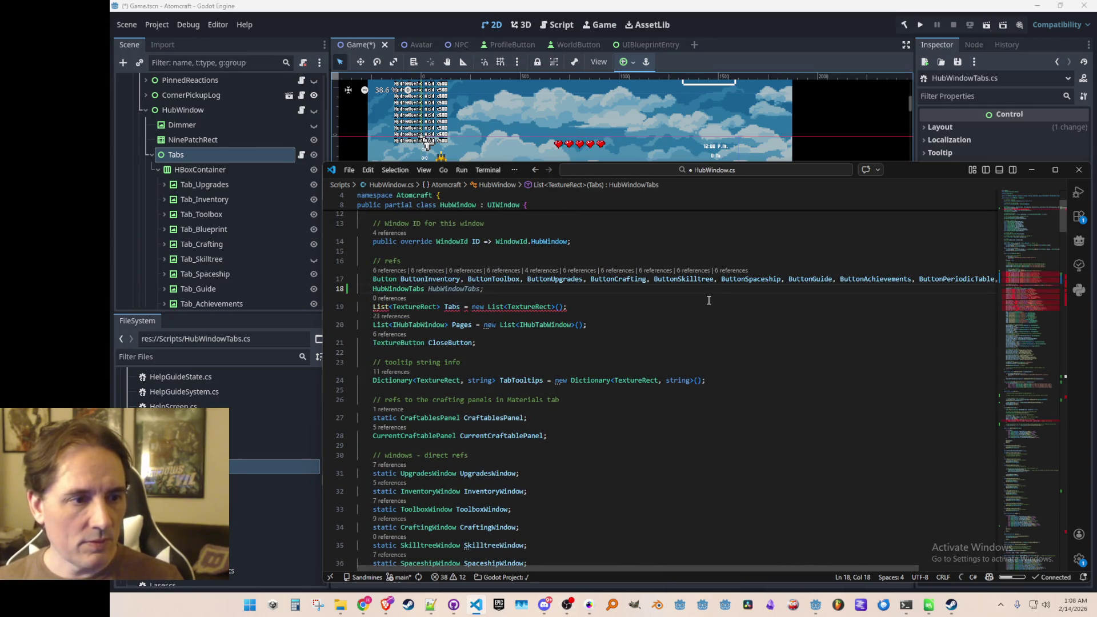
pyautogui.press('Tab')
pyautogui.hotkey('ctrl', 's')
# Change lines 78–79 to assign HubWindowTabs = GetNode<HubWindowTabs>("Tabs") and use it, then save
pyautogui.click(709, 303)
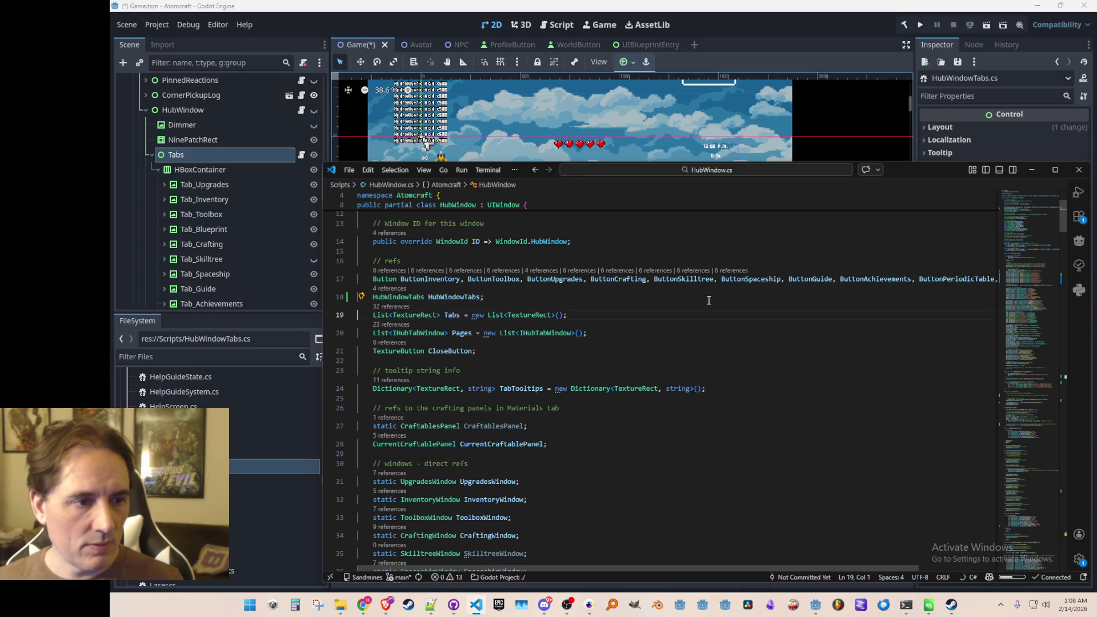
pyautogui.scroll(-10, 743, 303)
pyautogui.scroll(-3, 754, 320)
pyautogui.scroll(5, 760, 354)
pyautogui.scroll(-4, 782, 337)
pyautogui.click(777, 351)
pyautogui.press('Home')
pyautogui.hotkey('ctrl', 'Right')
pyautogui.hotkey('ctrl', 'Right')
pyautogui.hotkey('ctrl', 'Right')
pyautogui.hotkey('ctrl', 'Right')
pyautogui.hotkey('ctrl', 'shift', 'Right')
pyautogui.write('HubWindowTabs')
pyautogui.press('Home')
pyautogui.hotkey('ctrl', 'shift', 'Right')
pyautogui.hotkey('ctrl', 'shift', 'Right')
pyautogui.write('HubWindowTabs')
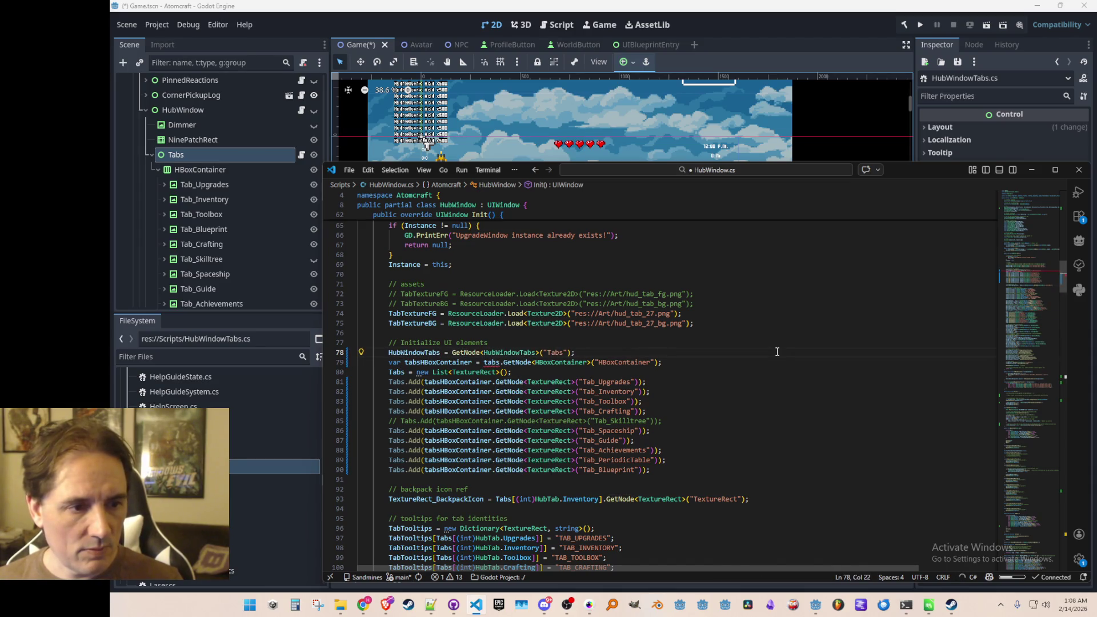
pyautogui.press('Down')
pyautogui.hotkey('ctrl', 'Right')
pyautogui.hotkey('ctrl', 'Right')
pyautogui.hotkey('ctrl', 'shift', 'Left')
pyautogui.write('HubWindowTabs')
pyautogui.hotkey('ctrl', 's')
pyautogui.press('Up')
pyautogui.press('Home')
pyautogui.press('Home')
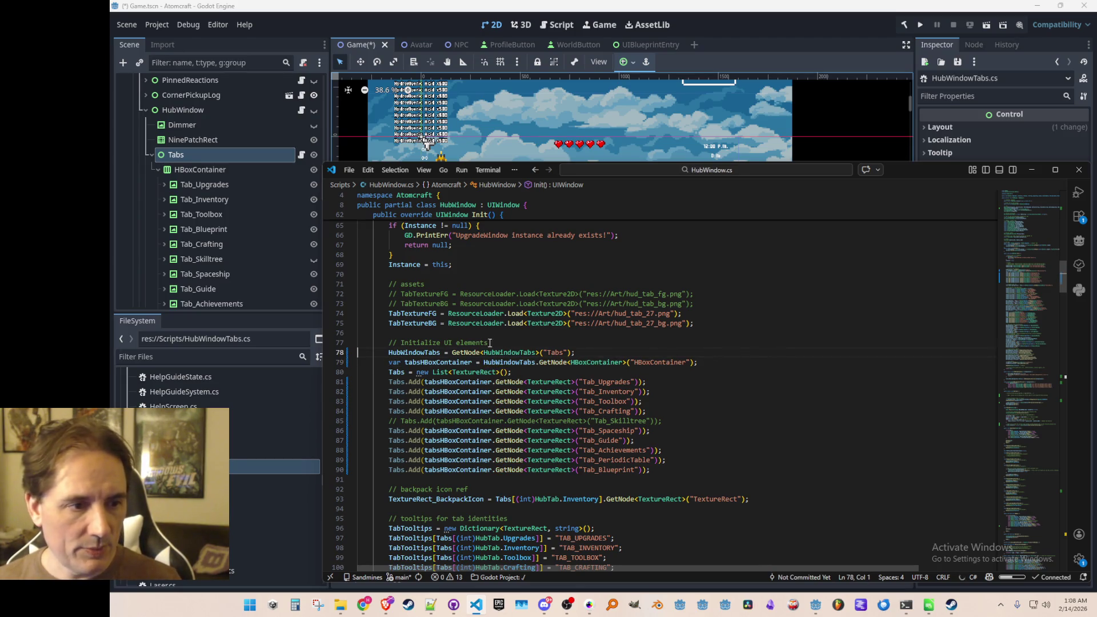
# Append .Init() to the GetNode<HubWindowTabs>("Tabs") call on line 78
pyautogui.click(570, 353)
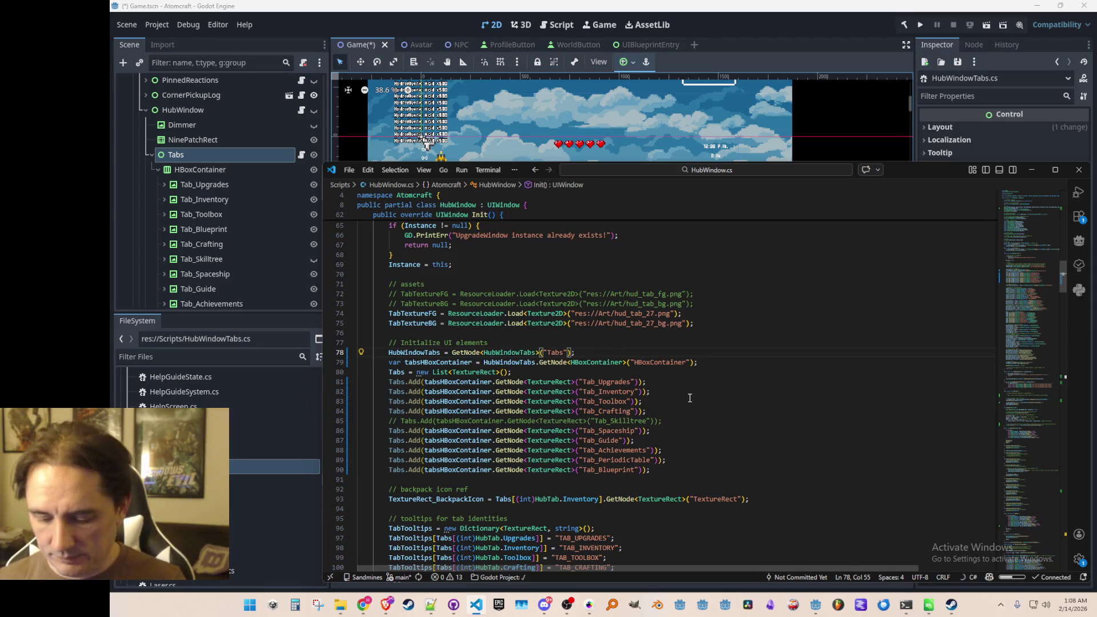
pyautogui.write('.Init(')
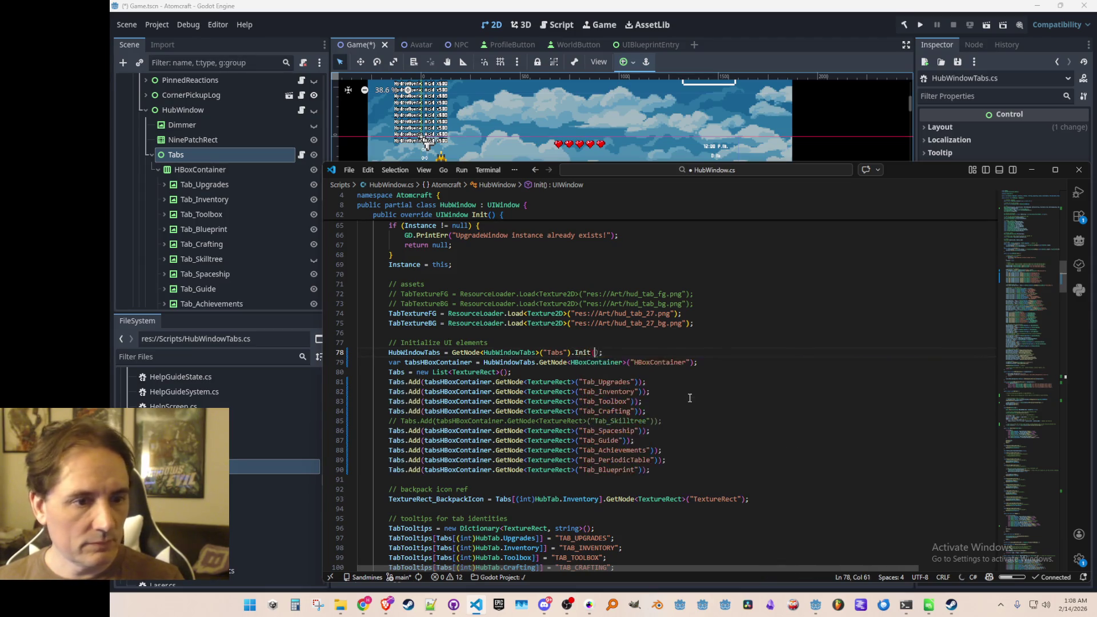
pyautogui.press('F12')
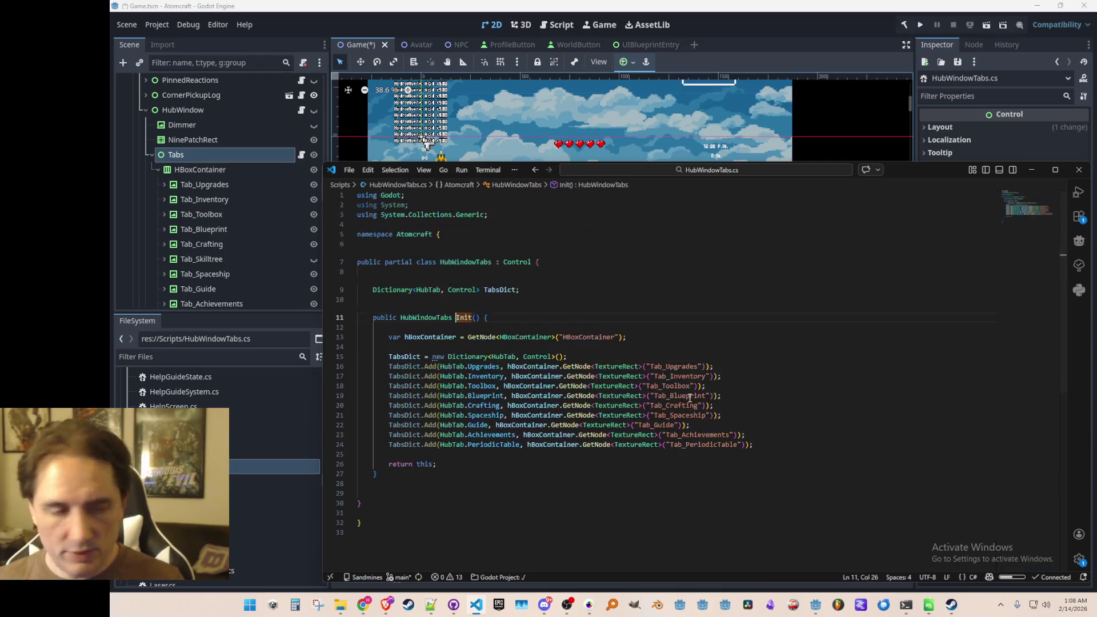
# Add an empty public void Refresh() { } method on line 29 after Init(), save, and undo the suggested foreach body
pyautogui.click(585, 510)
pyautogui.click(619, 494)
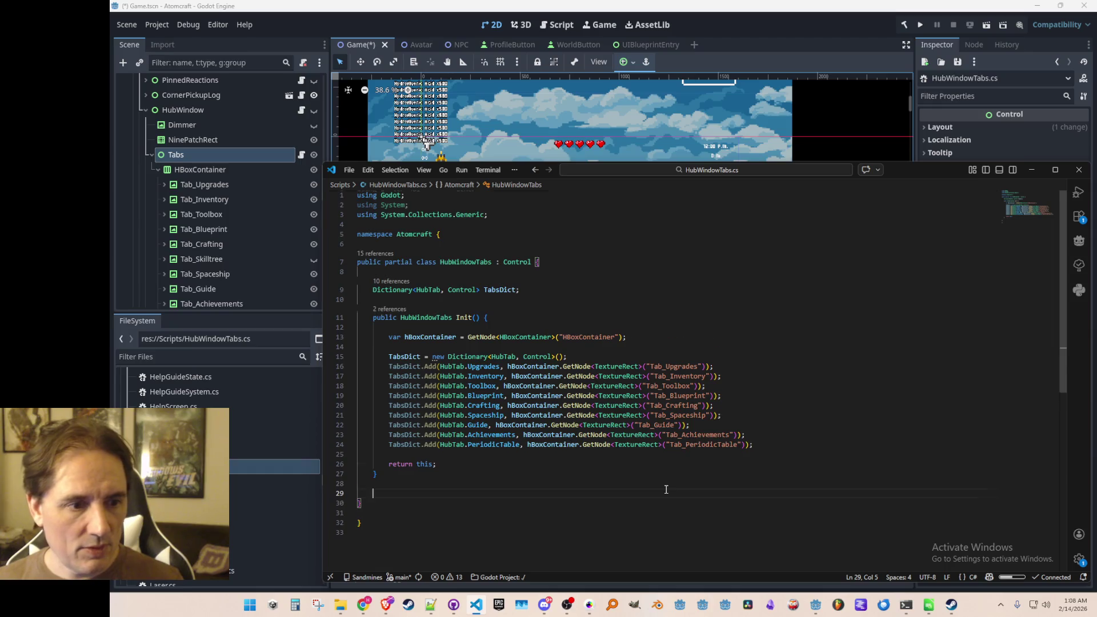
pyautogui.scroll(-2, 666, 489)
pyautogui.click(722, 444)
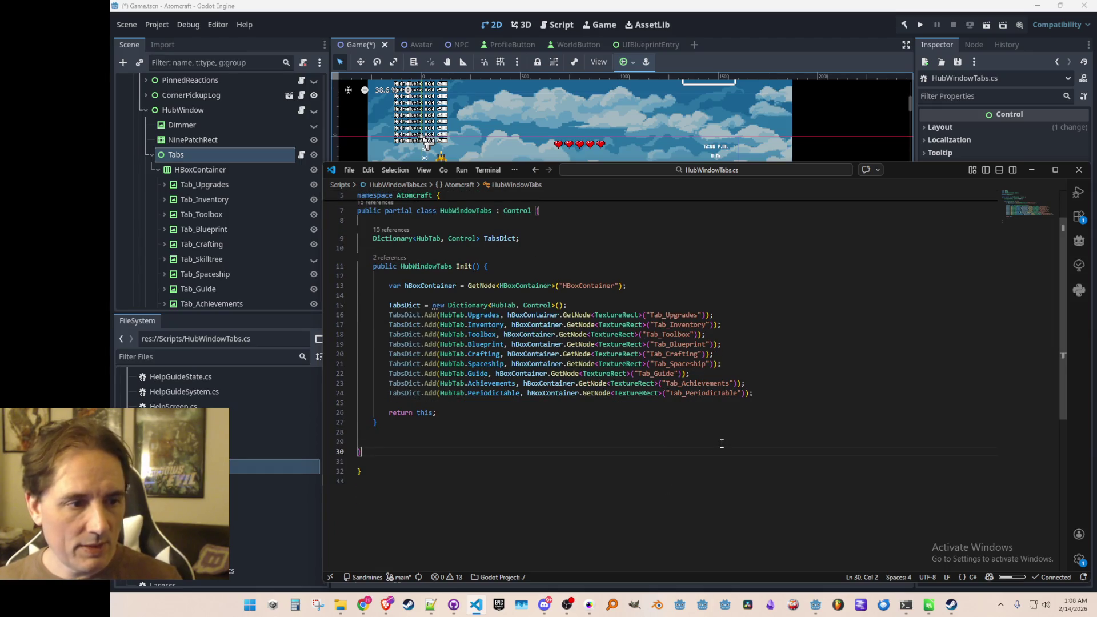
pyautogui.write('public ')
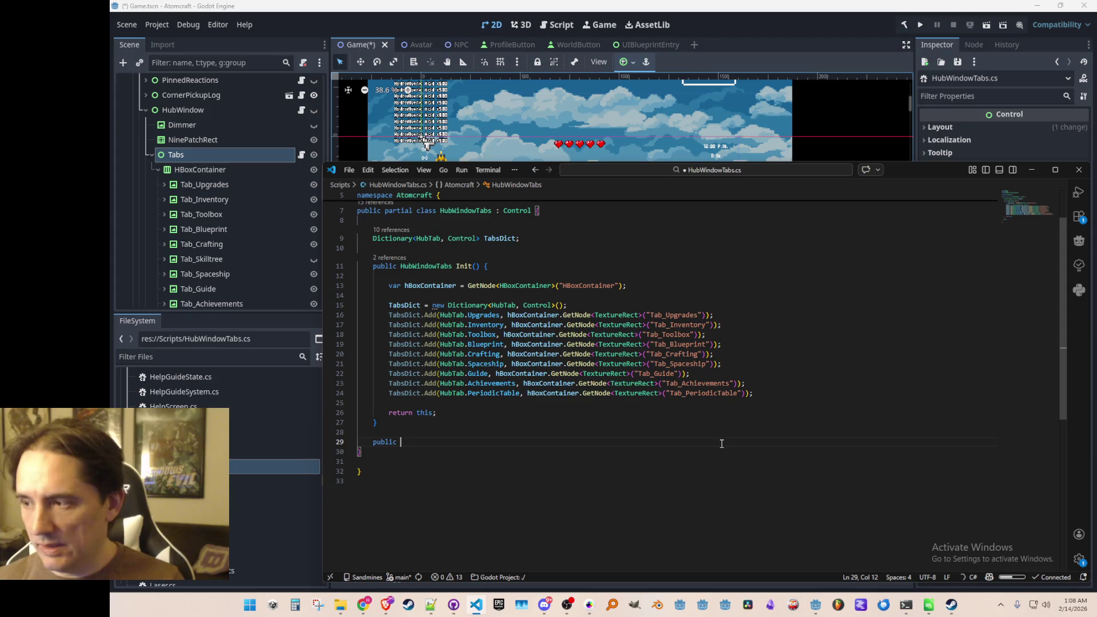
pyautogui.write('void Refresh() {')
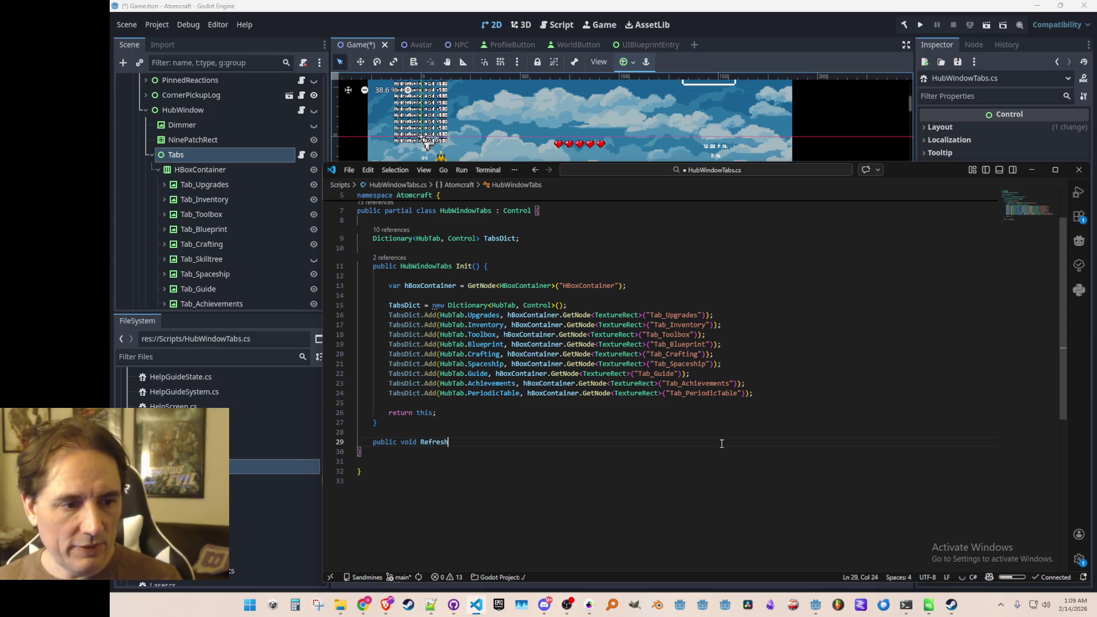
pyautogui.press('Return')
pyautogui.press('Return')
pyautogui.write('}')
pyautogui.press('Up')
pyautogui.hotkey('ctrl', 's')
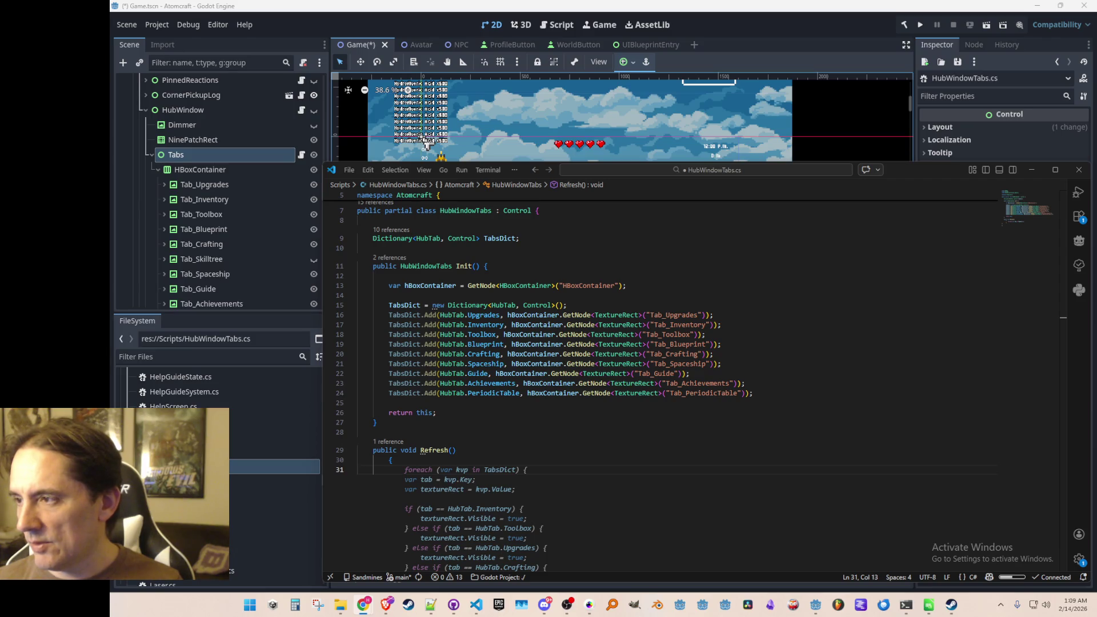
pyautogui.hotkey('ctrl', 'z')
pyautogui.hotkey('ctrl', 'z')
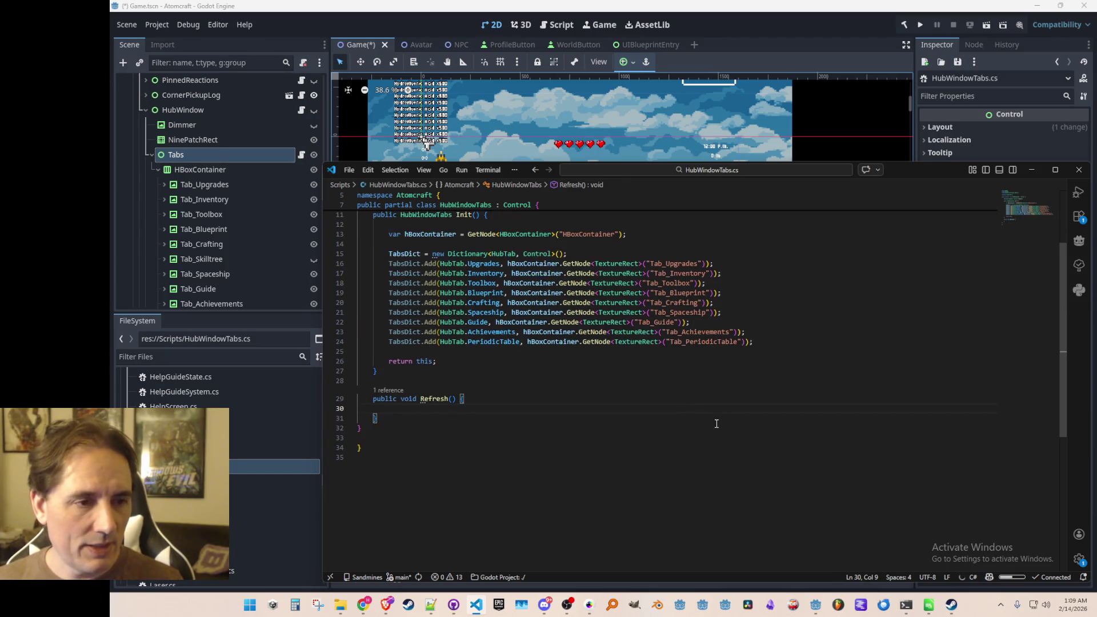
pyautogui.click(816, 28)
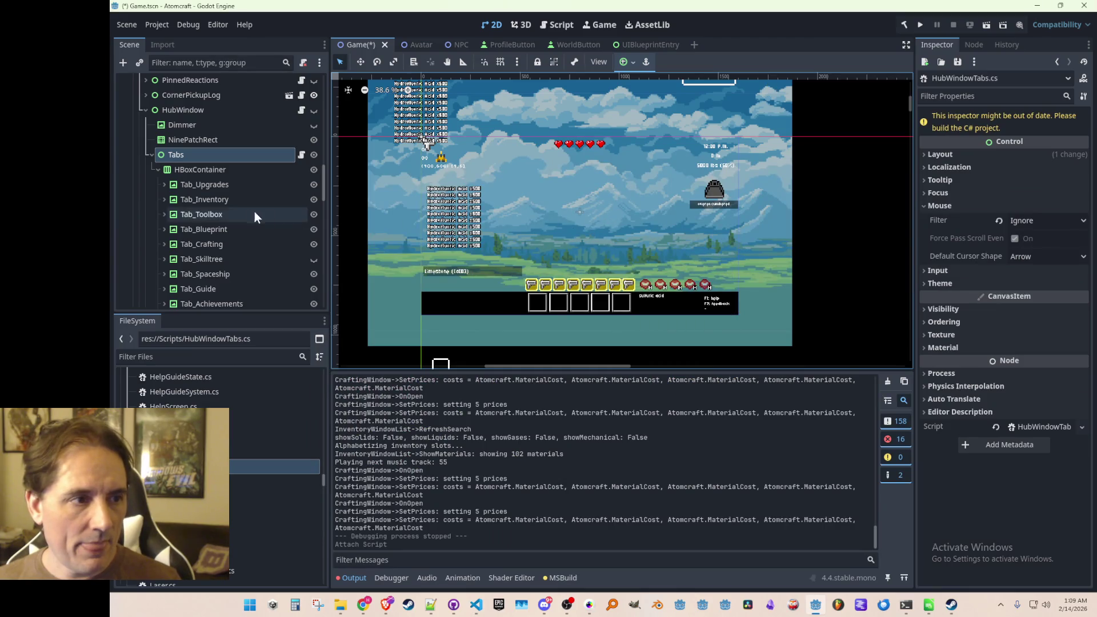
pyautogui.click(228, 185)
pyautogui.scroll(-2, 234, 217)
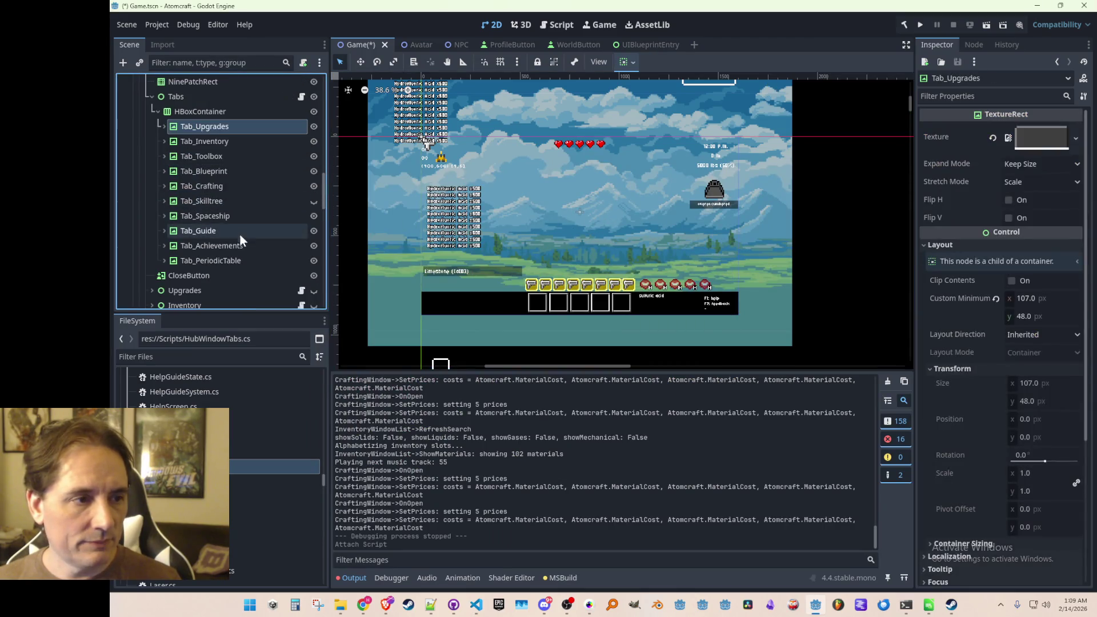
pyautogui.keyDown('shift'); pyautogui.click(218, 258); pyautogui.keyUp('shift')
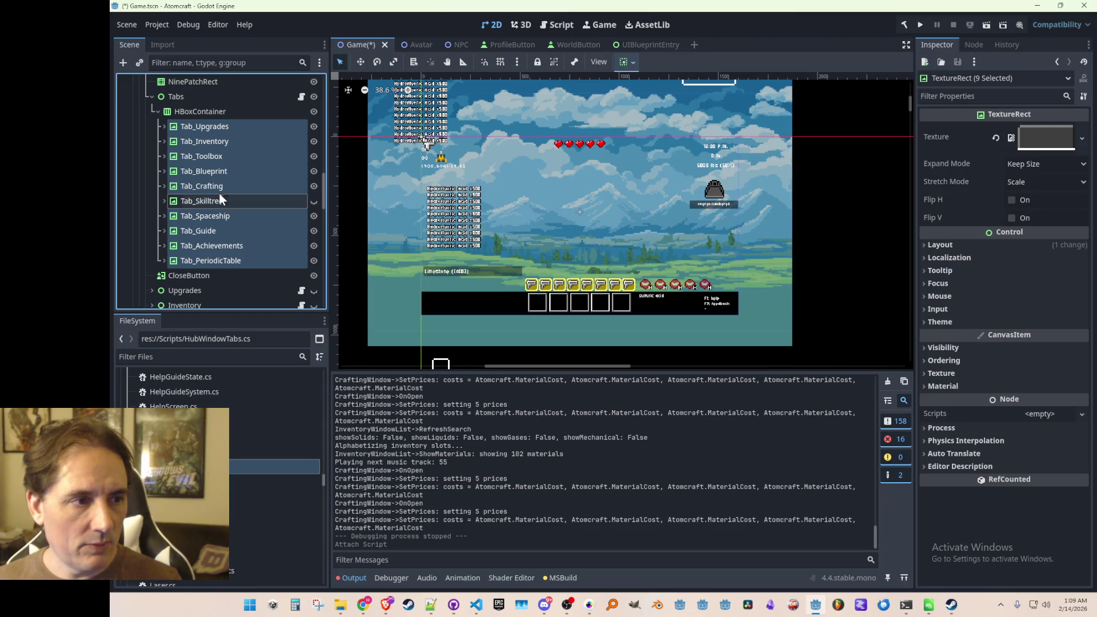
pyautogui.click(244, 128)
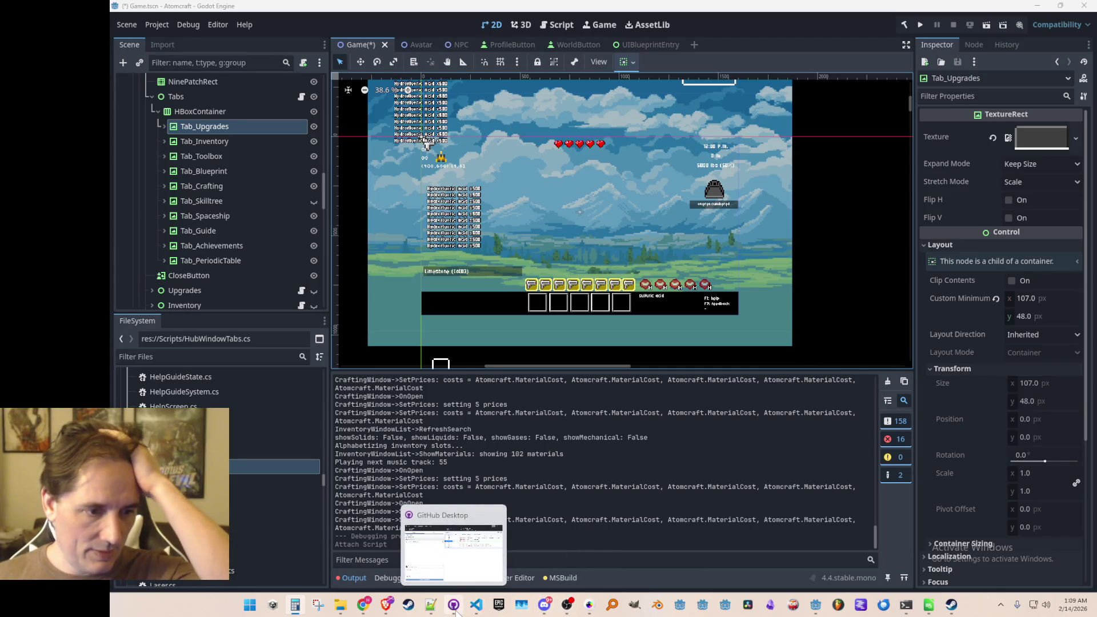
pyautogui.moveTo(341, 610)
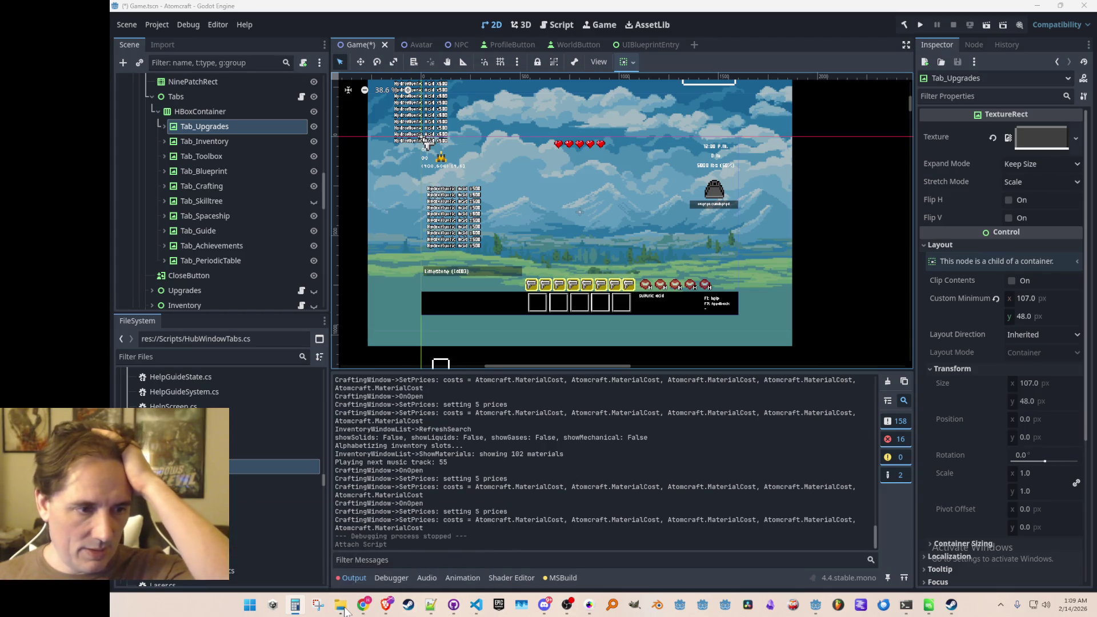
pyautogui.click(476, 606)
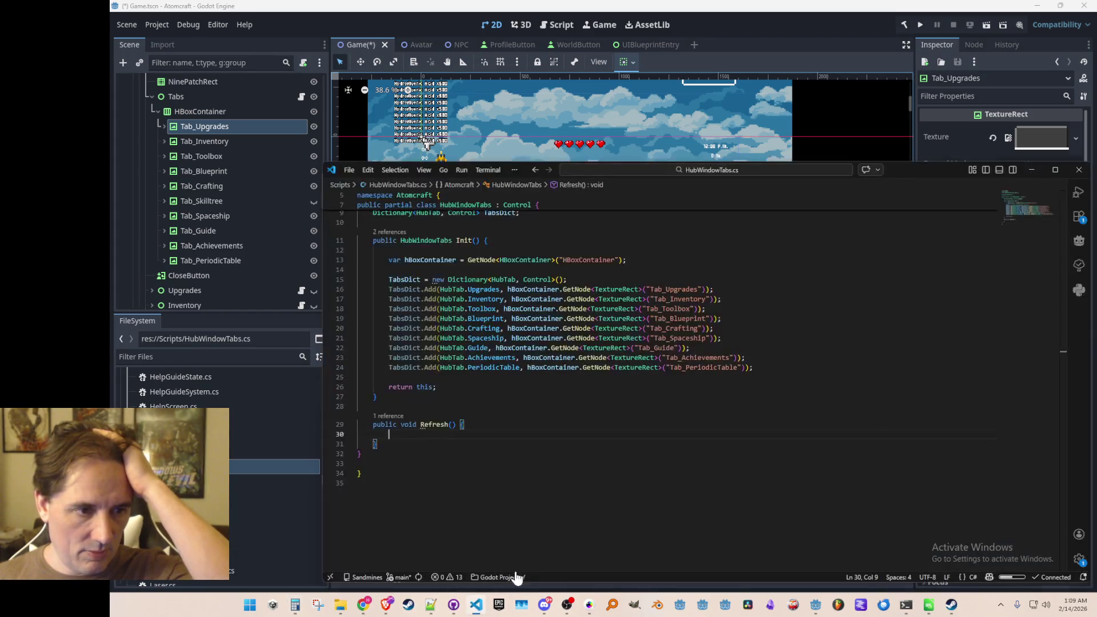
# Declare int visibleTabCount at the top of the Refresh method and save
pyautogui.scroll(2, 831, 327)
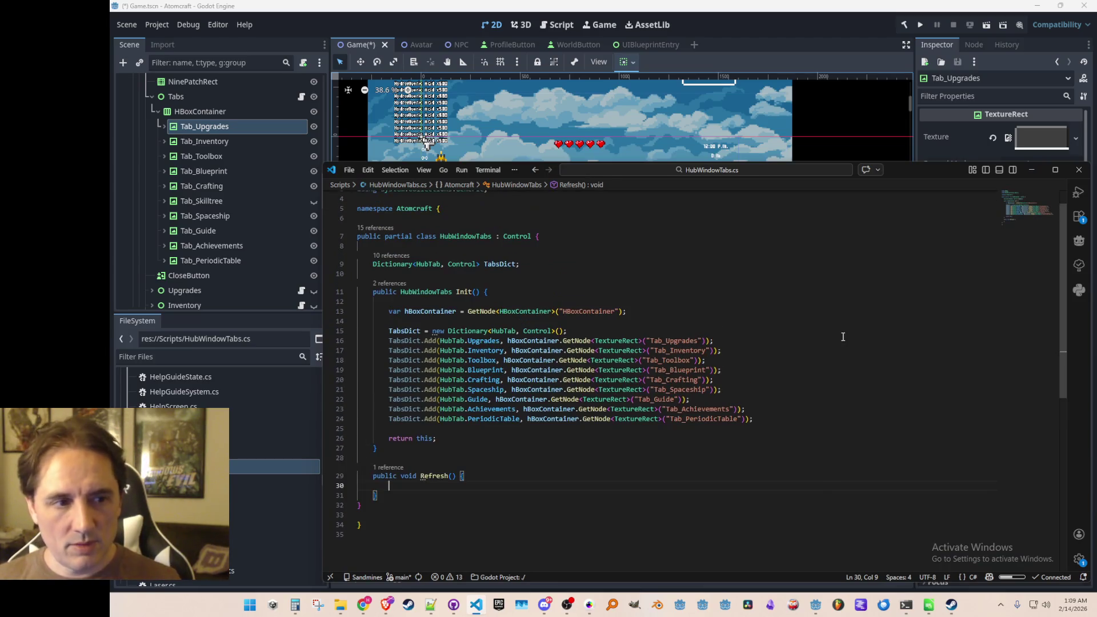
pyautogui.click(801, 452)
pyautogui.click(801, 460)
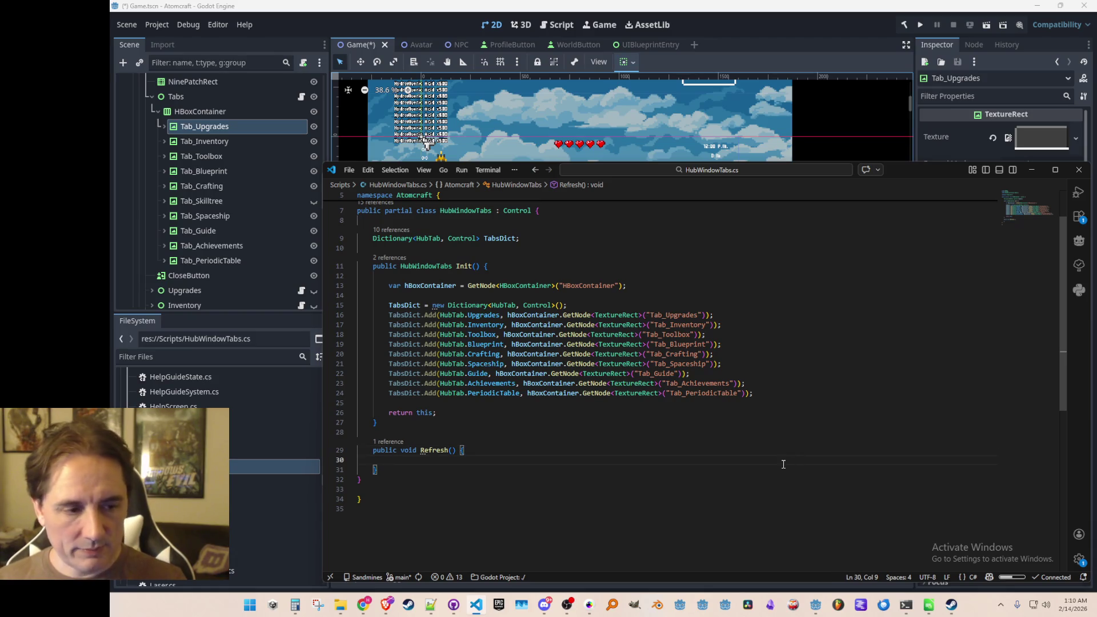
pyautogui.write('int visible')
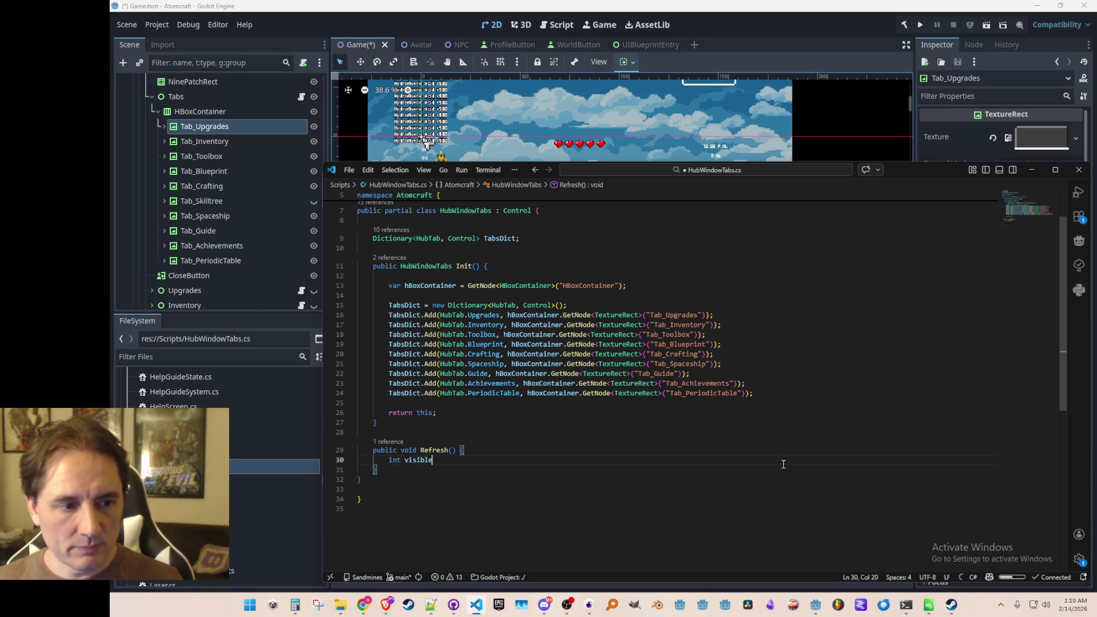
pyautogui.write('TabCount = 0;')
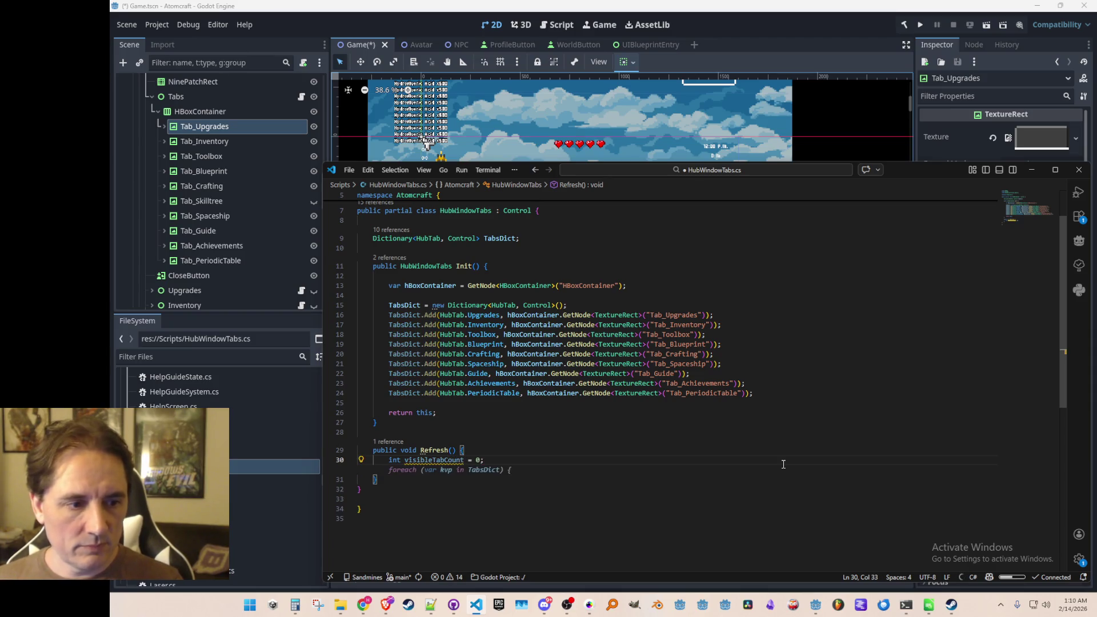
pyautogui.hotkey('ctrl', 's')
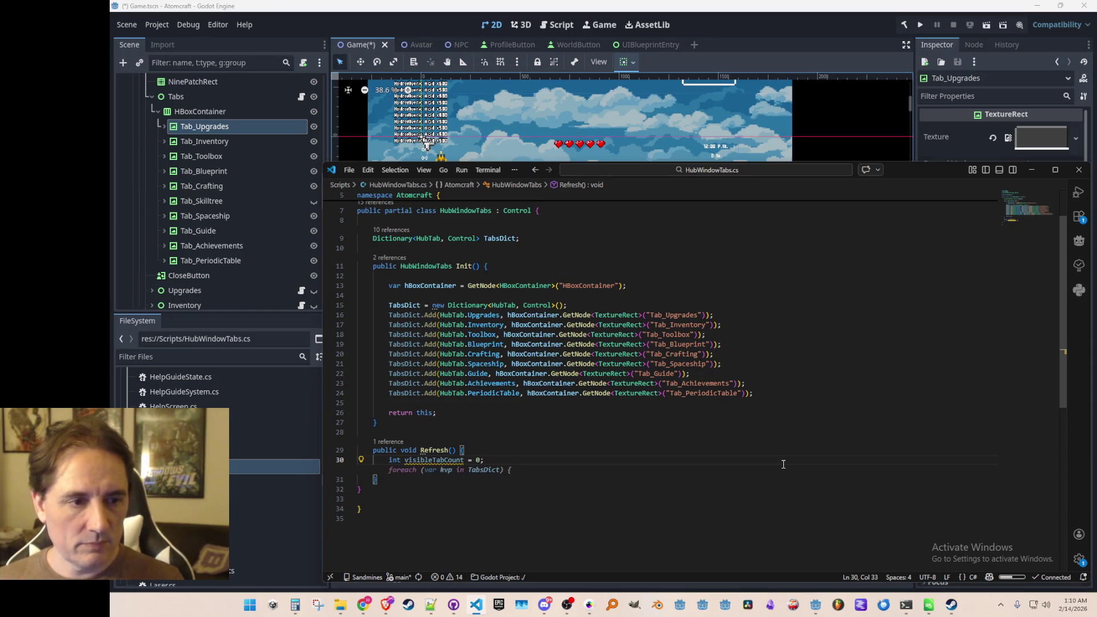
pyautogui.press('Escape')
pyautogui.scroll(-1, 840, 480)
pyautogui.scroll(1, 838, 484)
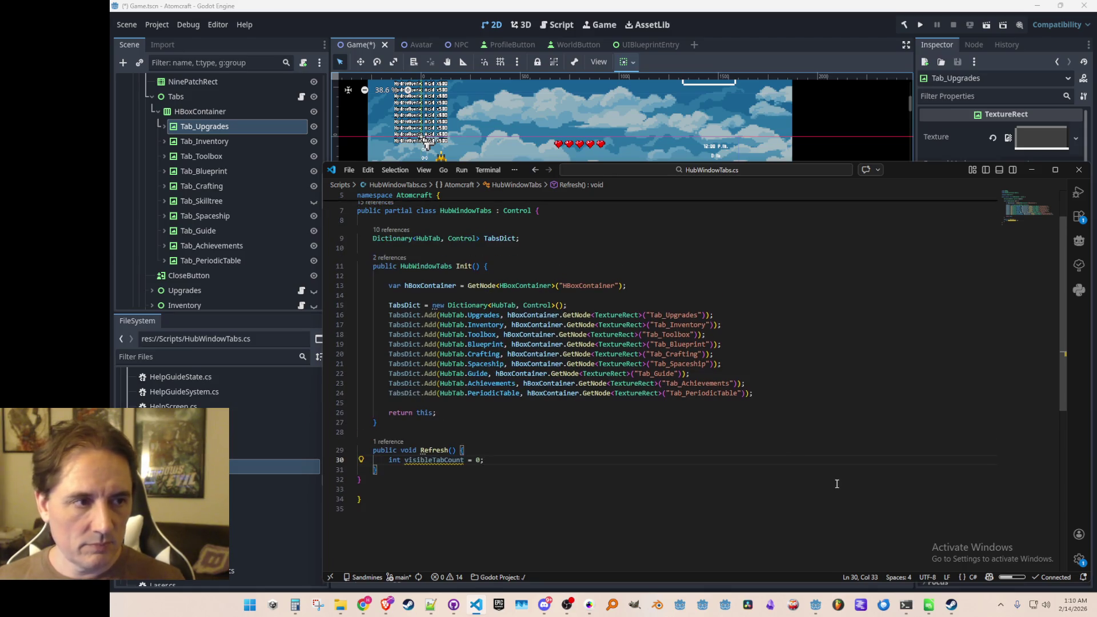
# Start visibleTabCount at 8 with a '// base tabs' comment
pyautogui.press('Left')
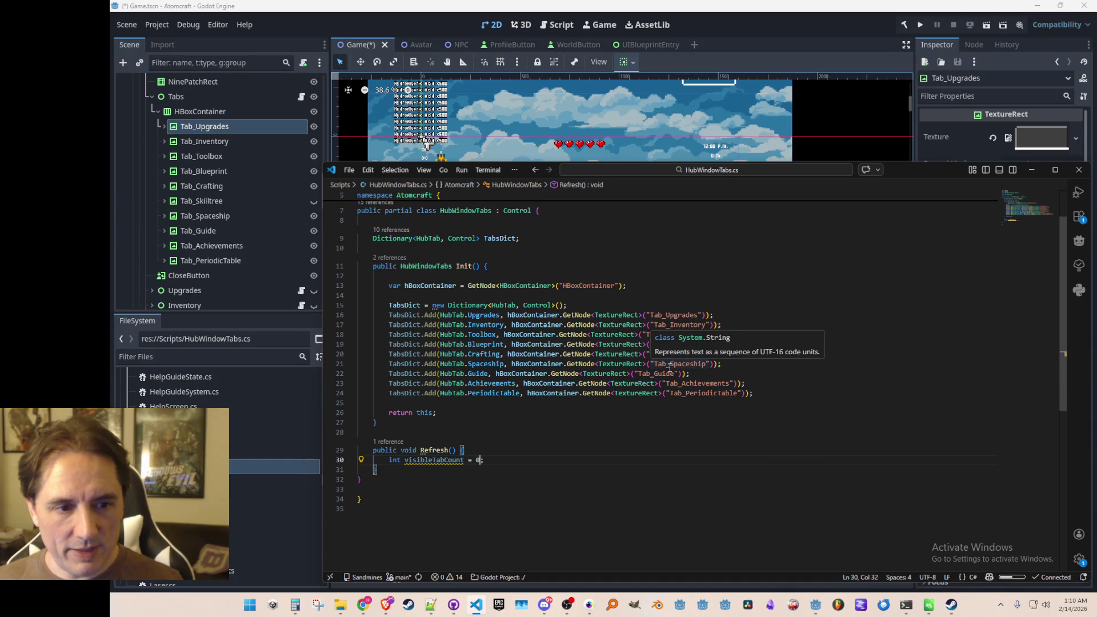
pyautogui.press('BackSpace')
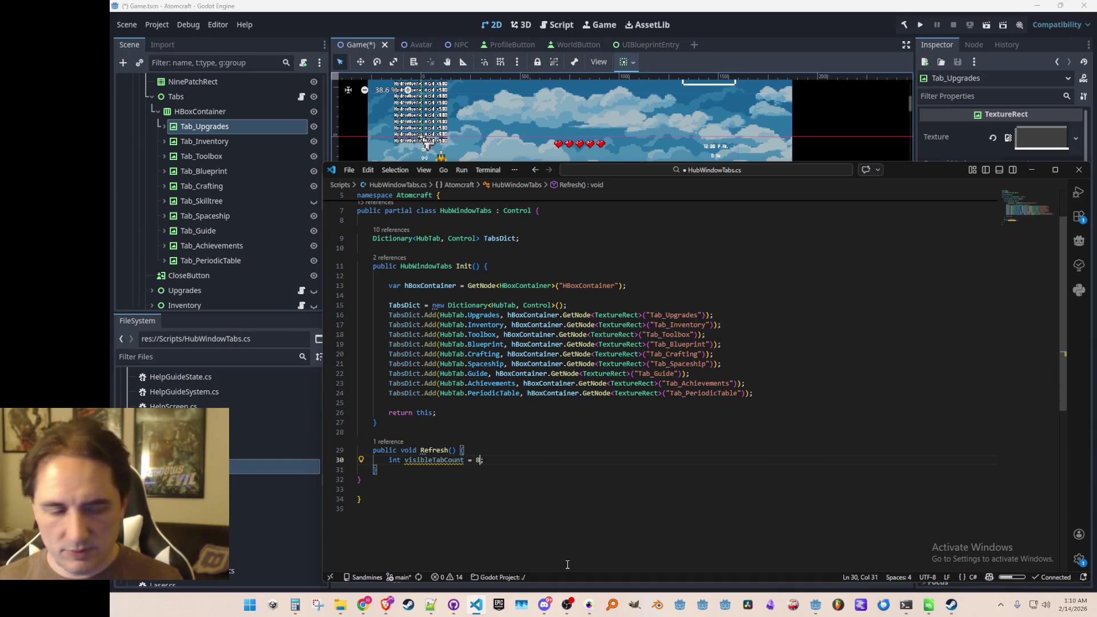
pyautogui.write('8')
pyautogui.press('End')
pyautogui.write('// base tabs')
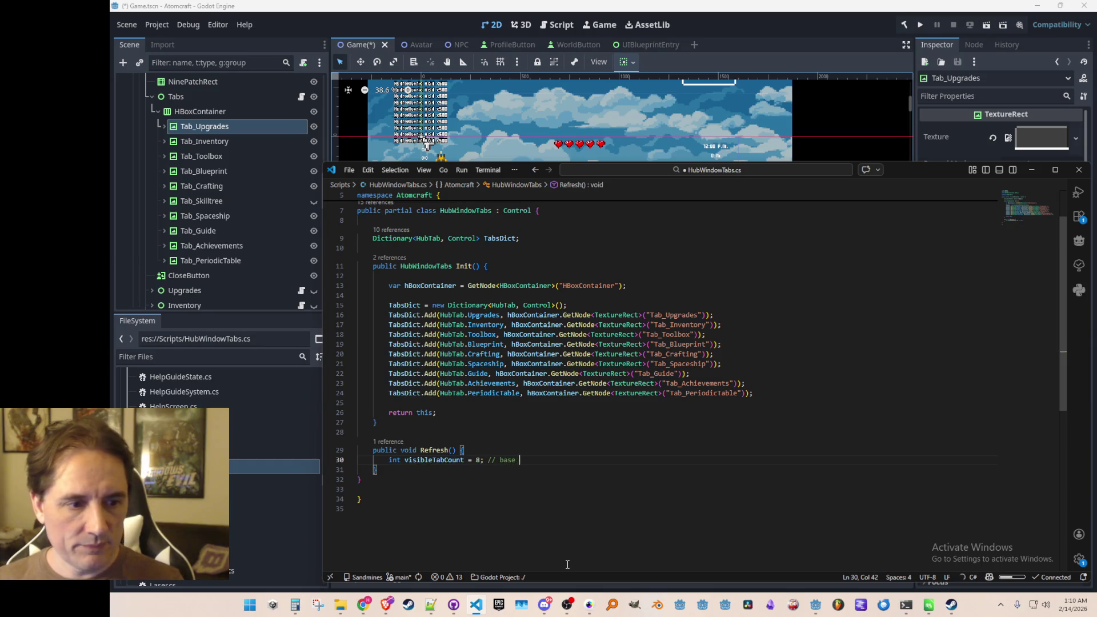
pyautogui.press('Return')
# Add an if check on Game.LocalPlayerSnapshot.HasEquipment() that increments visibleTabCount
pyautogui.write('if(')
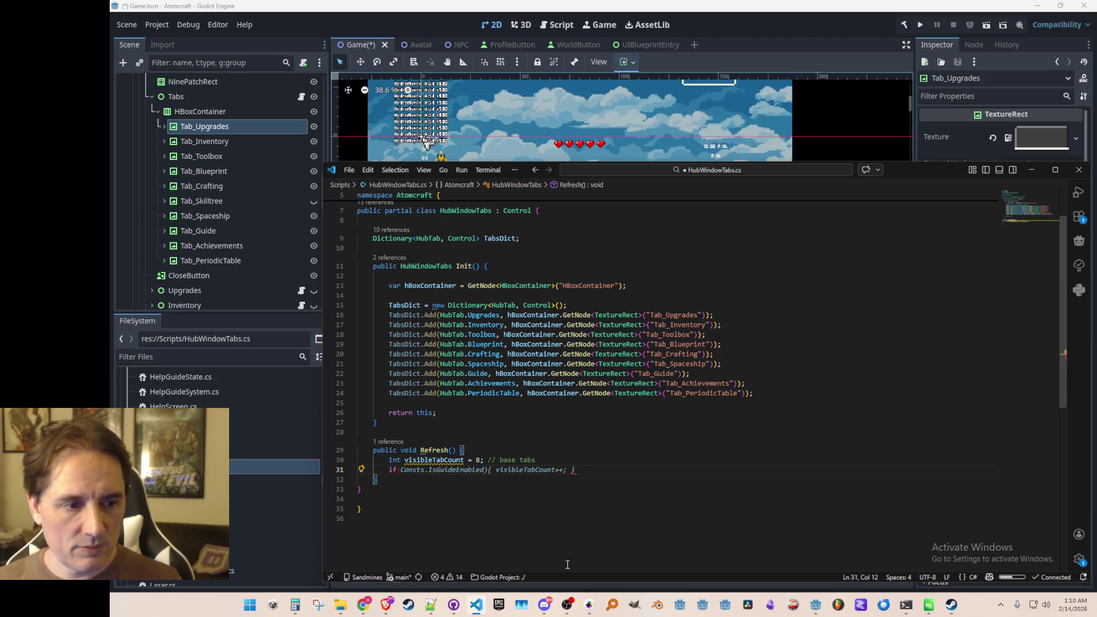
pyautogui.press('Escape')
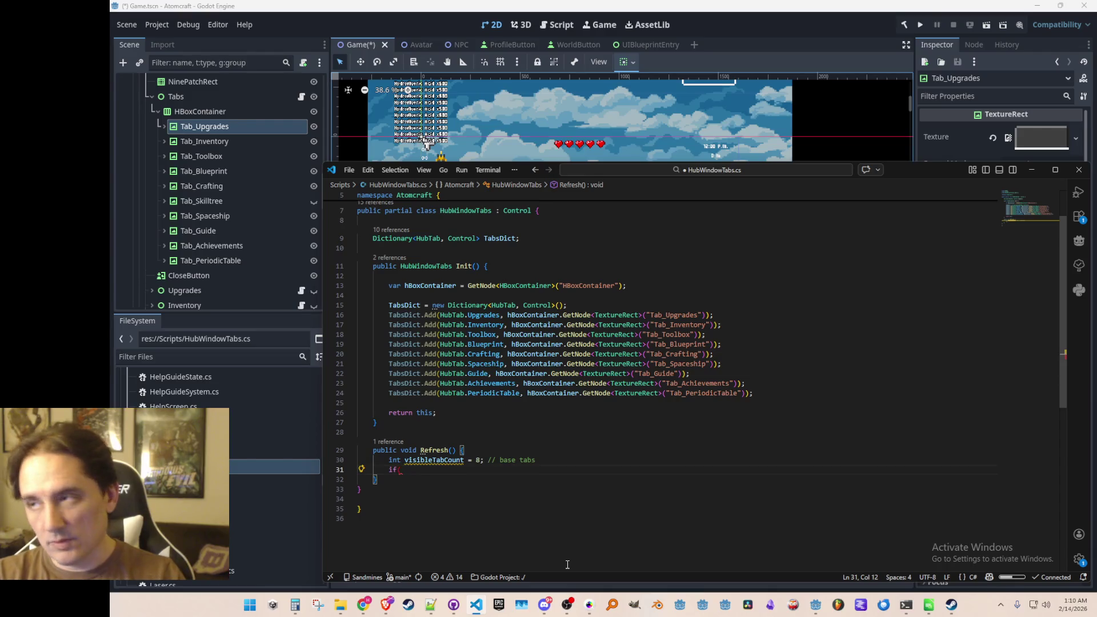
pyautogui.write('Game.Lo')
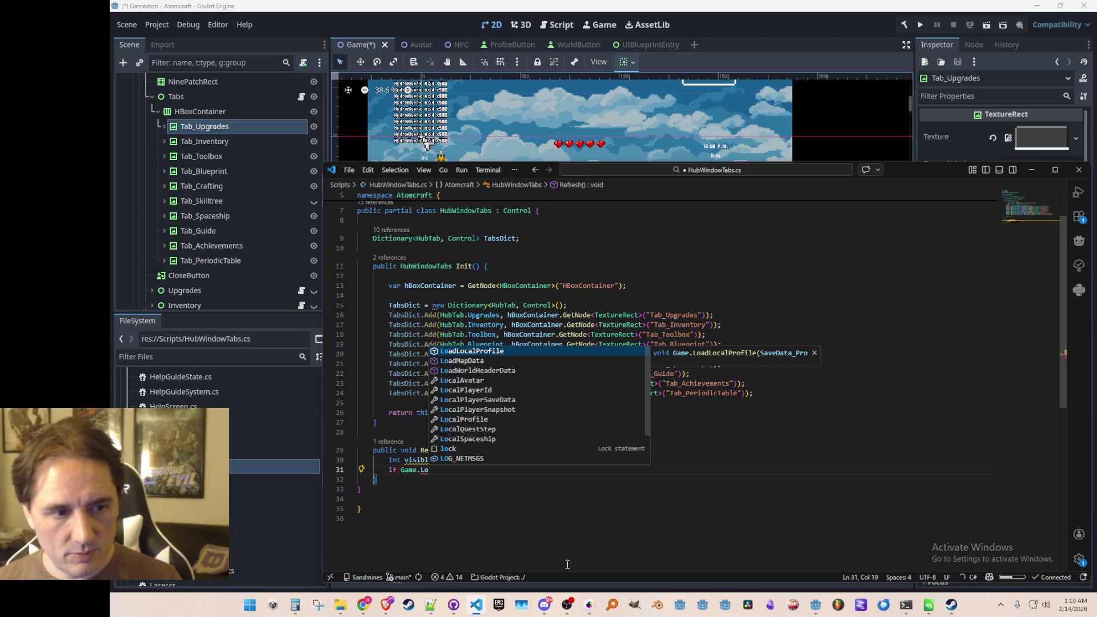
pyautogui.press('Down')
pyautogui.press('Down')
pyautogui.press('Down')
pyautogui.press('Down')
pyautogui.press('Down')
pyautogui.press('Down')
pyautogui.press('Tab')
pyautogui.write('.HasE')
pyautogui.press('Tab')
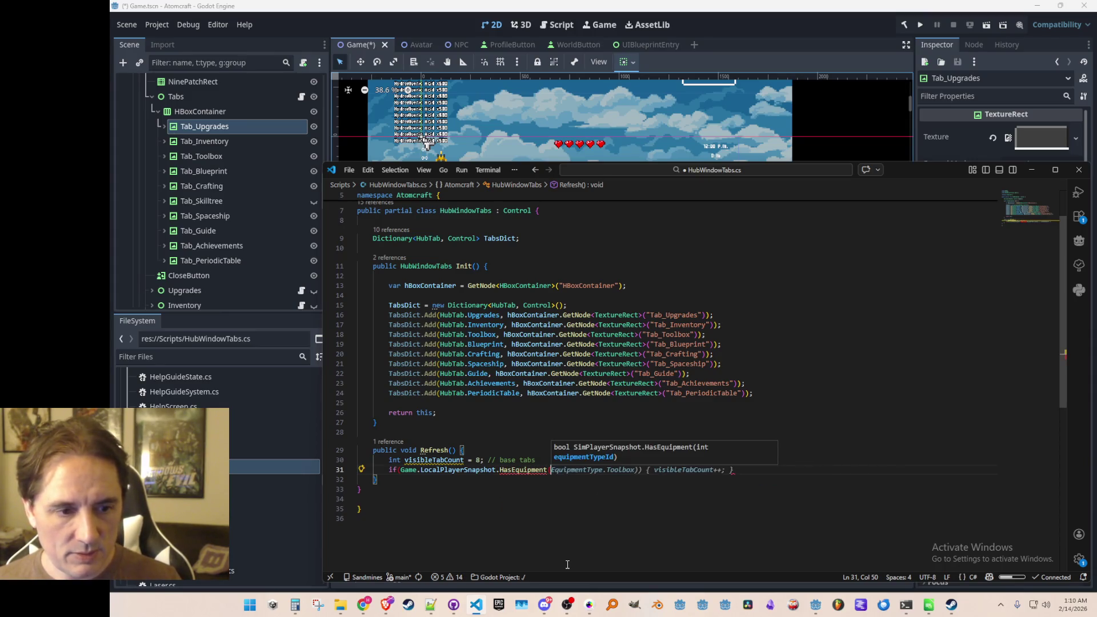
# Clear the half-typed HasEquipment argument and view the HasEquipment(int equipmentTypeId) definition
pyautogui.press('BackSpace')
pyautogui.write('(EquipmentType.Toolbox)) { visibleTabCount++;')
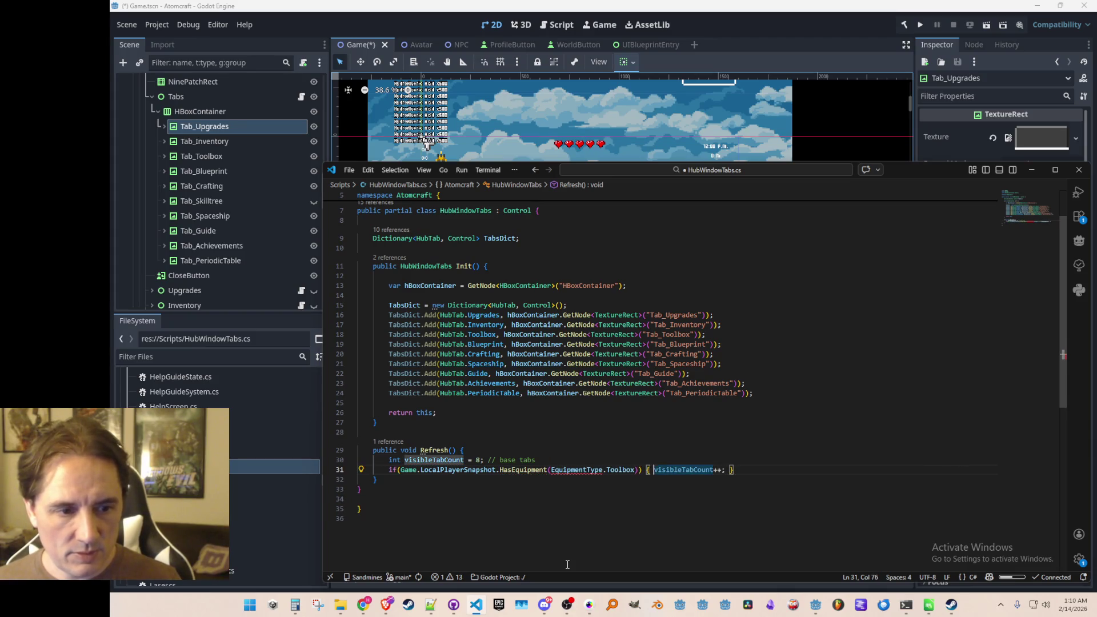
pyautogui.hotkey('ctrl', 'shift', 'Right')
pyautogui.hotkey('ctrl', 'shift', 'Right')
pyautogui.write('Equip')
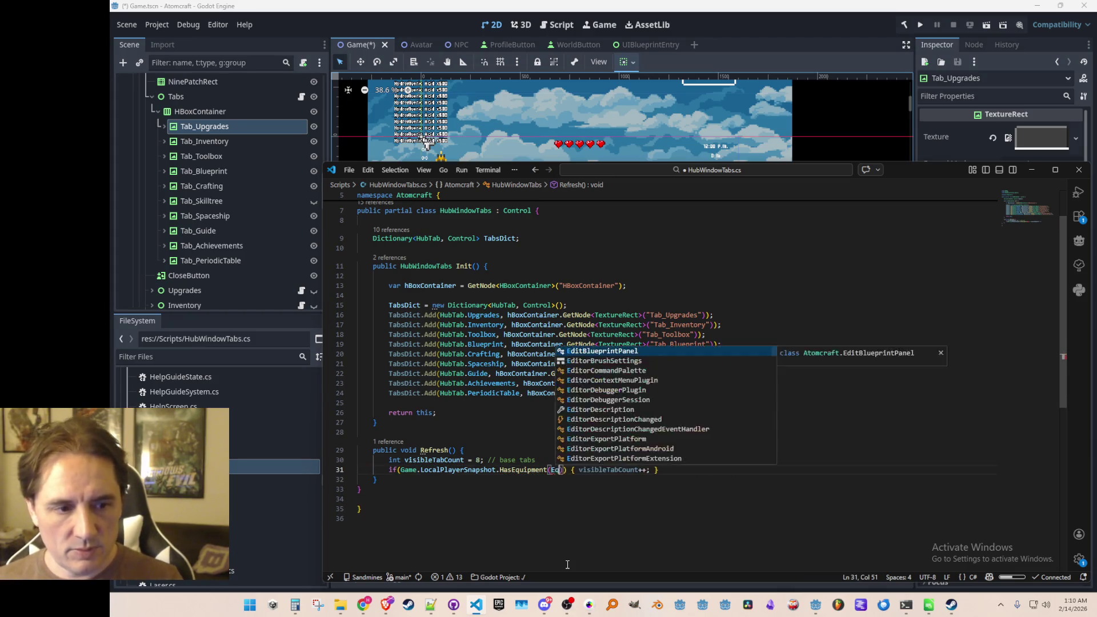
pyautogui.press('Down')
pyautogui.press('Tab')
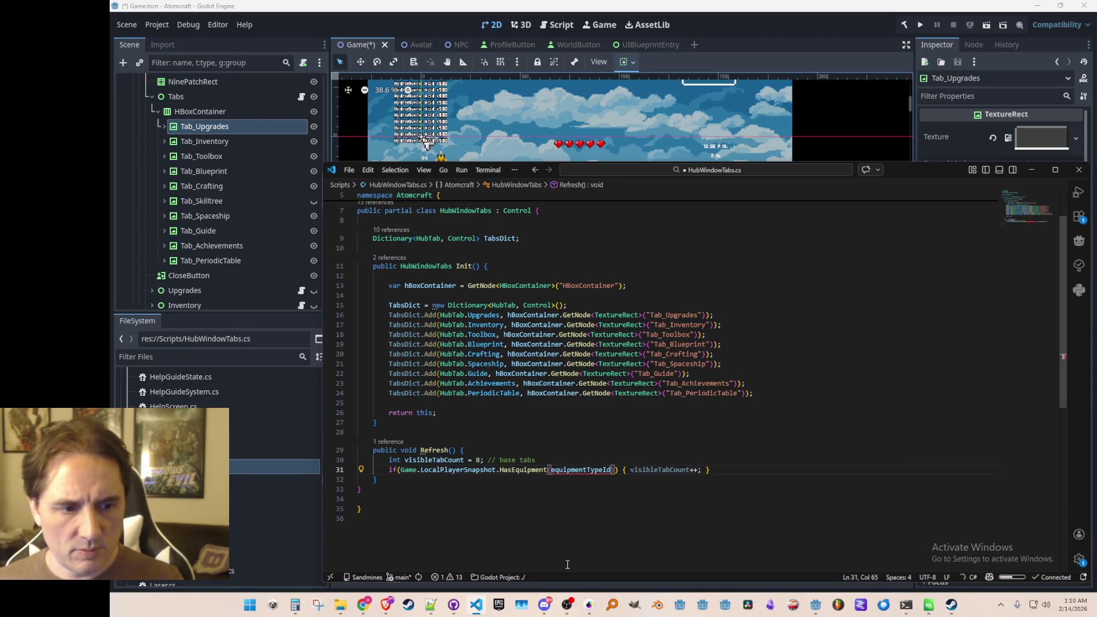
pyautogui.hotkey('ctrl', 'BackSpace')
pyautogui.write('Tooltype')
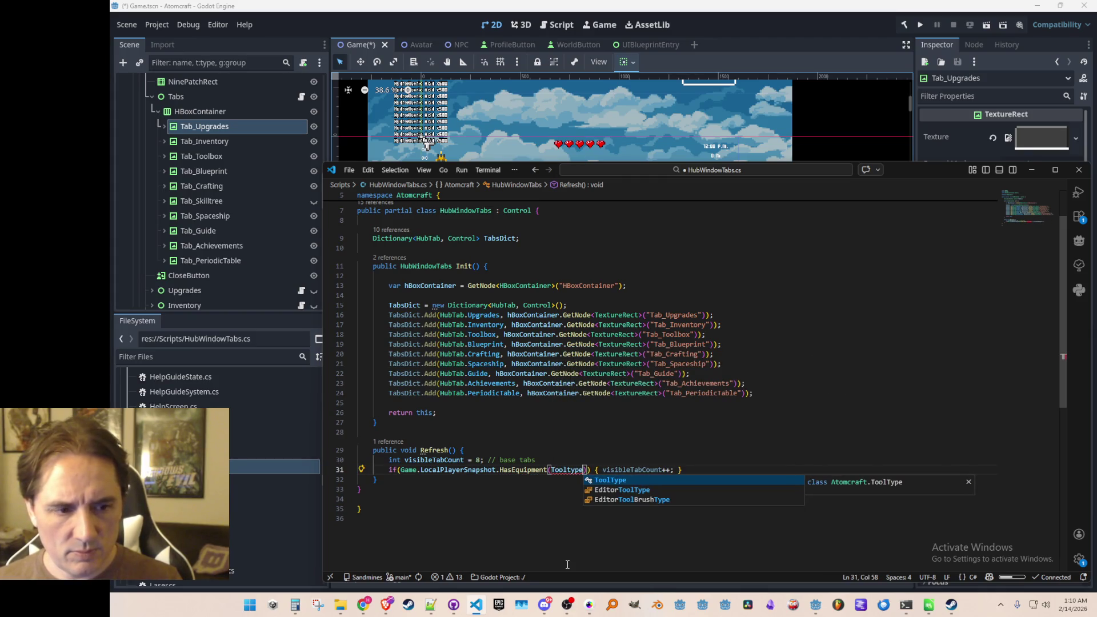
pyautogui.press('Escape')
pyautogui.hotkey('ctrl', 'BackSpace')
pyautogui.press('Left')
pyautogui.press('Left')
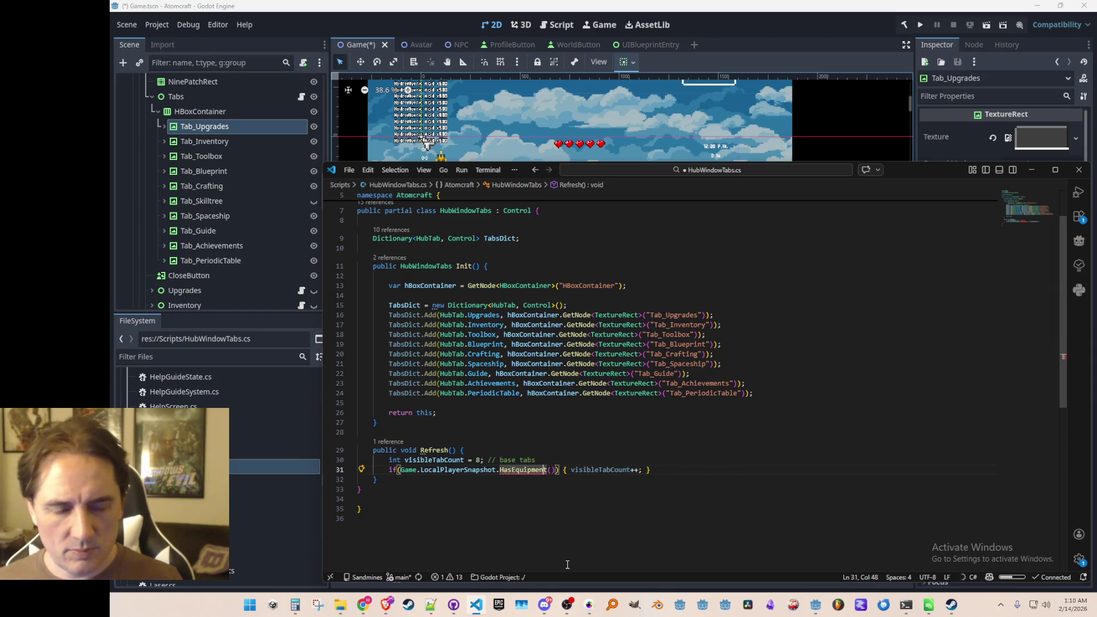
pyautogui.press('F12')
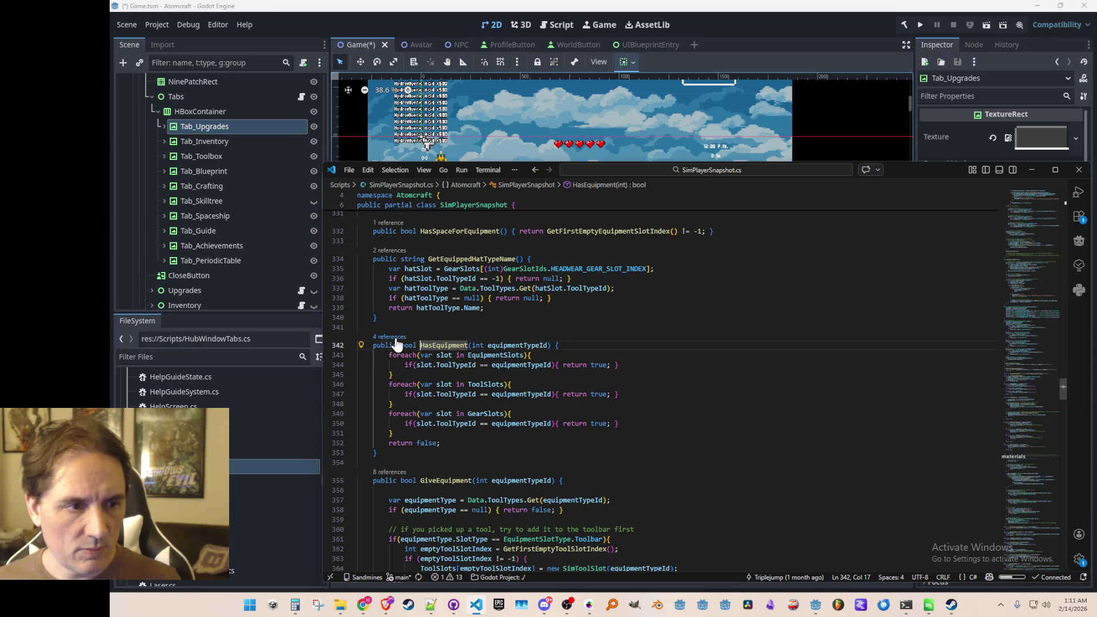
# Browse HasEquipment references in NPCSellItem.cs and HubWindowTabs.cs, then open the Simulation.cs sell-command call
pyautogui.scroll(15, 397, 343)
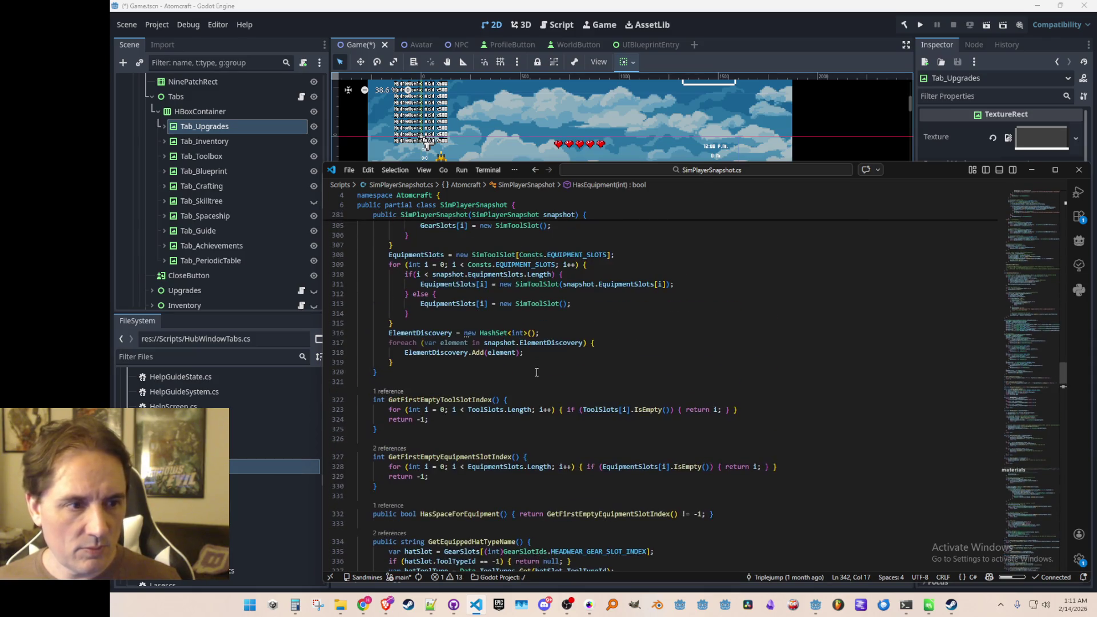
pyautogui.scroll(-14, 553, 376)
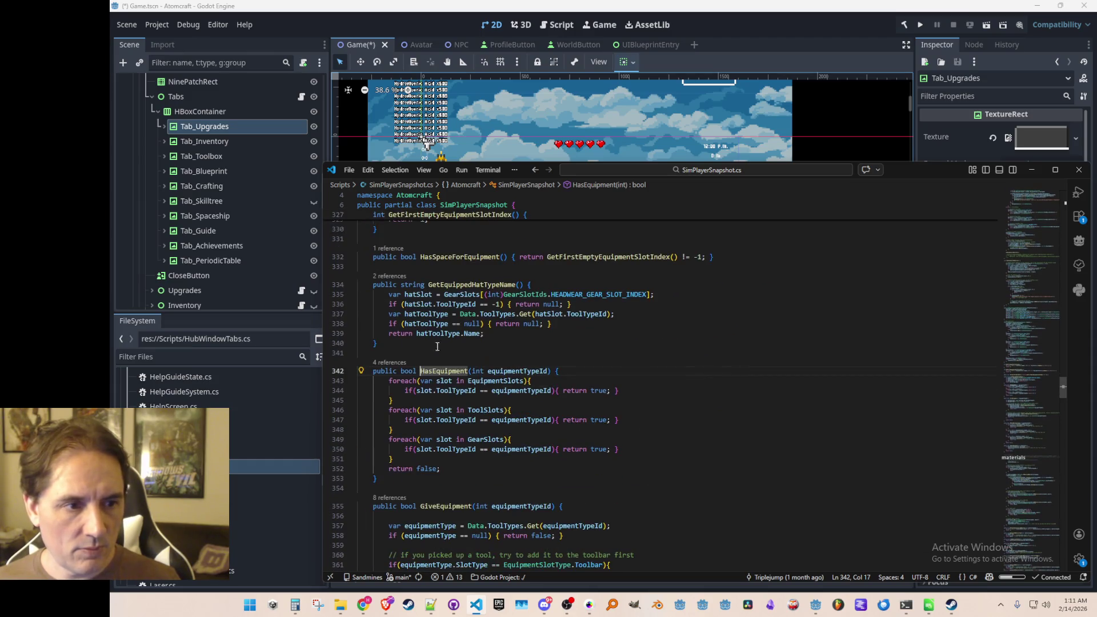
pyautogui.hotkey('shift', 'F12')
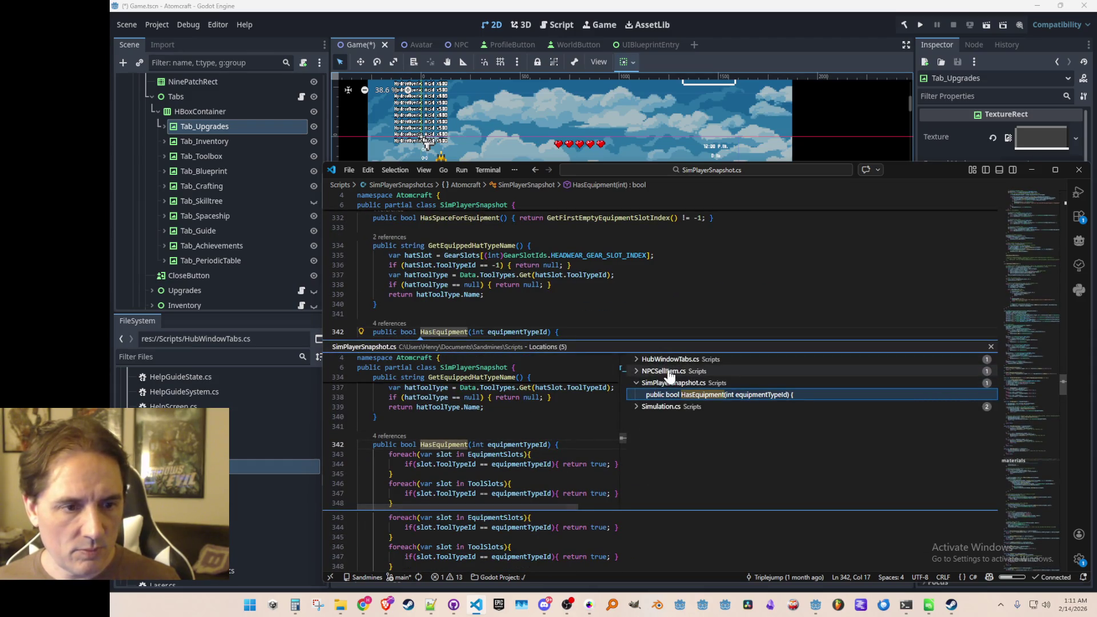
pyautogui.click(663, 372)
pyautogui.click(687, 383)
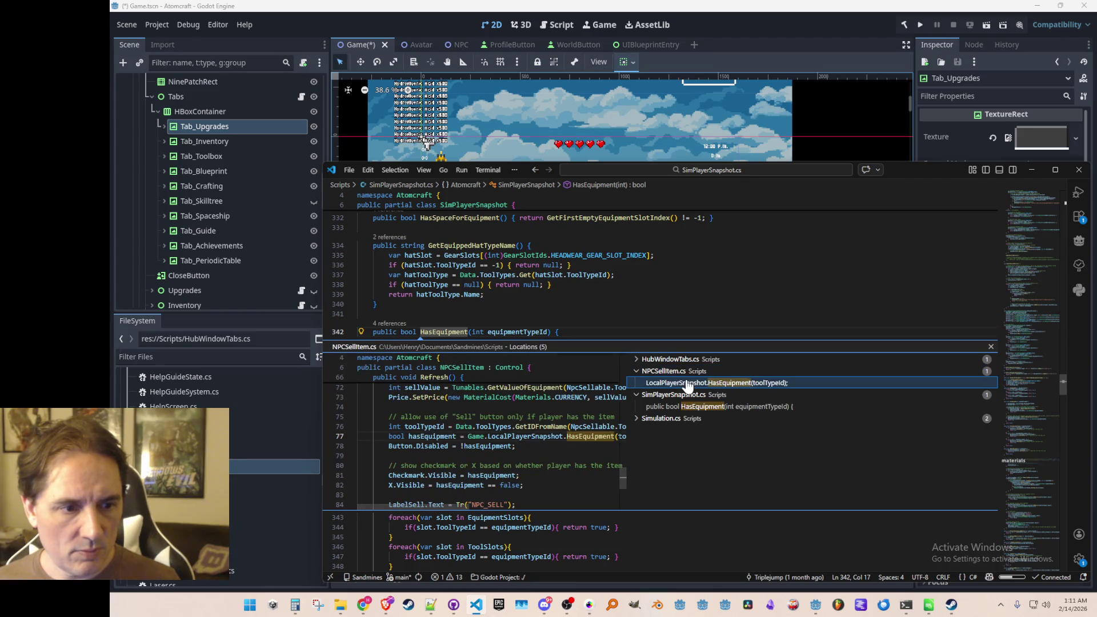
pyautogui.click(689, 359)
pyautogui.click(692, 372)
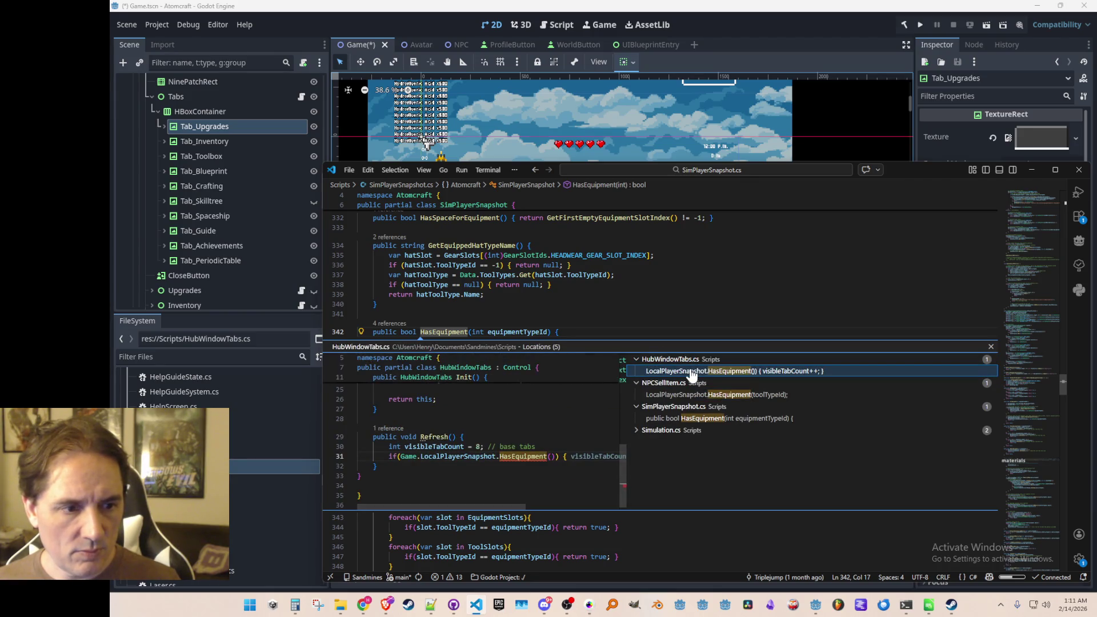
pyautogui.click(686, 420)
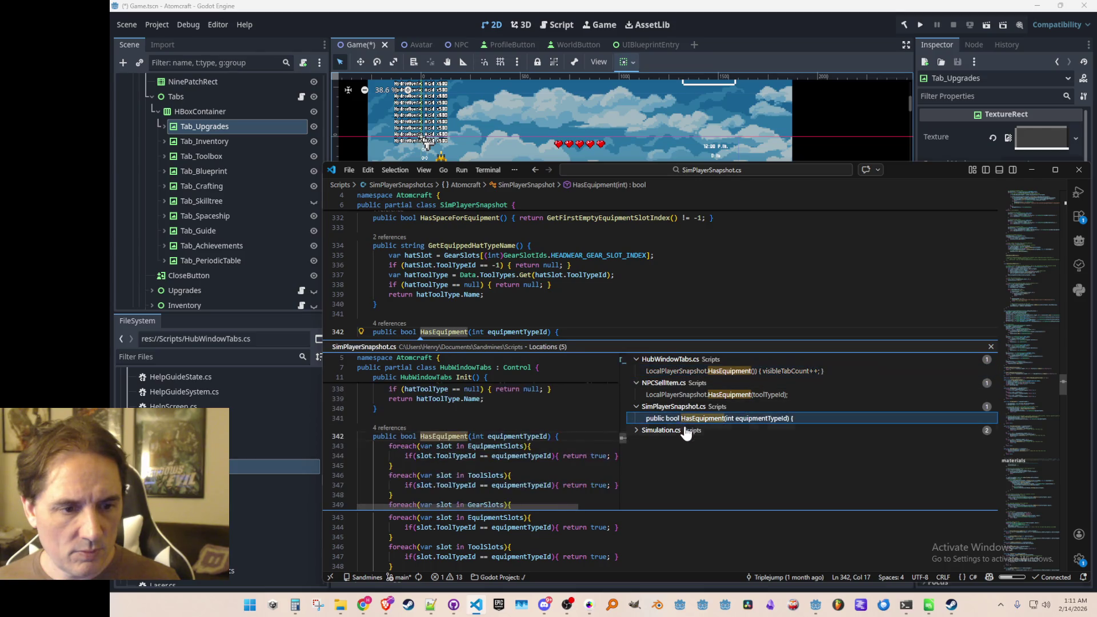
pyautogui.click(686, 431)
pyautogui.click(693, 443)
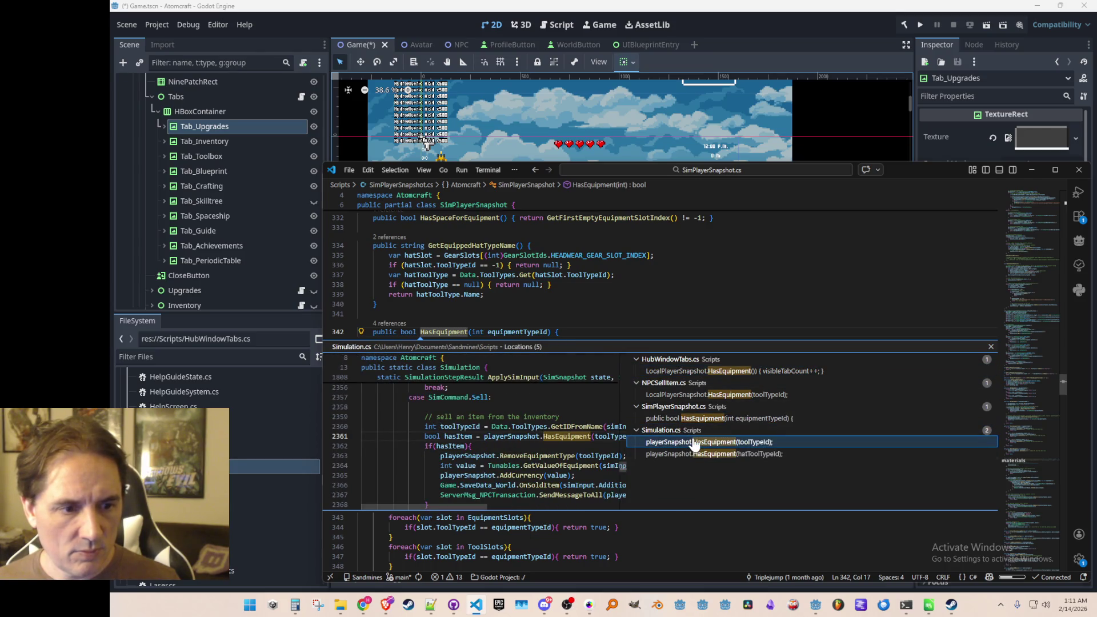
pyautogui.doubleClick(693, 443)
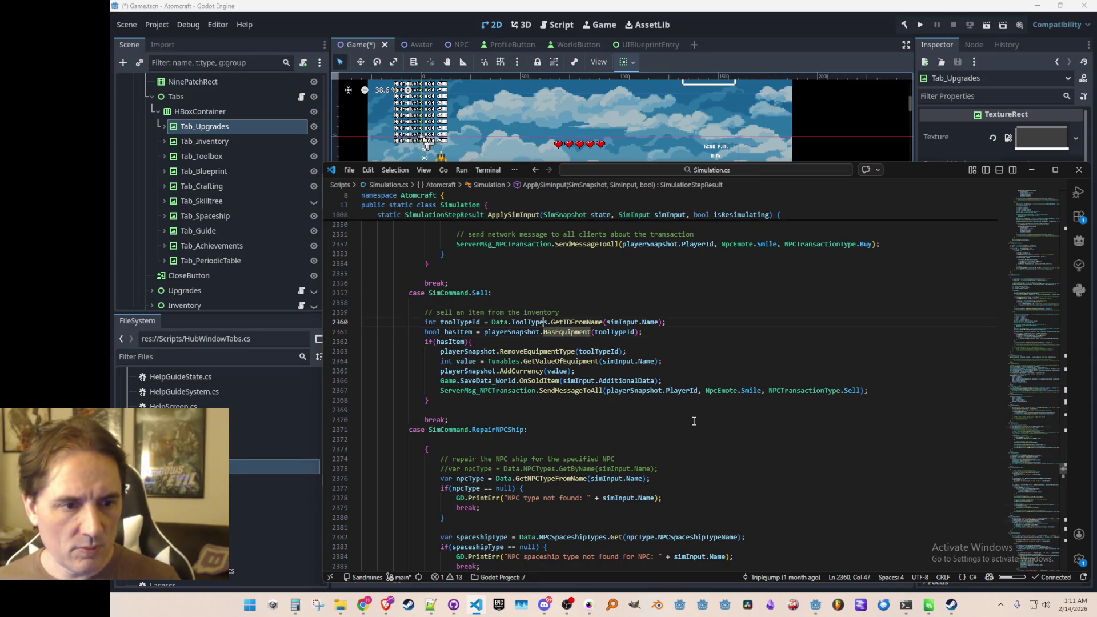
# Add blueprintToolTypeId = Data.ToolTypes.GetIDFromName(ToolType.BLUEPRINT) below the base tab count
pyautogui.hotkey('alt', 'Left')
pyautogui.press('Up')
pyautogui.press('Return')
pyautogui.hotkey('ctrl', 'v')
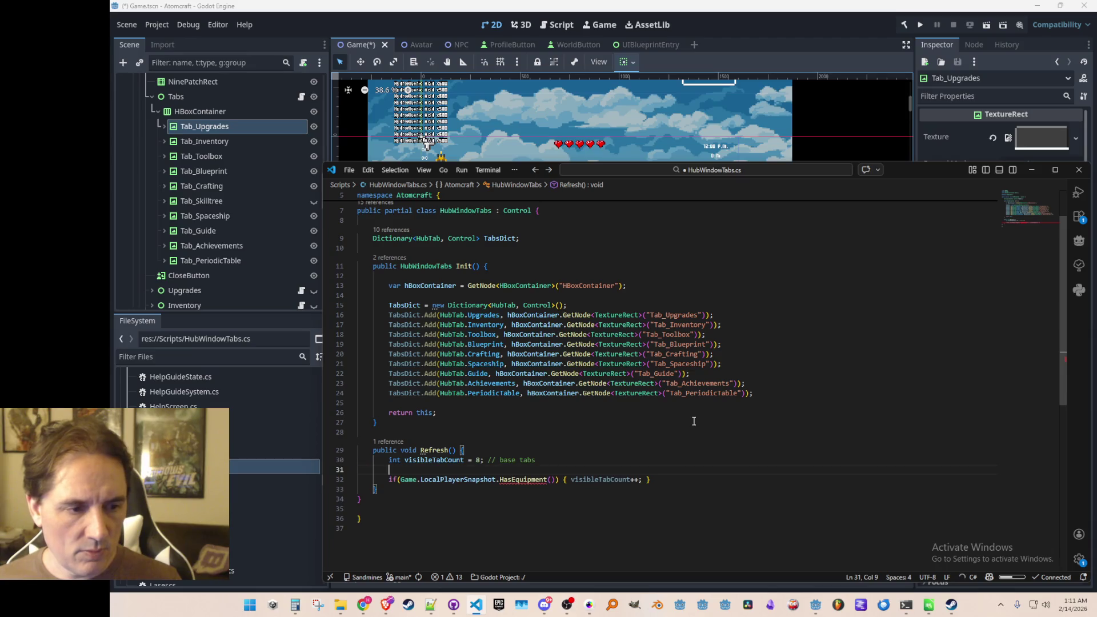
pyautogui.hotkey('ctrl', 'Right')
pyautogui.hotkey('ctrl', 'Right')
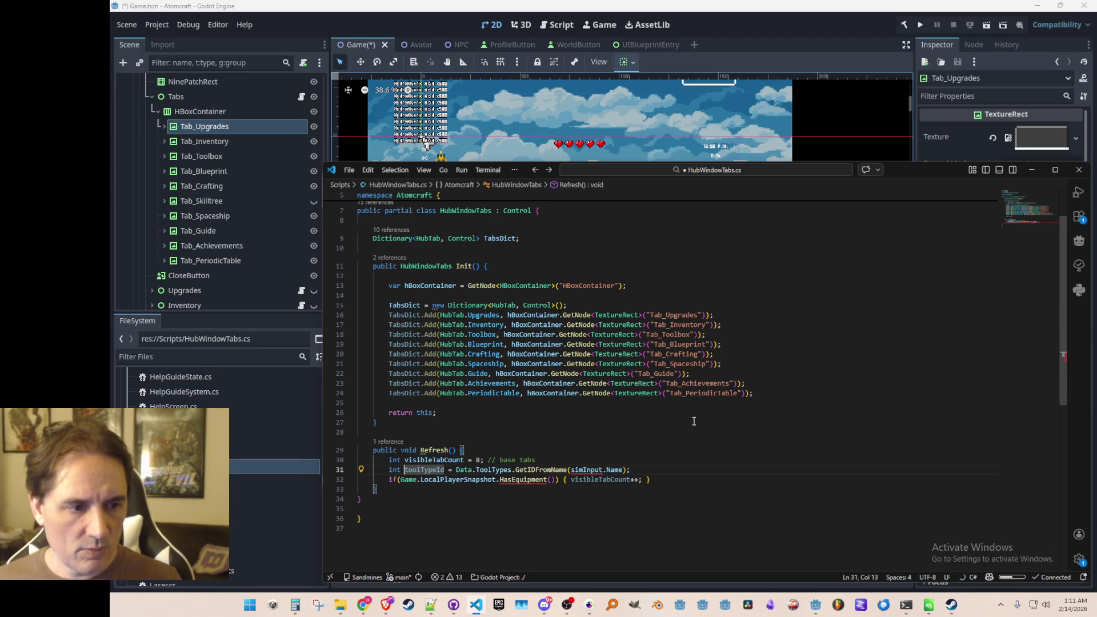
pyautogui.hotkey('ctrl', 'Left')
pyautogui.write('BlueprintT')
pyautogui.press('Delete')
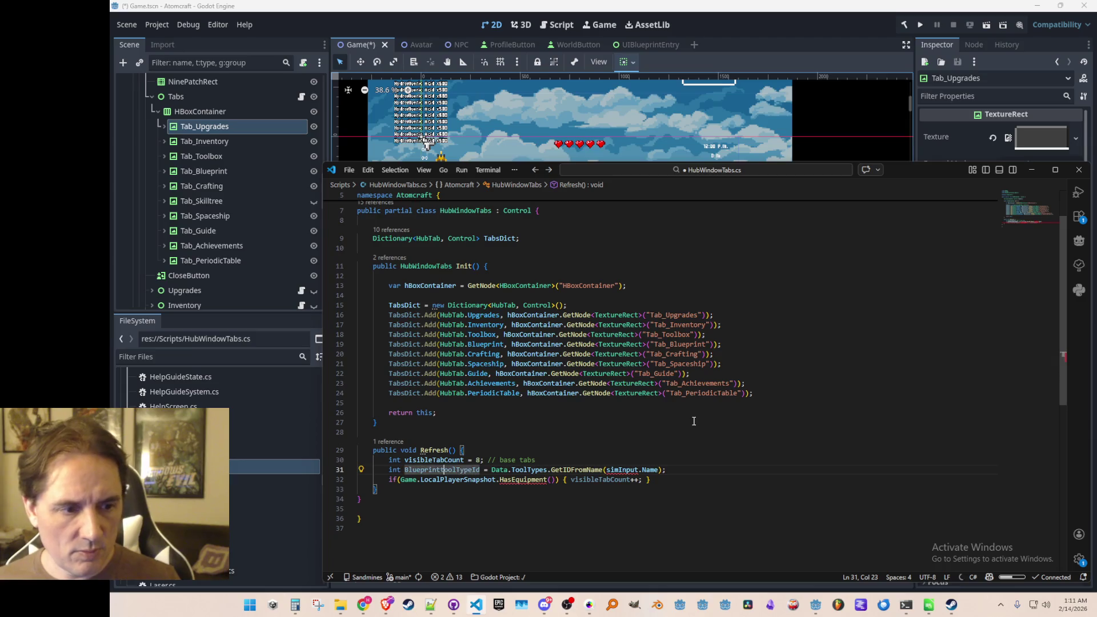
pyautogui.hotkey('ctrl', 'shift', 'Left')
pyautogui.hotkey('ctrl', 'shift', 'Left')
pyautogui.hotkey('ctrl', 'shift', 'Left')
pyautogui.write('ToolType.')
pyautogui.press('Escape')
pyautogui.write('BL')
pyautogui.press('Tab')
pyautogui.hotkey('ctrl', 'Left')
pyautogui.hotkey('ctrl', 'Left')
pyautogui.hotkey('ctrl', 'Left')
pyautogui.press('Left')
pyautogui.hotkey('ctrl', 'shift', 'Left')
pyautogui.write('blueprintToolTypeId')
# Pass blueprintToolTypeId to the HasEquipment check and add a comment line above it
pyautogui.hotkey('ctrl', 'shift', 'Left')
pyautogui.press('Down')
pyautogui.hotkey('ctrl', 'Right')
pyautogui.hotkey('ctrl', 'Right')
pyautogui.hotkey('ctrl', 'Right')
pyautogui.write('blueprintToolTypeId')
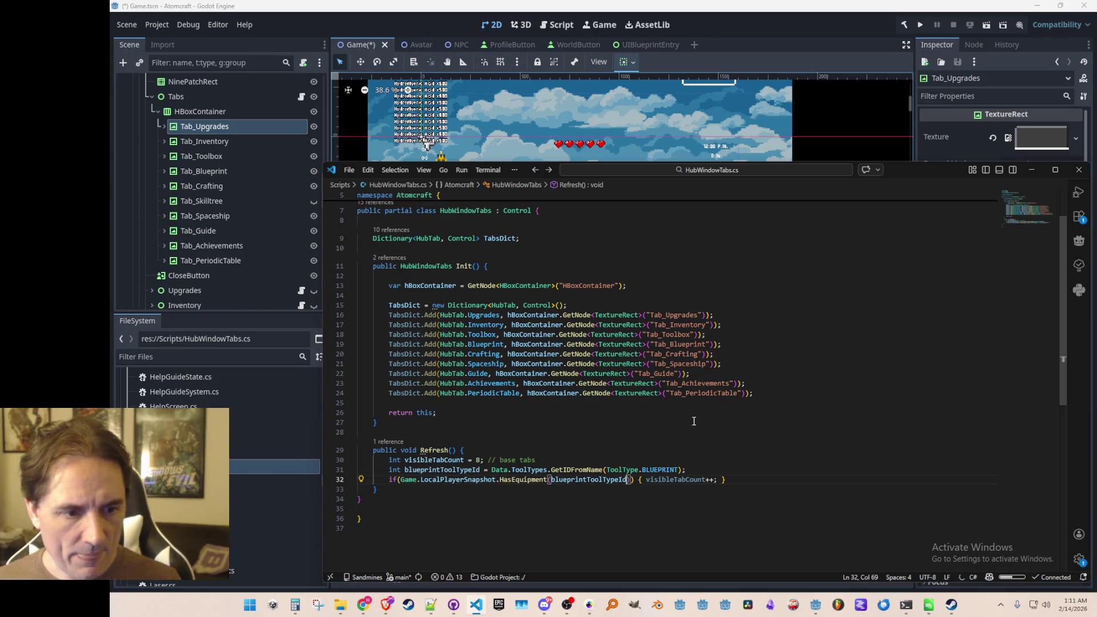
pyautogui.press('Up')
pyautogui.press('Up')
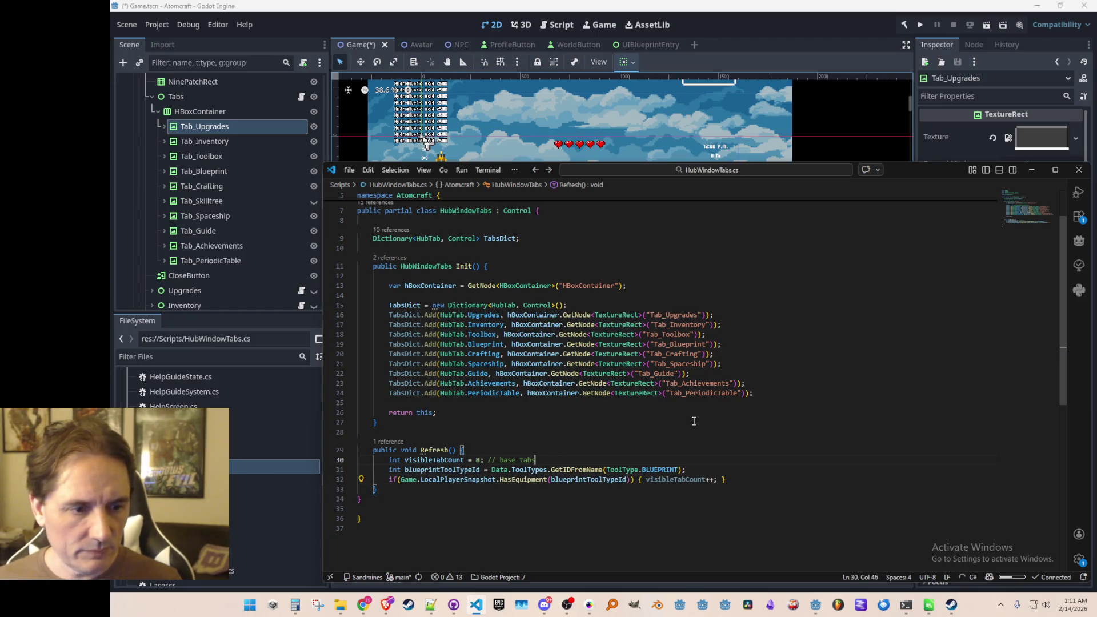
pyautogui.press('Return')
pyautogui.press('Return')
pyautogui.write('// blueprint')
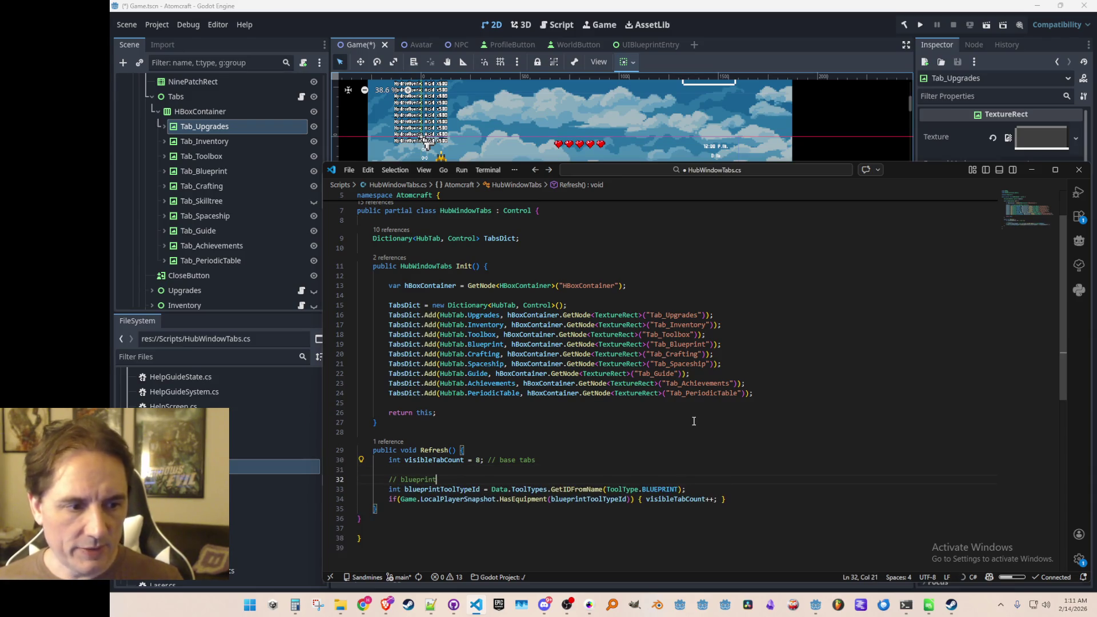
# Space out the Refresh body with blank lines and save HubWindowTabs.cs
pyautogui.scroll(-1, 731, 403)
pyautogui.press('Up')
pyautogui.press('Up')
pyautogui.press('Up')
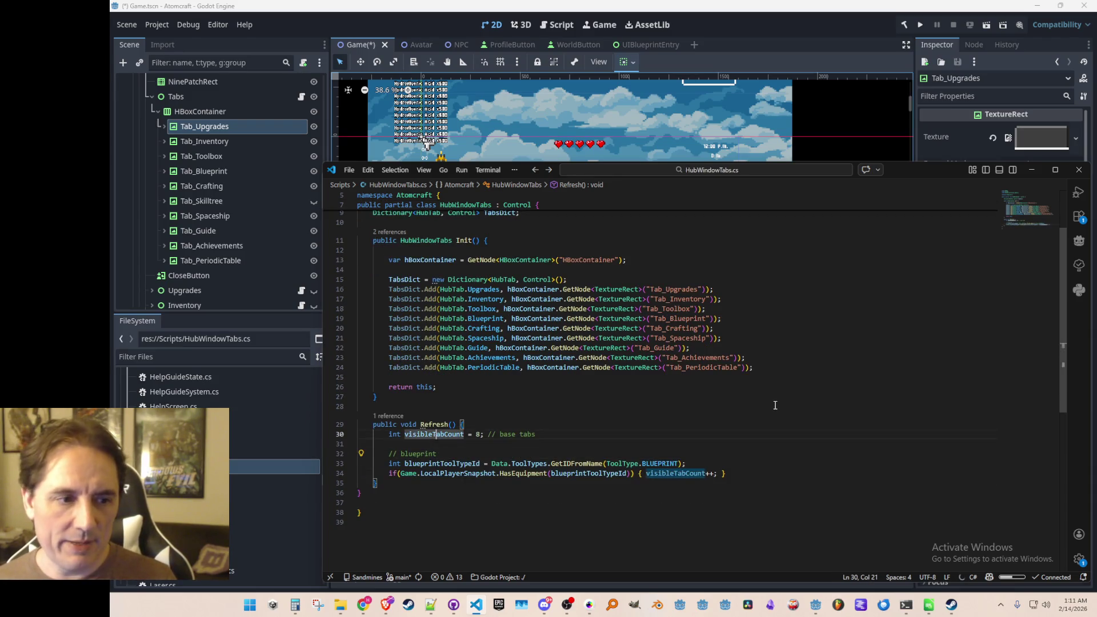
pyautogui.press('End')
pyautogui.press('Return')
pyautogui.hotkey('ctrl', 's')
pyautogui.press('Down')
pyautogui.press('Down')
pyautogui.press('Down')
pyautogui.press('End')
pyautogui.press('Return')
pyautogui.press('Return')
# Add the constant const float TOTAL_PIXEL_WIDTH = 972f
pyautogui.write('const int')
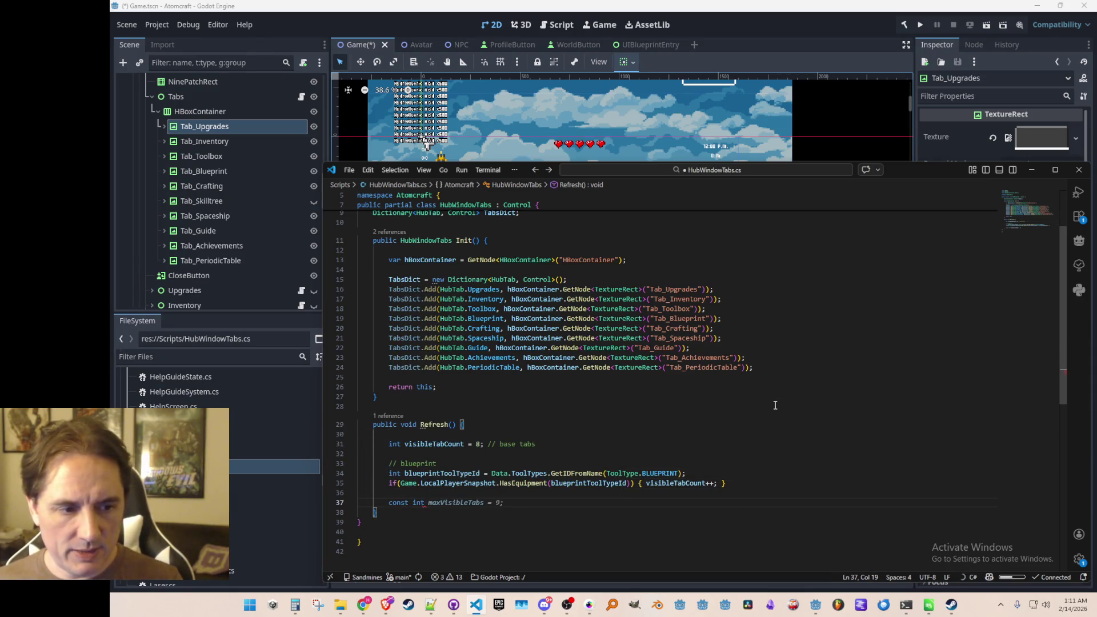
pyautogui.scroll(-3, 775, 406)
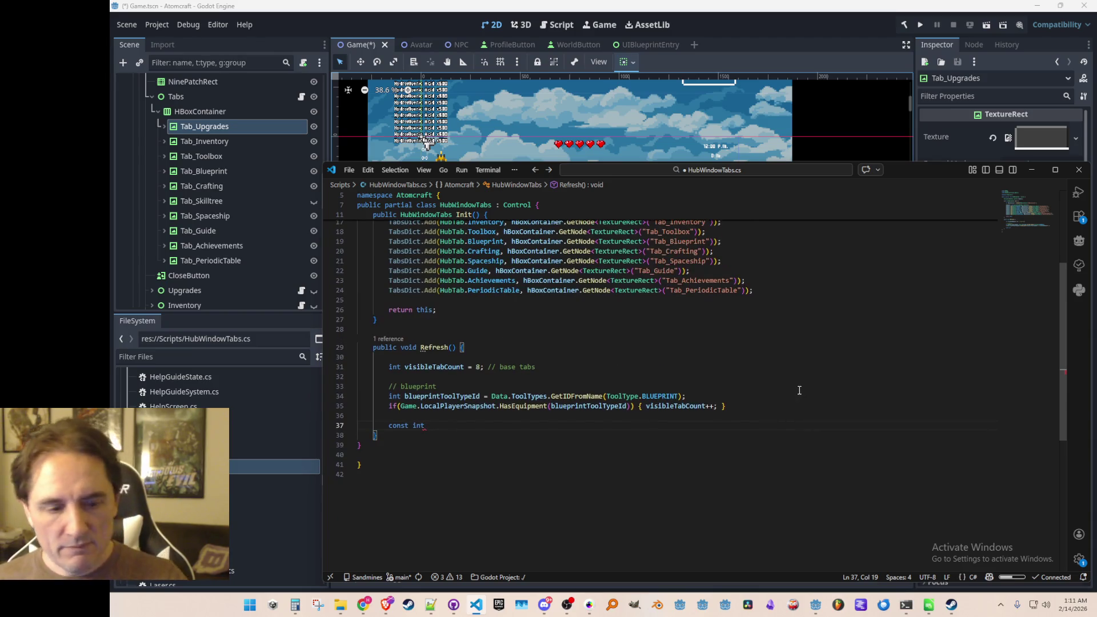
pyautogui.write('TOTAL_')
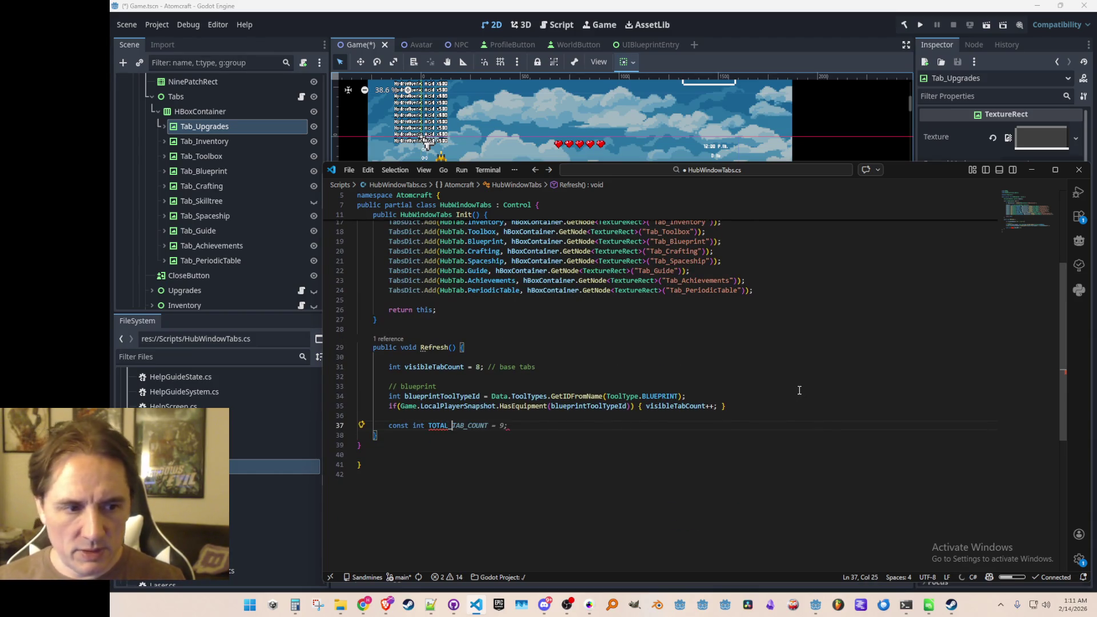
pyautogui.write('PIXEL_')
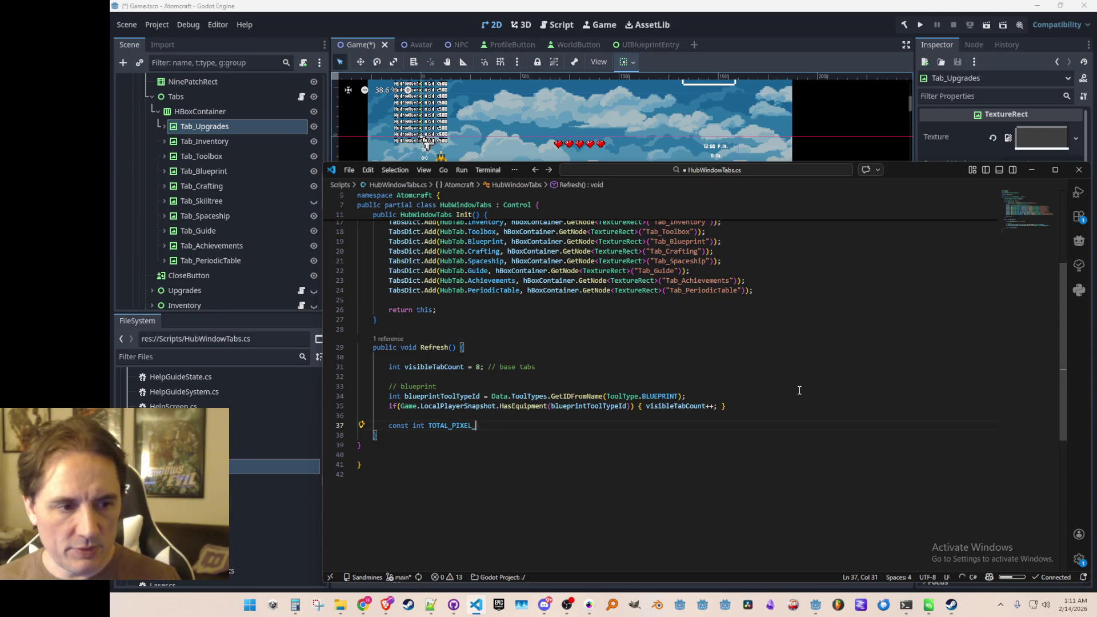
pyautogui.write('WIDTH = ')
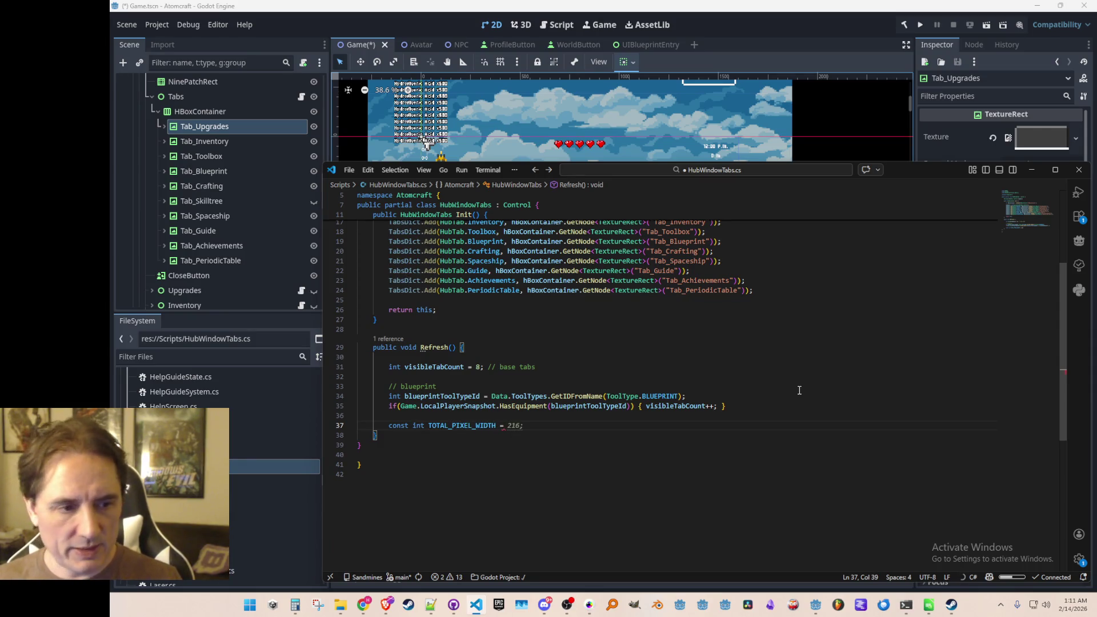
pyautogui.write('972;')
pyautogui.press('Home')
pyautogui.hotkey('ctrl', 'Right')
pyautogui.hotkey('ctrl', 'Right')
pyautogui.press('BackSpace')
pyautogui.press('BackSpace')
pyautogui.press('BackSpace')
pyautogui.write('flot')
pyautogui.press('End')
pyautogui.press('Left')
pyautogui.write('f')
pyautogui.press('Home')
pyautogui.hotkey('ctrl', 'Right')
pyautogui.hotkey('ctrl', 'Right')
pyautogui.press('Left')
pyautogui.write('a')
# Compute pixelWidthPerTab as TOTAL_PIXEL_WIDTH divided by visibleTabCount
pyautogui.press('Return')
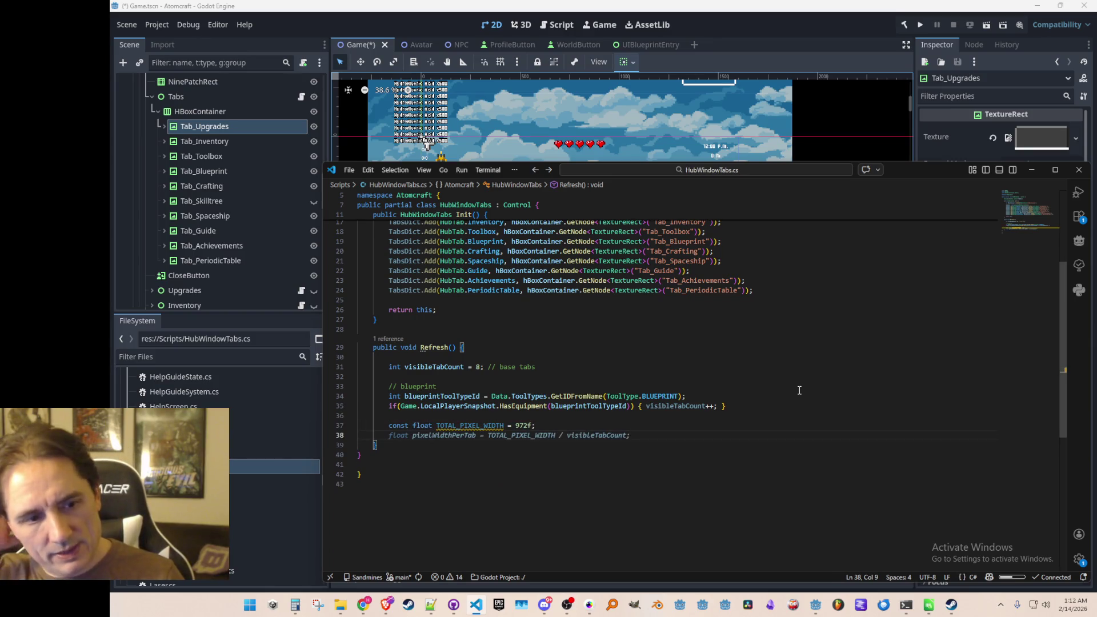
pyautogui.press('Tab')
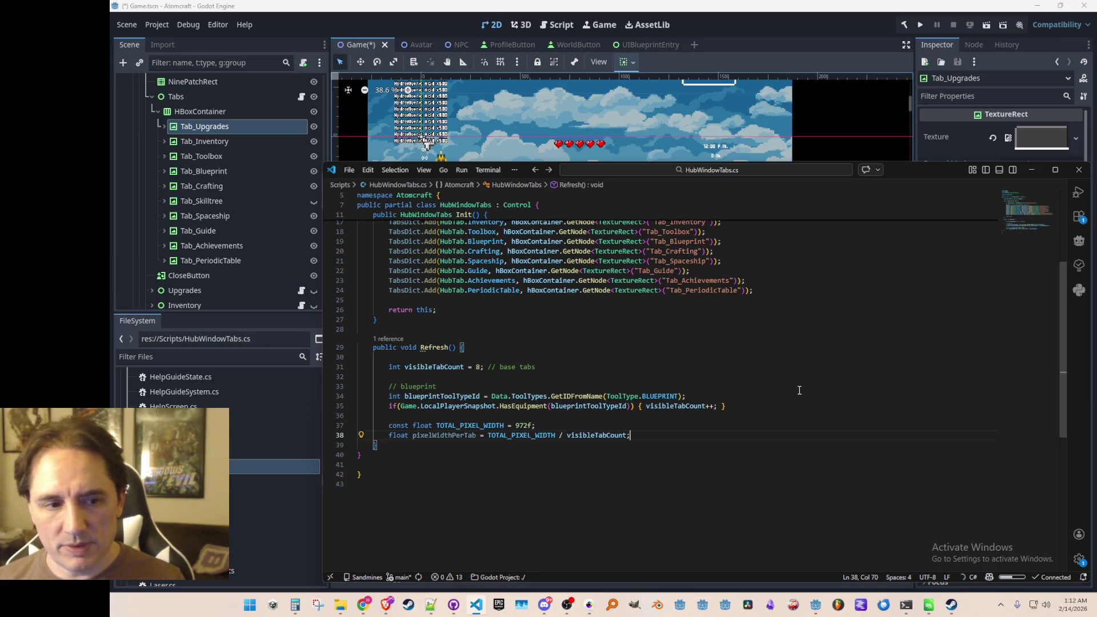
pyautogui.press('Home')
pyautogui.hotkey('ctrl', 'Right')
pyautogui.hotkey('ctrl', 'Right')
pyautogui.hotkey('ctrl', 'Right')
pyautogui.press('End')
pyautogui.press('Return')
pyautogui.write('float pixelWid')
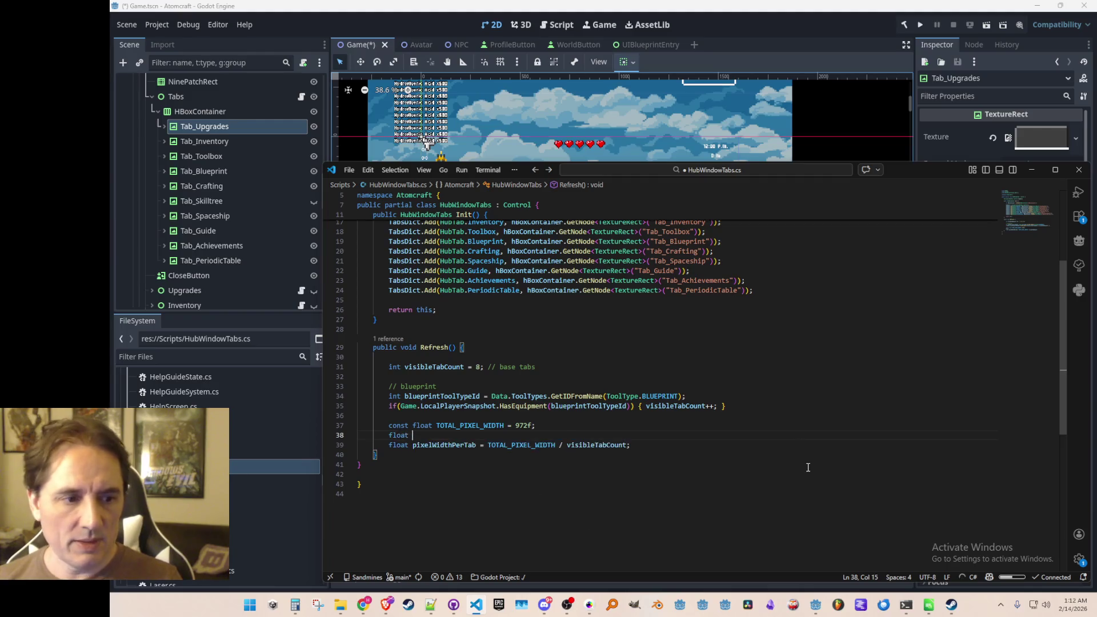
pyautogui.write('thToD')
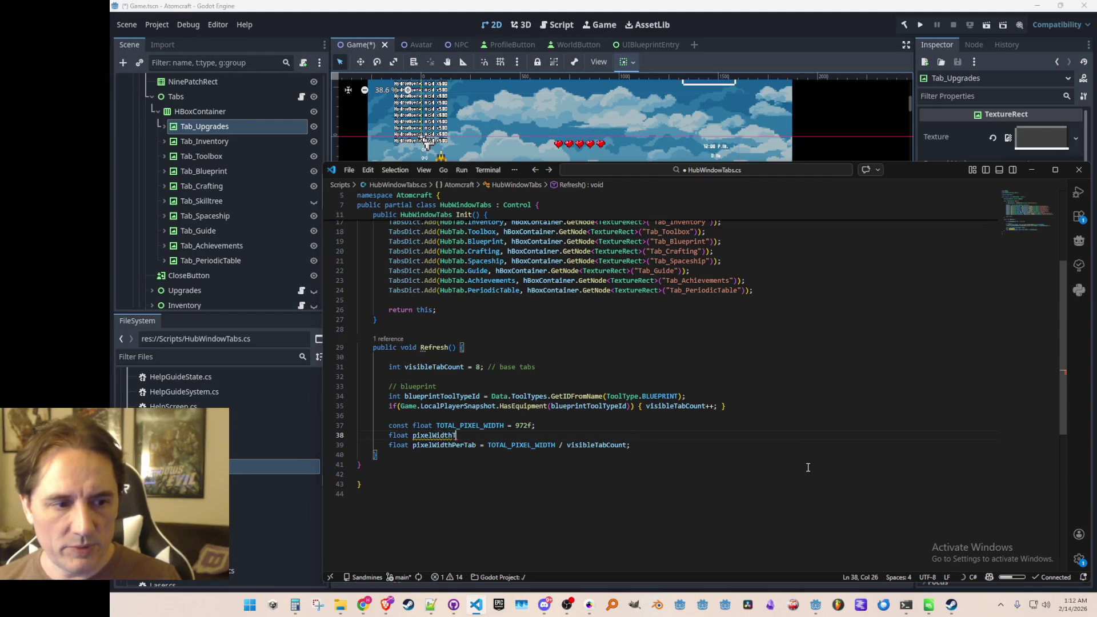